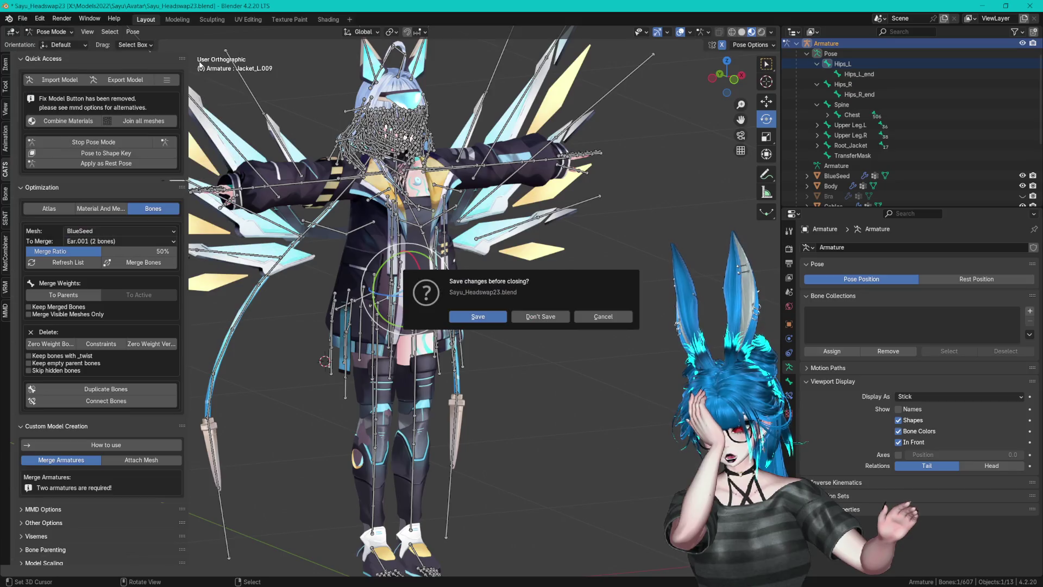
- Discard the unsaved changes to Sayu_Headswap23.blend and open Sayu_Headswap22.blend from the recent files list
left_click(546, 320)
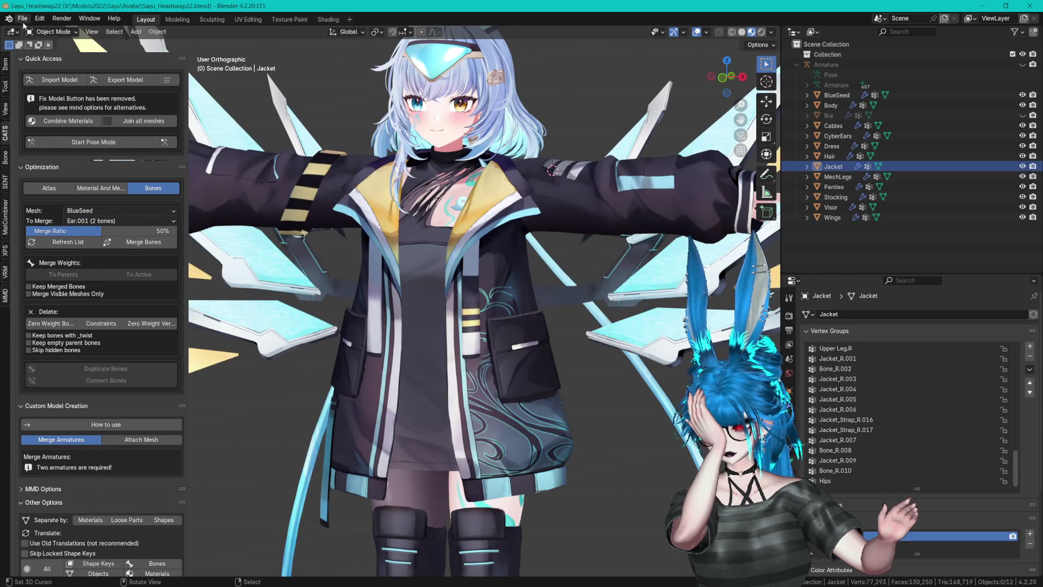
left_click(23, 18)
mouse_move(49, 50)
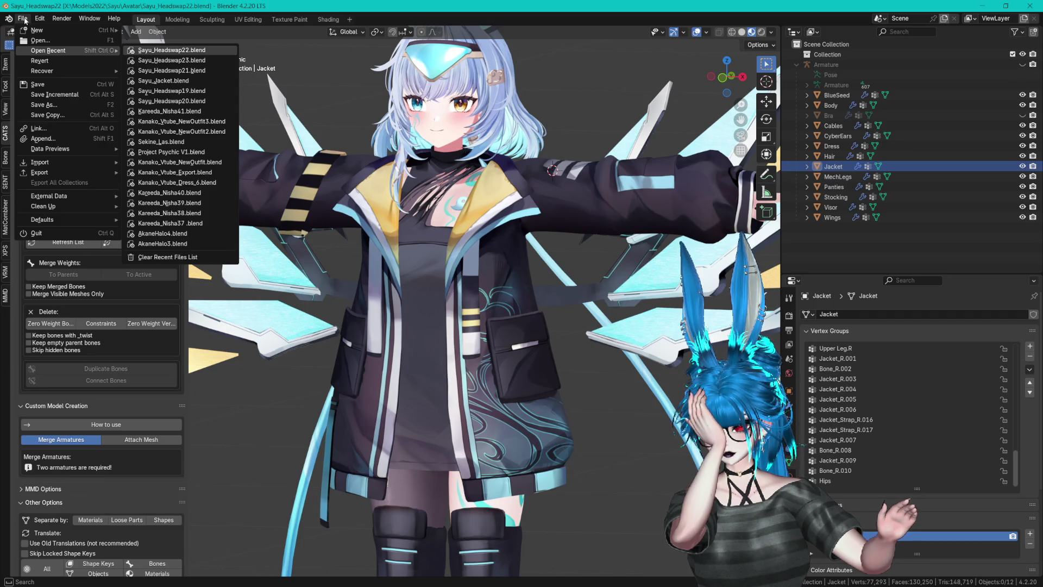
left_click(24, 20)
left_click(23, 19)
mouse_move(63, 51)
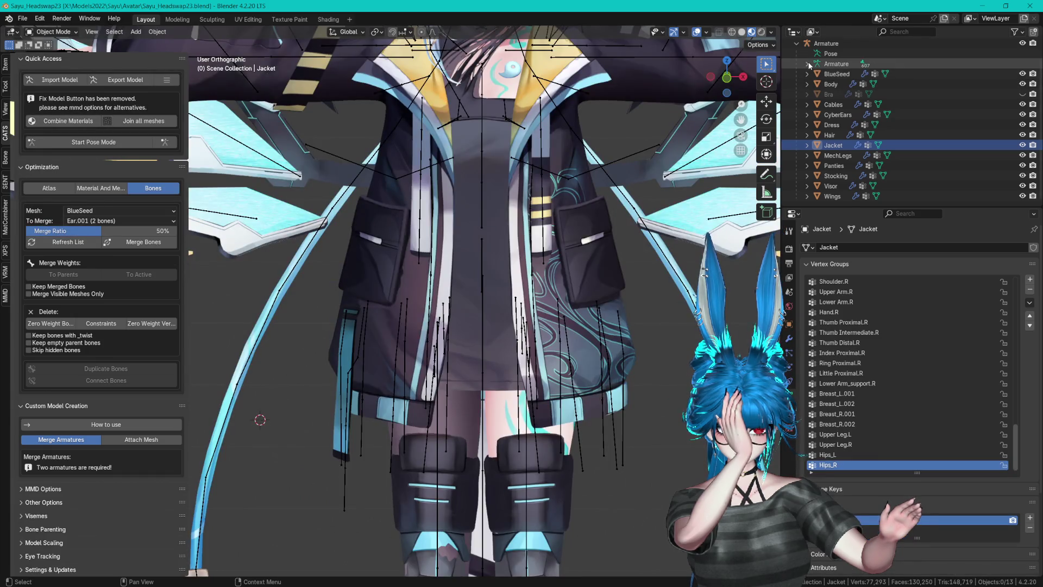
- Expand the Armature in the Outliner, look through the recent files list and recentre the character
left_click(807, 64)
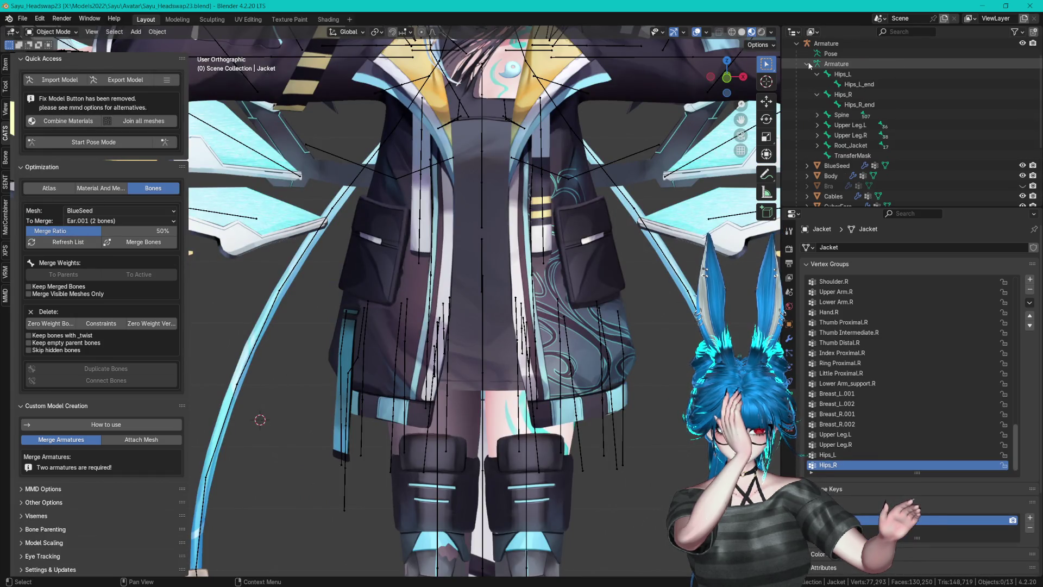
left_click(23, 18)
mouse_move(71, 50)
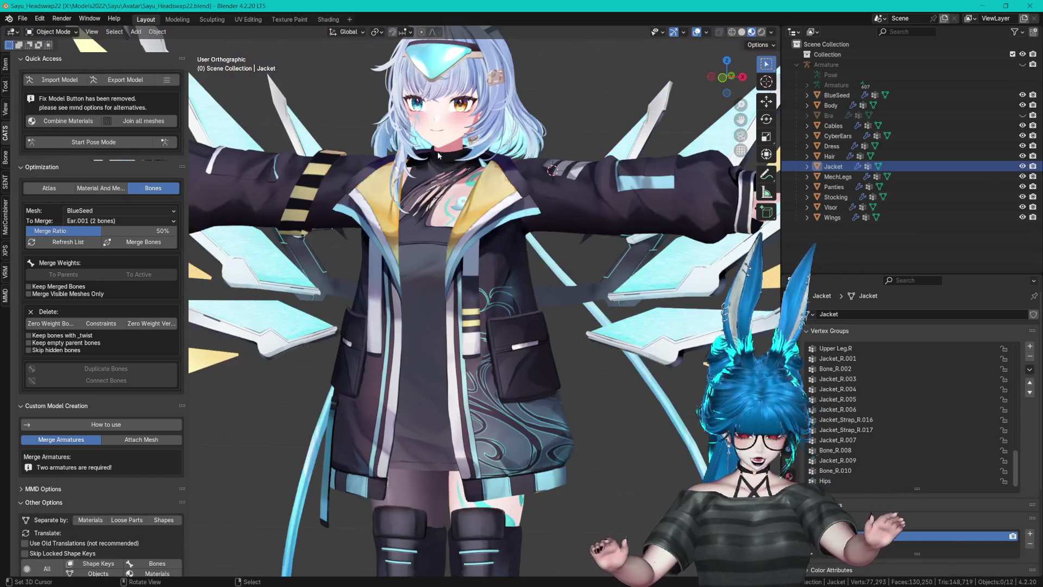
mouse_move(551, 234)
left_mouse_down()
mouse_move(549, 200)
mouse_move(535, 234)
mouse_move(543, 209)
mouse_move(554, 217)
left_mouse_up()
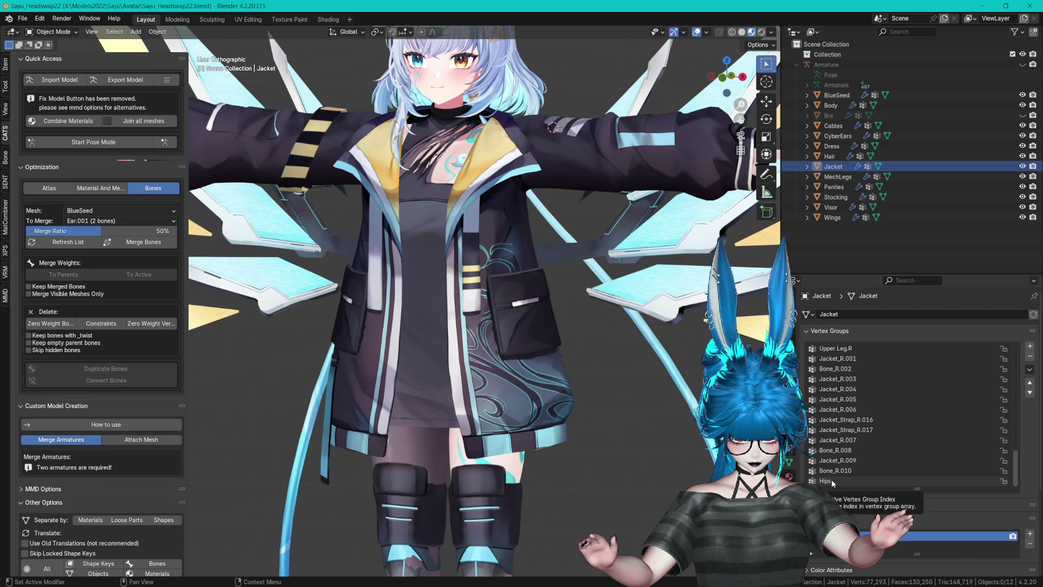
- Select the Jacket mesh and make Hips its active vertex group
left_click(806, 84)
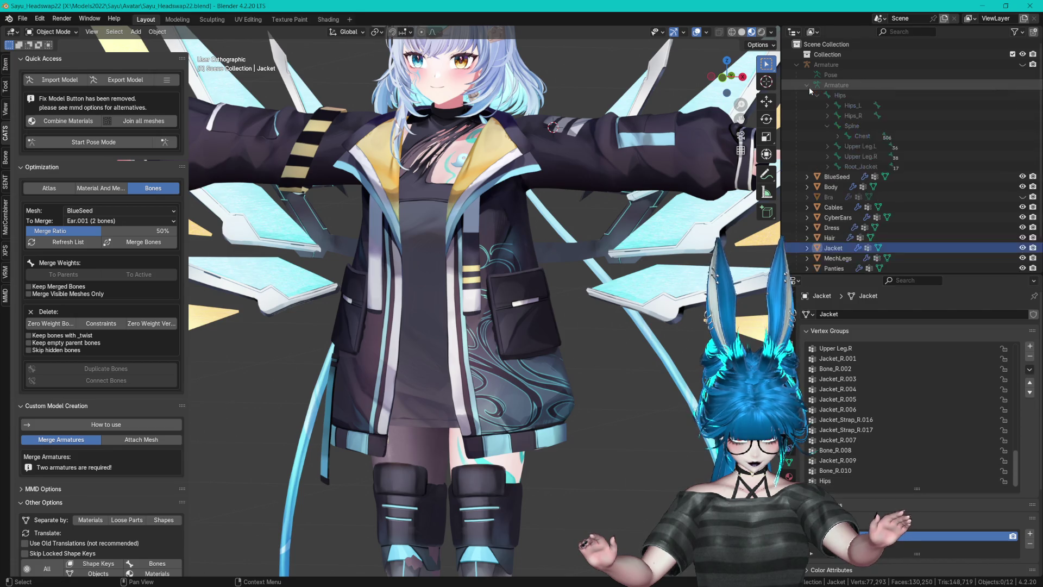
left_click(827, 126)
left_click(867, 439)
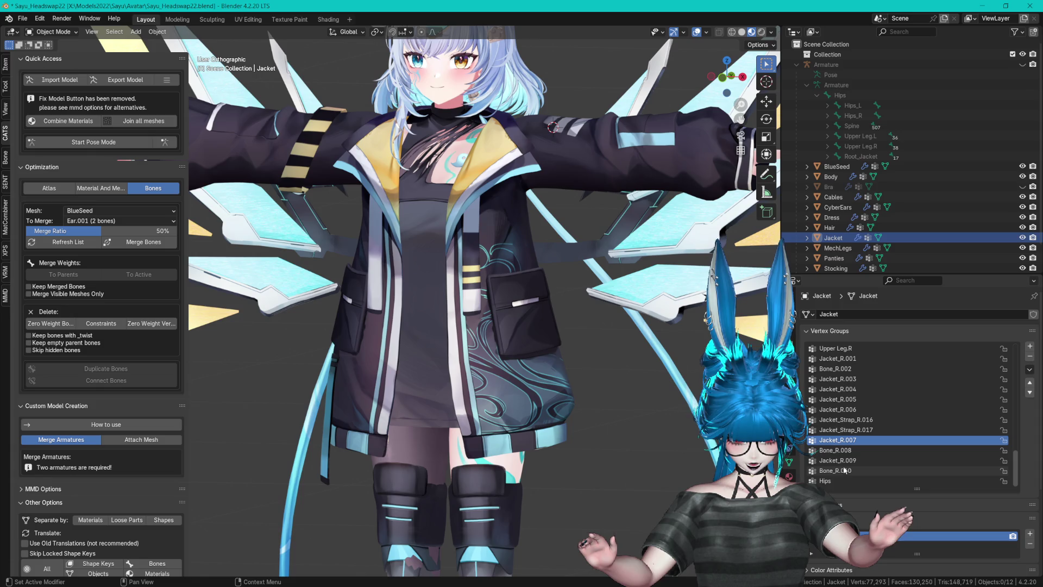
left_click(833, 237)
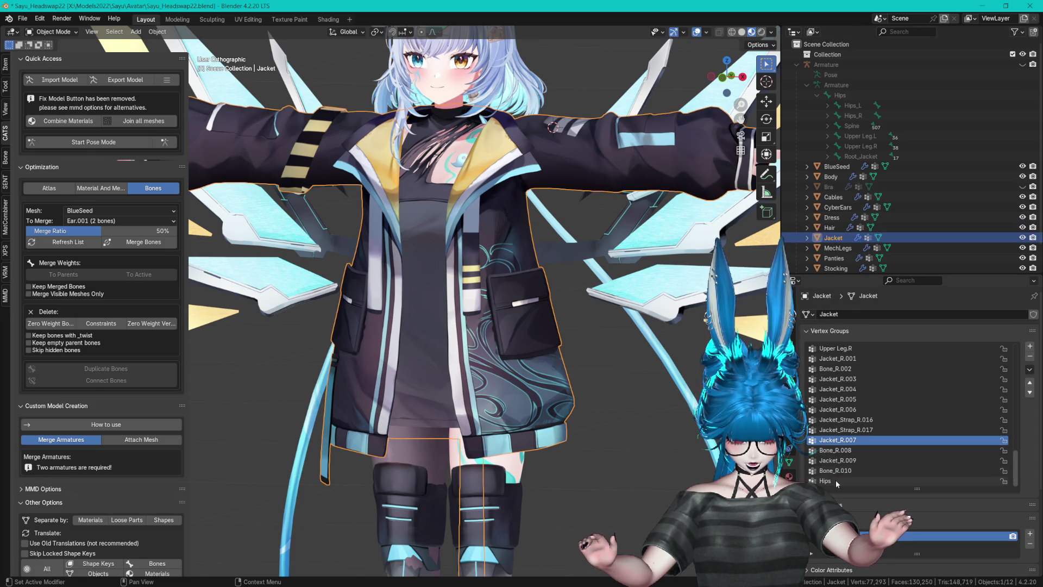
left_click(836, 481)
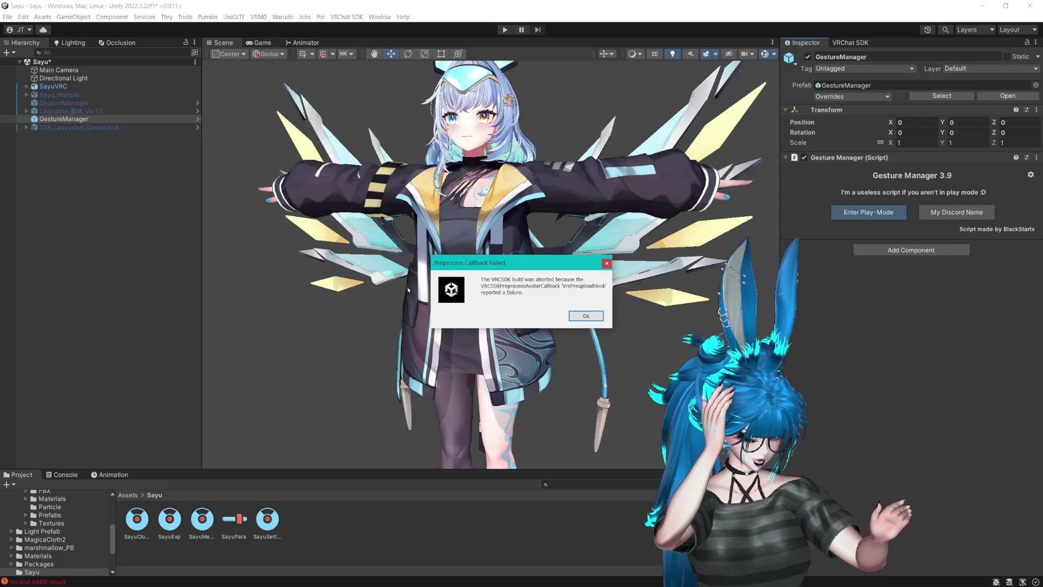
- Dismiss Unity's Preprocess Callback Failed message with Ok
left_click(593, 317)
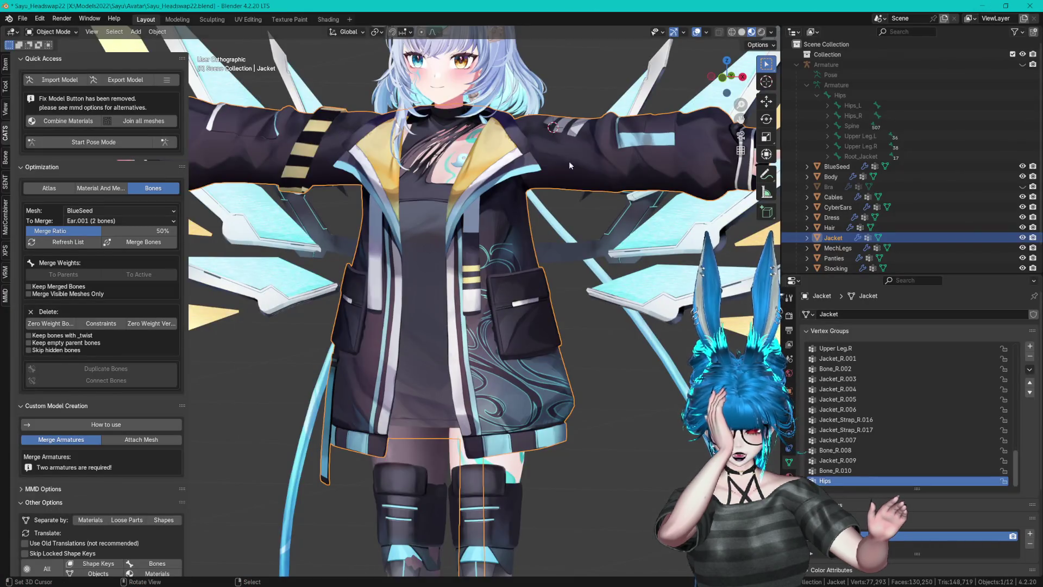
scroll(574, 252, "up", 4)
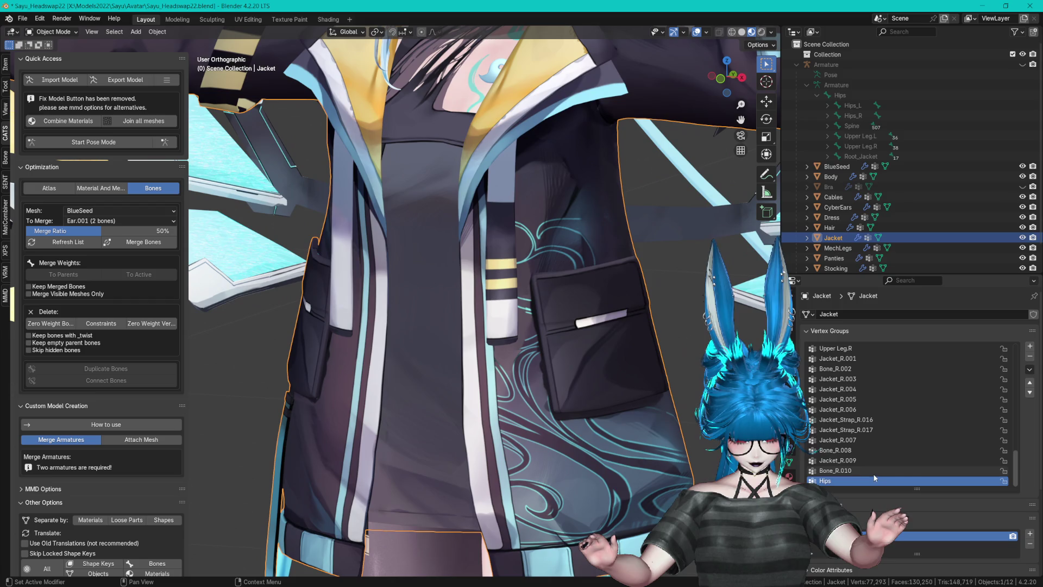
- Delete the Lower Arm, Upper Arm and Shoulder vertex groups (both R and L) from the Jacket mesh
scroll(972, 375, "up", 1)
left_click(854, 359)
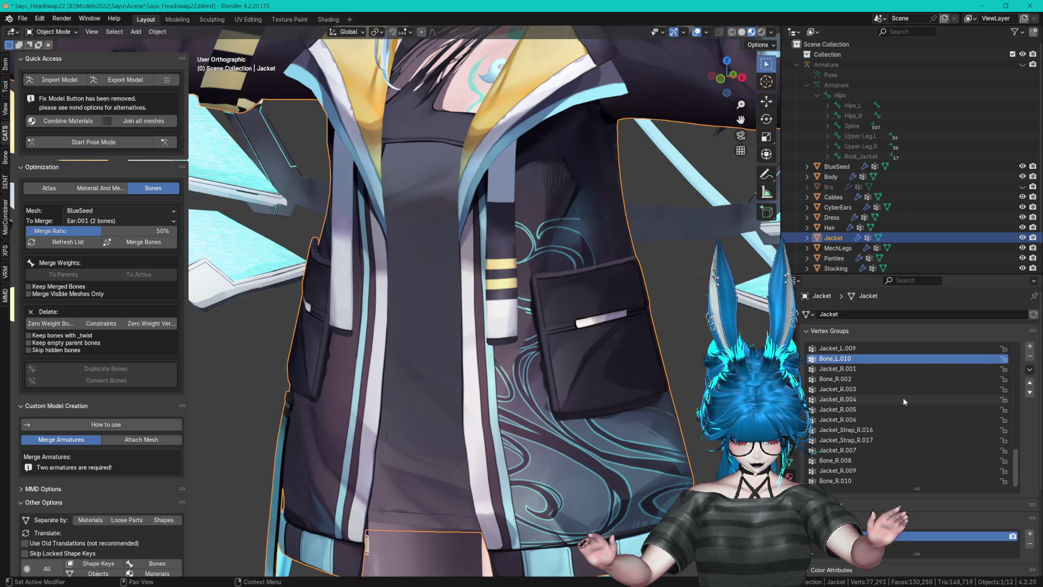
scroll(897, 402, "up", 13)
scroll(890, 416, "up", 11)
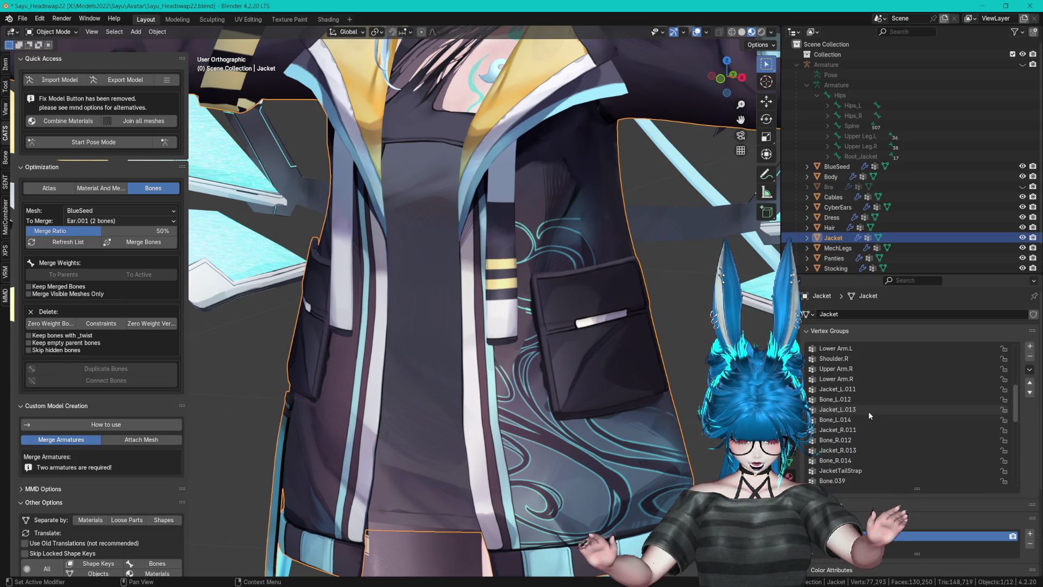
left_click(869, 378)
scroll(923, 391, "up", 4)
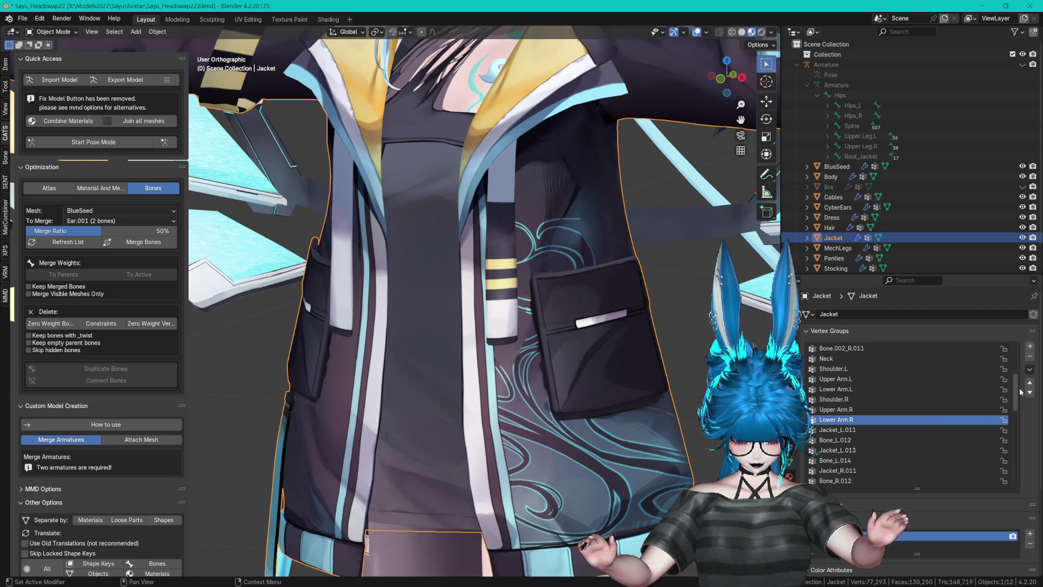
left_click(1029, 357)
left_click(1029, 356)
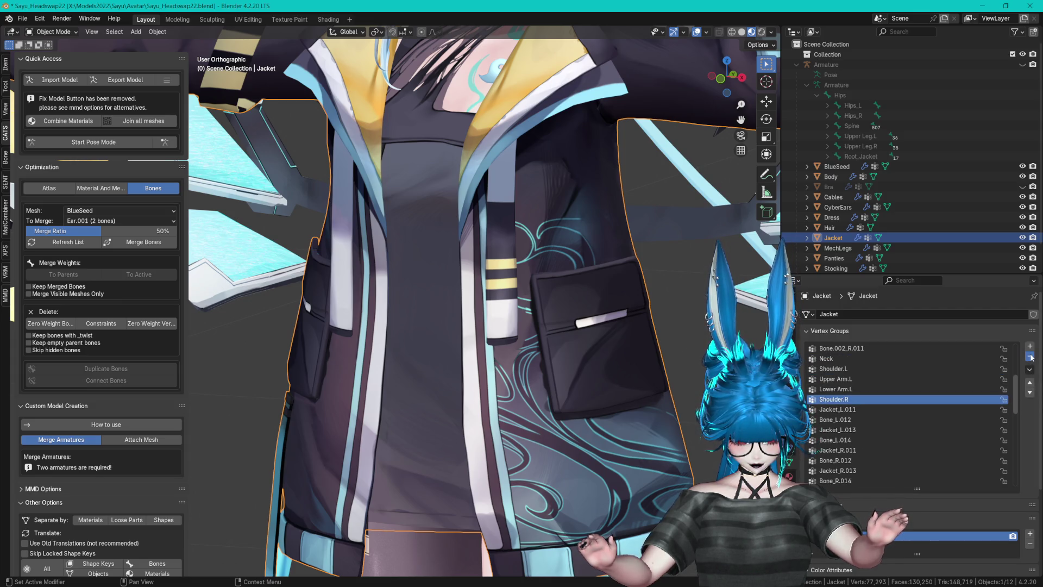
left_click(1030, 357)
left_click(1030, 357)
left_click(1029, 357)
left_click(1030, 356)
left_click(1030, 356)
- Delete the Chest vertex group and select the Jacket_R.009 group
scroll(930, 415, "up", 7)
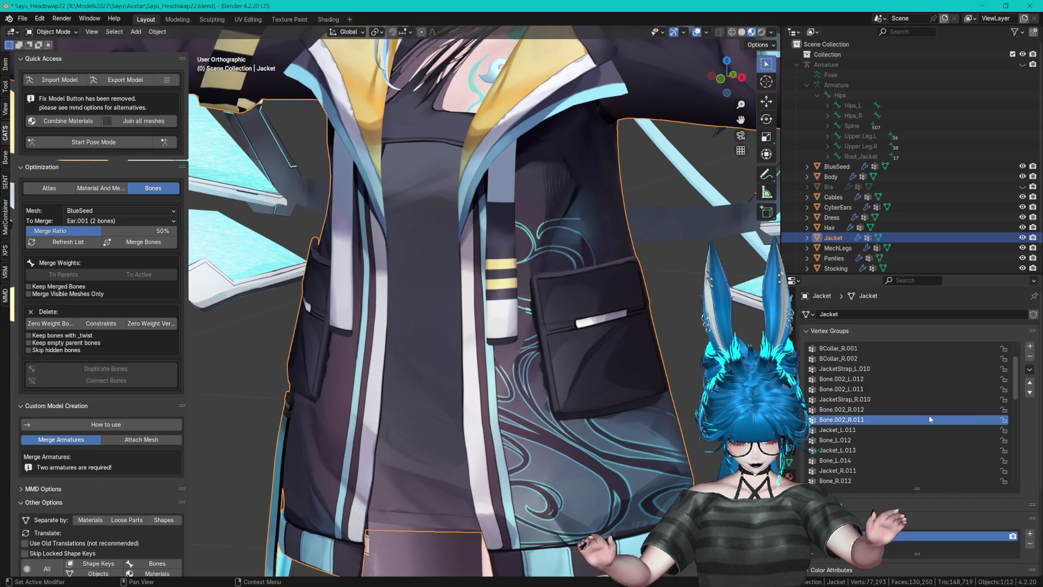
scroll(930, 419, "up", 4)
left_click(967, 358)
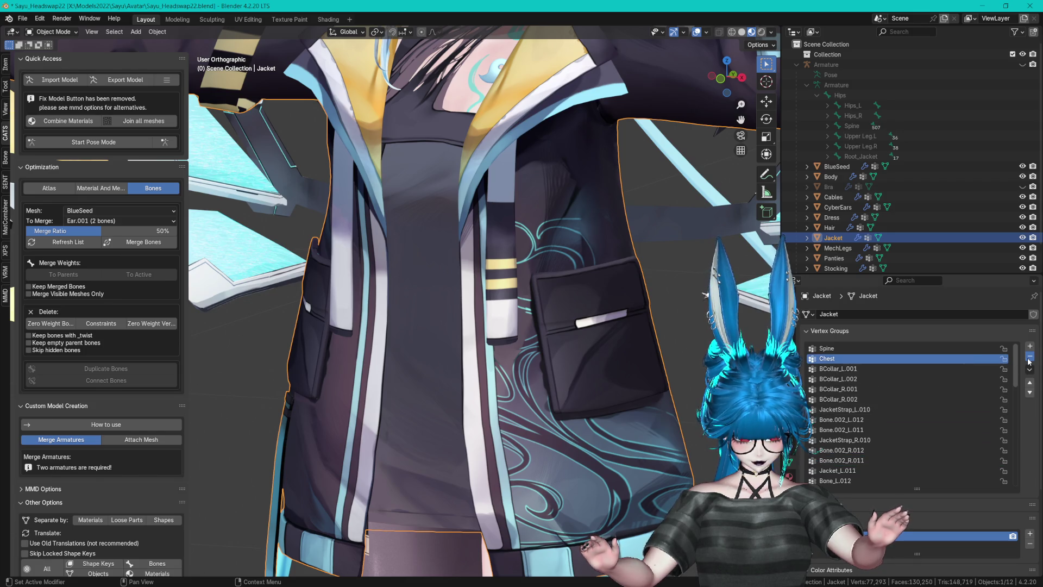
left_click(1030, 356)
scroll(911, 395, "down", 8)
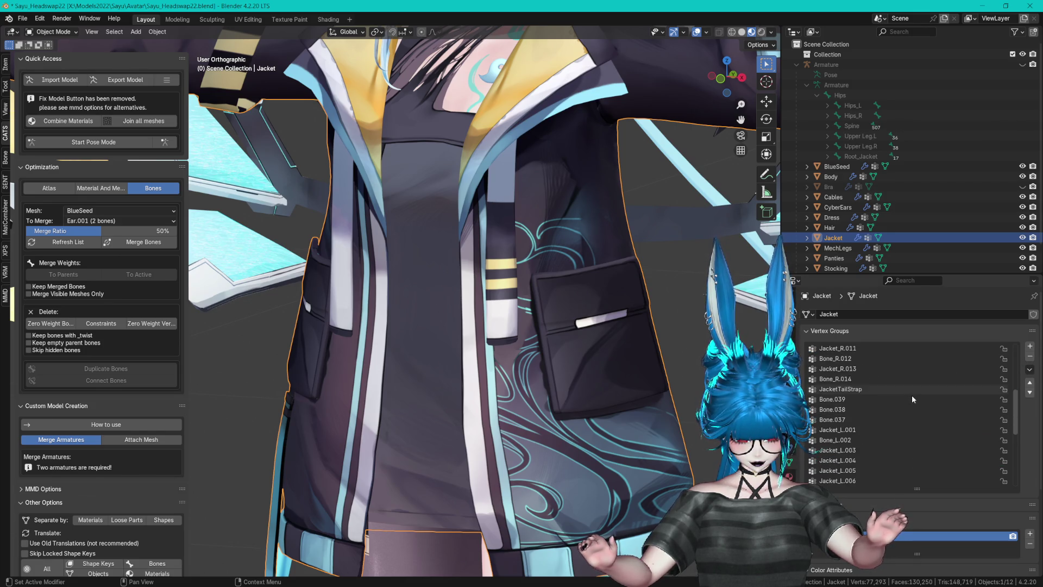
scroll(912, 398, "down", 8)
scroll(869, 470, "up", 8)
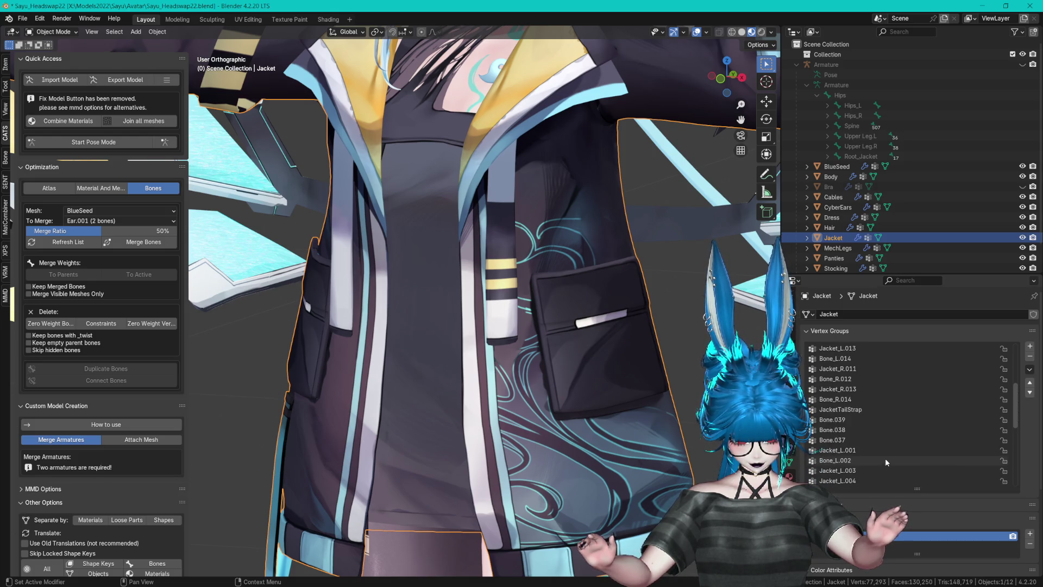
scroll(877, 450, "up", 3)
scroll(879, 451, "up", 9)
left_click(881, 461)
scroll(877, 446, "down", 5)
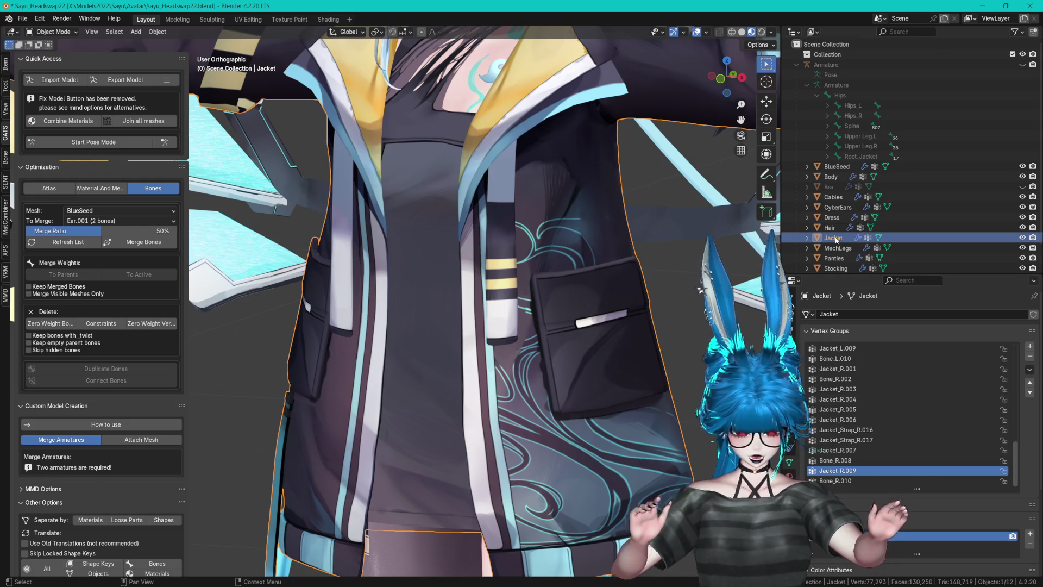
- Make the armature's bones visible in the viewport and select the Armature
left_click(1021, 64)
scroll(378, 170, "down", 2)
scroll(399, 225, "down", 5)
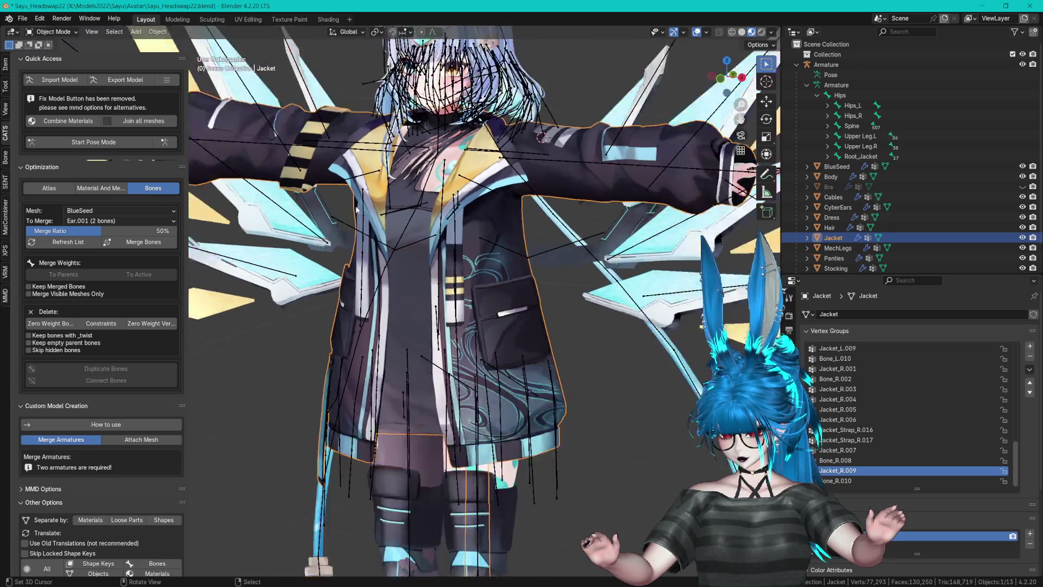
scroll(399, 225, "up", 6)
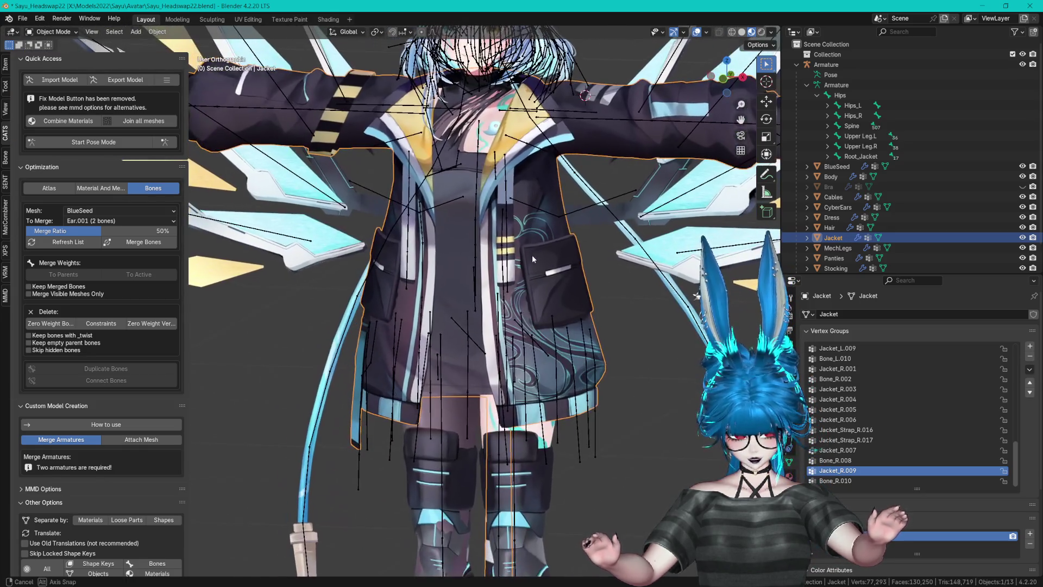
left_click(860, 156)
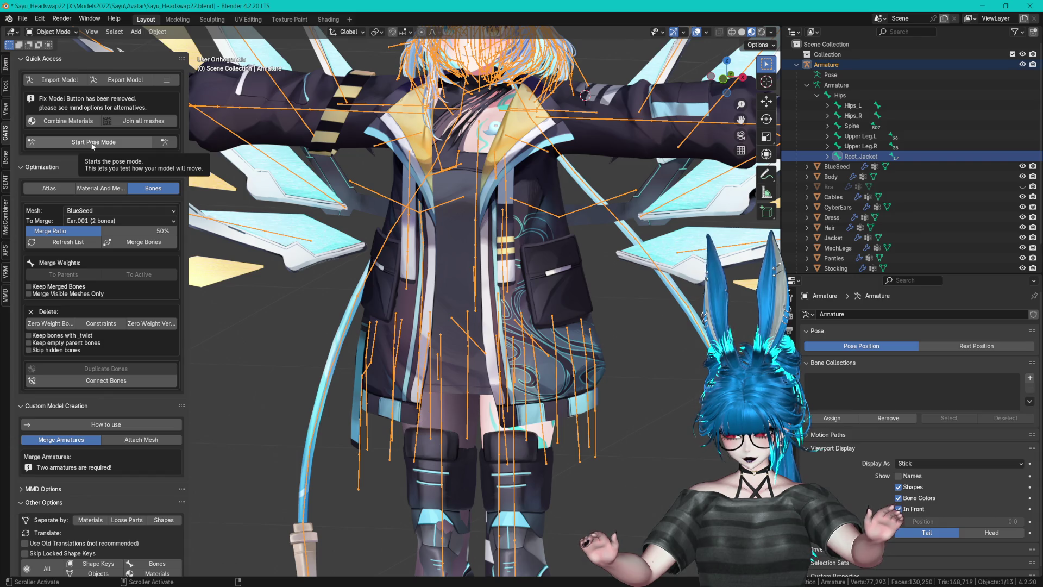
- In Edit Mode, select the Root_Jacket bone together with all its child bones
key("Tab")
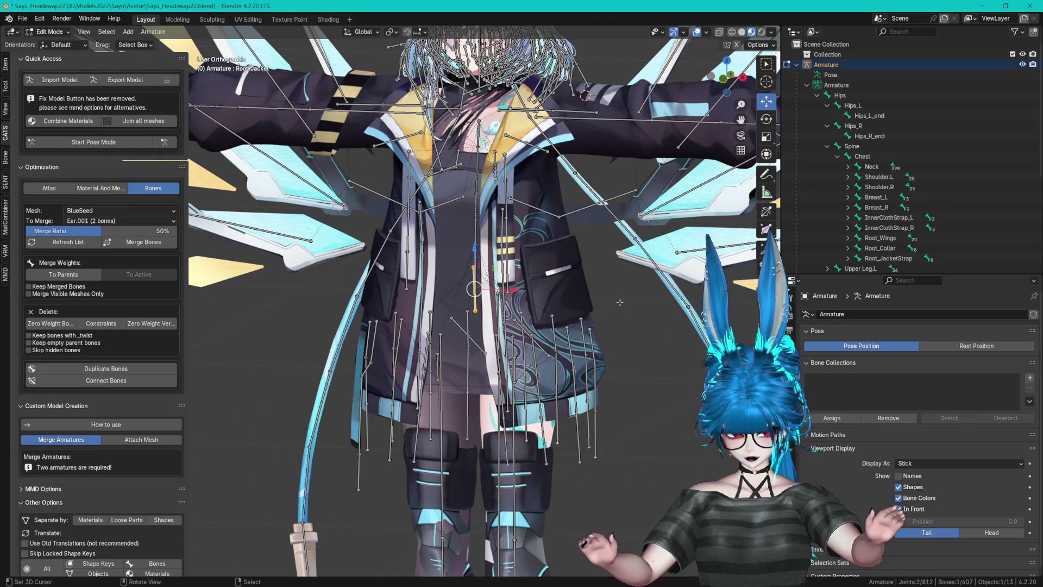
left_click_drag(869, 274, 869, 426)
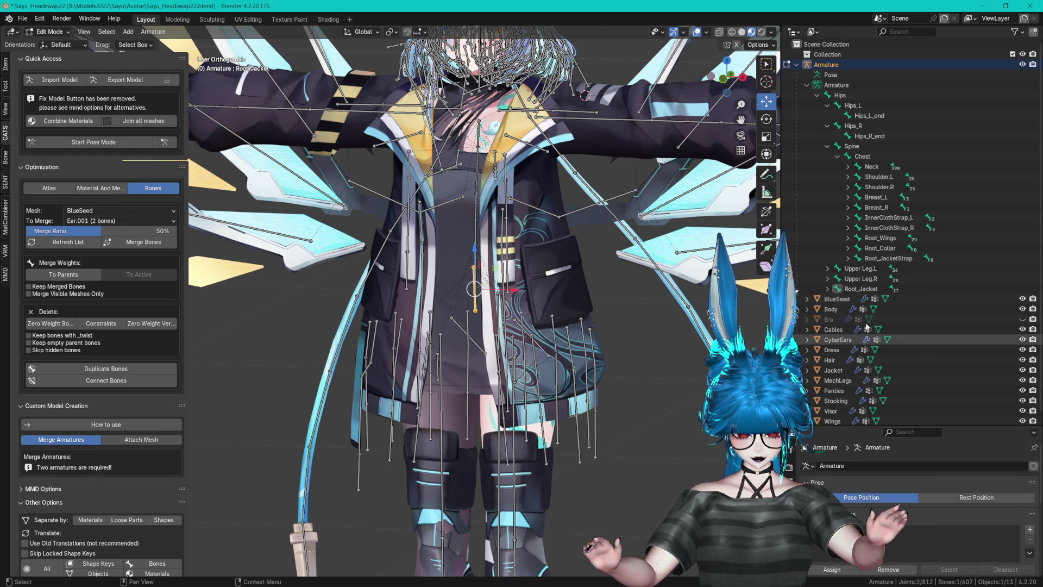
left_click(827, 288, "shift")
left_click(861, 288)
scroll(882, 325, "down", 5)
left_click_drag(967, 109, 967, 281)
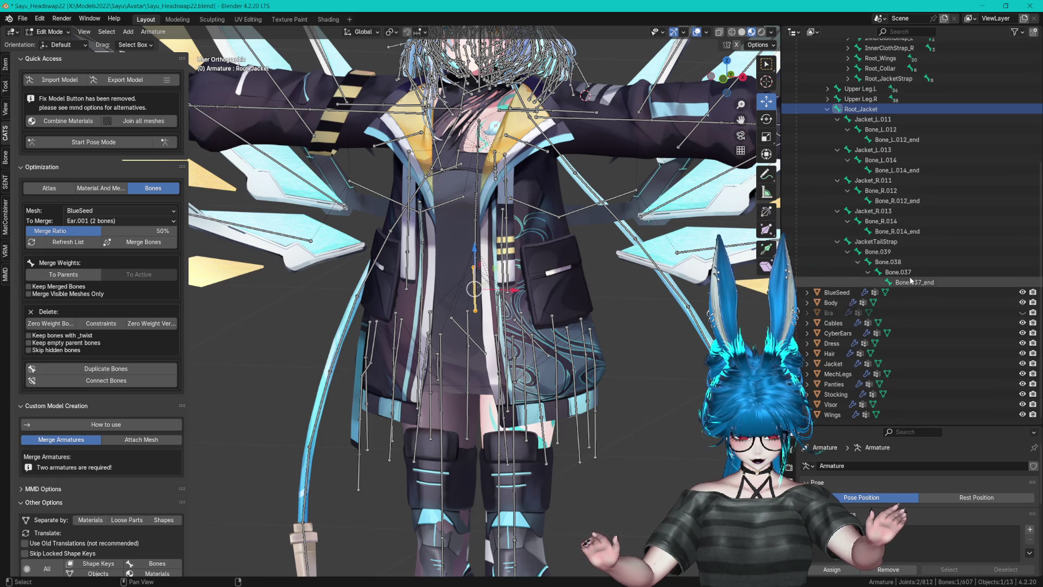
key("KP_Decimal")
scroll(548, 264, "down", 3)
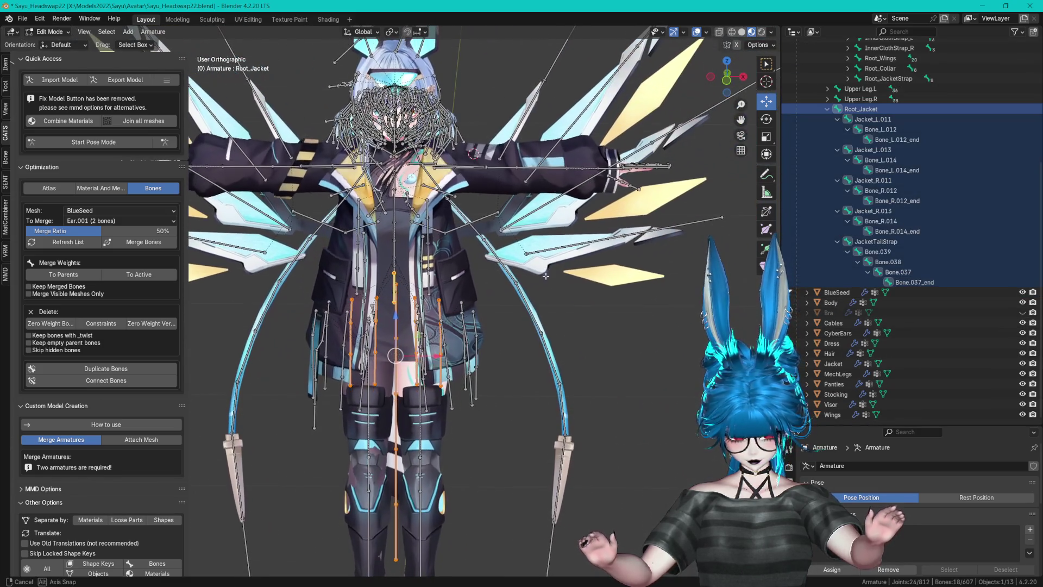
- Expand the JacketStrap and Collar chains and extend the selection from Jacket_Leg.R through Root_Jacket
left_click(848, 78, "shift")
left_click(848, 69, "shift")
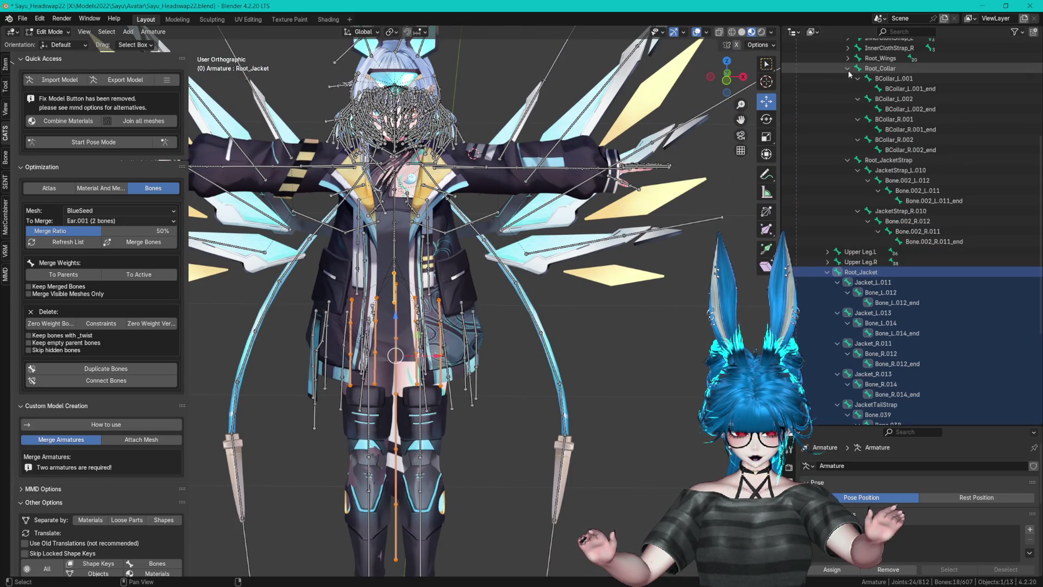
scroll(815, 255, "down", 1)
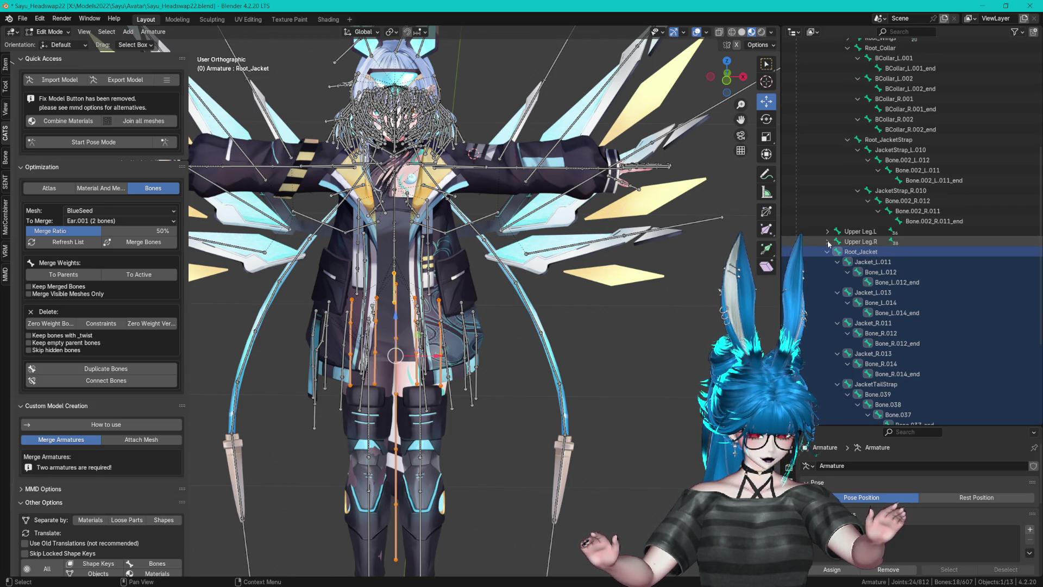
left_click(827, 242)
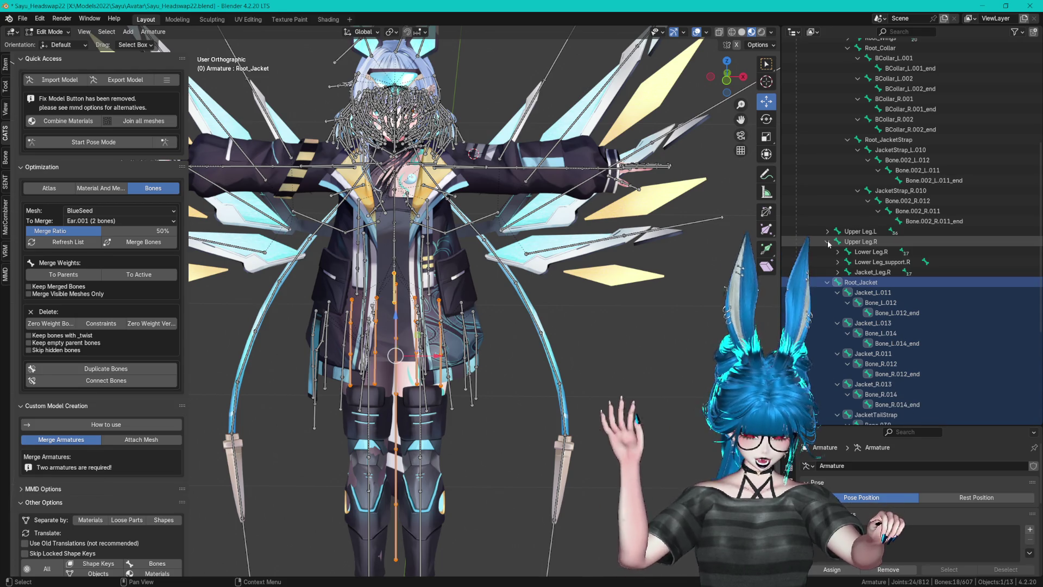
left_click(834, 276)
left_click(837, 272)
scroll(942, 319, "down", 8)
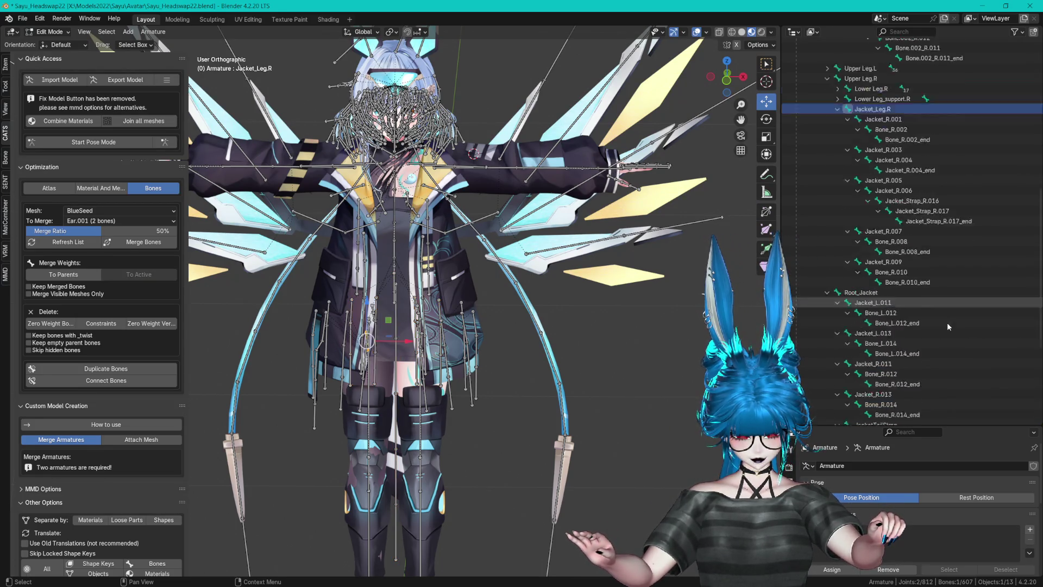
left_click(911, 282, "shift")
scroll(869, 228, "up", 10)
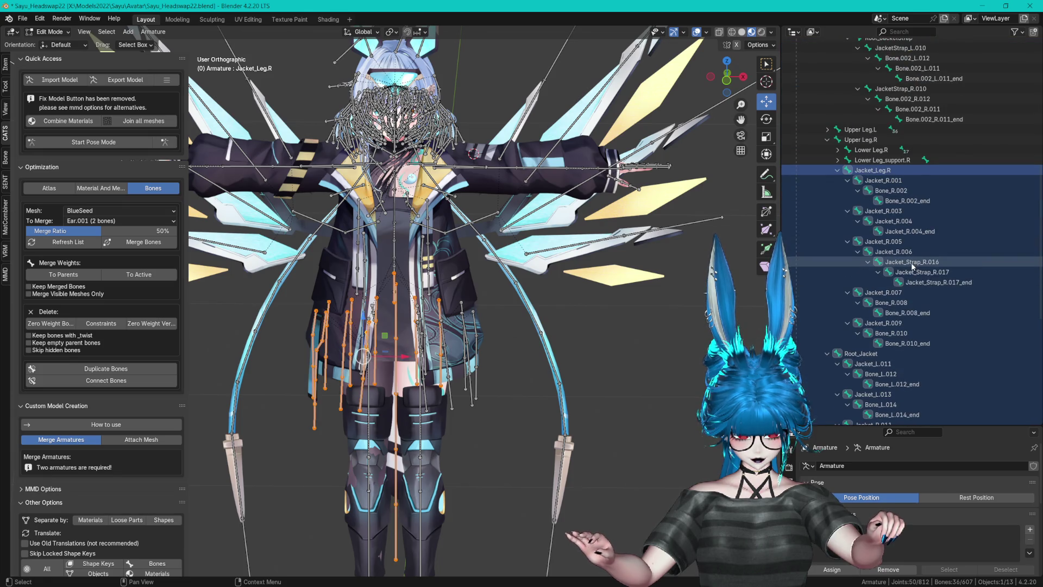
- Add the Jacket_Leg.L bones, from Bone_L.010 upward, to the selection
left_click(827, 131)
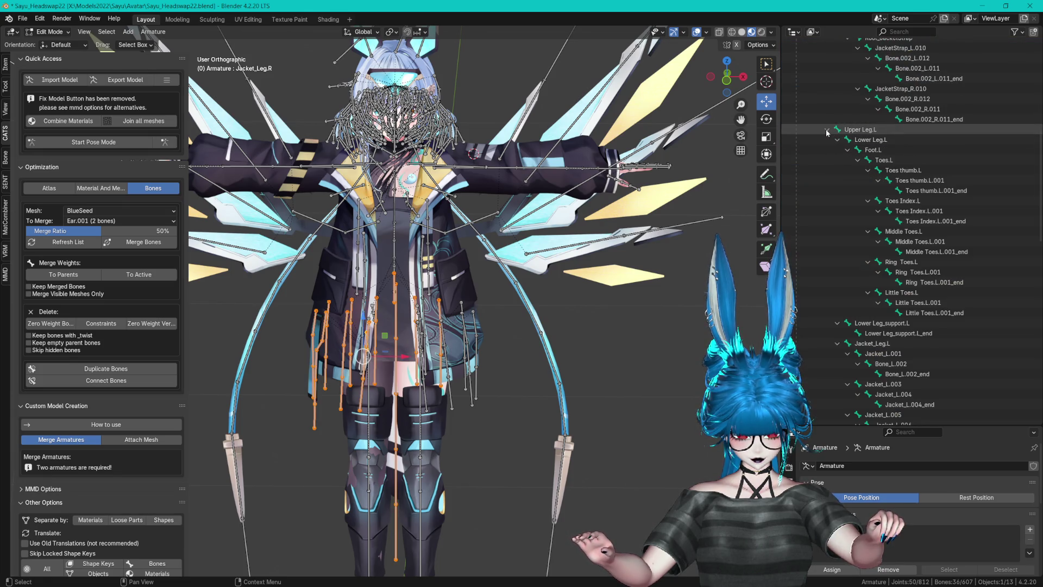
left_click(828, 131)
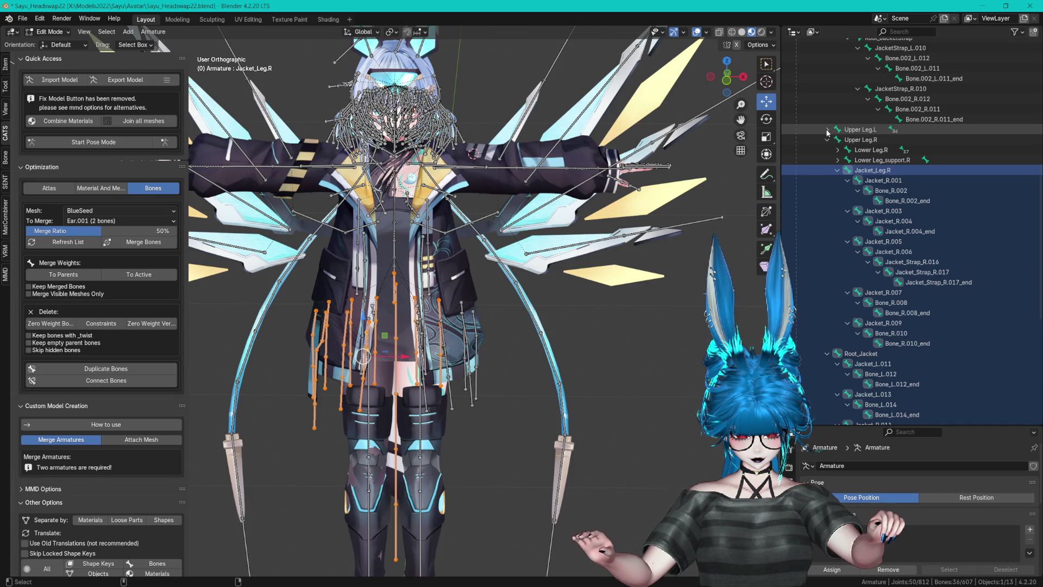
left_click(827, 130)
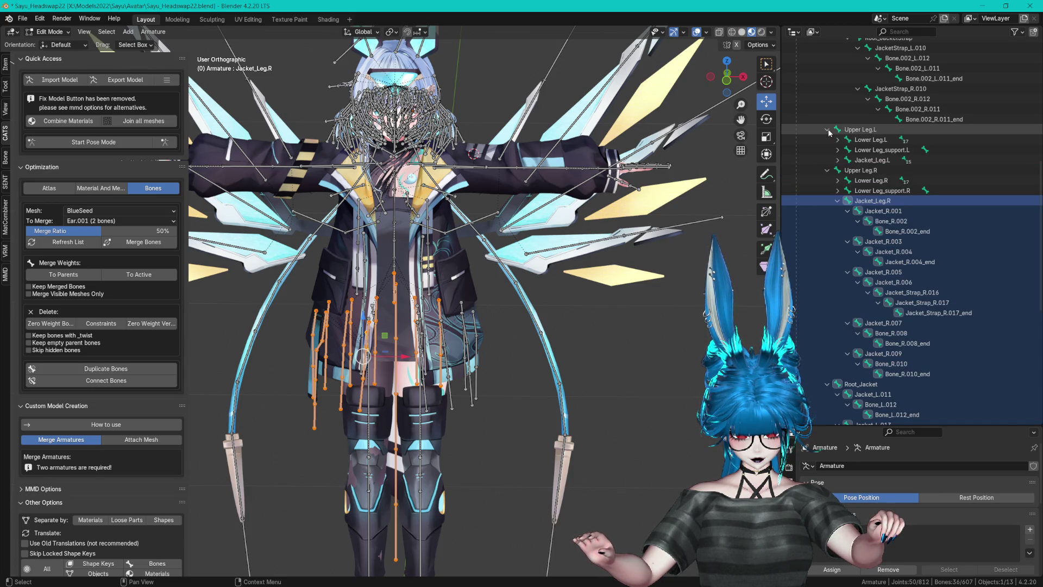
left_click(837, 160)
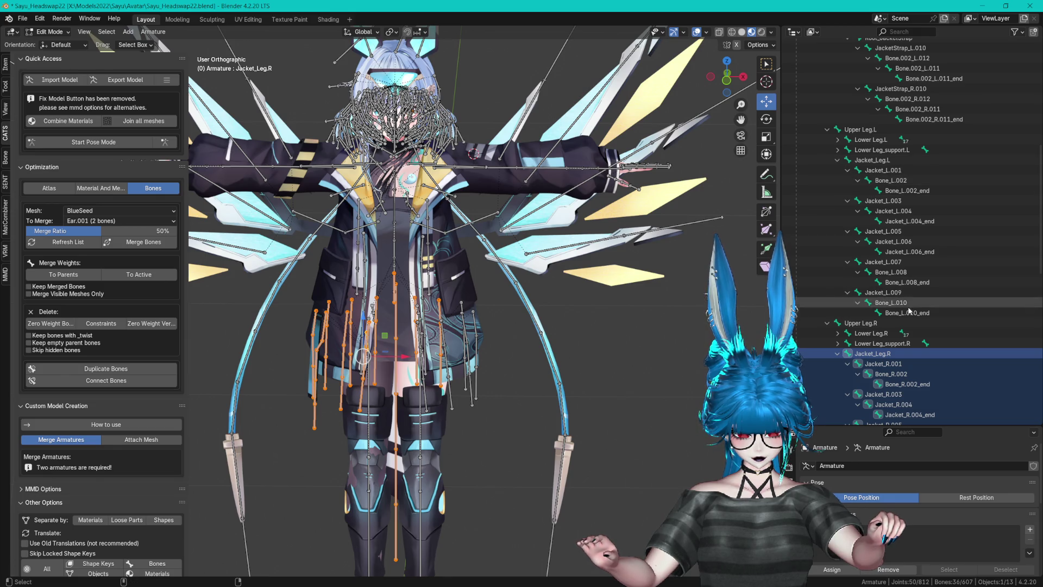
left_click(891, 303)
left_click_drag(890, 295, 891, 160)
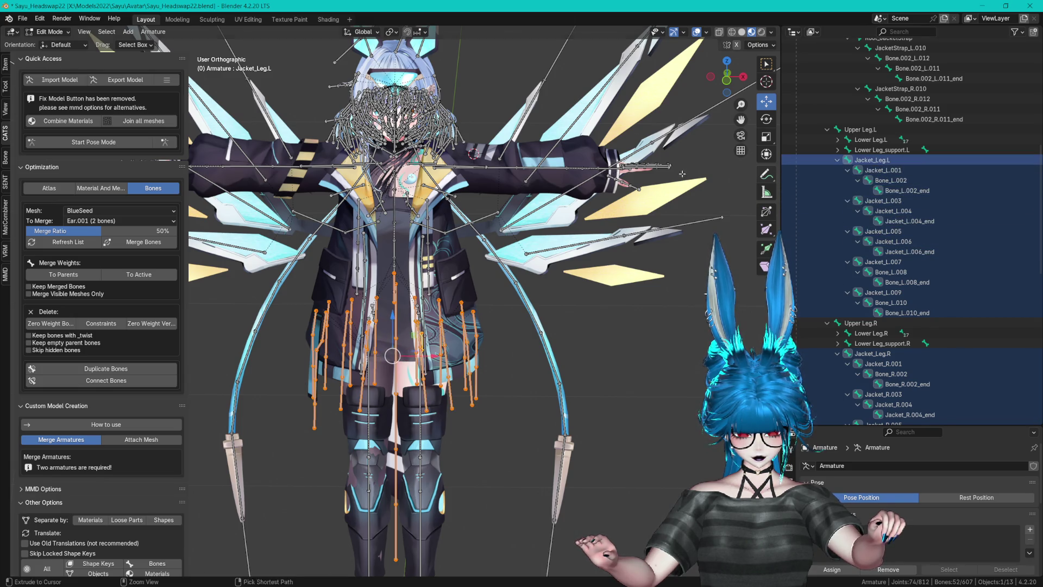
- Include the jacket strap and collar bones, then duplicate all 70 selected bones with CATS
scroll(446, 231, "down", 4)
left_click_drag(464, 261, 452, 276)
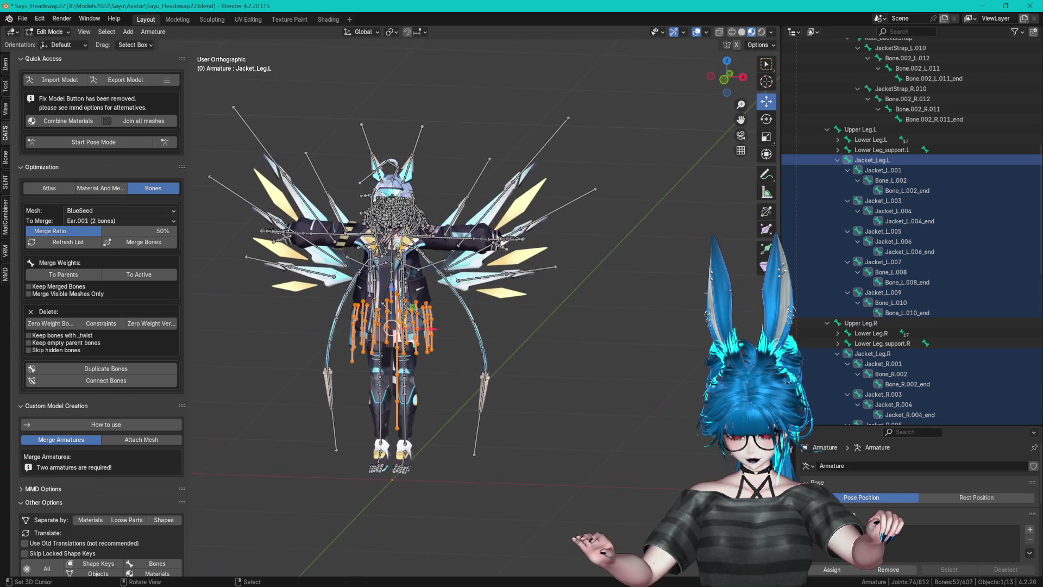
scroll(950, 207, "up", 5)
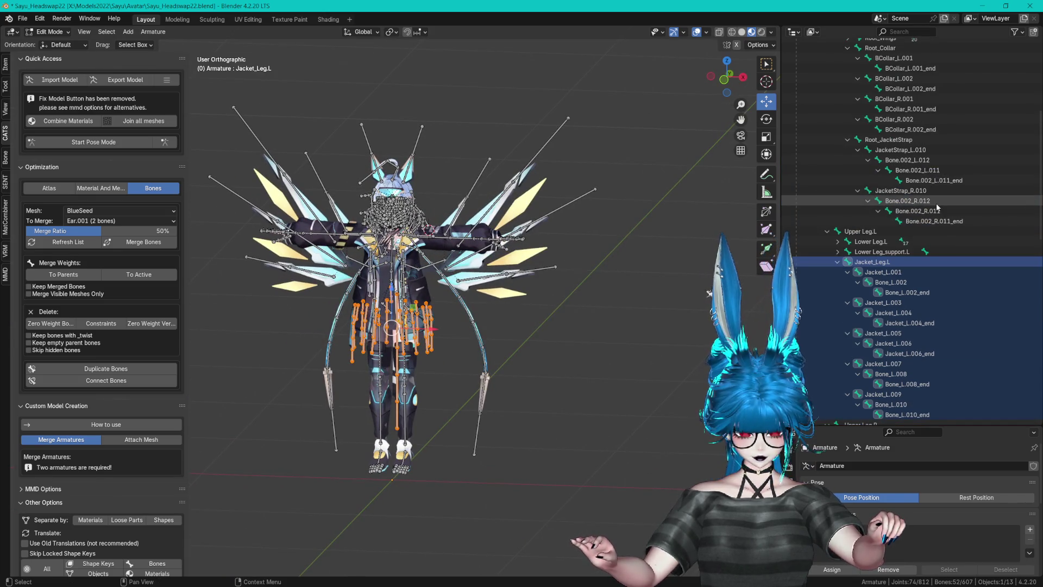
mouse_move(922, 225)
left_mouse_down()
mouse_move(895, 142)
mouse_move(906, 129)
left_mouse_up()
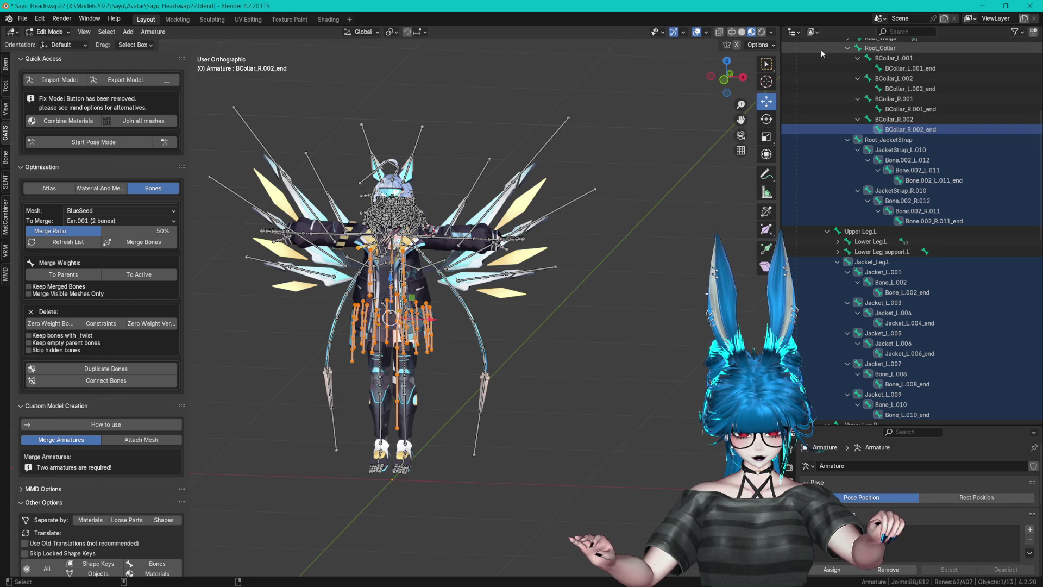
left_click(941, 131, "ctrl")
scroll(935, 140, "up", 3)
left_click_drag(926, 193, 861, 101)
scroll(846, 98, "up", 5)
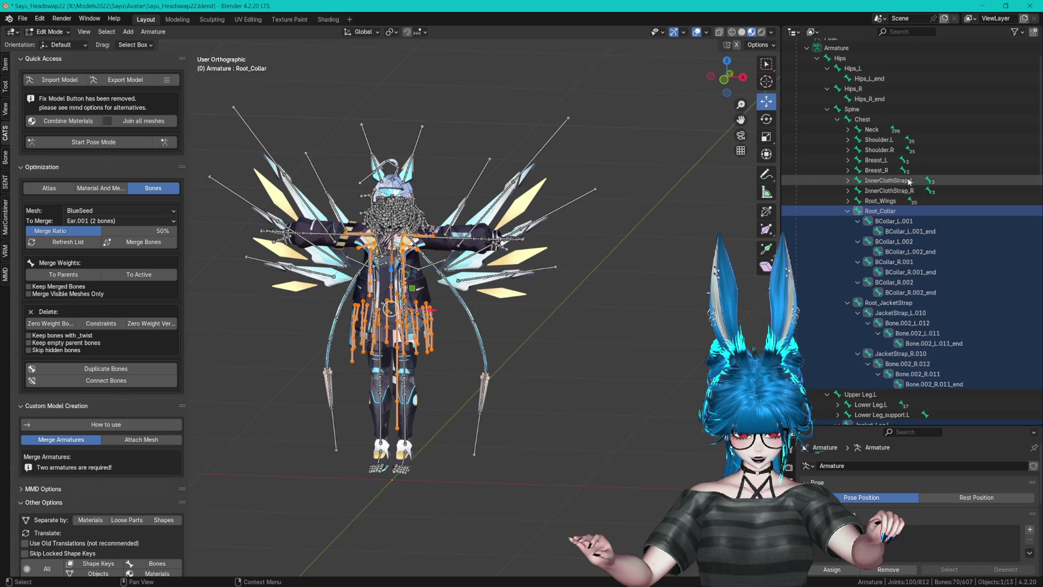
scroll(871, 256, "down", 15)
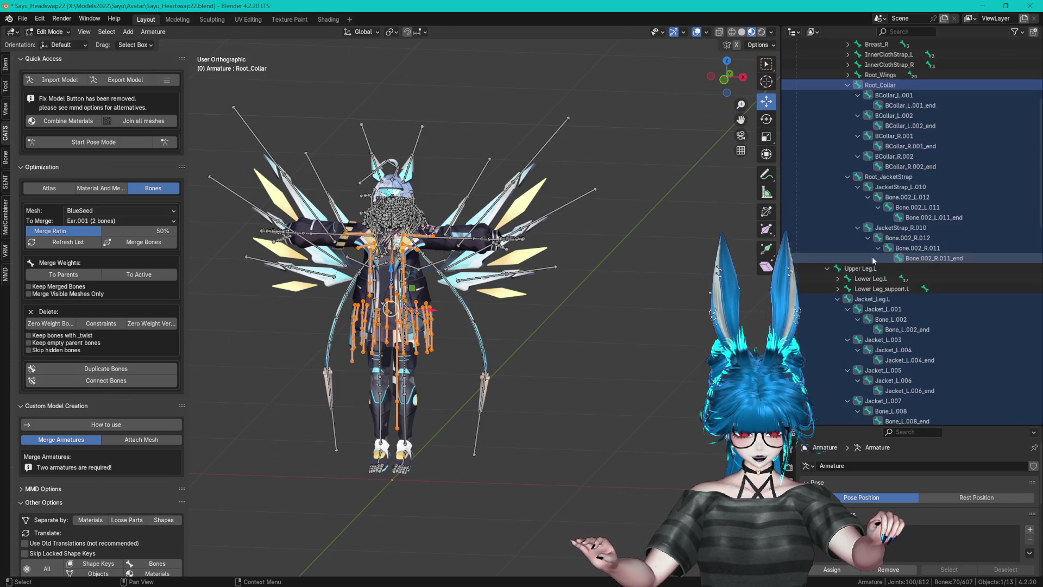
scroll(554, 270, "up", 3)
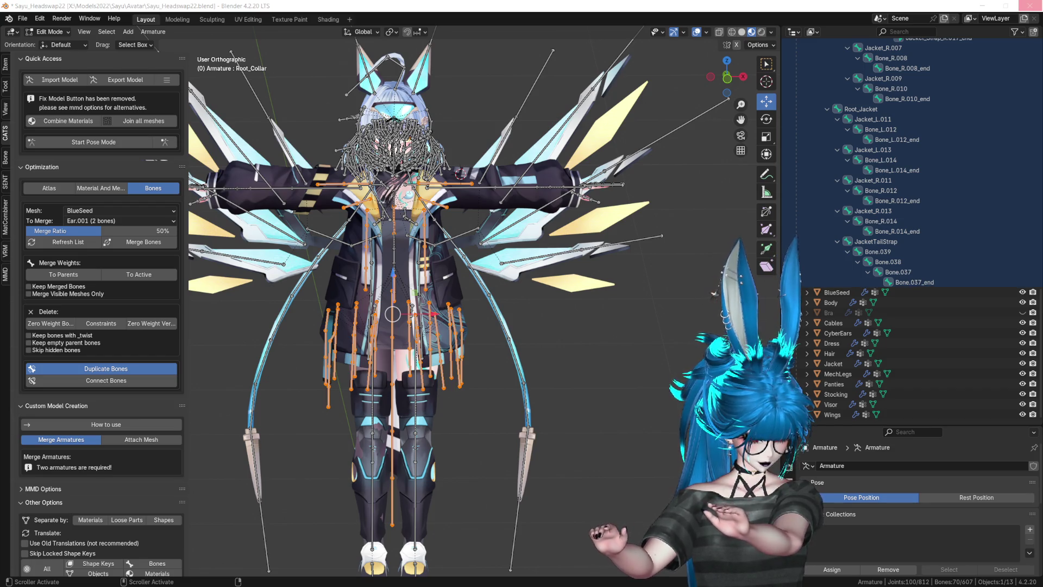
left_click(106, 368)
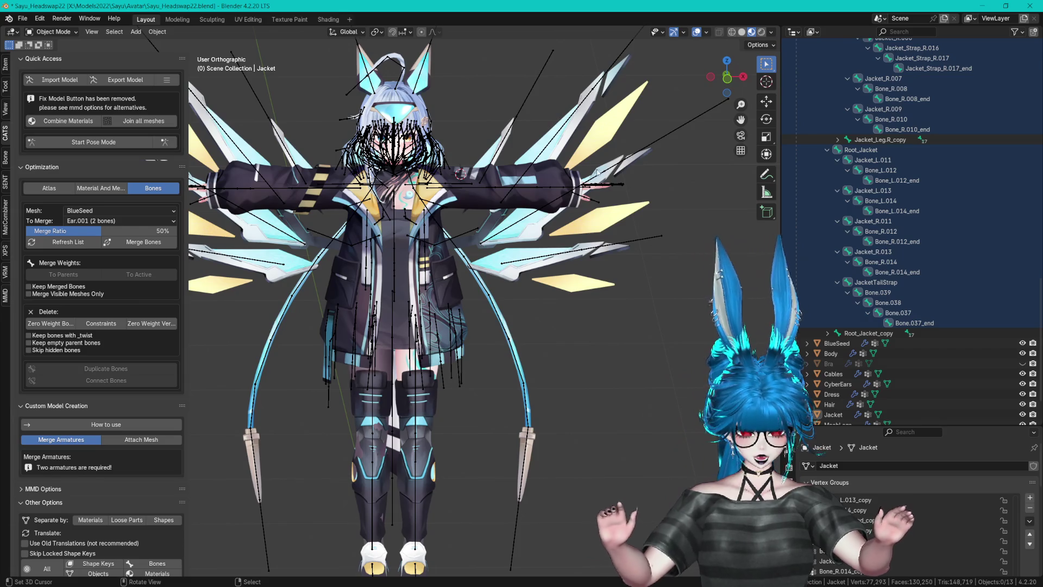
- Put the Armature into Edit Mode for bone editing
mouse_move(658, 305)
left_mouse_down()
mouse_move(638, 309)
mouse_move(637, 334)
mouse_move(588, 295)
left_mouse_up()
left_click(53, 55)
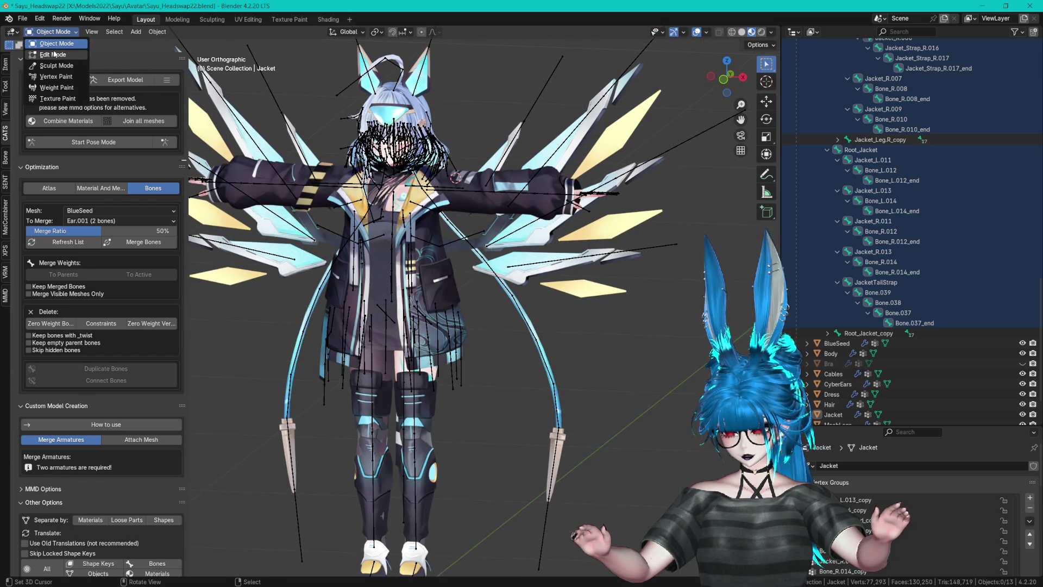
scroll(907, 175, "up", 5)
scroll(907, 174, "up", 10)
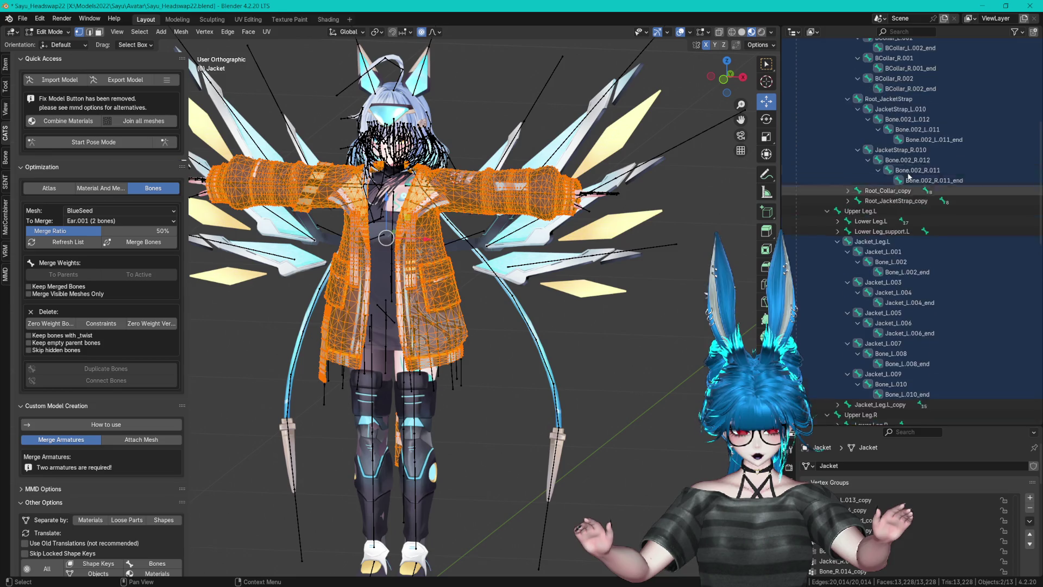
left_click(826, 71)
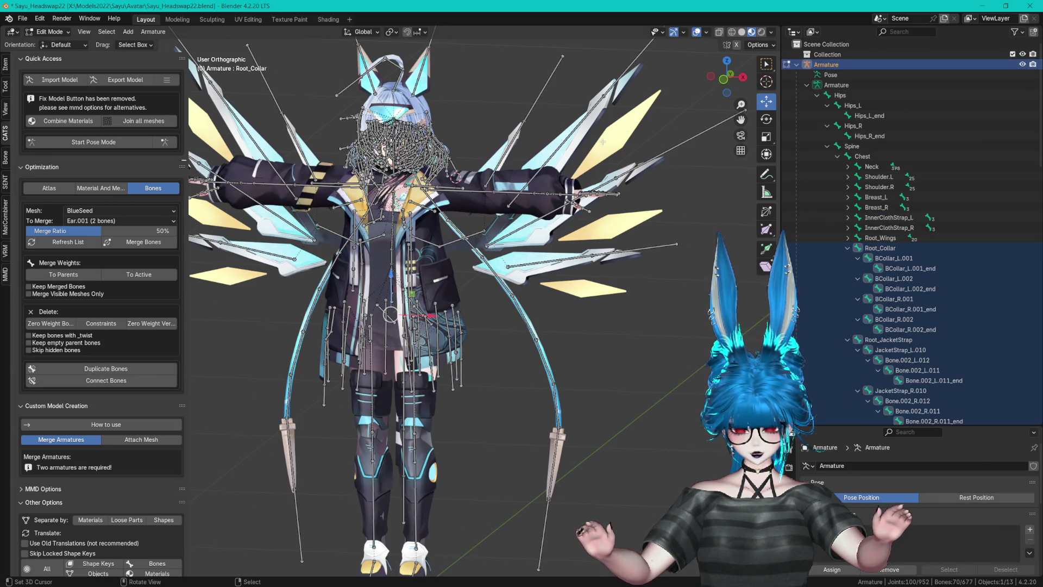
scroll(391, 315, "up", 3)
scroll(643, 205, "down", 2)
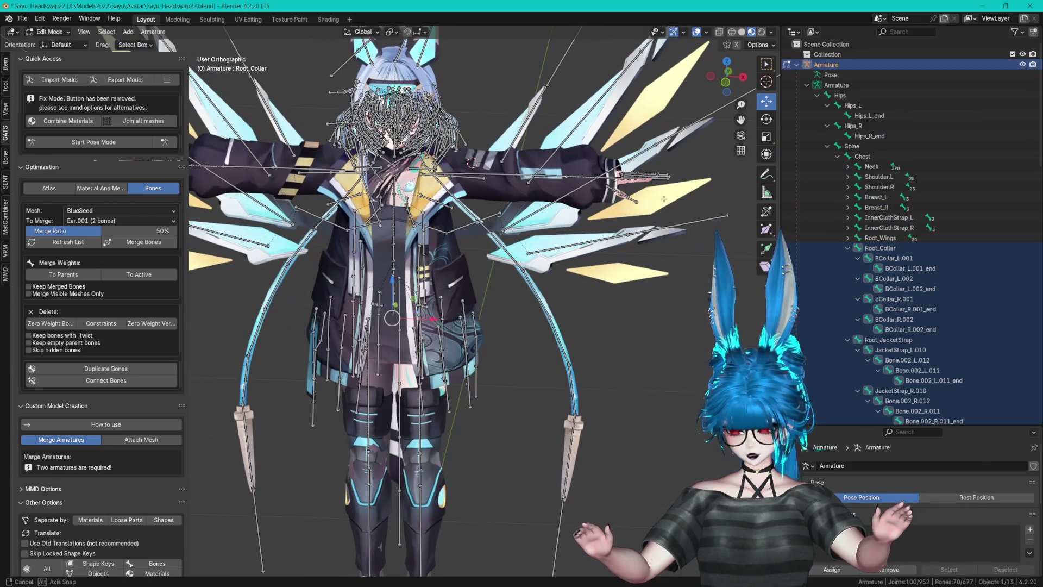
key("Tab")
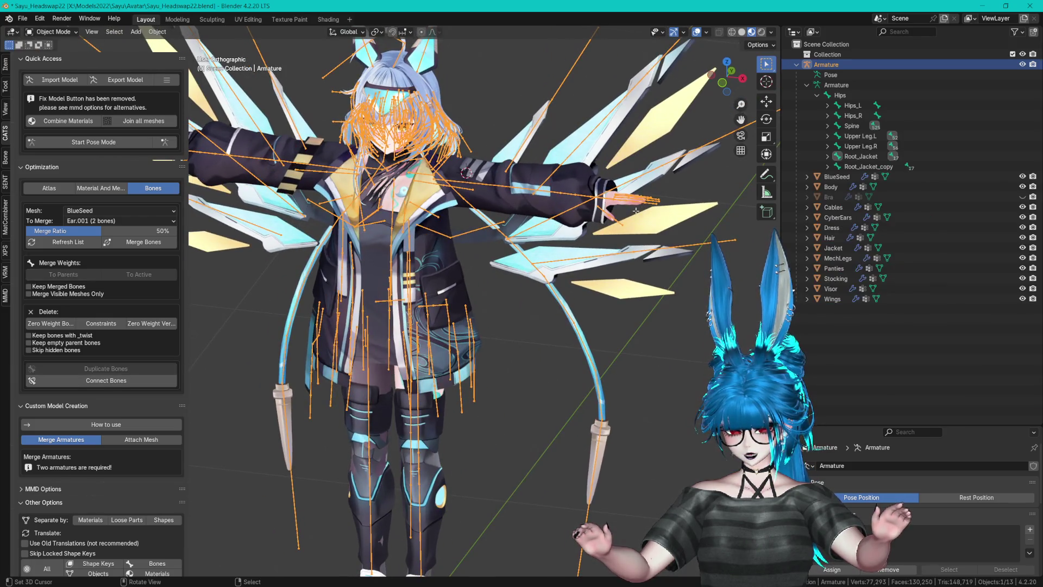
key("Tab")
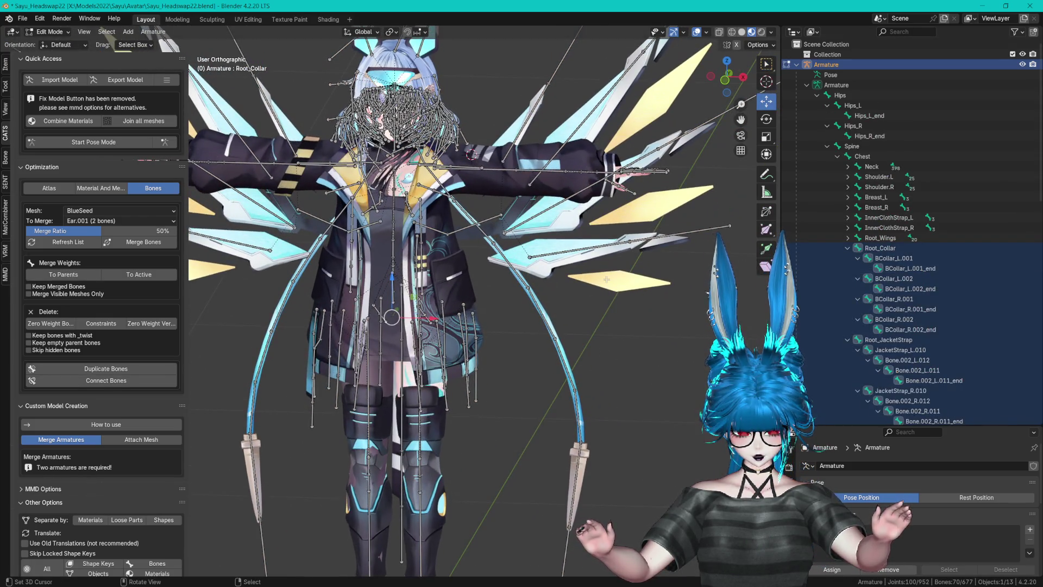
- Select the whole Root_Collar_copy hierarchy, expanding its copied bones and Root_JacketStrap_copy
scroll(910, 280, "down", 5)
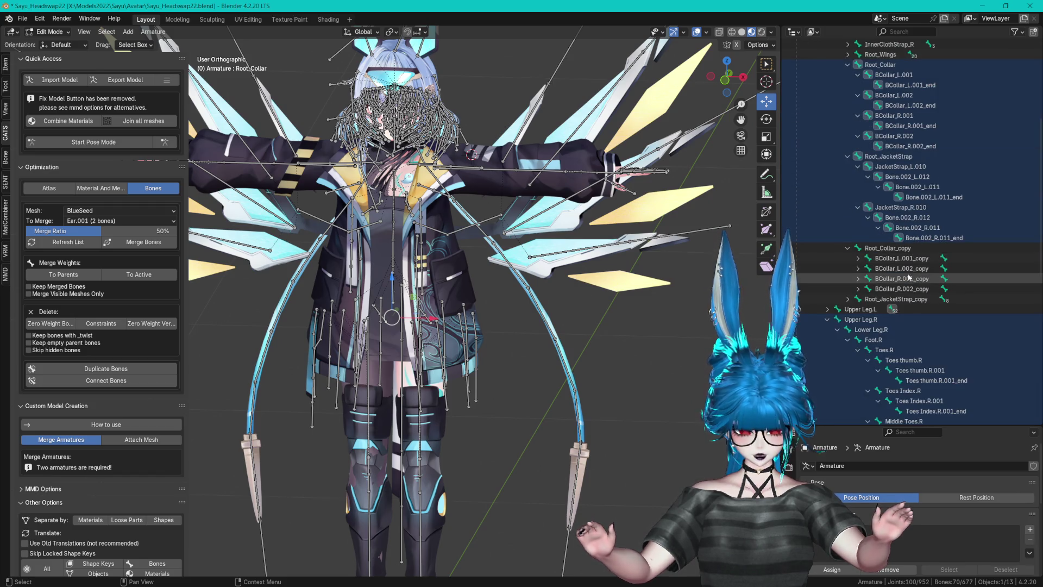
left_click(895, 249)
scroll(895, 252, "up", 1)
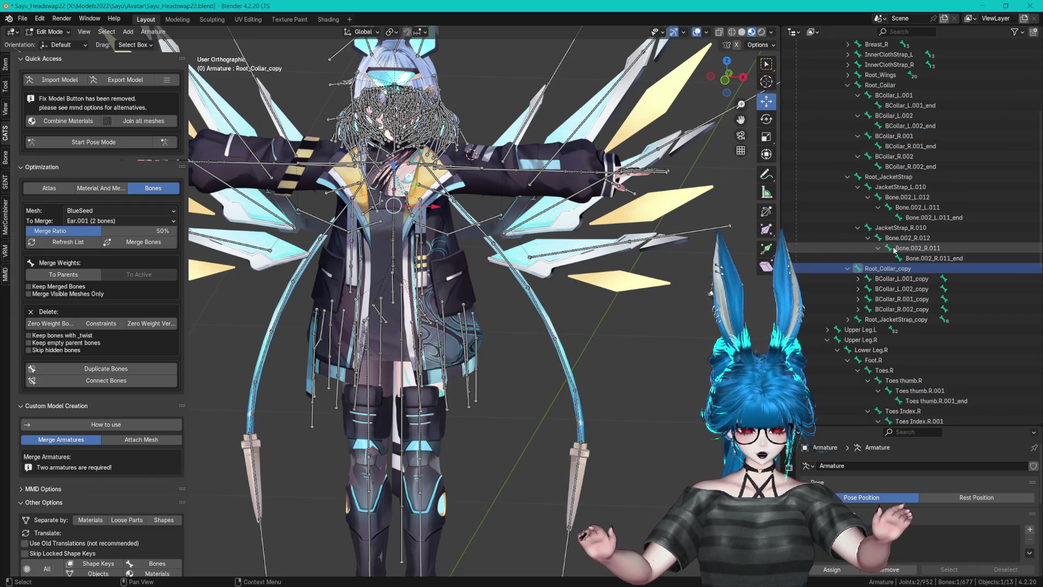
left_click(857, 278)
left_click(858, 299)
left_click(858, 318)
left_click(858, 340)
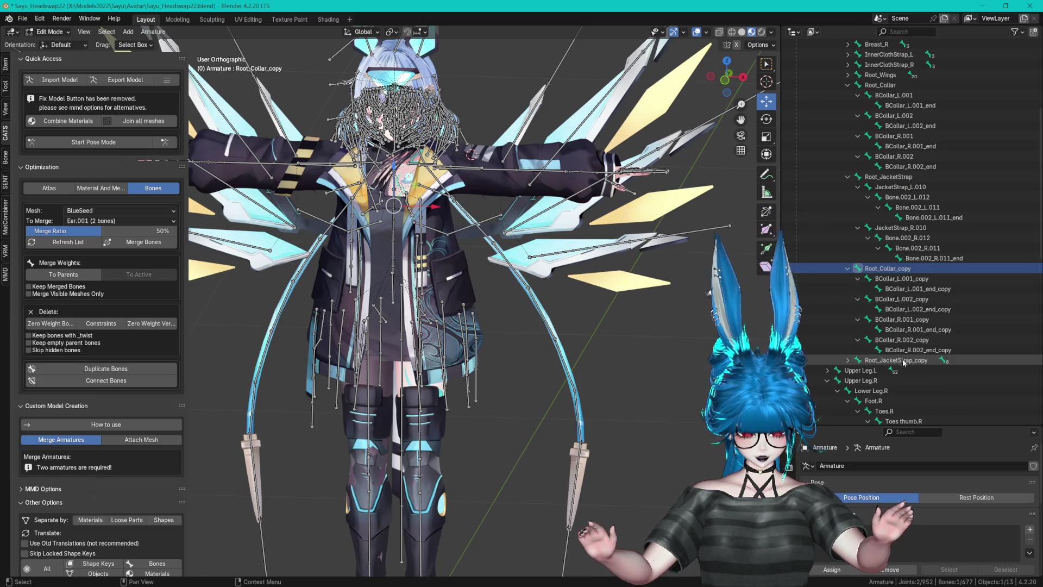
left_click(846, 360, "shift")
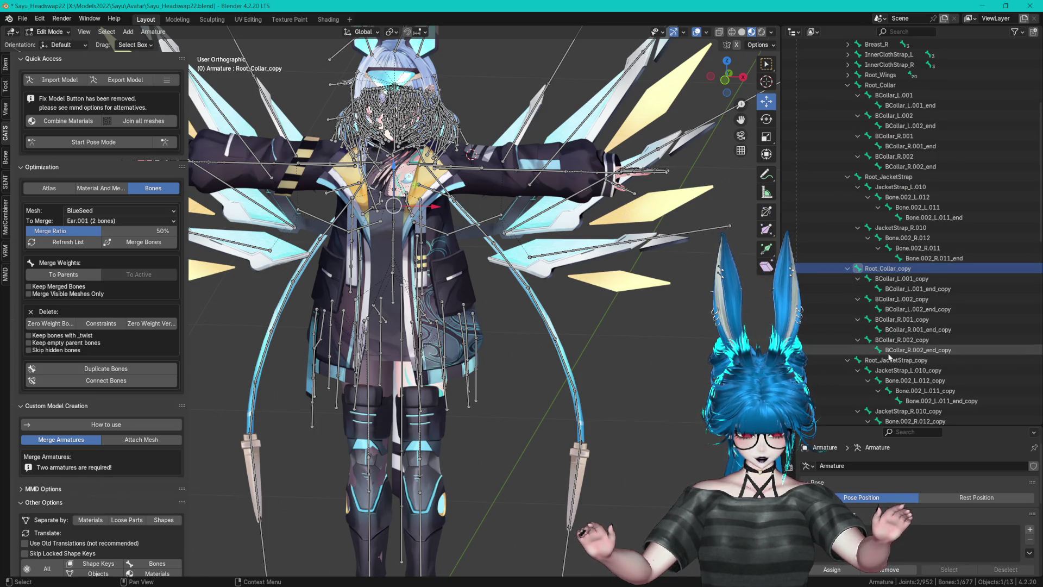
scroll(908, 309, "down", 5)
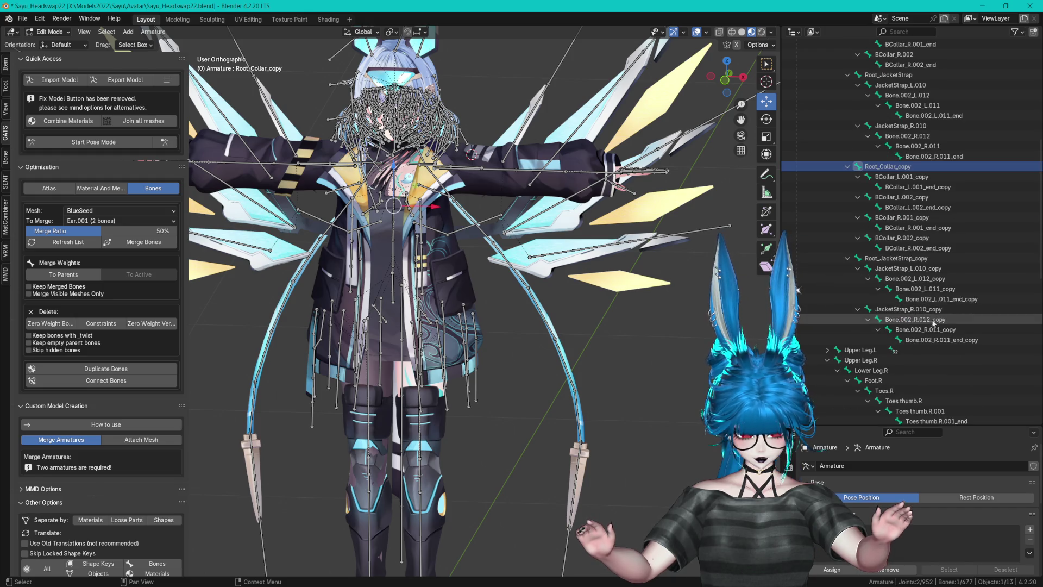
left_click(941, 340, "shift")
scroll(454, 293, "down", 3)
scroll(453, 293, "down", 2)
- Move the copied collar bones right of the model, then select and move the Root_Jacket_copy hierarchy beside them
key("g")
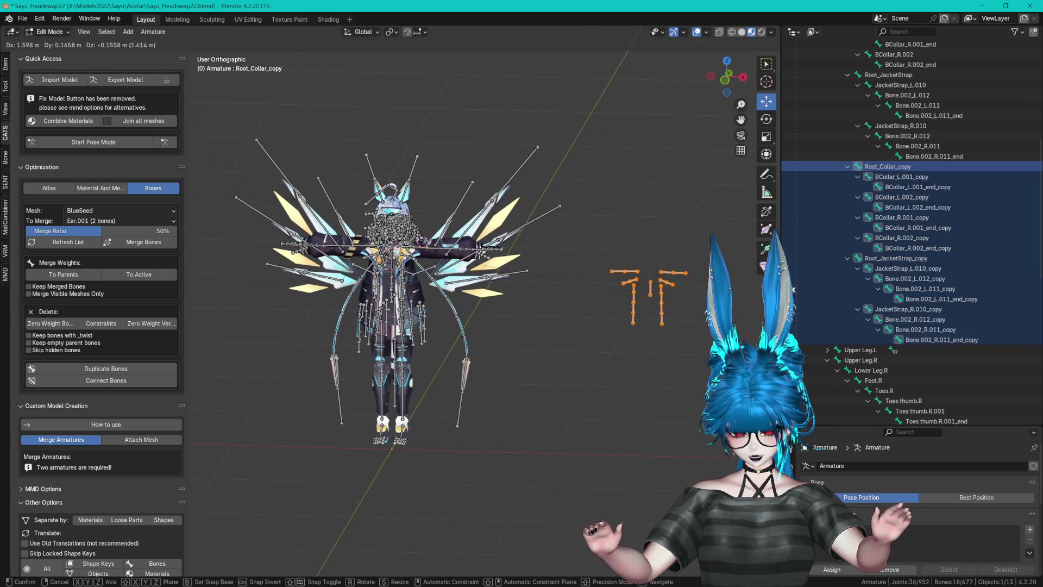
left_click(717, 321)
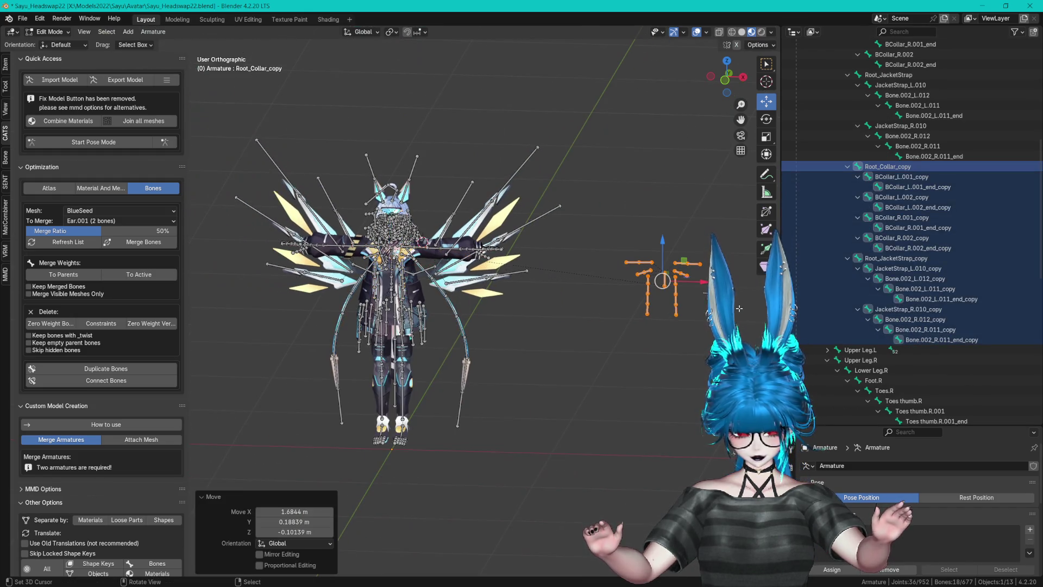
left_click(827, 350)
left_click(837, 370)
left_click(827, 350)
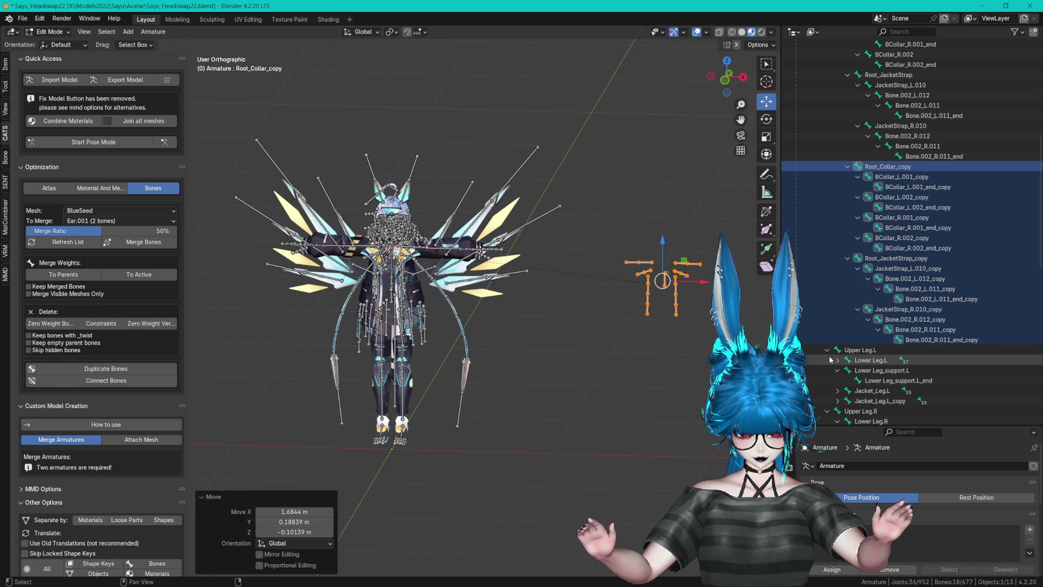
left_click(827, 360)
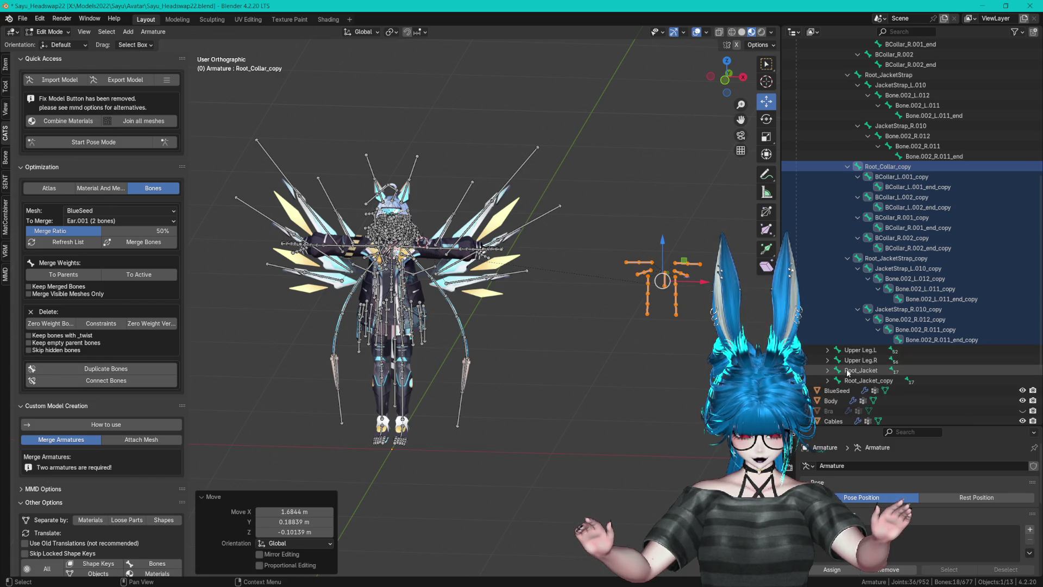
left_click(827, 370)
left_click(863, 371)
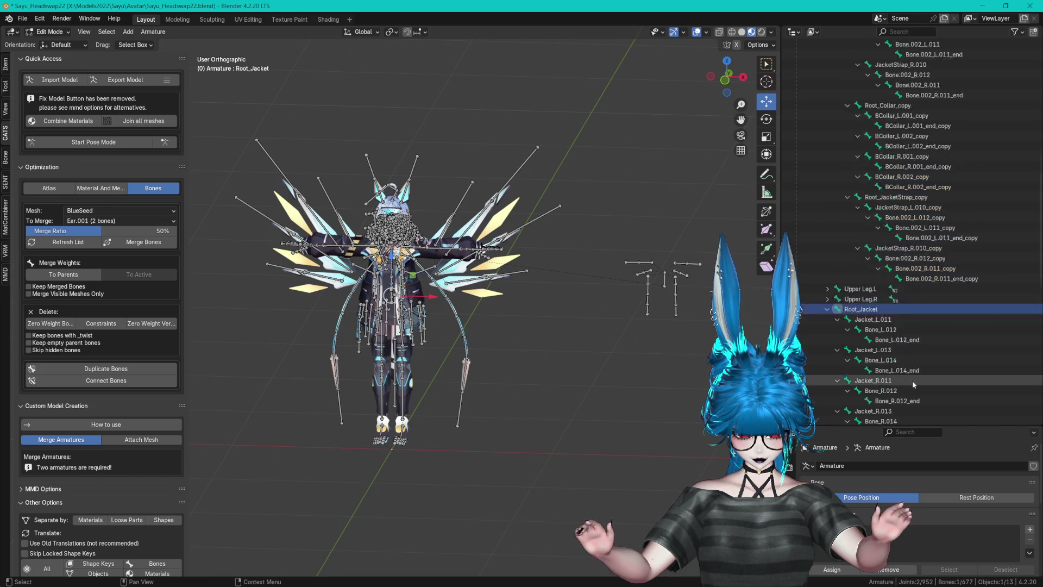
scroll(918, 364, "down", 10)
left_click_drag(393, 325, 660, 287)
- Collapse the jacket roots, expand both Upper Leg bones and select Jacket_Leg.L
scroll(876, 247, "up", 8)
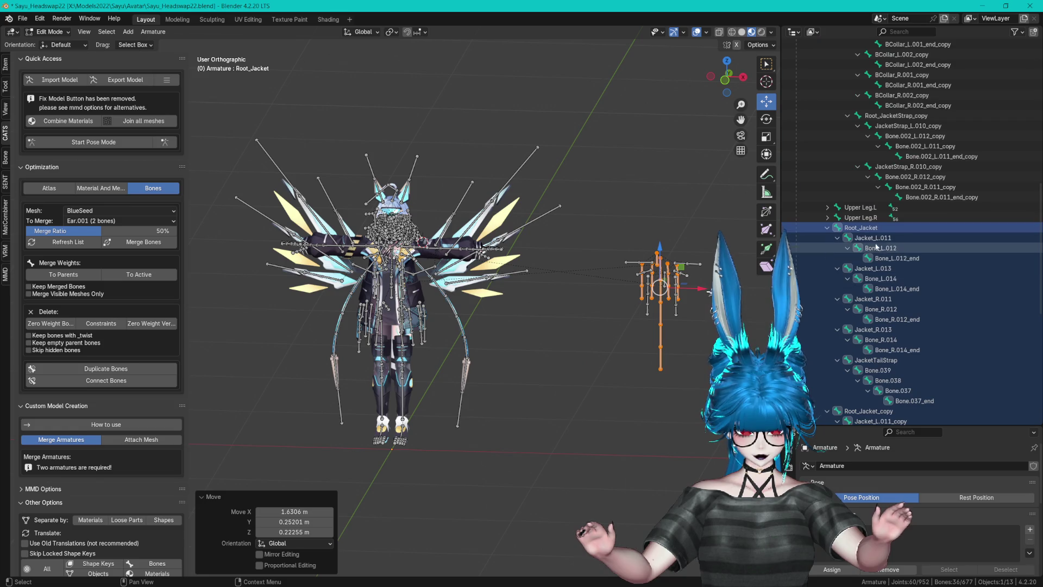
left_click(827, 227)
left_click(827, 238)
left_click(827, 262)
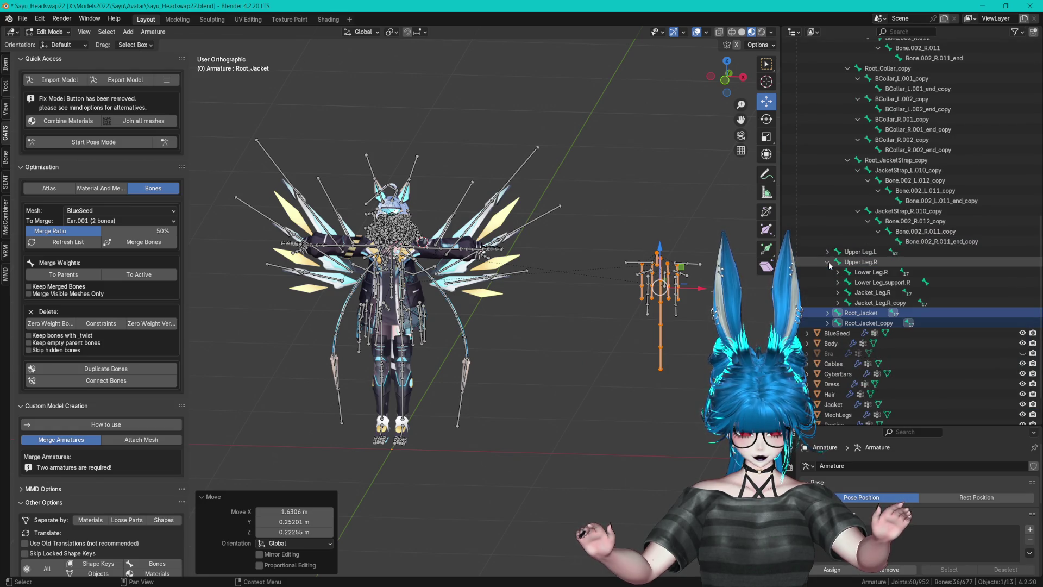
left_click(828, 251)
scroll(871, 293, "down", 1)
scroll(870, 294, "down", 1)
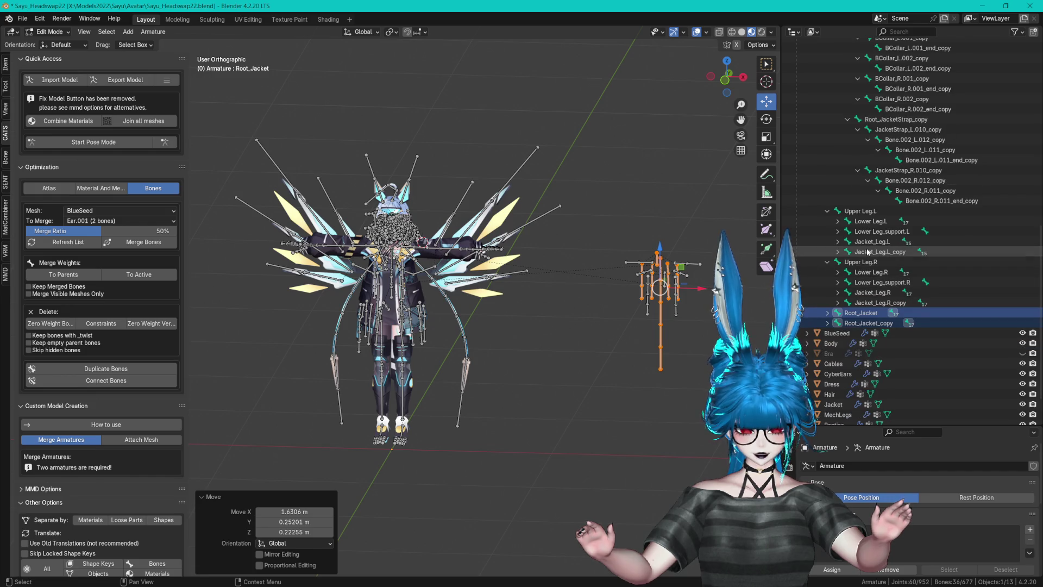
left_click(880, 251)
left_click(871, 241)
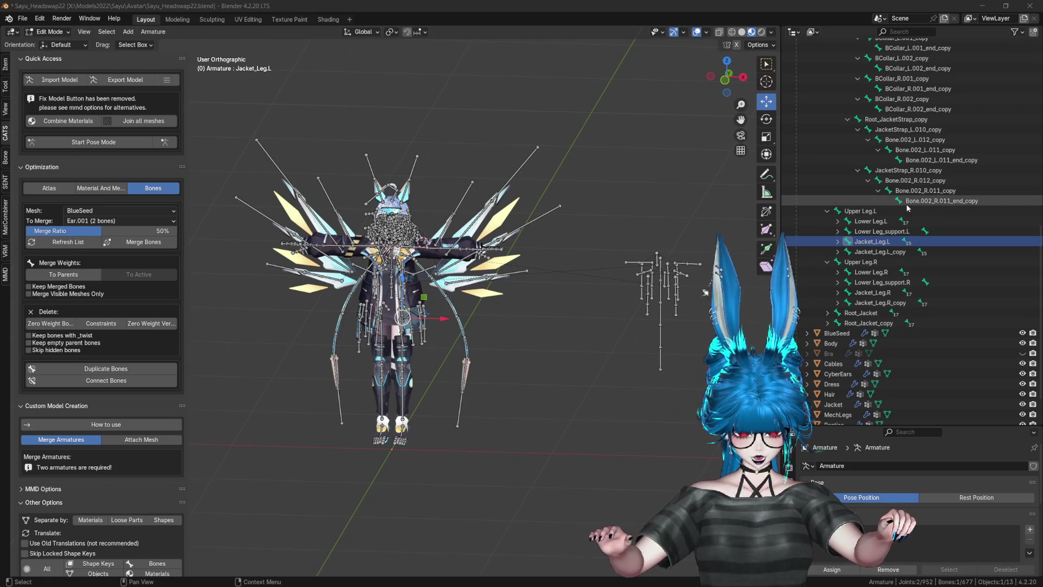
- Select the Jacket_Leg.L_copy chain and move it toward the side bone cluster
left_click(837, 252)
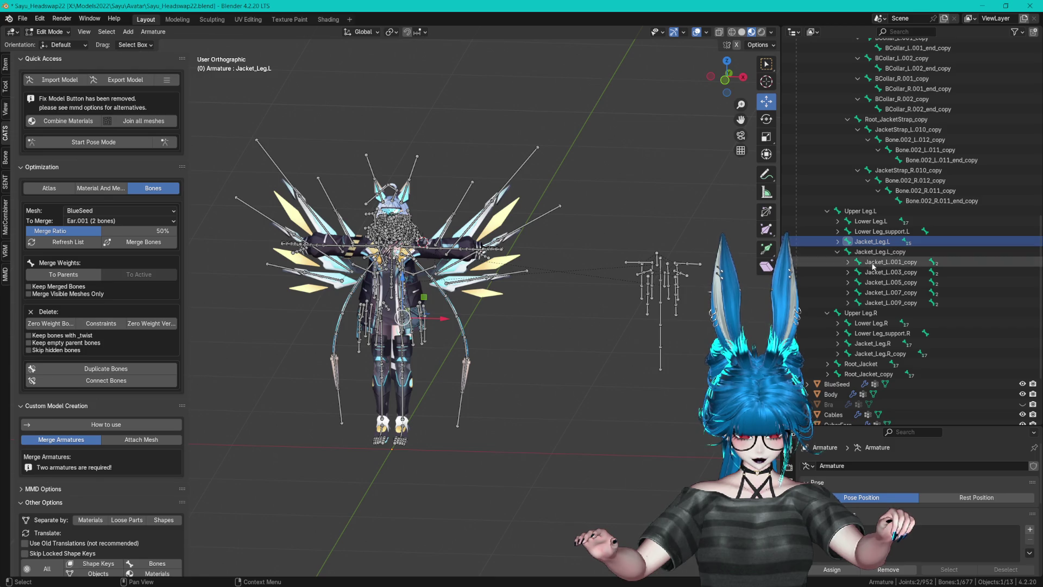
left_click_drag(790, 247, 790, 304)
left_click_drag(412, 313, 665, 287)
scroll(873, 294, "up", 5)
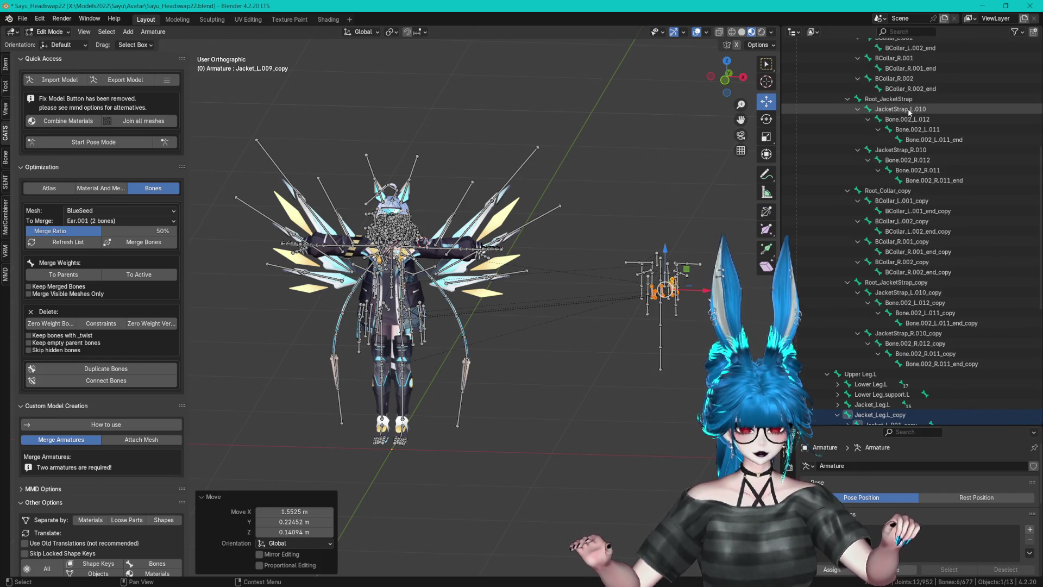
scroll(855, 212, "down", 10)
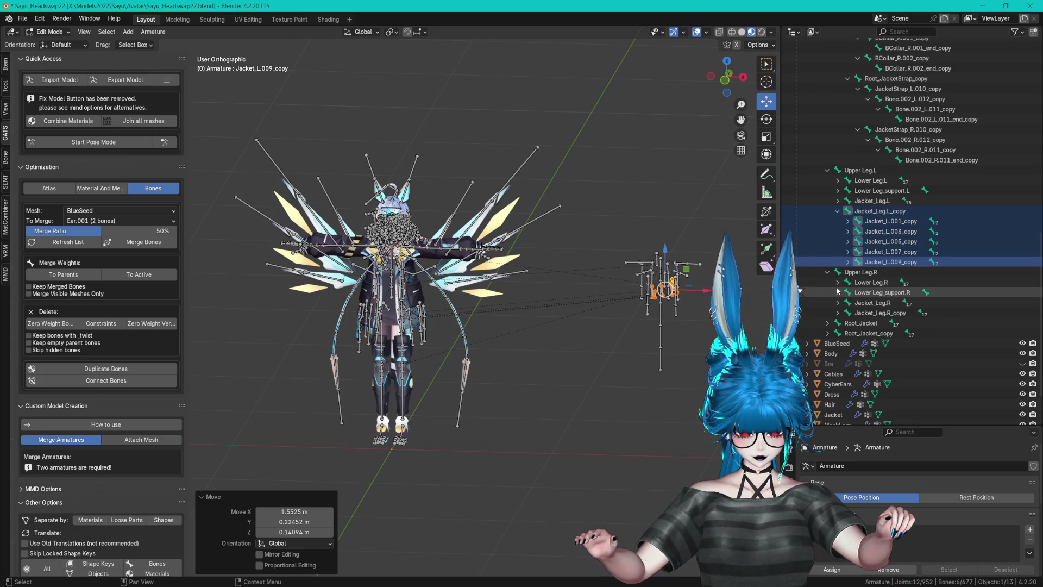
- Check the Jacket_Leg branches and confirm the left copy's move with undo and redo
left_click(837, 303)
left_click(837, 302)
left_click(837, 302)
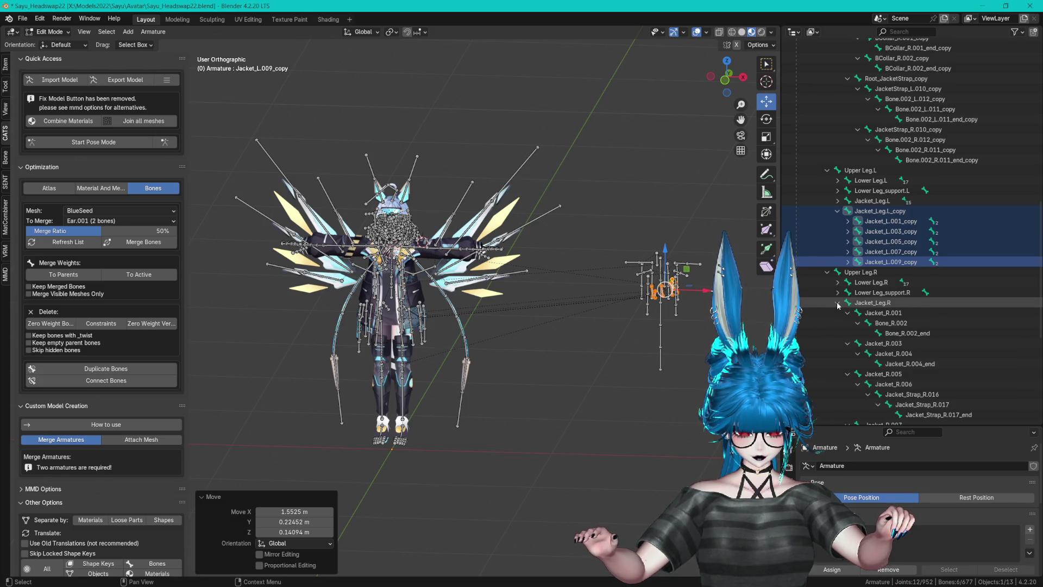
left_click(837, 302)
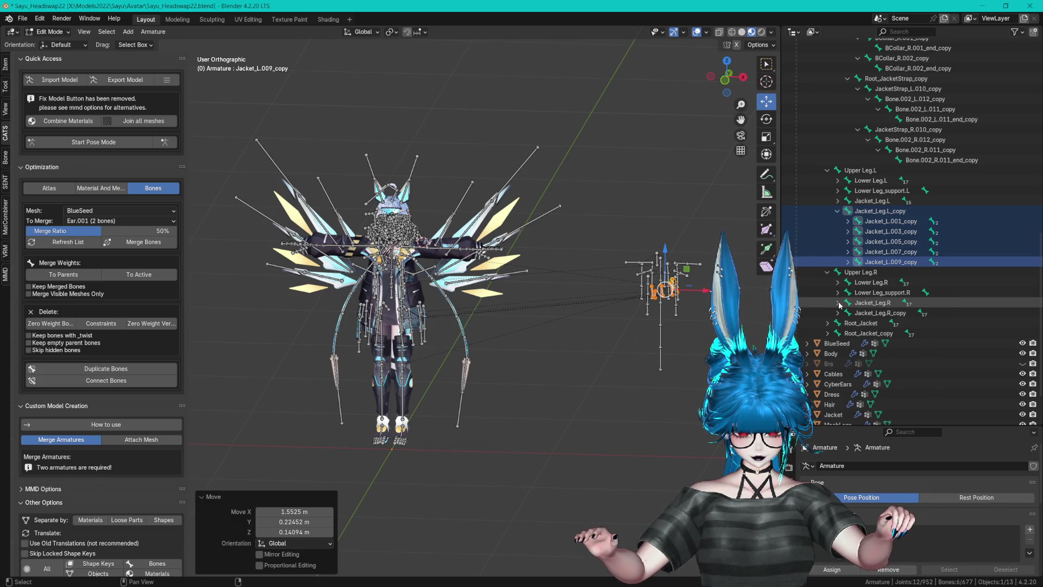
left_click(837, 211, "shift")
key("ctrl+z")
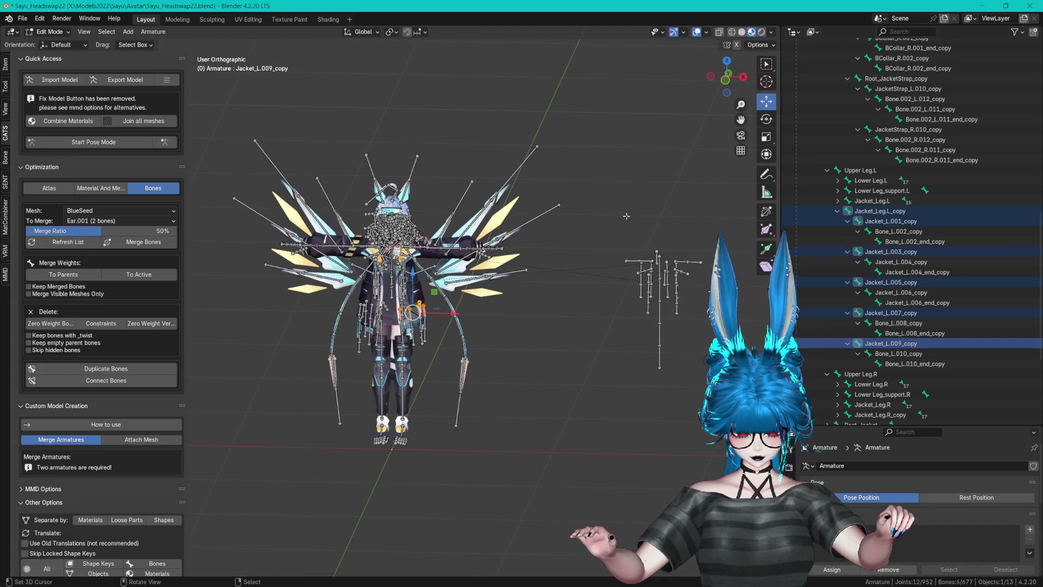
left_click(879, 210)
key("ctrl+shift+z")
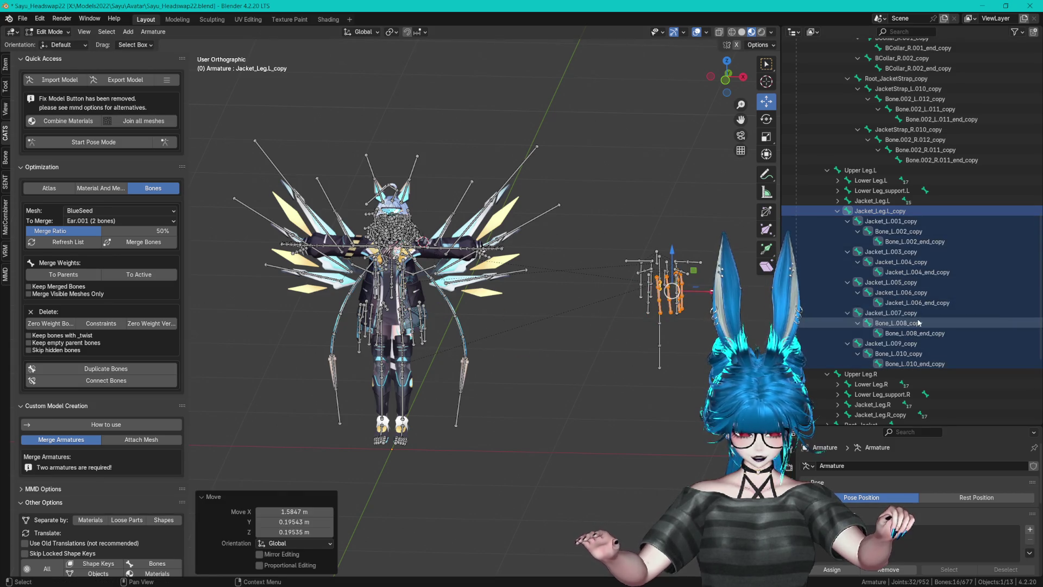
- Select the whole Jacket_Leg.R_copy chain and move it beside the side cluster
key("alt+a")
scroll(913, 328, "down", 4)
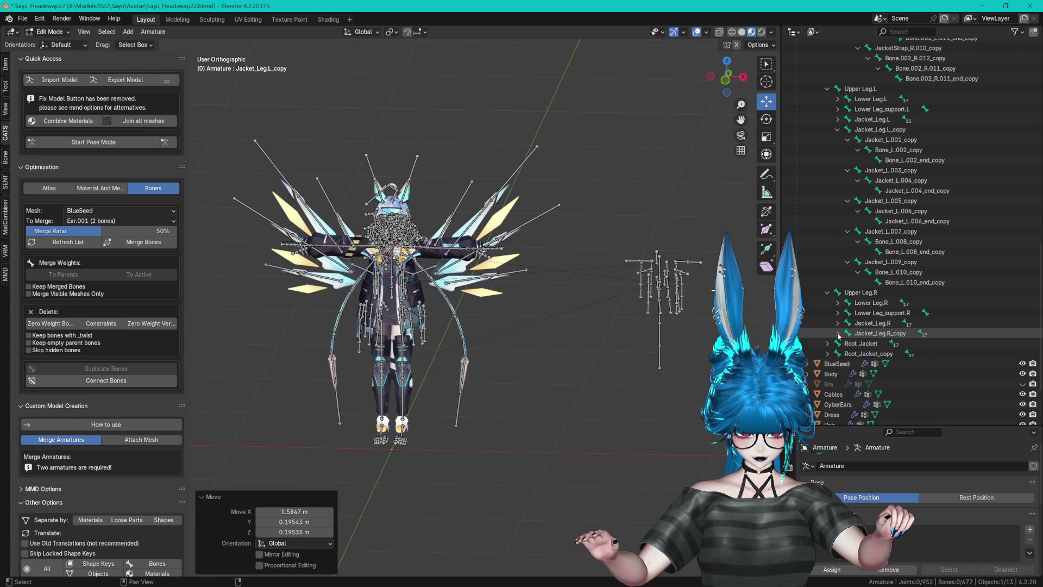
left_click(838, 333, "shift")
left_click(901, 333)
scroll(904, 333, "down", 7)
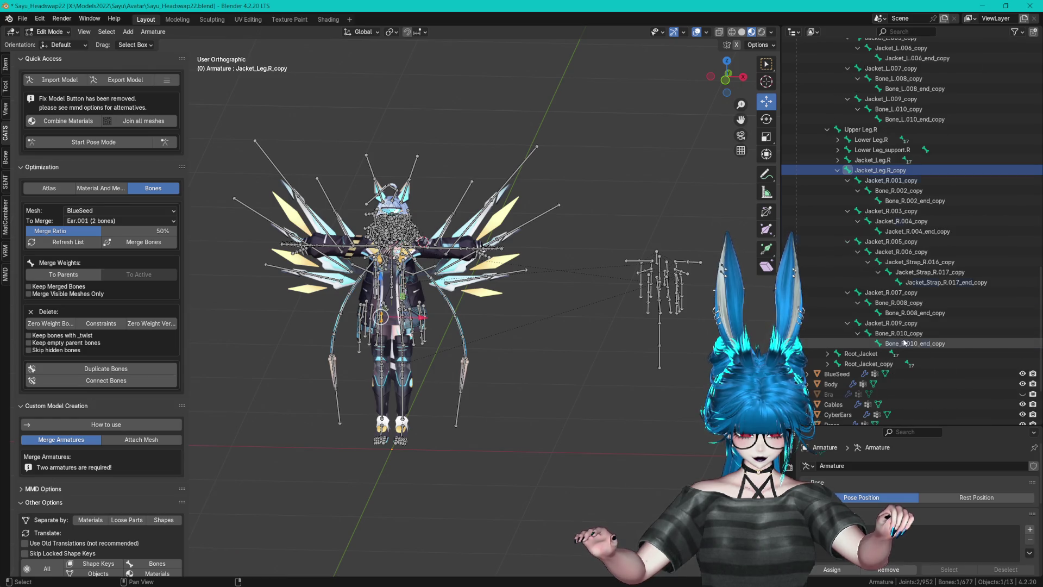
left_click(903, 342, "shift")
key("g")
left_click(694, 296)
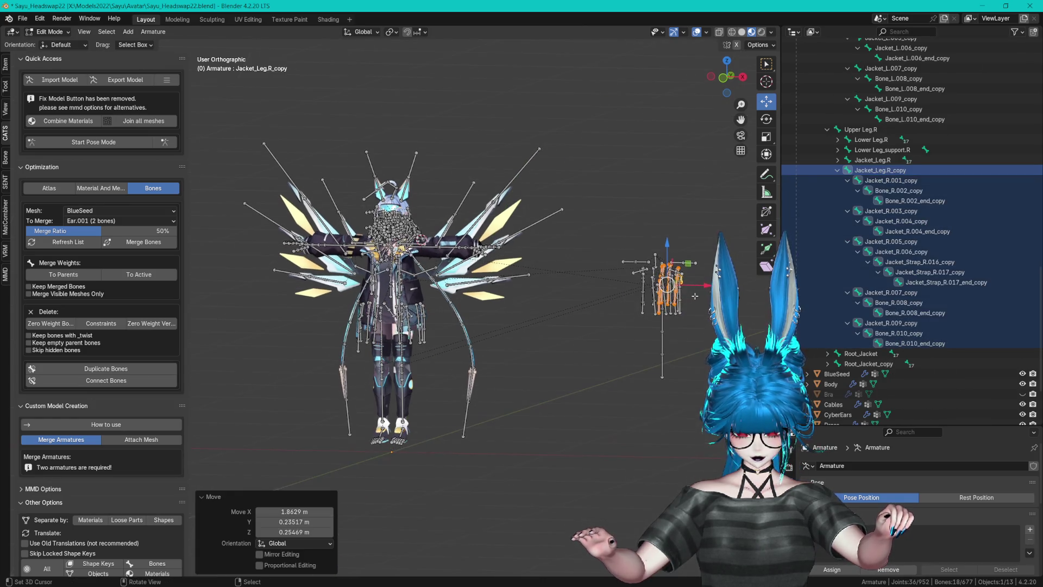
- Deselect all bones and select the Spine bone
key("alt+a")
mouse_move(690, 299)
left_mouse_down()
mouse_move(598, 320)
mouse_move(600, 331)
mouse_move(586, 325)
left_mouse_up()
scroll(584, 322, "up", 5)
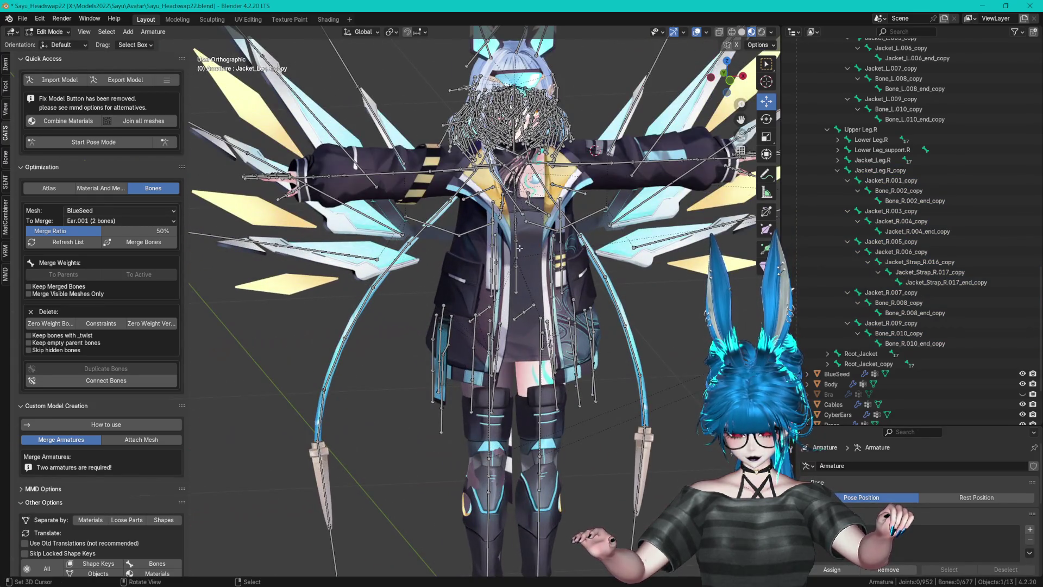
left_click(519, 248)
scroll(546, 290, "down", 5)
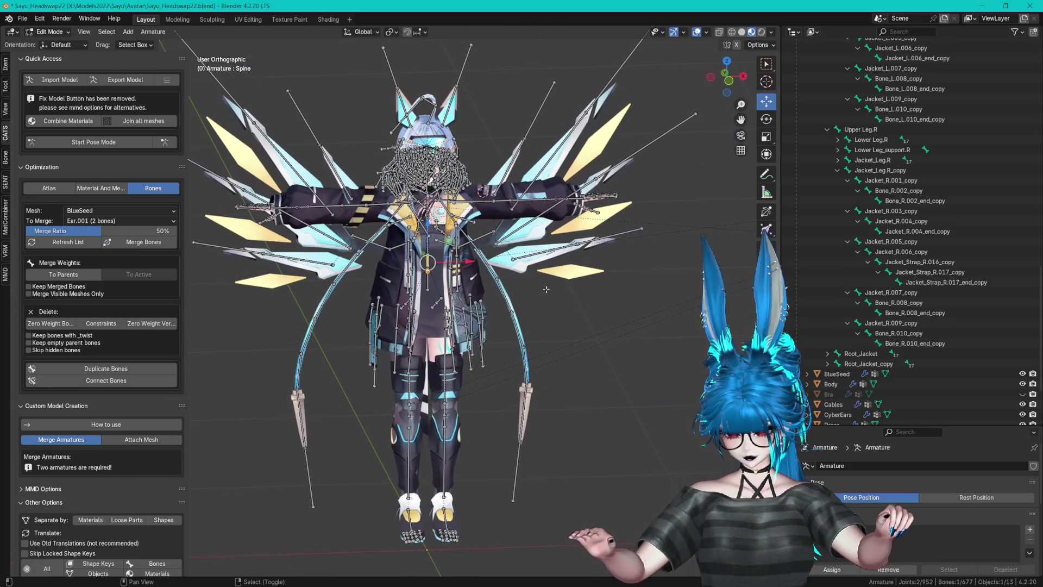
- Duplicate the Spine bone, offsetting the copy along the X axis
key("shift+d")
key("x")
left_click(646, 271)
scroll(649, 292, "down", 2)
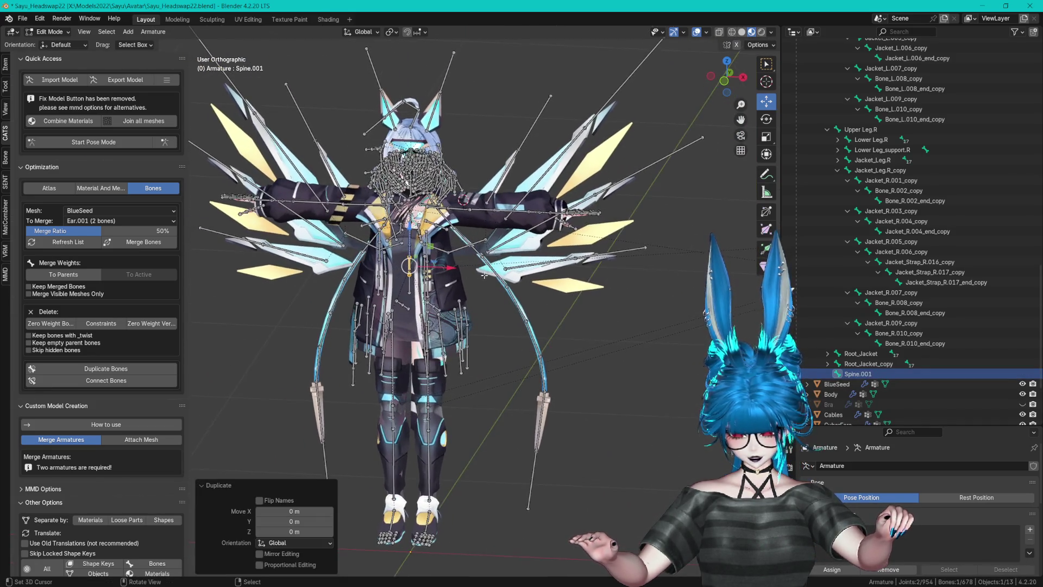
scroll(649, 292, "down", 2)
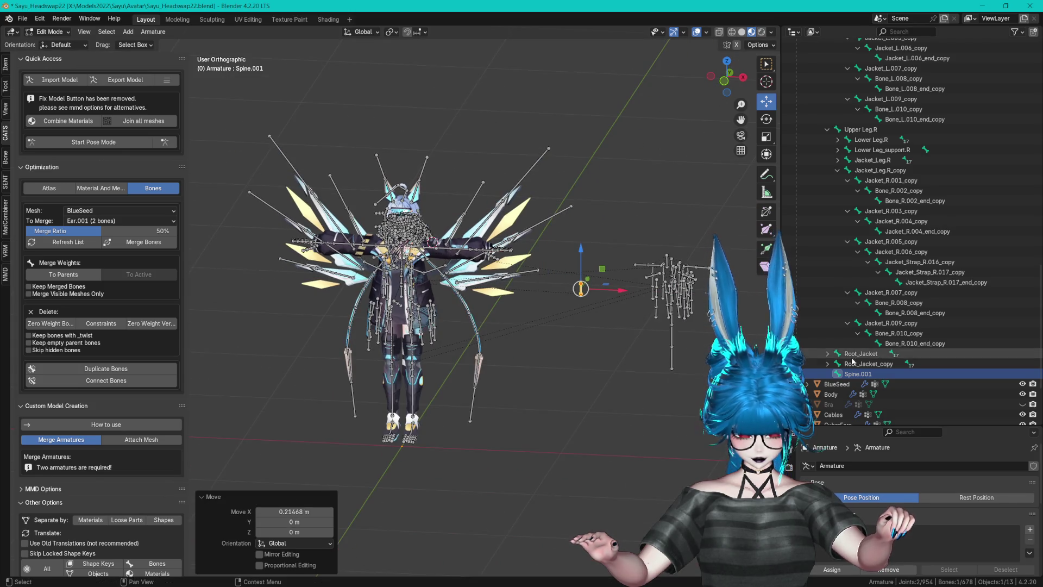
- Rename the Spine.001 bone to TransferMask
double_click(858, 373)
scroll(859, 372, "down", 3)
type("TransferMas")
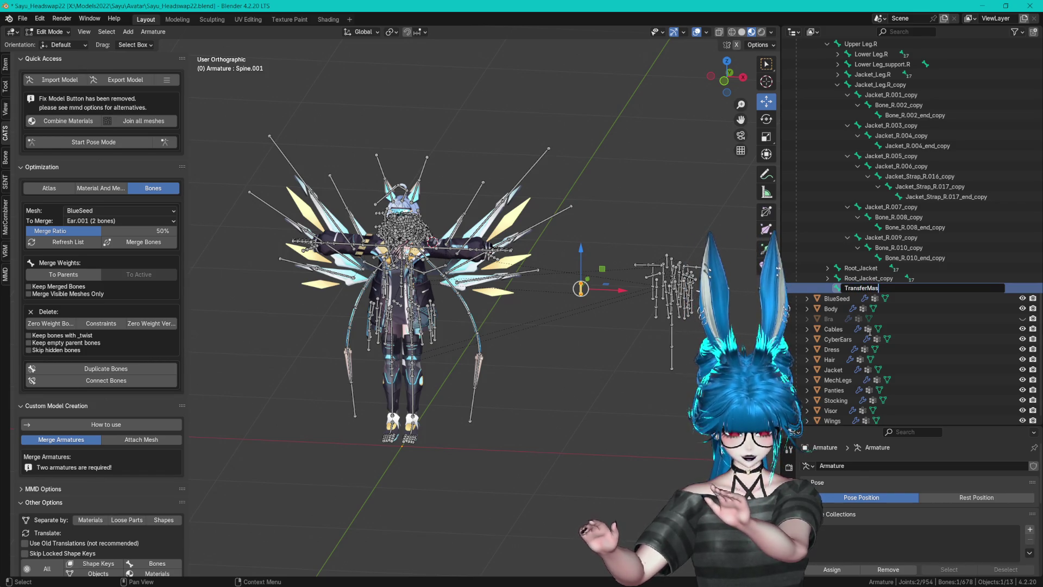
type("k")
key("Return")
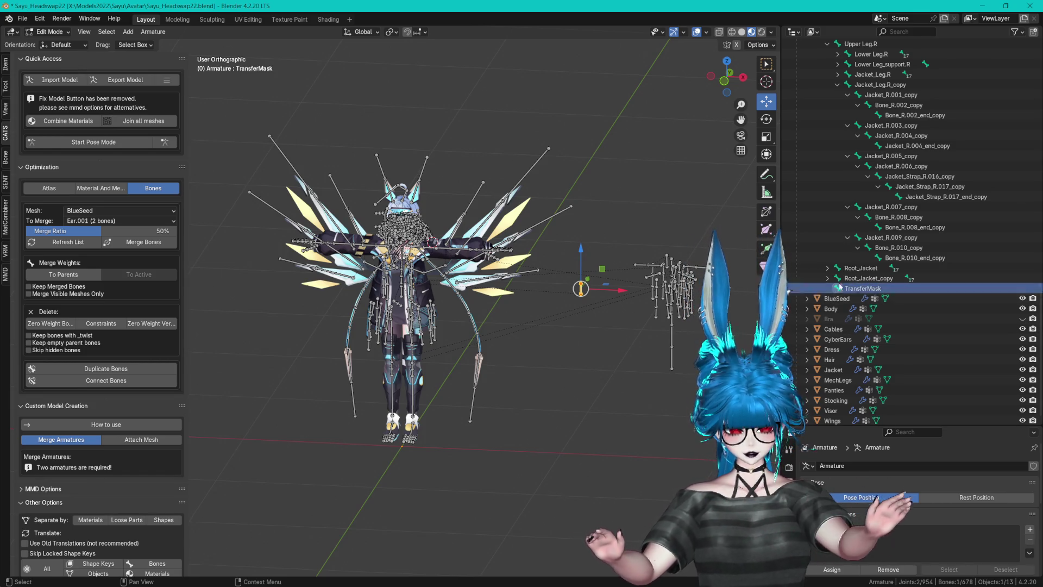
scroll(402, 212, "up", 4)
- Collapse the Jacket_Leg.R_copy and Jacket_Leg.L_copy branches in the Outliner
left_click_drag(403, 213, 586, 270)
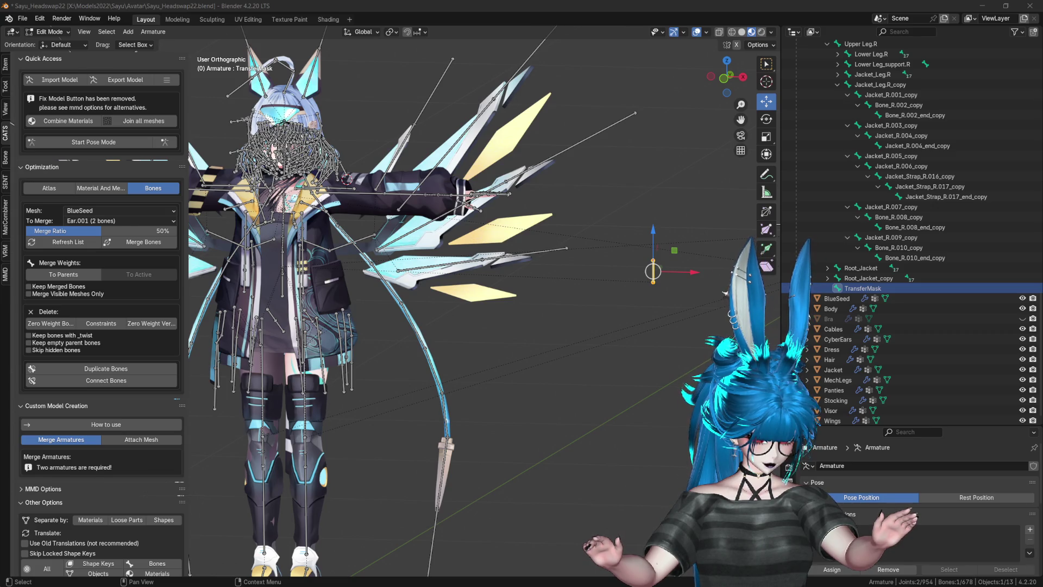
left_click(683, 4)
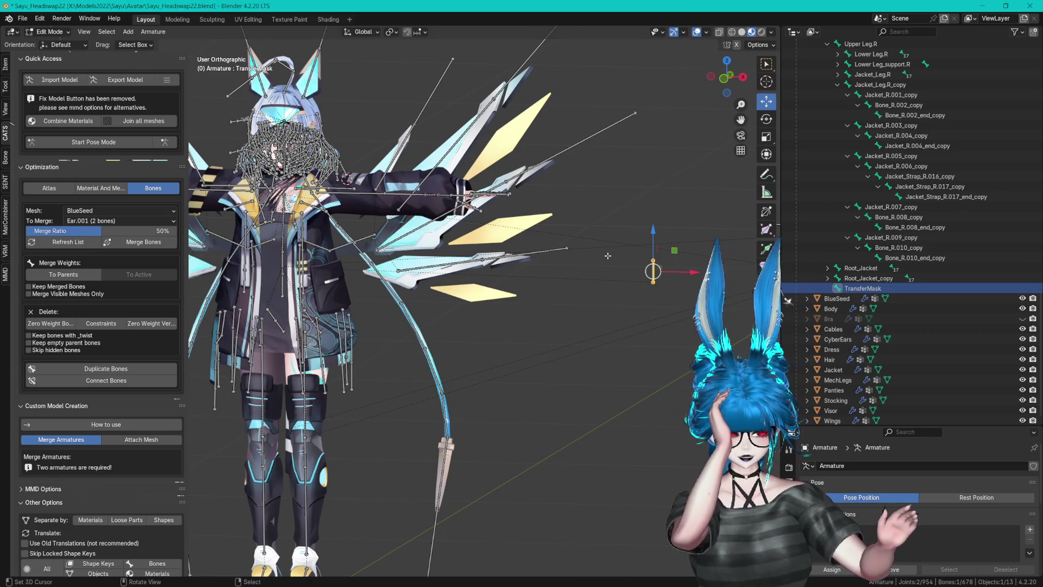
mouse_move(603, 242)
left_mouse_down()
mouse_move(622, 255)
mouse_move(609, 252)
left_mouse_up()
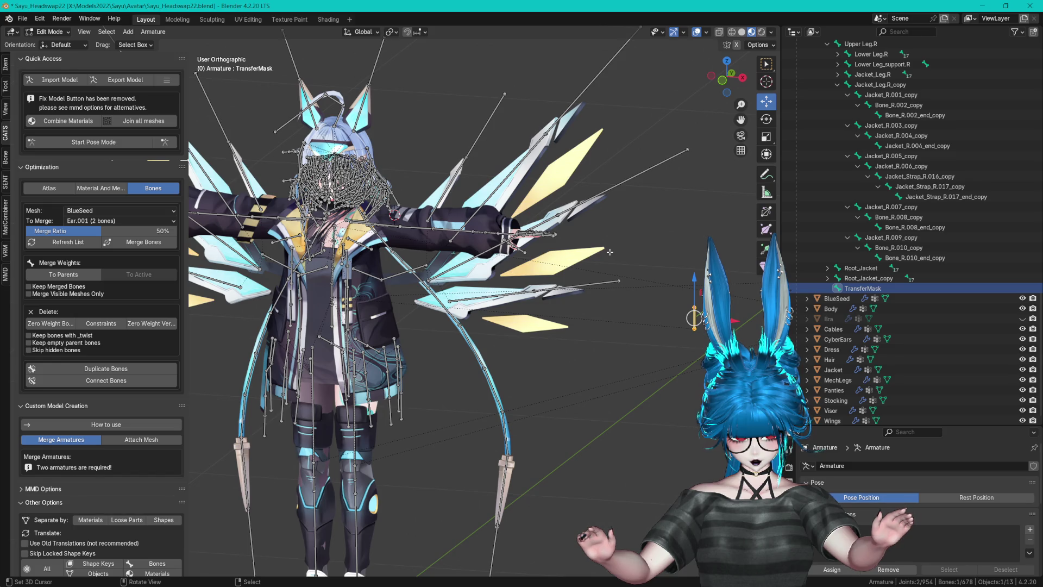
left_click(836, 85)
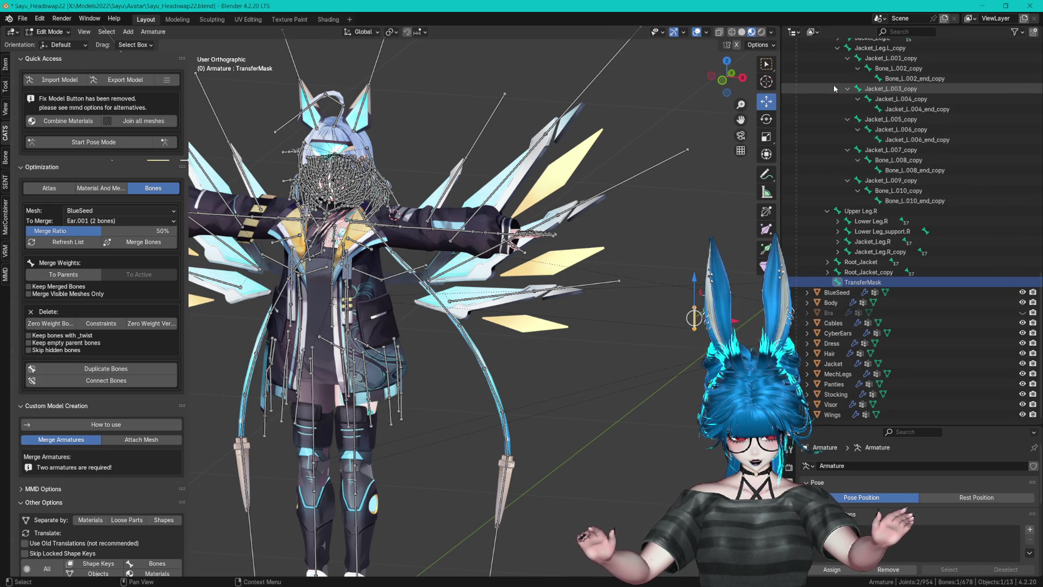
left_click(833, 89)
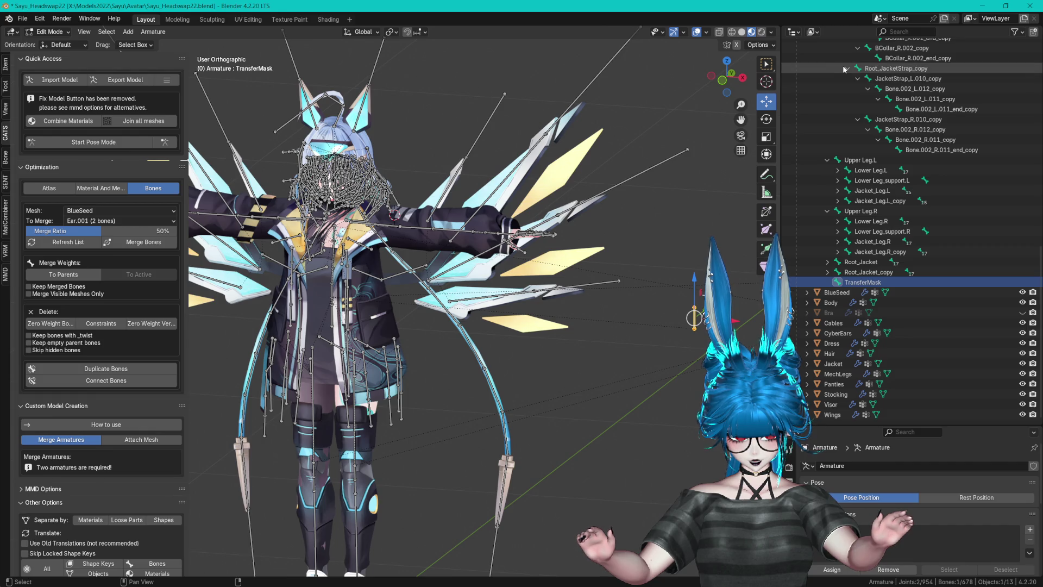
- Collapse the Root_JacketStrap_copy, Root_Collar_copy, Root_JacketStrap and Root_Collar branches
left_click(843, 69)
left_click(845, 137)
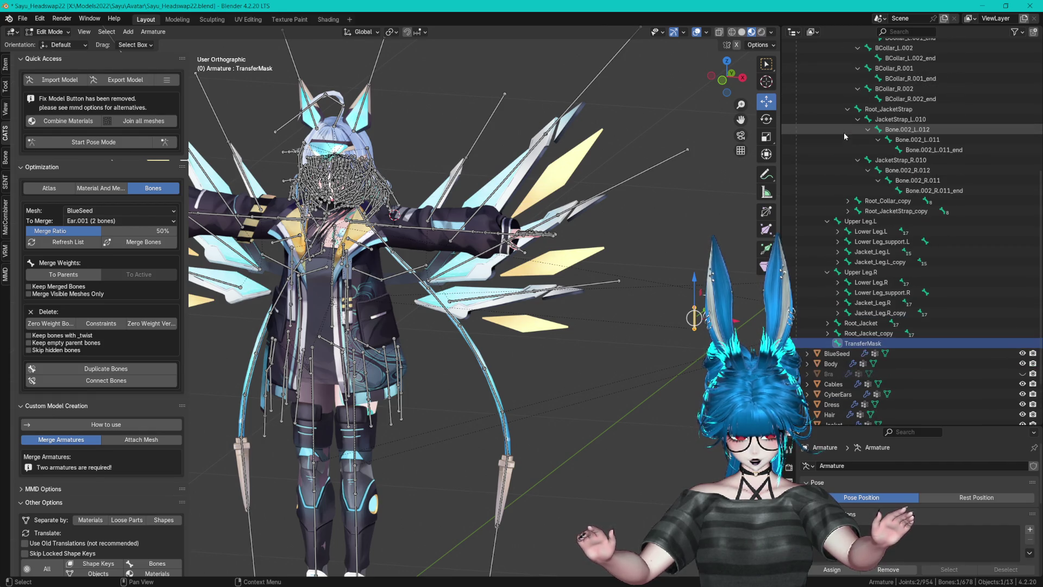
left_click(847, 110)
left_click(848, 201)
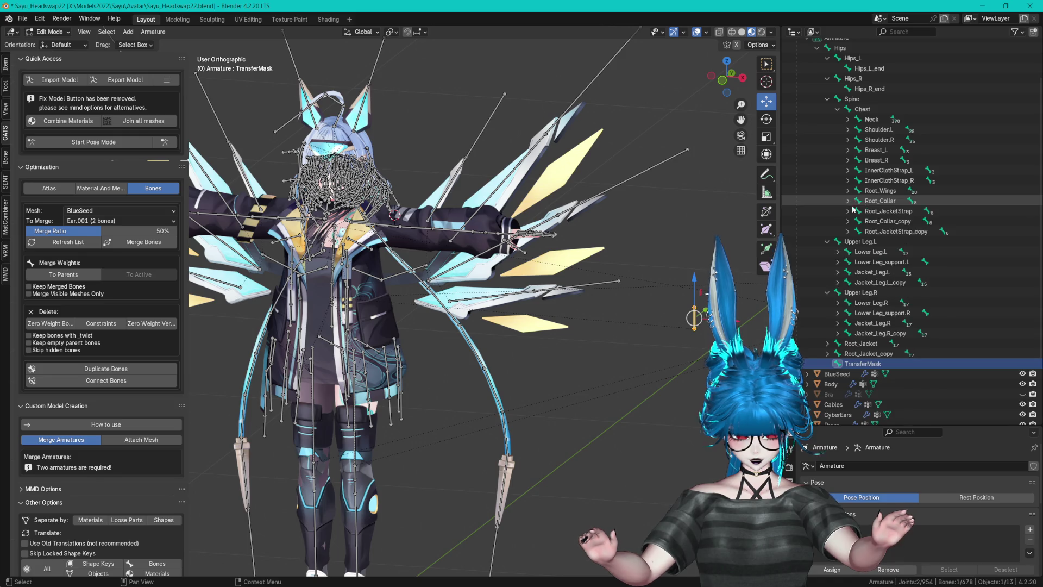
scroll(850, 205, "down", 4)
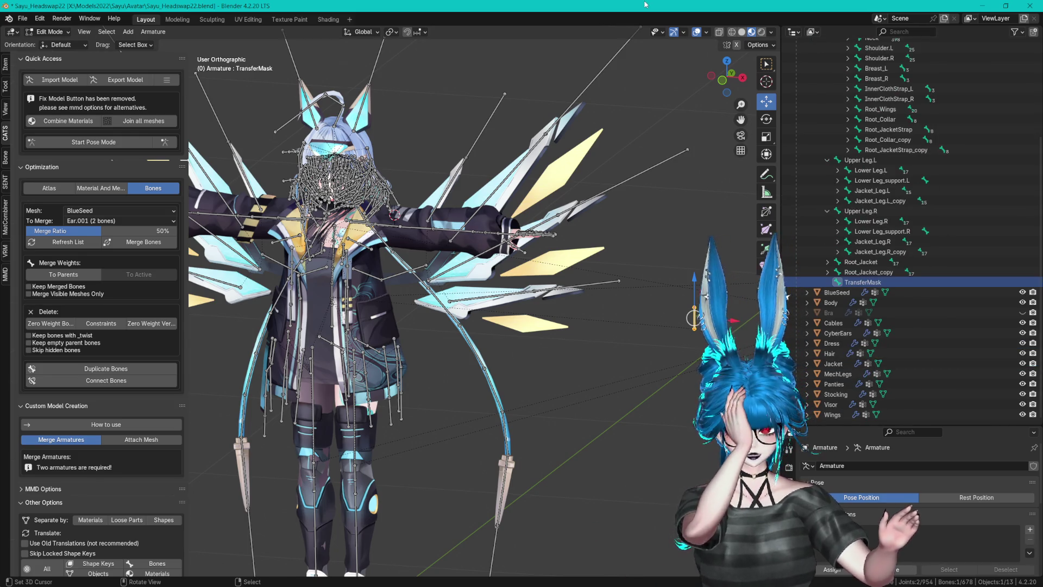
scroll(623, 302, "up", 1)
left_click_drag(622, 303, 612, 309)
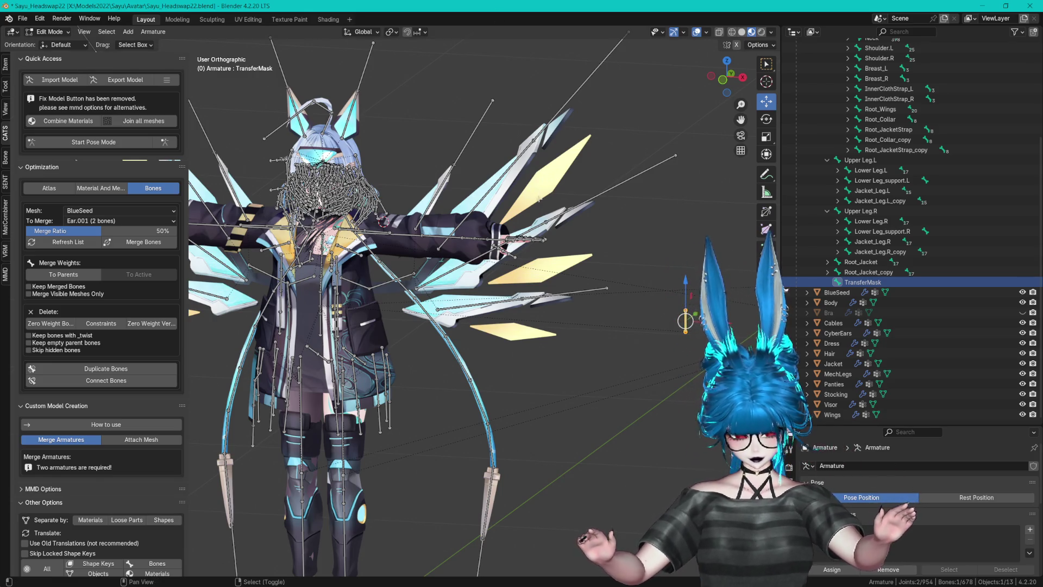
left_click_drag(537, 197, 570, 198)
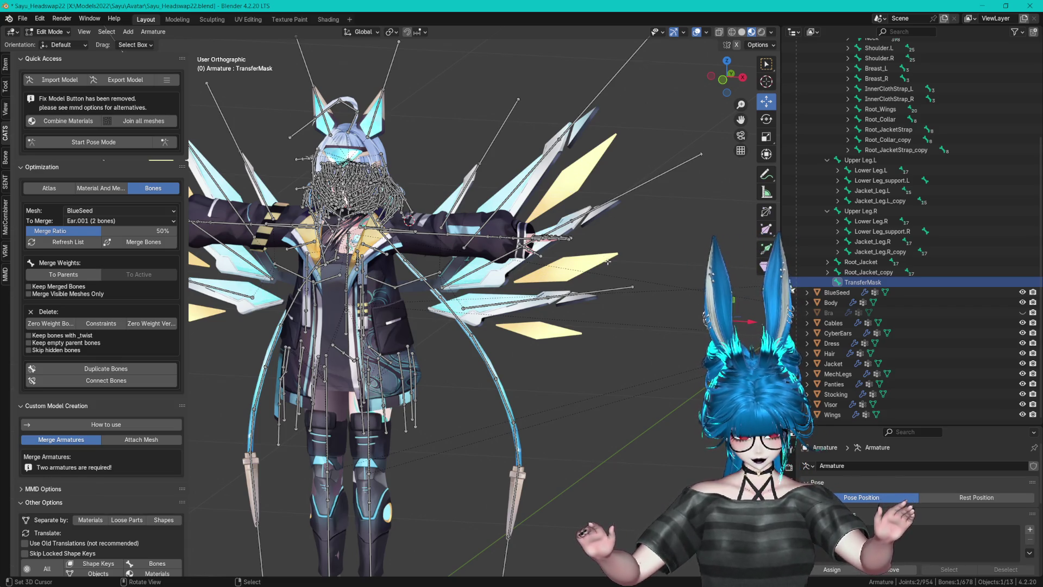
- Circle-select every bone of the side armature, making TransferMask the active bone
scroll(607, 261, "down", 5)
key("alt+a")
key("c")
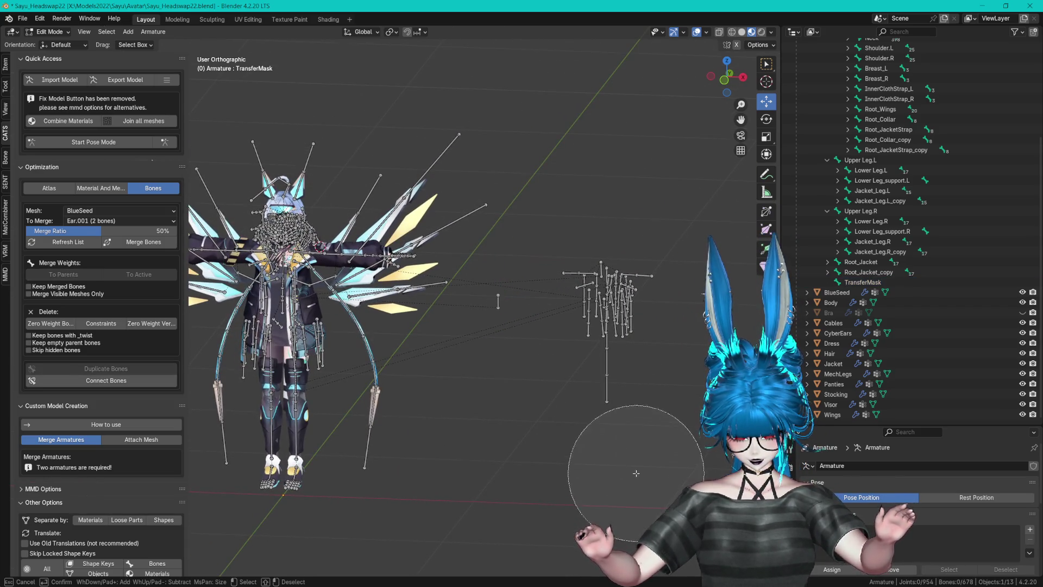
left_click_drag(594, 349, 611, 257)
key("Escape")
scroll(632, 287, "up", 2)
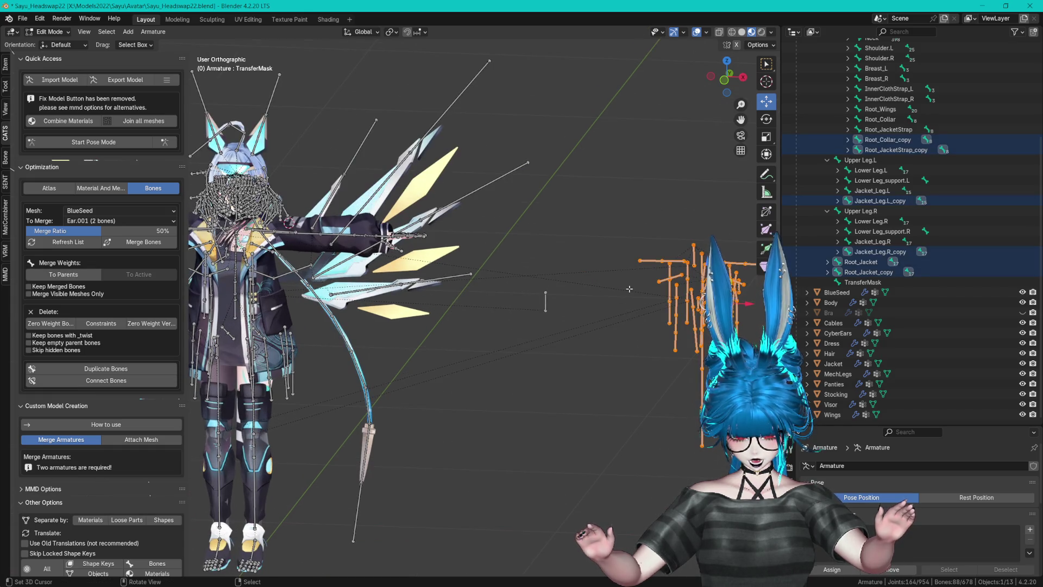
left_click(545, 301, "shift")
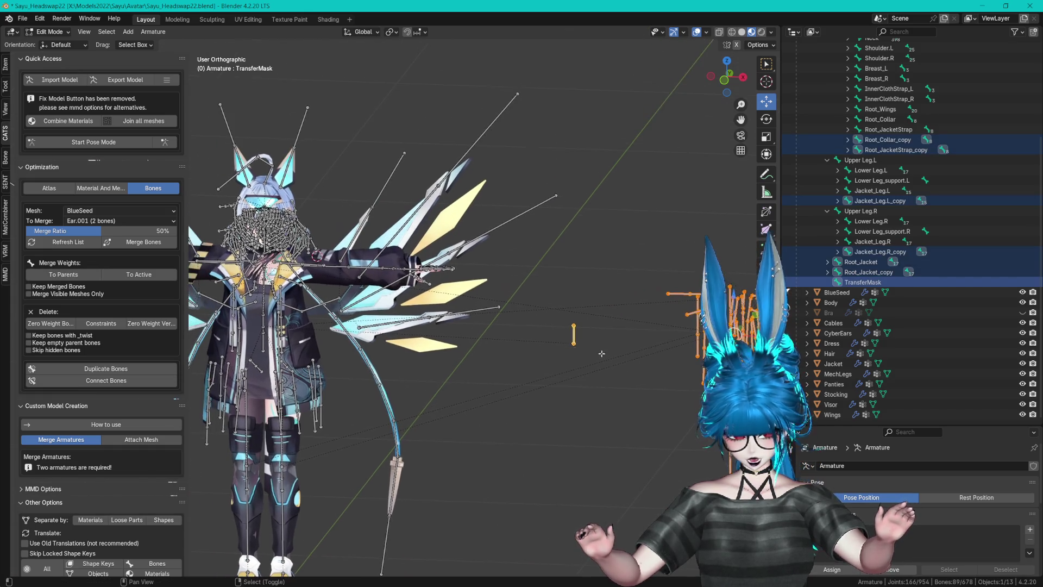
scroll(833, 173, "up", 5)
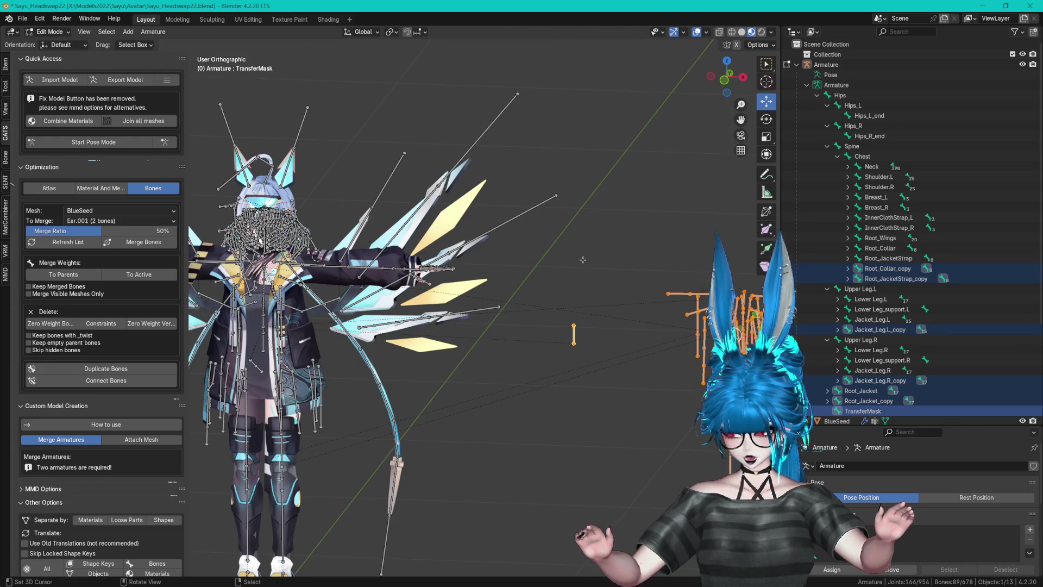
left_click_drag(583, 260, 560, 228)
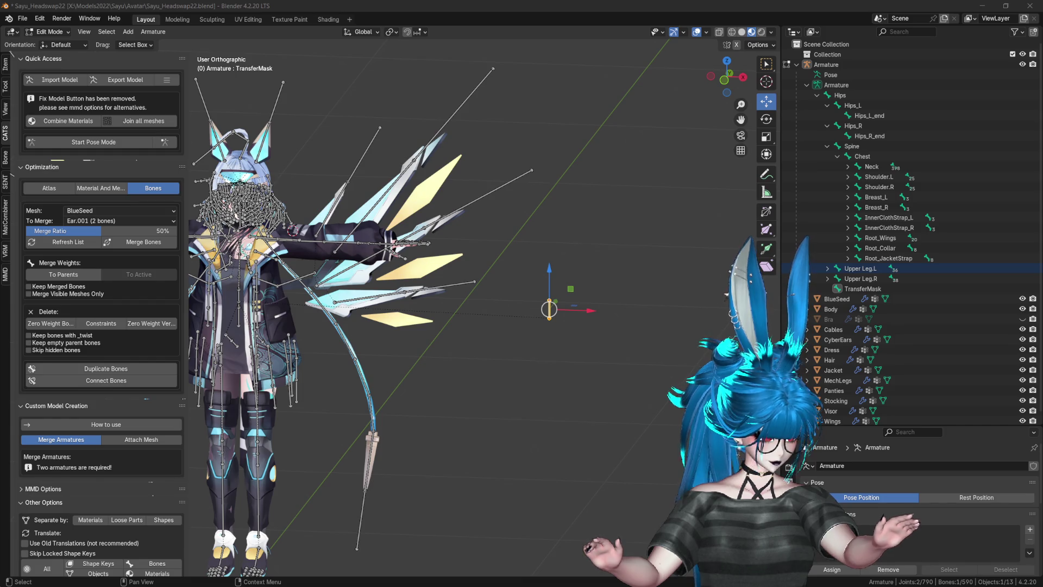
left_click(685, 8)
mouse_move(727, 76)
left_mouse_down()
mouse_move(607, 268)
mouse_move(567, 275)
left_mouse_up()
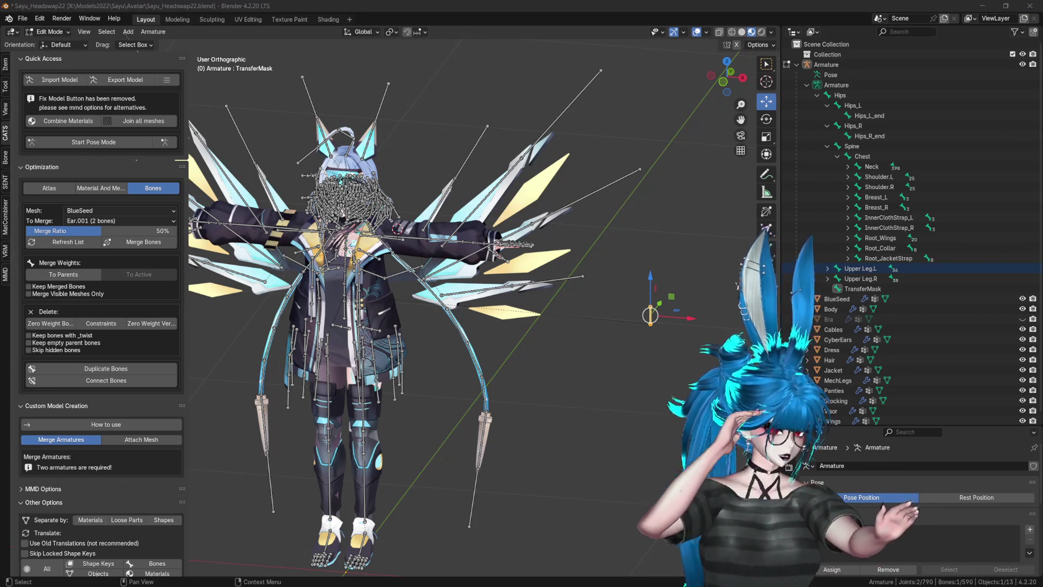
key("alt+Tab")
left_click_drag(602, 222, 685, 228)
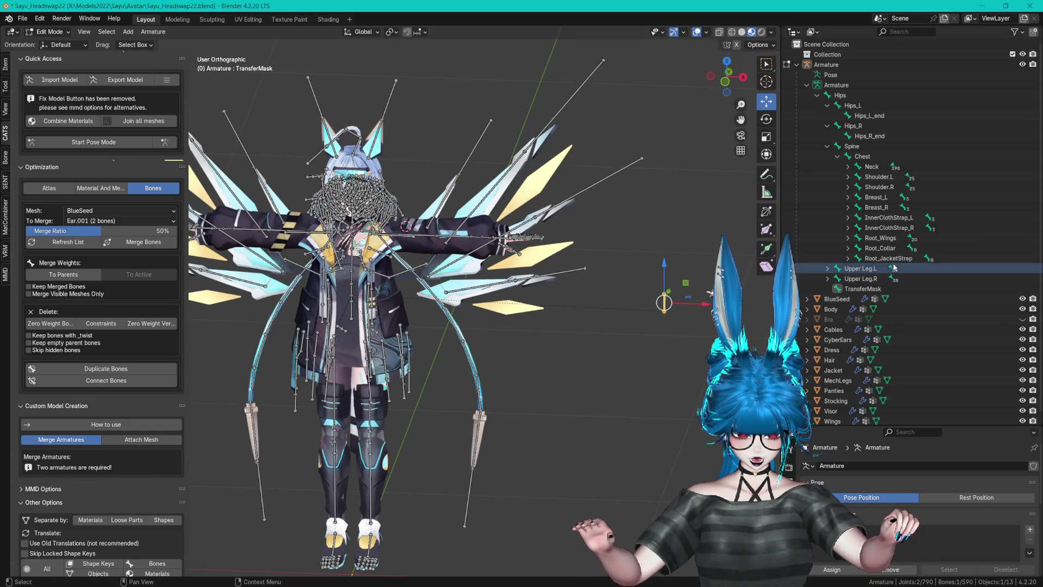
- Inspect the rig's TransferMask, Jacket and InnerClothStrap_R entries and collapse the Spine hierarchy
left_click(862, 288)
left_click_drag(570, 292, 608, 293)
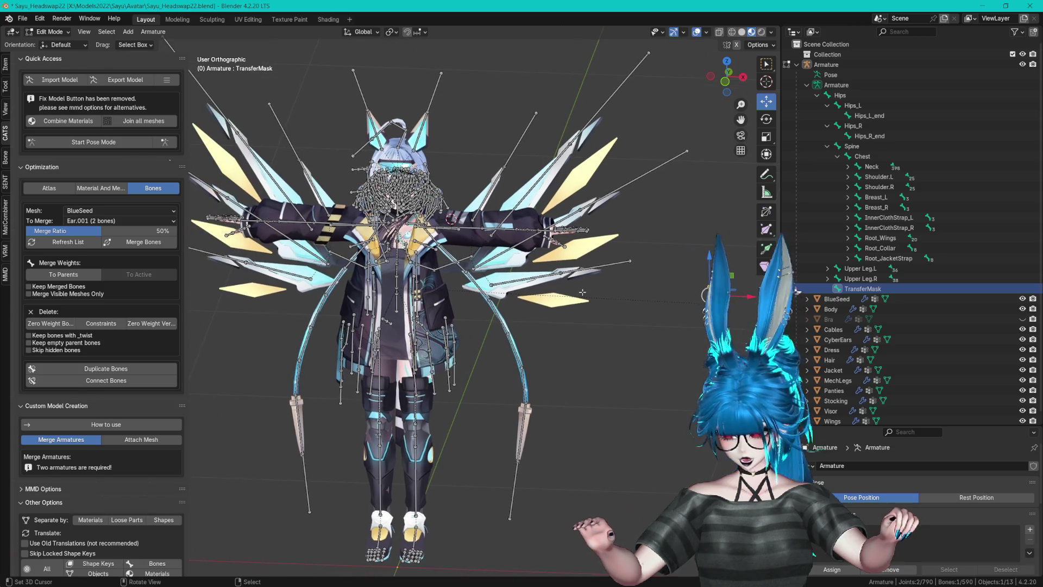
left_click(836, 371)
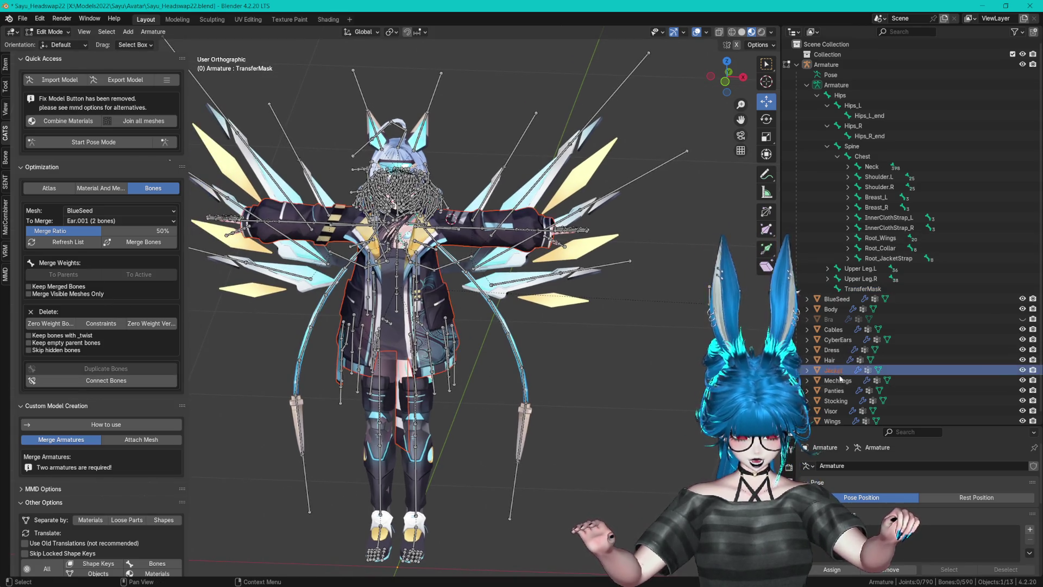
left_click_drag(869, 427, 869, 244)
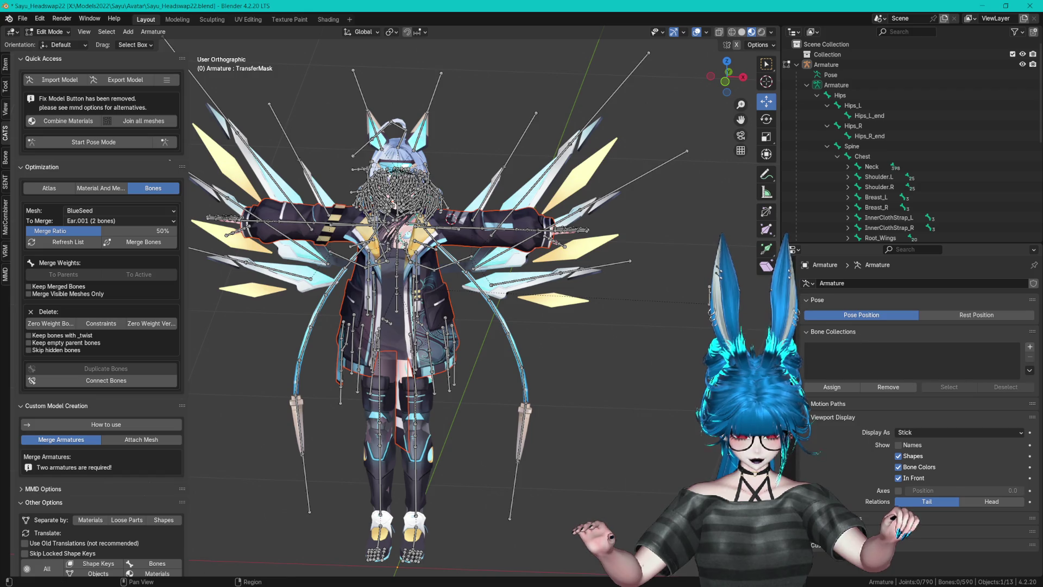
left_click(888, 227)
scroll(889, 227, "down", 4)
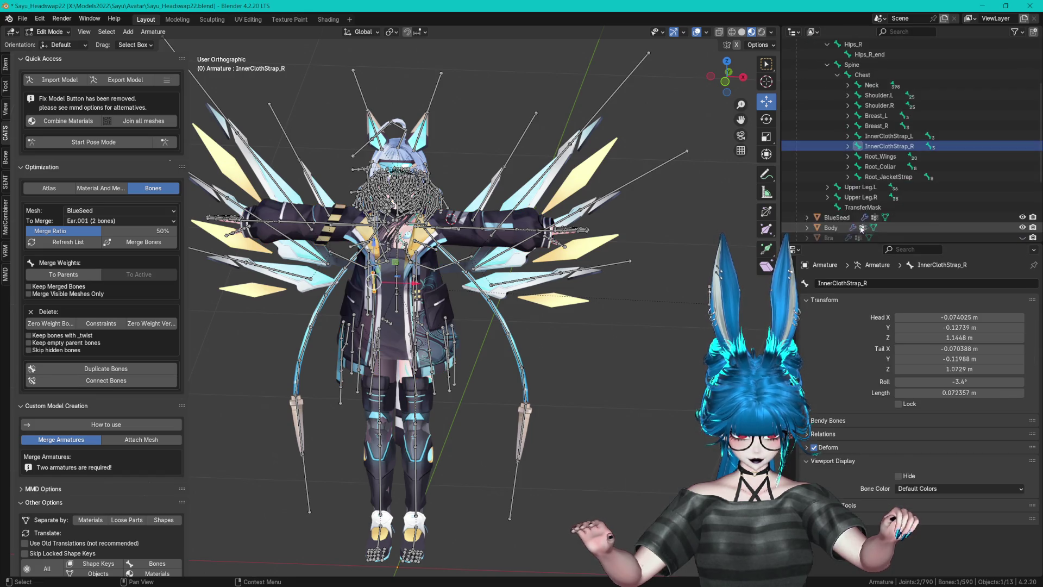
left_click(826, 65)
scroll(845, 194, "up", 3)
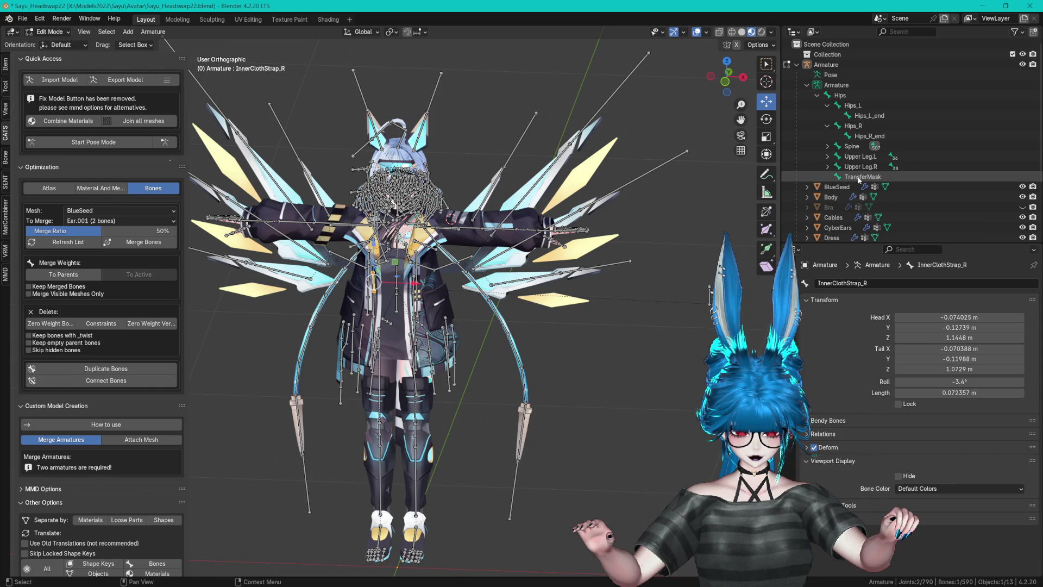
- Delete the TransferMask bone and select the Jacket mesh
left_click(859, 177)
key("x")
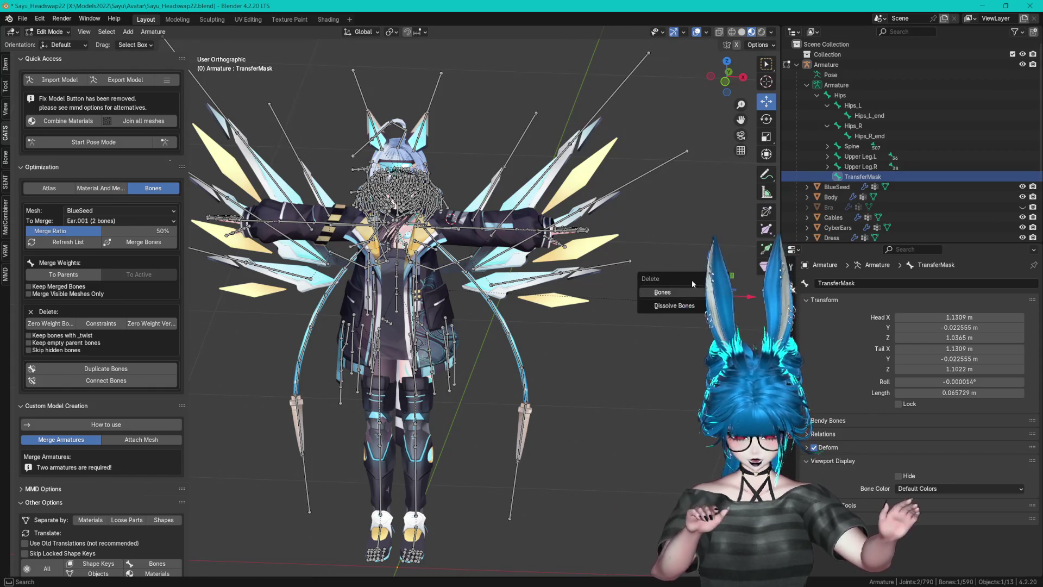
left_click(673, 291)
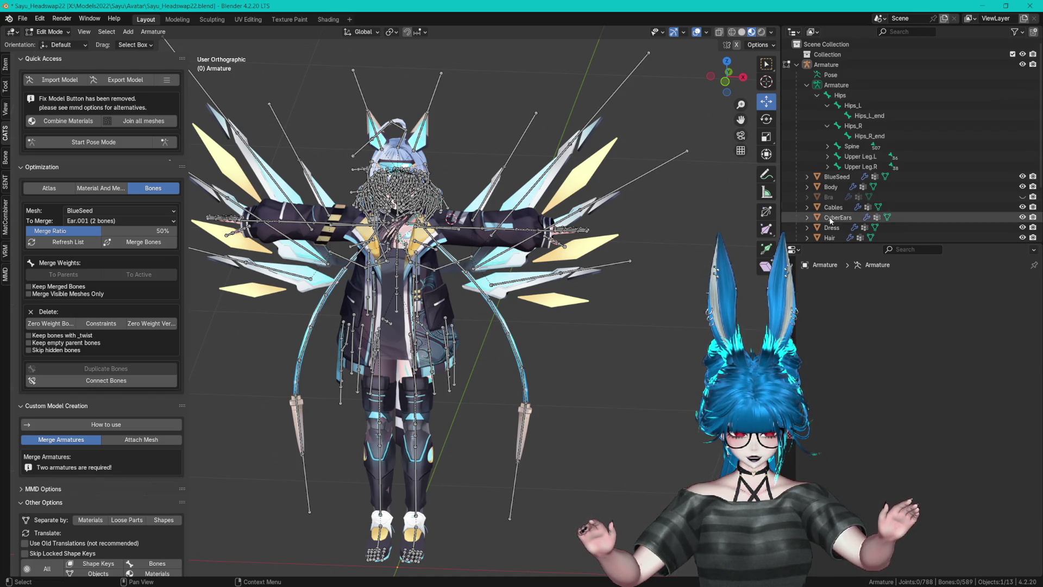
scroll(829, 215, "down", 3)
left_click(832, 180)
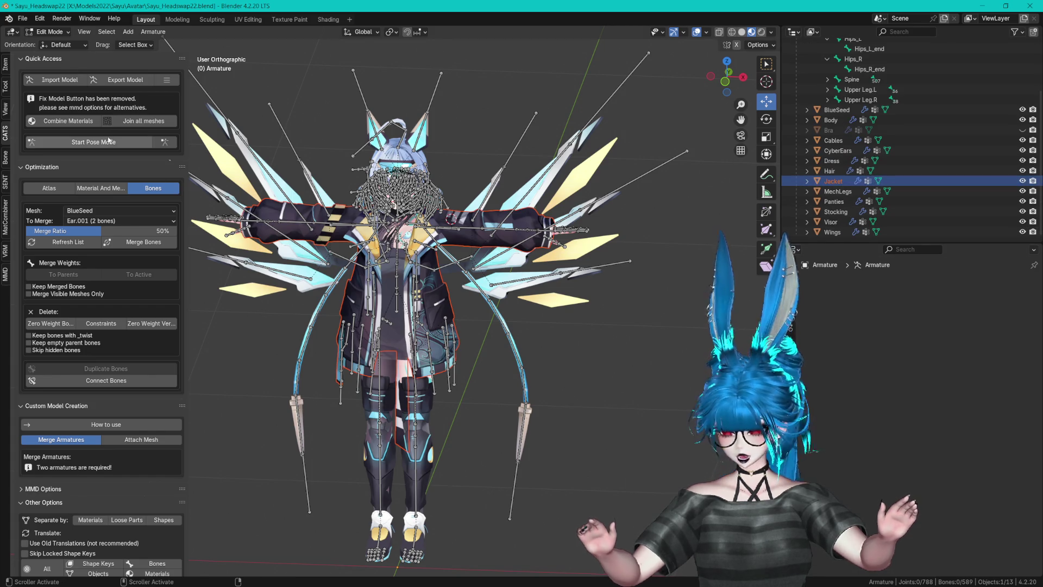
scroll(4, 146, "down", 2)
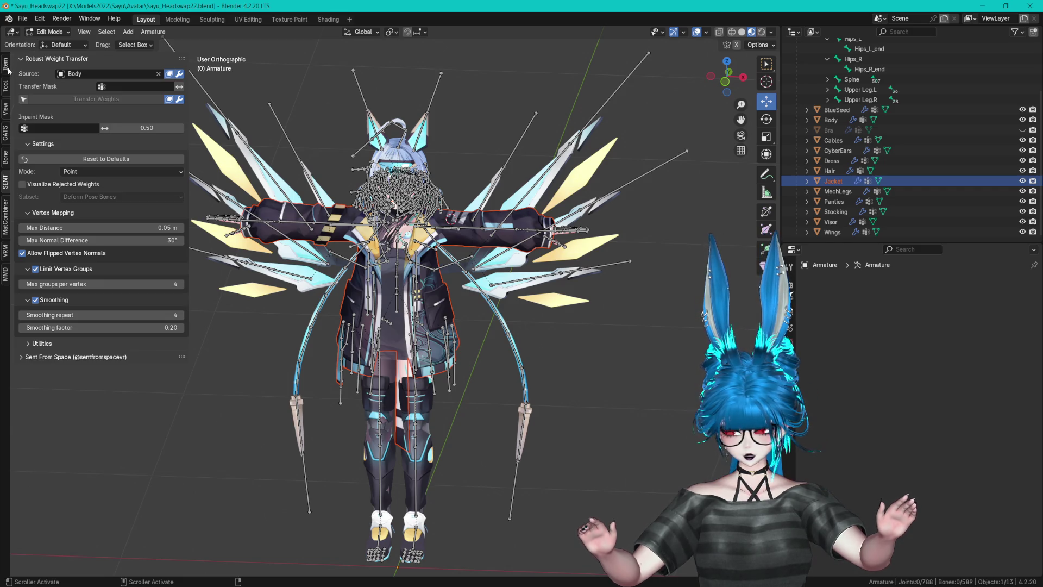
- Switch to Object Mode and select the Jacket mesh
left_click(49, 31)
left_click(50, 41)
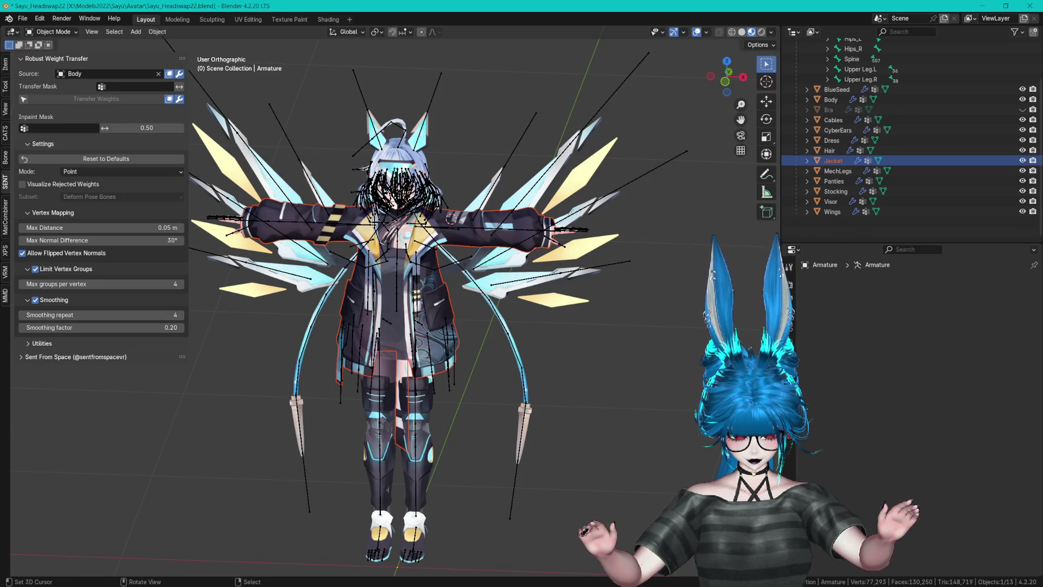
left_click(837, 171)
scroll(838, 183, "up", 2)
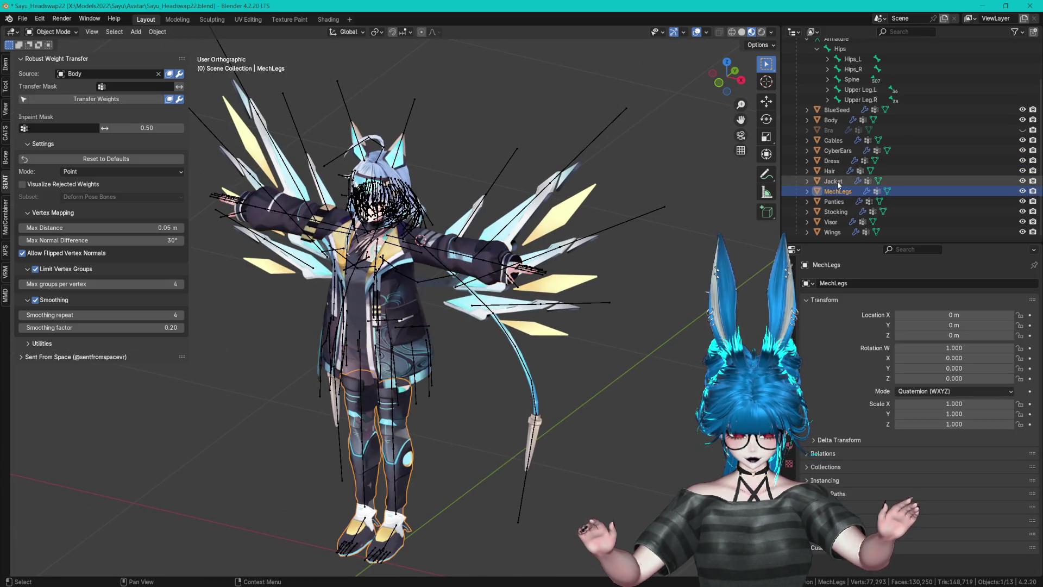
left_click(833, 181)
- Set the Transfer Mask to the Jacket's TransferMask vertex group
left_click(789, 439)
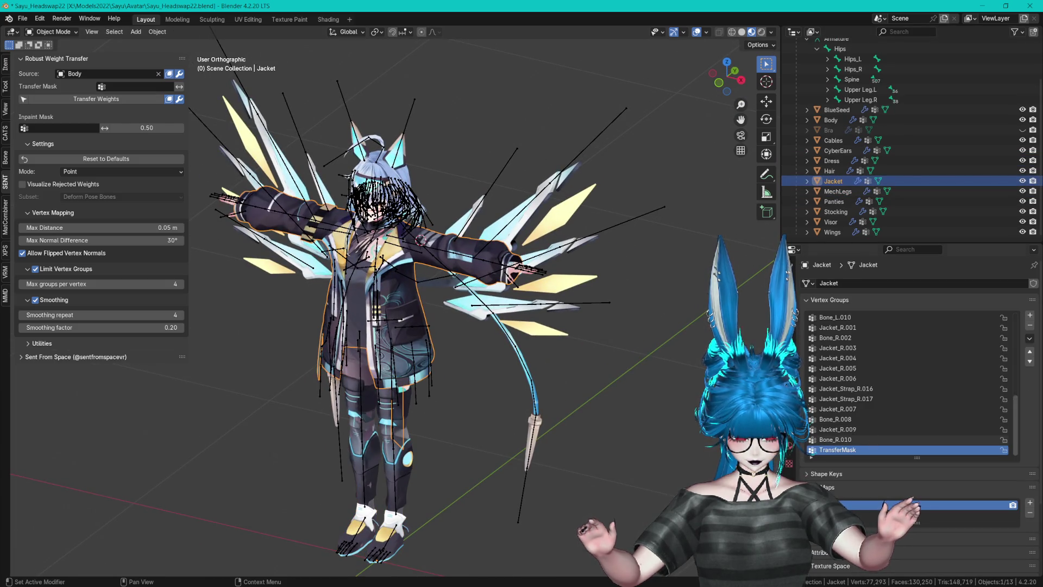
left_click(155, 88)
type("TransferMask")
key("Return")
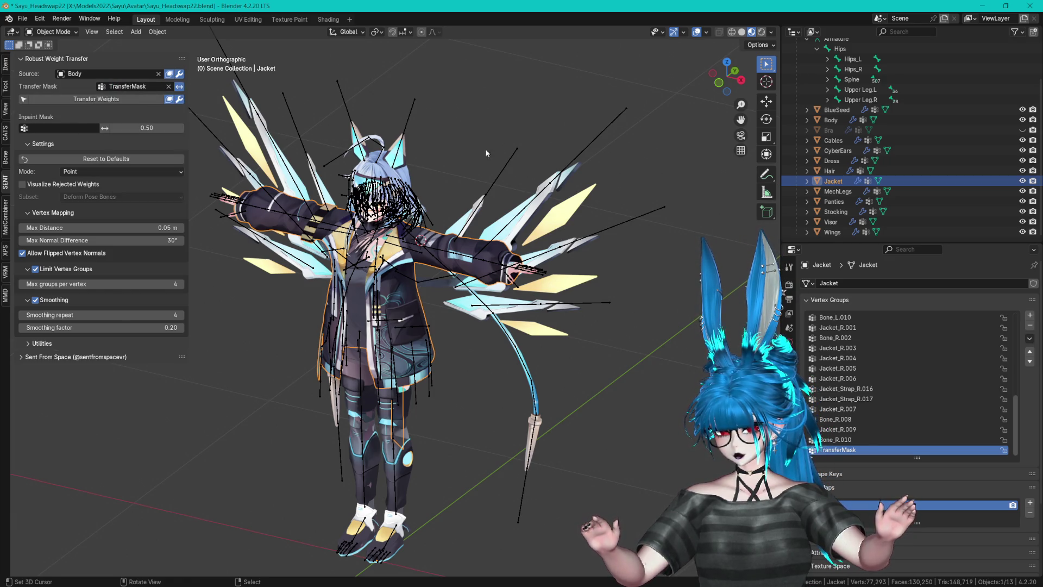
left_click(22, 19)
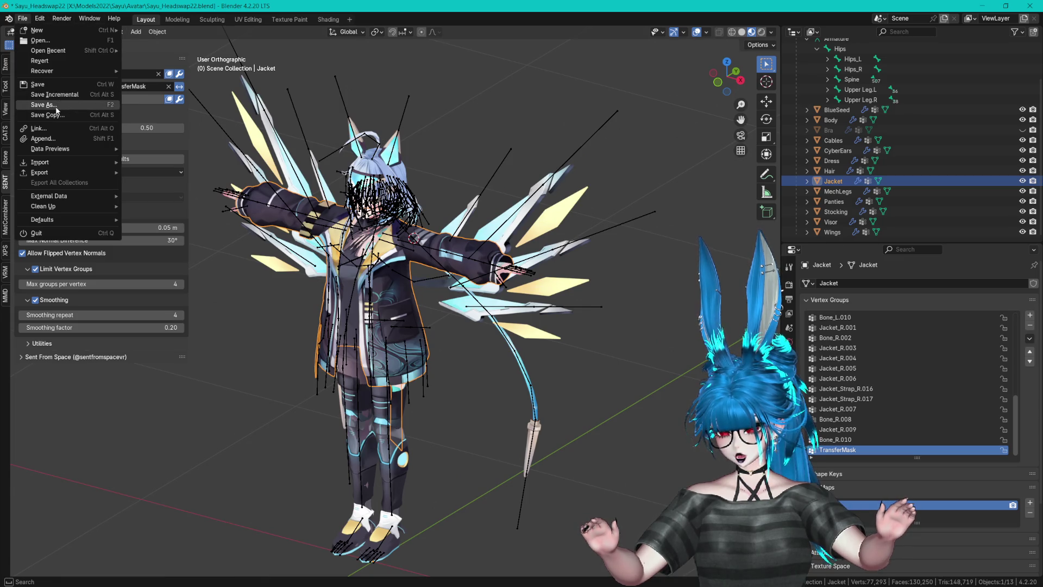
- Save the project as Sayu_Headswap23.blend
left_click(56, 105)
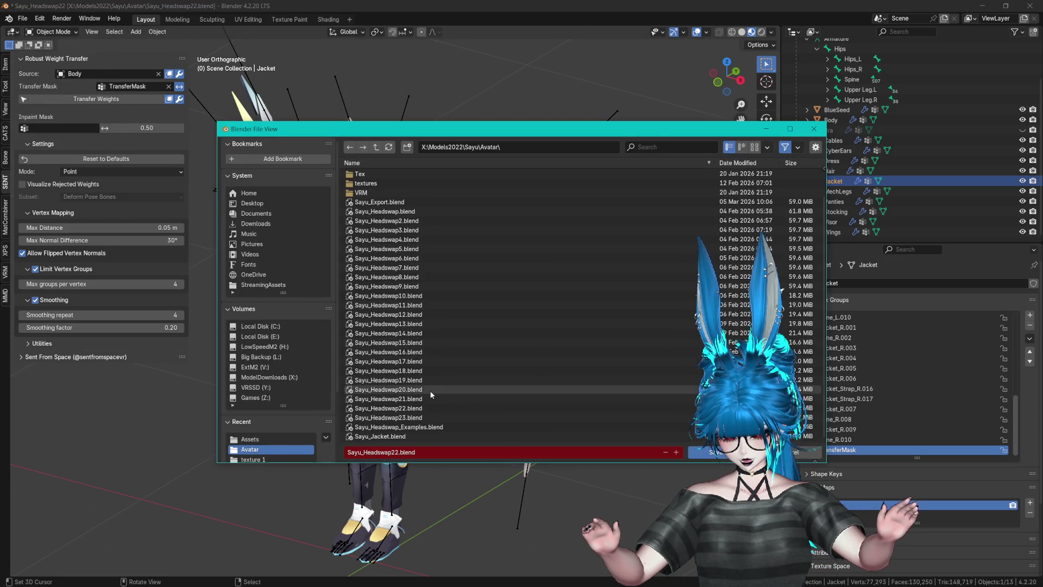
left_click(675, 452)
key("Return")
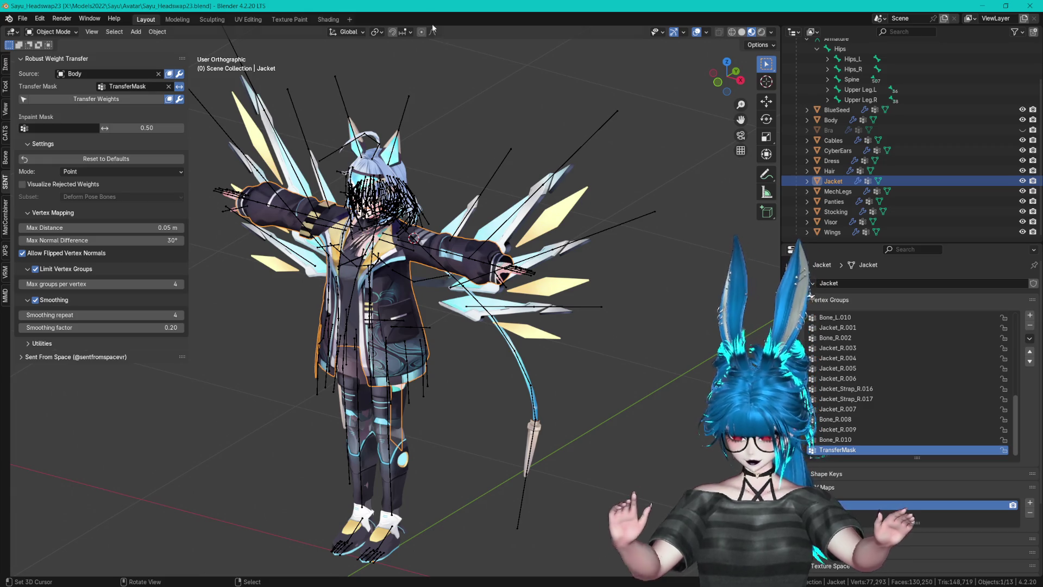
- Transfer the Body's weights onto the Jacket, then put the armature in Pose Mode
scroll(439, 194, "up", 5)
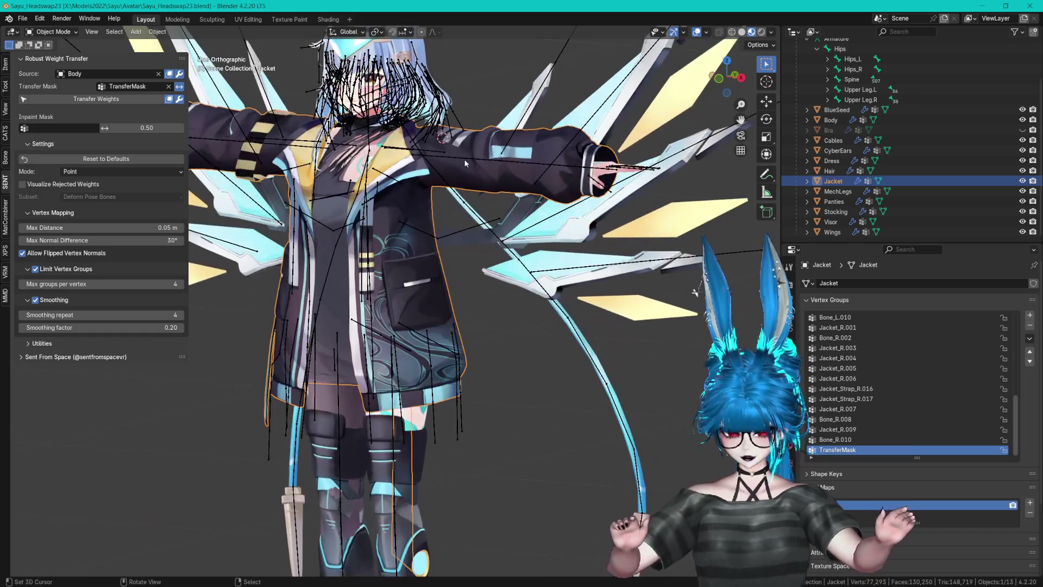
scroll(532, 311, "up", 2)
mouse_move(538, 287)
left_mouse_down()
mouse_move(480, 256)
mouse_move(501, 230)
left_mouse_up()
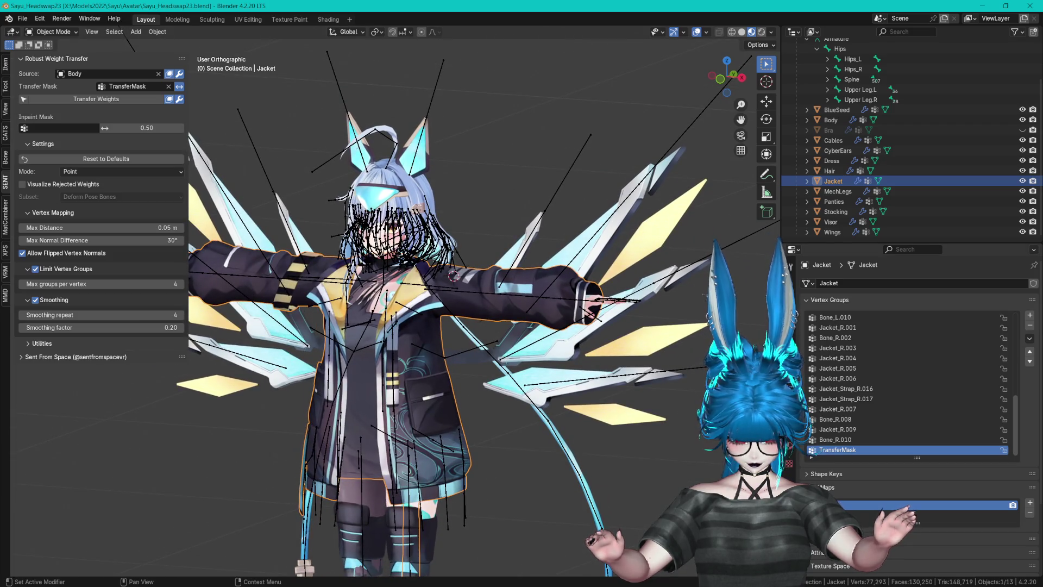
left_click(831, 487)
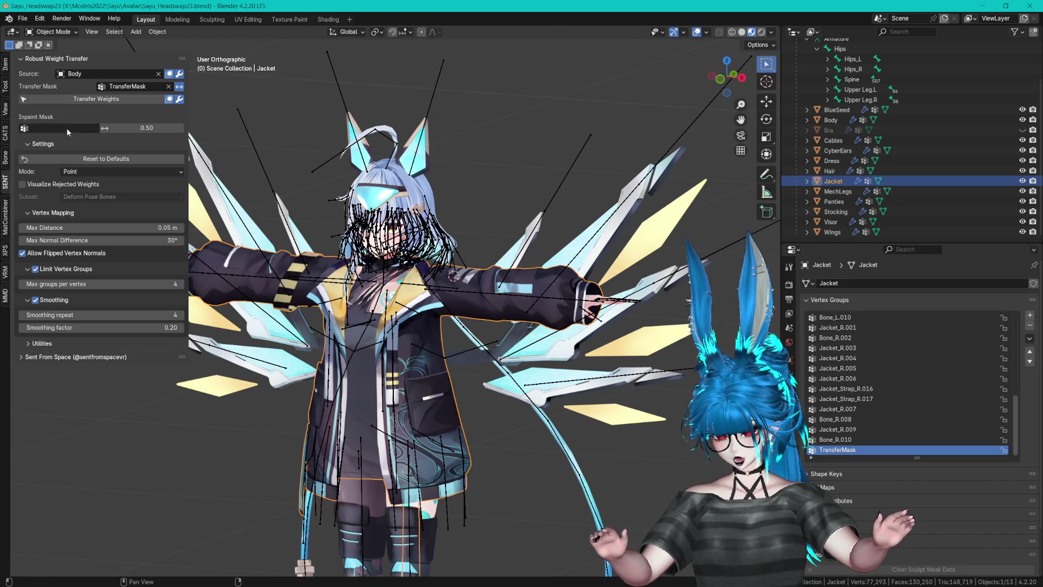
left_click(72, 99)
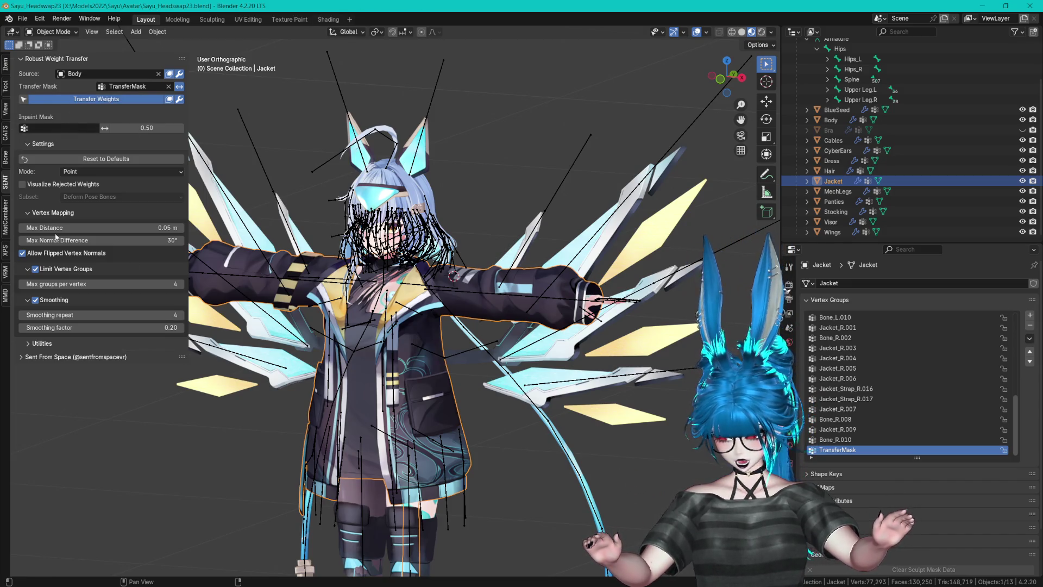
left_click(6, 133)
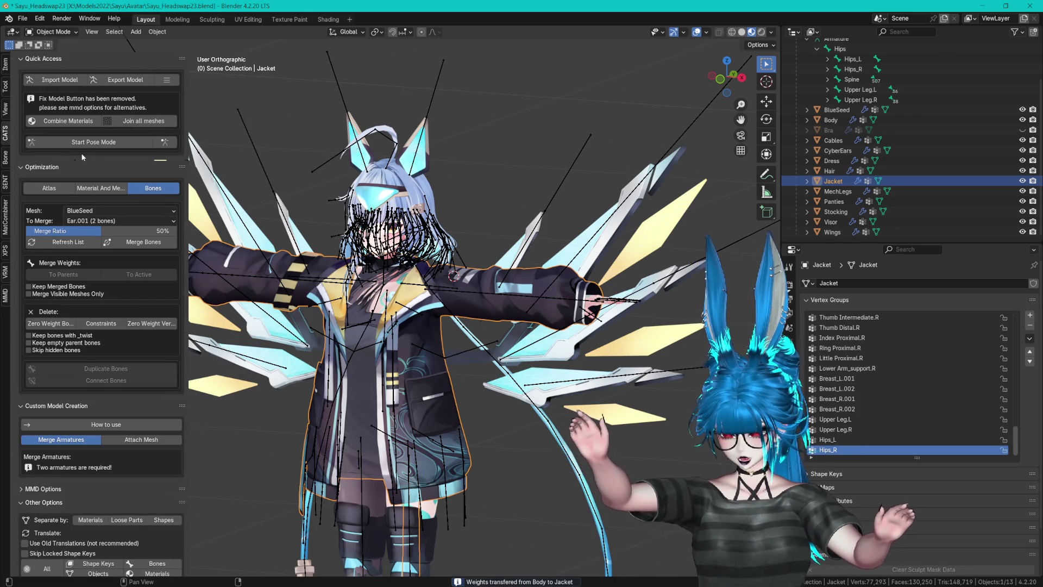
left_click(88, 144)
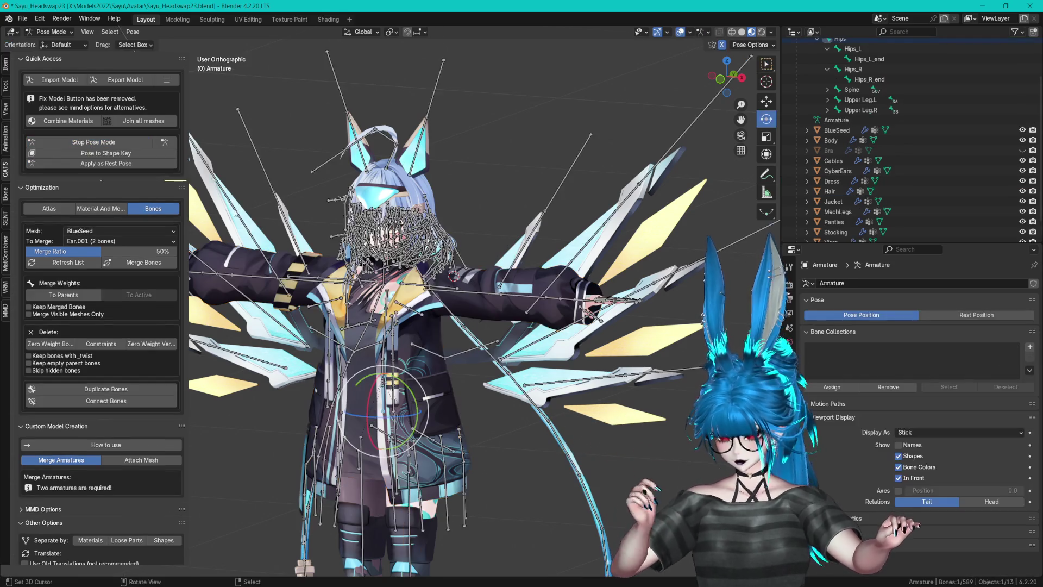
left_click(471, 291)
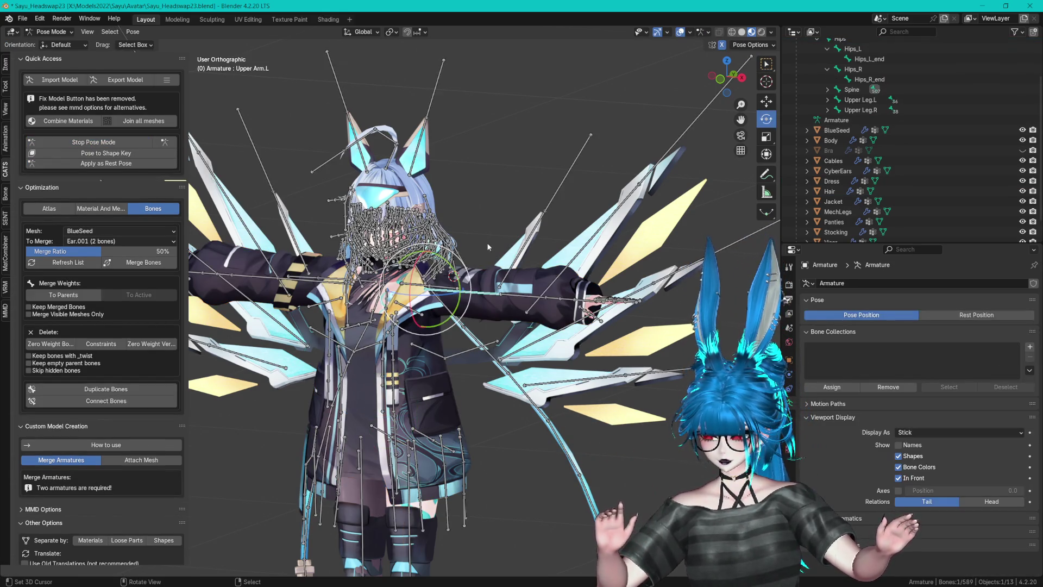
key("r")
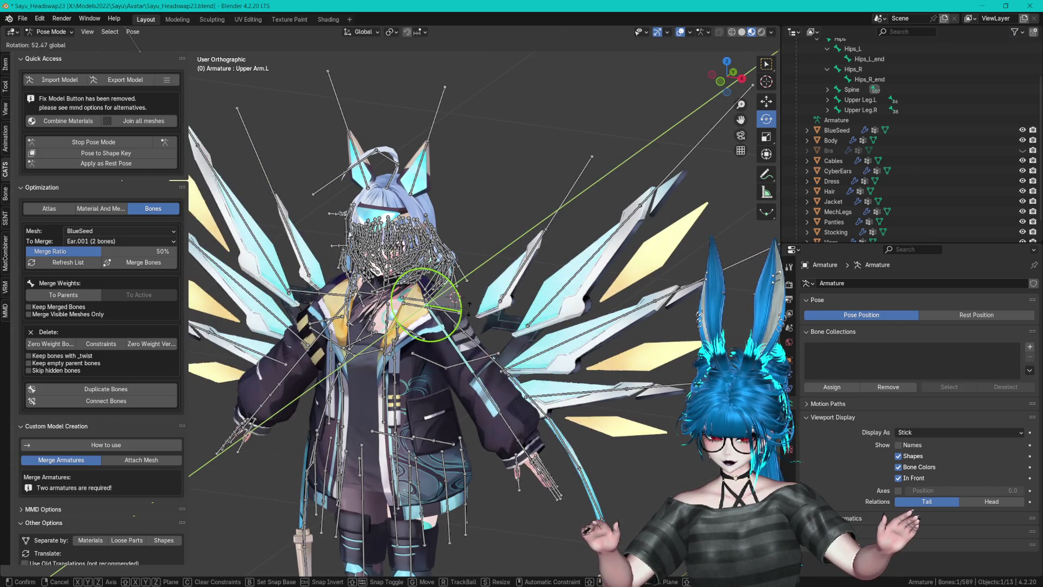
left_click(477, 314)
scroll(477, 313, "up", 3)
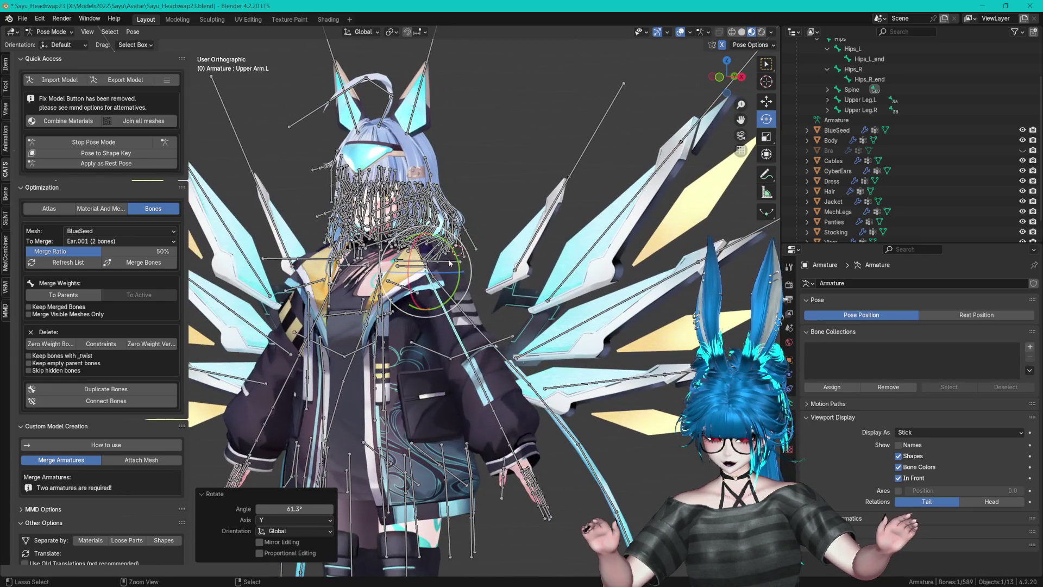
key("ctrl+z")
left_click_drag(423, 270, 422, 438)
key("ctrl+z")
left_click(447, 466)
mouse_move(481, 421)
left_mouse_down()
mouse_move(463, 413)
mouse_move(462, 372)
left_mouse_up()
scroll(484, 353, "up", 3)
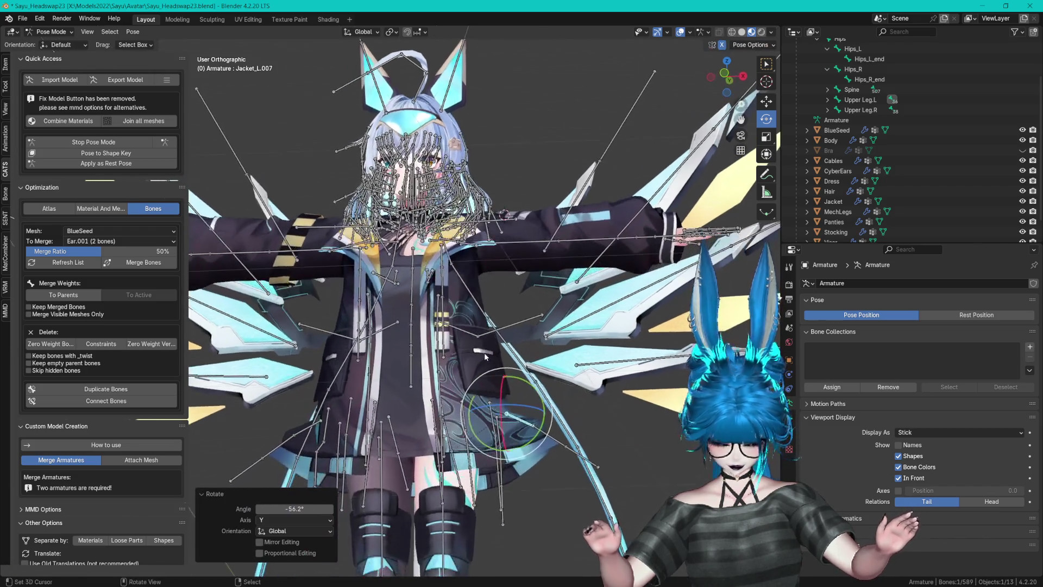
key("ctrl+z")
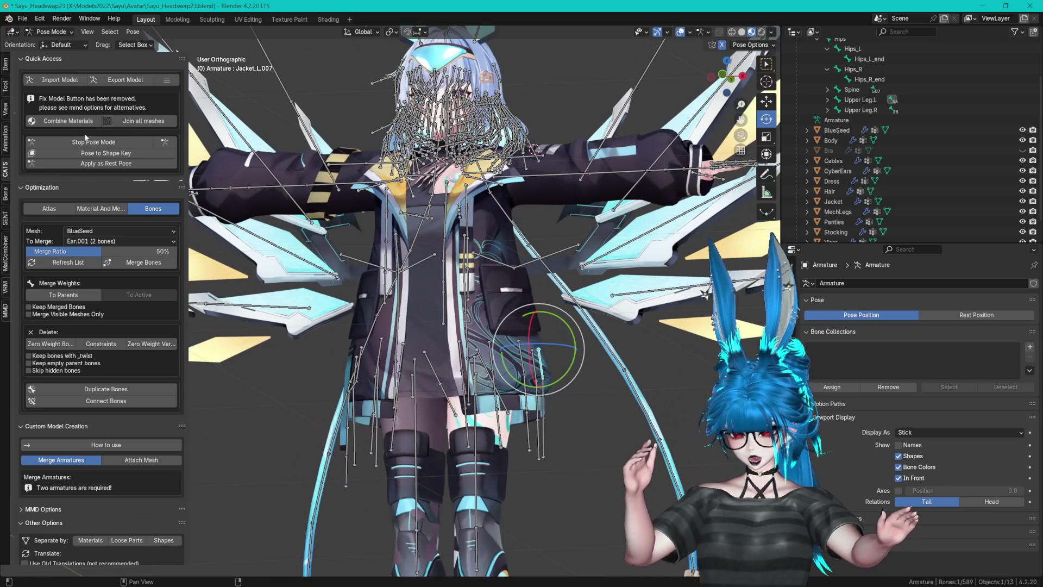
left_click(92, 143)
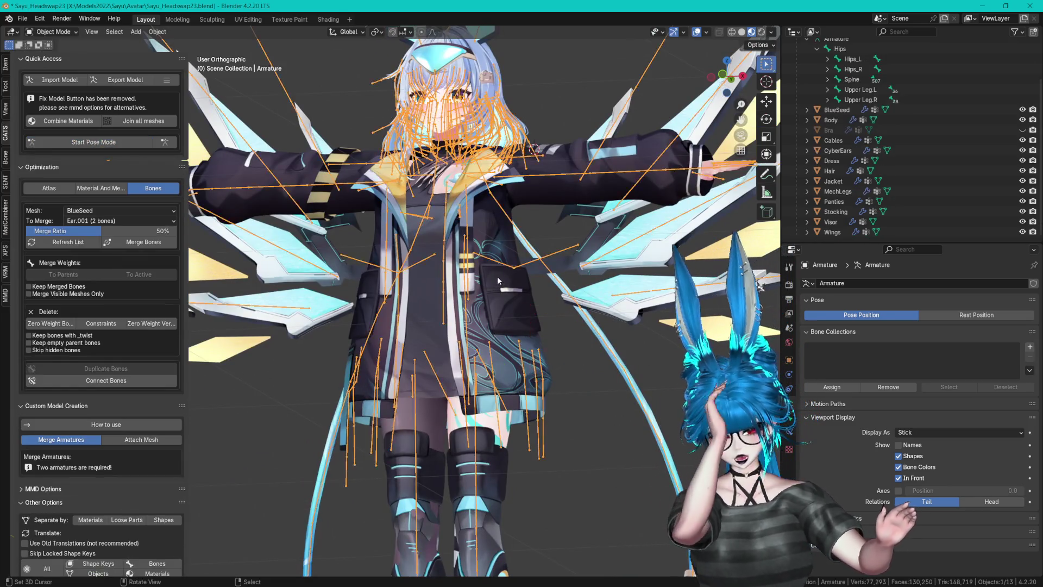
- Export the model through CATS, overwriting SayuVRC.fbx in the Assets folder
left_click(117, 80)
left_click(109, 98)
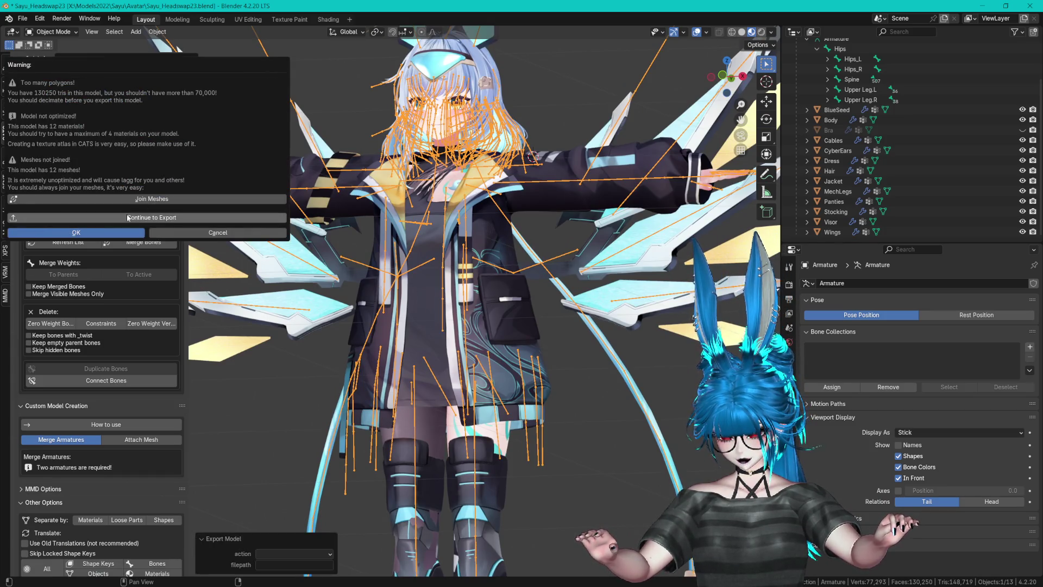
left_click(126, 217)
left_click(245, 308)
left_click(255, 350)
left_click(248, 341)
left_click(275, 350)
left_click(375, 342)
left_click(706, 451)
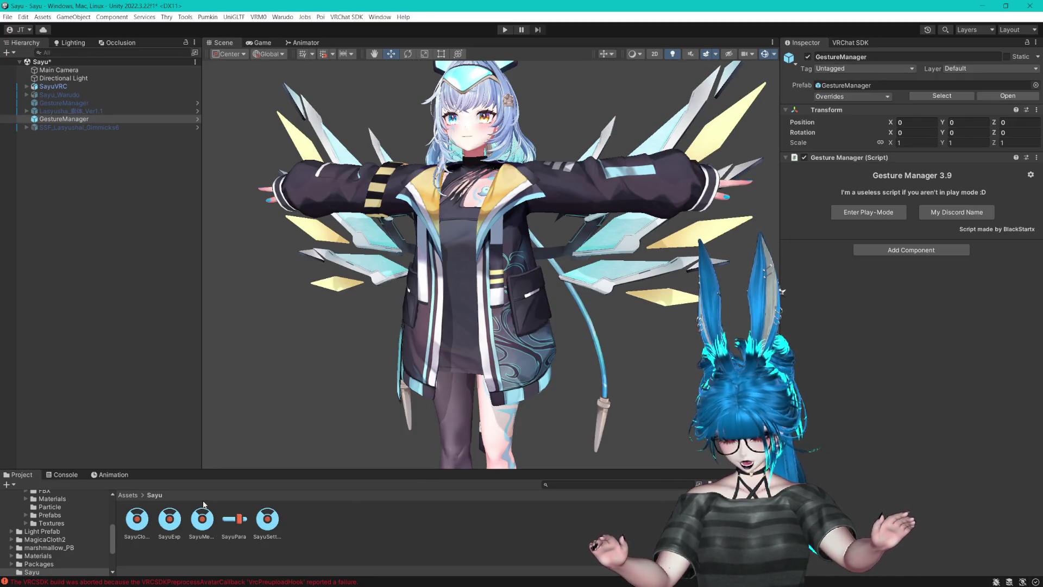
- Reopen the Sayu scene from Assets without saving the current changes
scroll(31, 520, "up", 10)
left_click(128, 495)
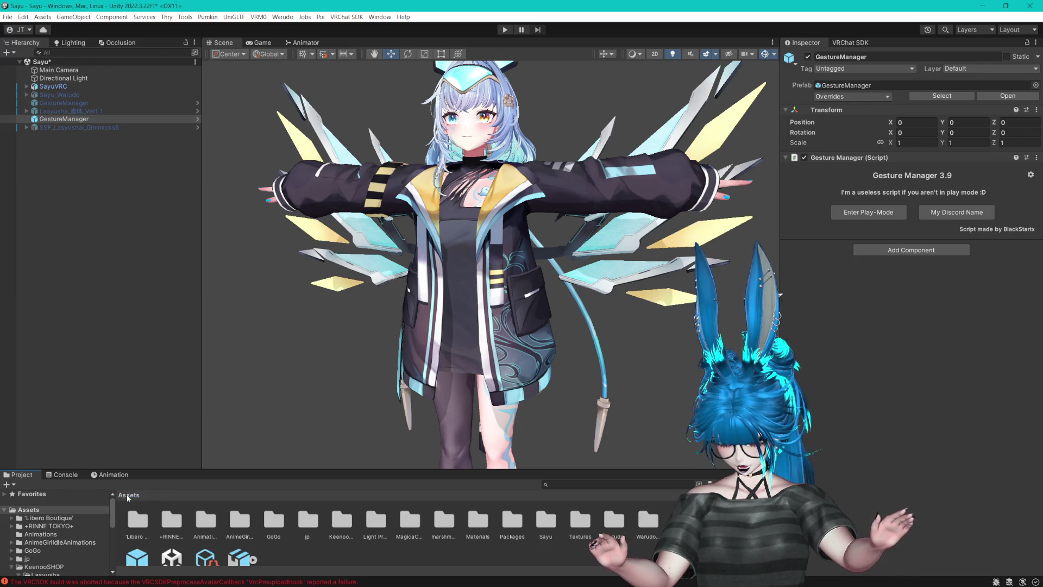
left_click_drag(269, 473, 255, 361)
double_click(134, 448)
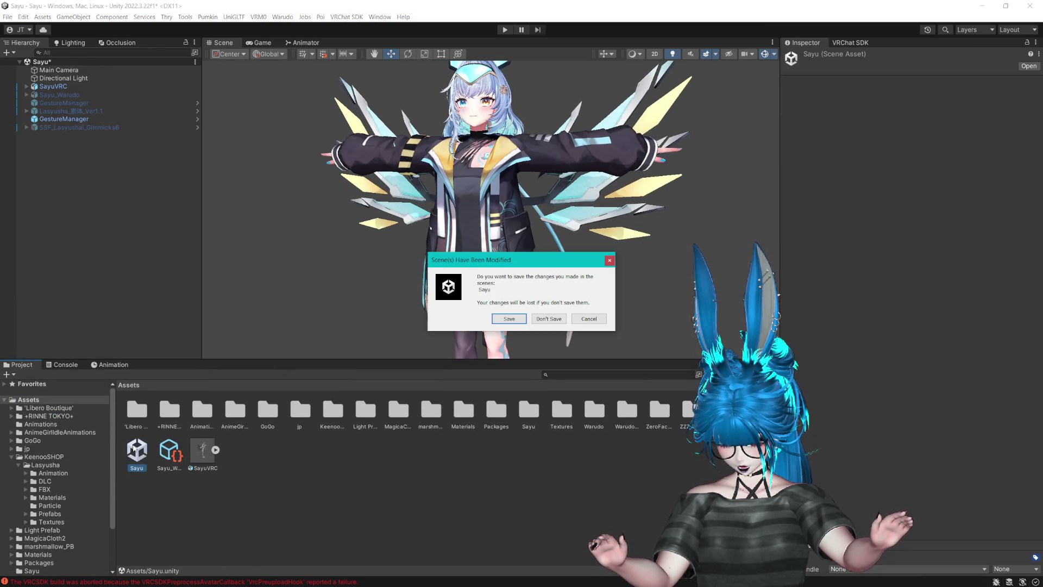
left_click(547, 321)
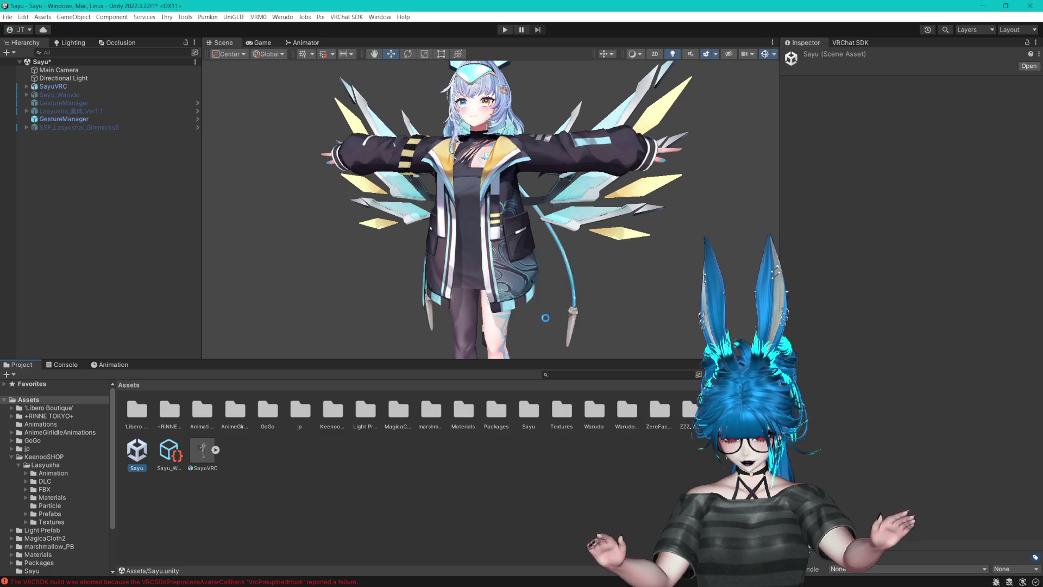
- Expand the SayuVRC hierarchy to show its PhysBones group
left_click_drag(523, 360, 523, 447)
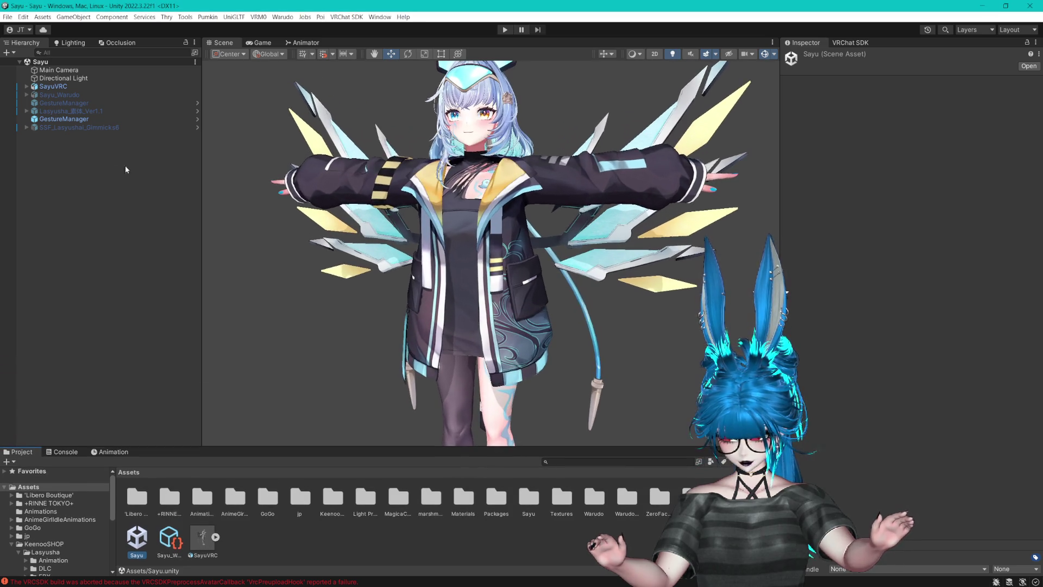
left_click(26, 86)
left_click(34, 224)
- Review the Breast, Tubes, ClothStrap, JacketStrap, Jacket_L, Jacket_Back and Collar PhysBone settings
left_click(63, 241)
left_click(63, 258)
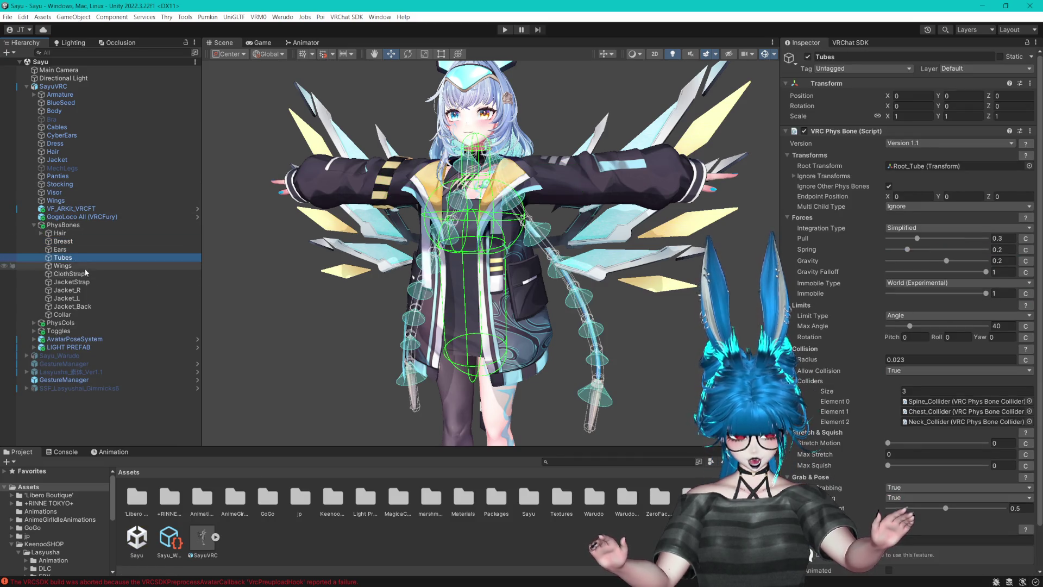
left_click(69, 274)
left_click(72, 282)
left_click(66, 298)
left_click(73, 306)
left_click(62, 315)
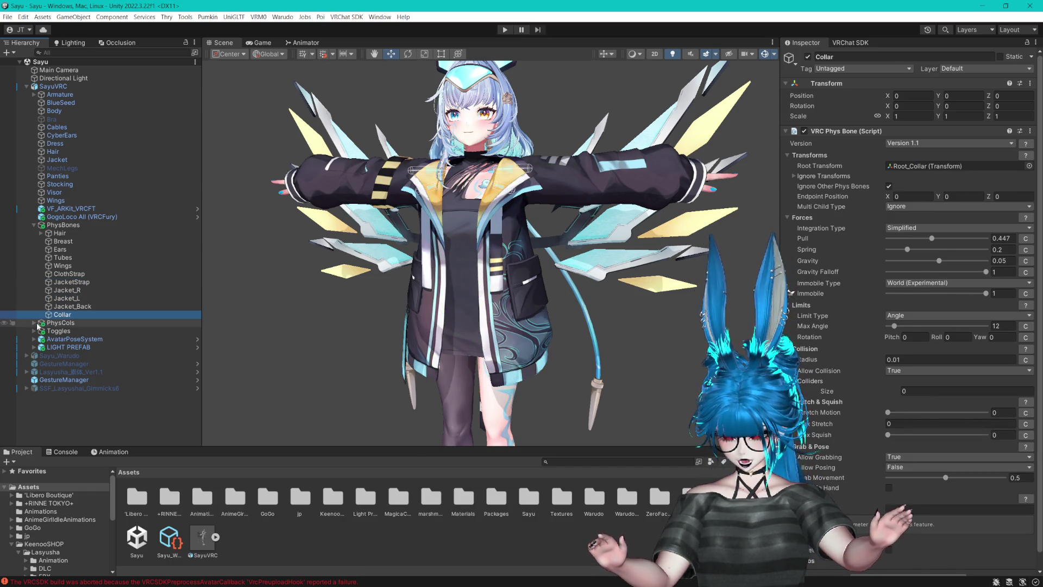
- Expand PhysCols and review the Head_Collider and Chest_Collider settings
left_click(38, 323)
left_click(34, 323)
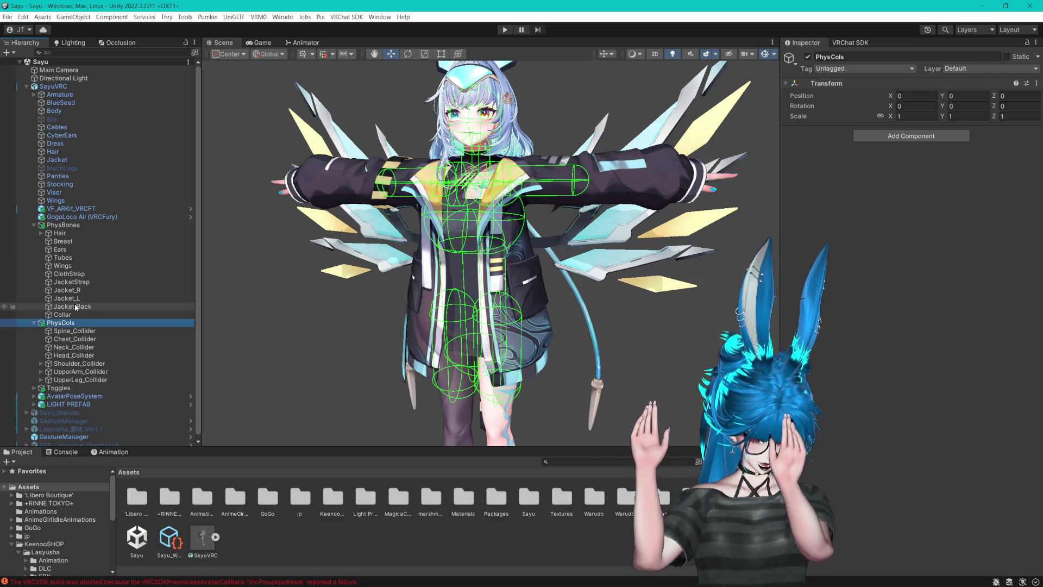
left_click(63, 356)
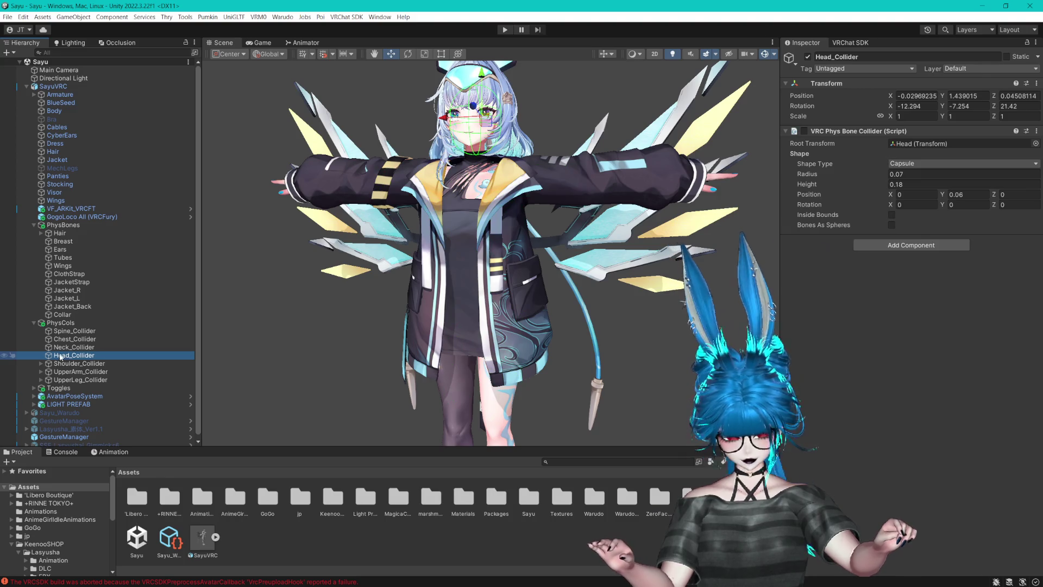
left_click(74, 338)
- Check the Hair, Ears and Jacket_L PhysBones and their colliders
left_click(60, 233)
left_click(59, 249)
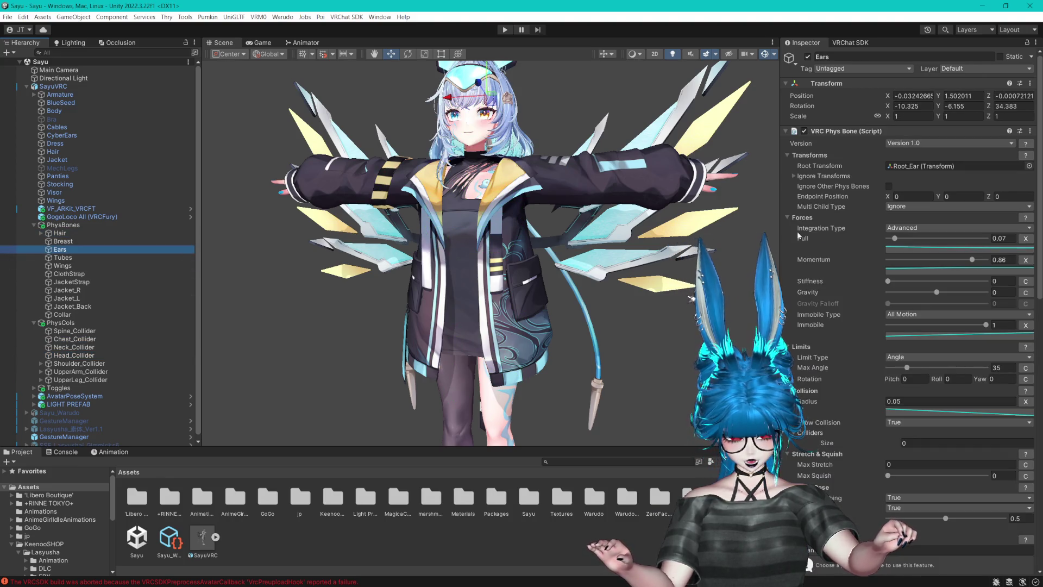
left_click(76, 299)
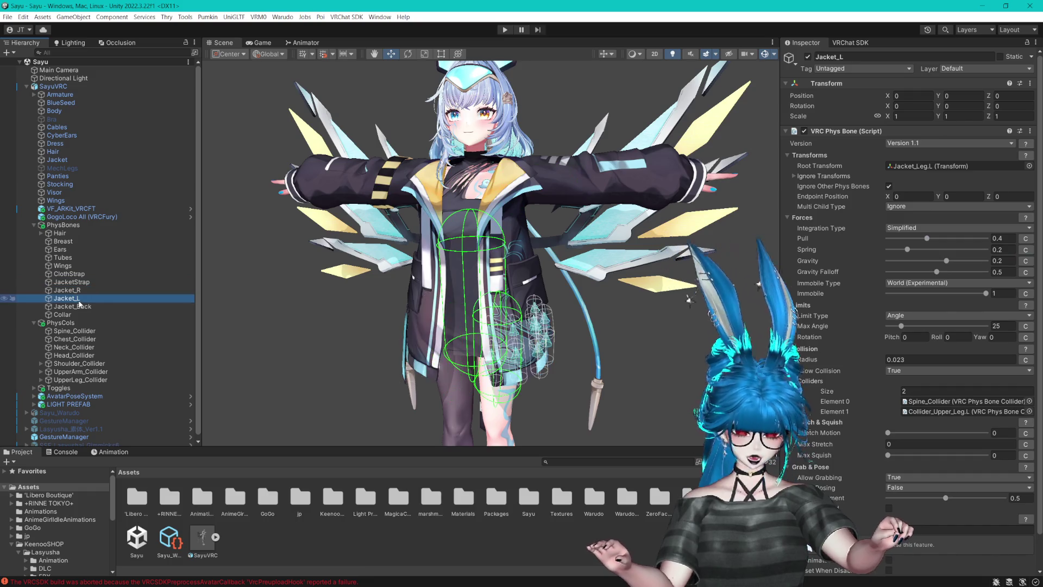
- Select GestureManager and enter Play Mode to test the avatar
scroll(62, 397, "down", 1)
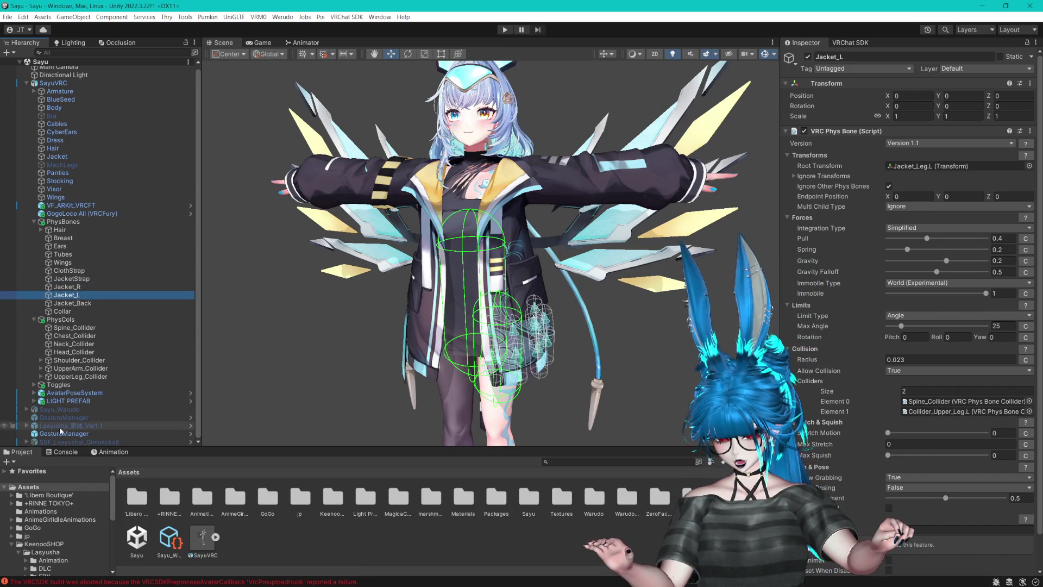
left_click(61, 433)
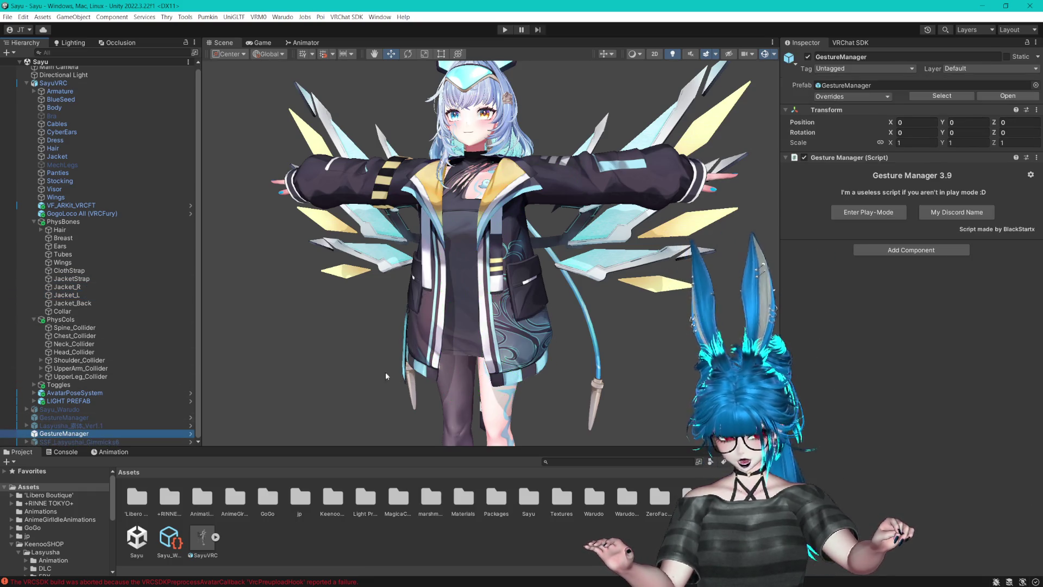
left_click(890, 211)
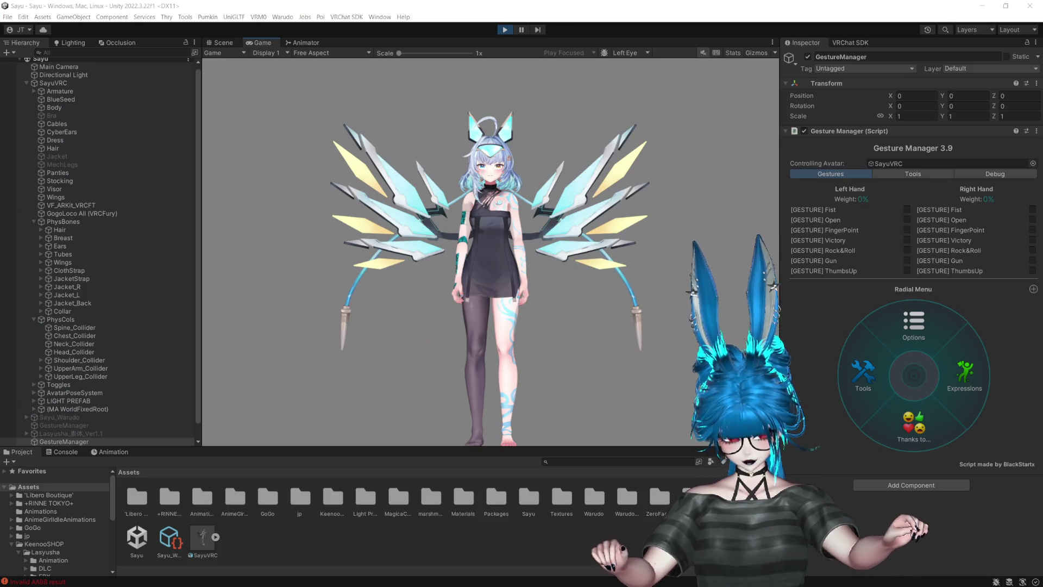
left_click(982, 401)
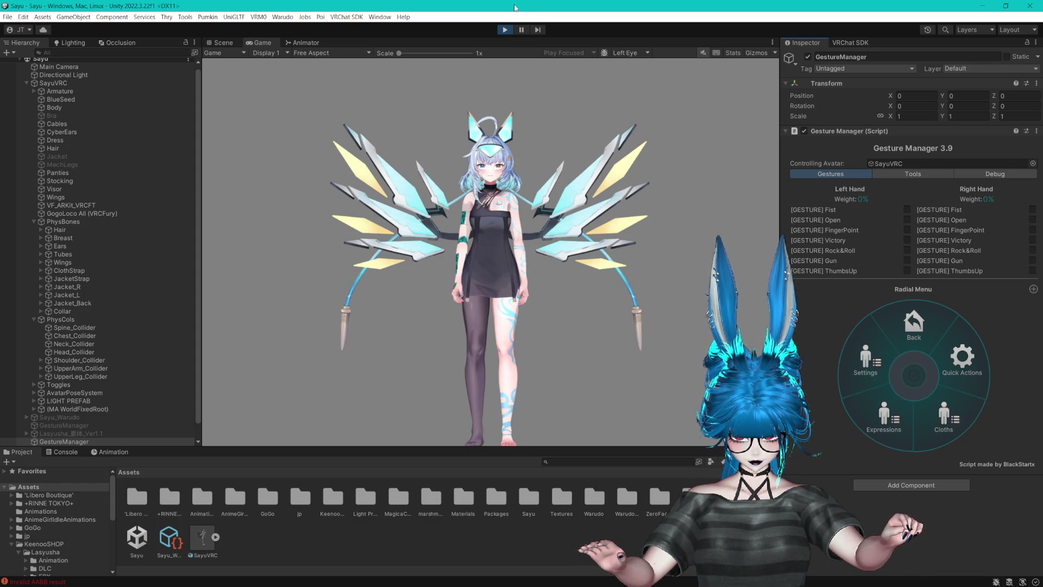
left_click(504, 29)
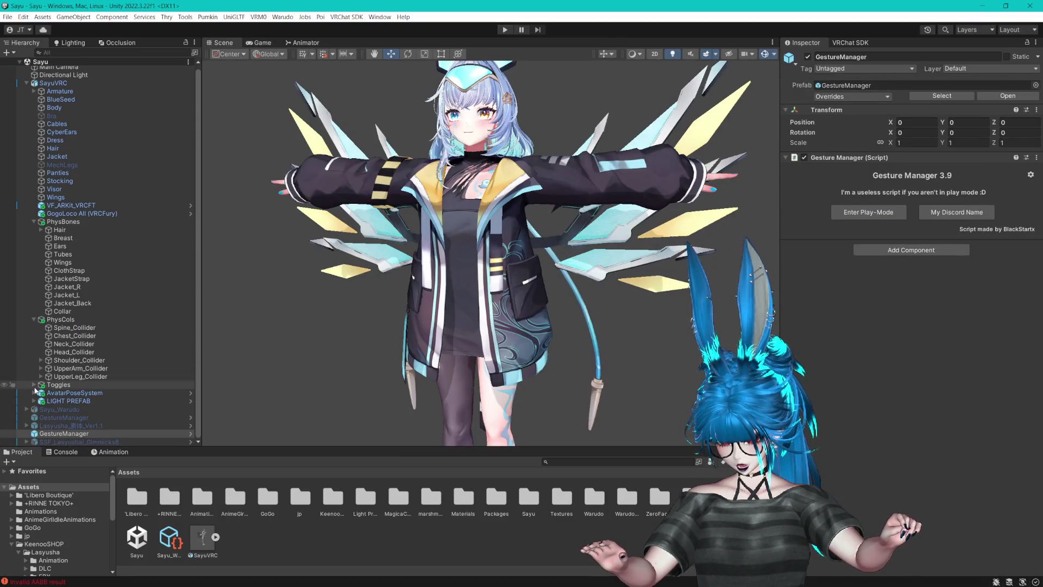
- Expand Toggles > Cloths and inspect the Jacket clothing toggle
left_click(34, 385)
left_click(41, 375)
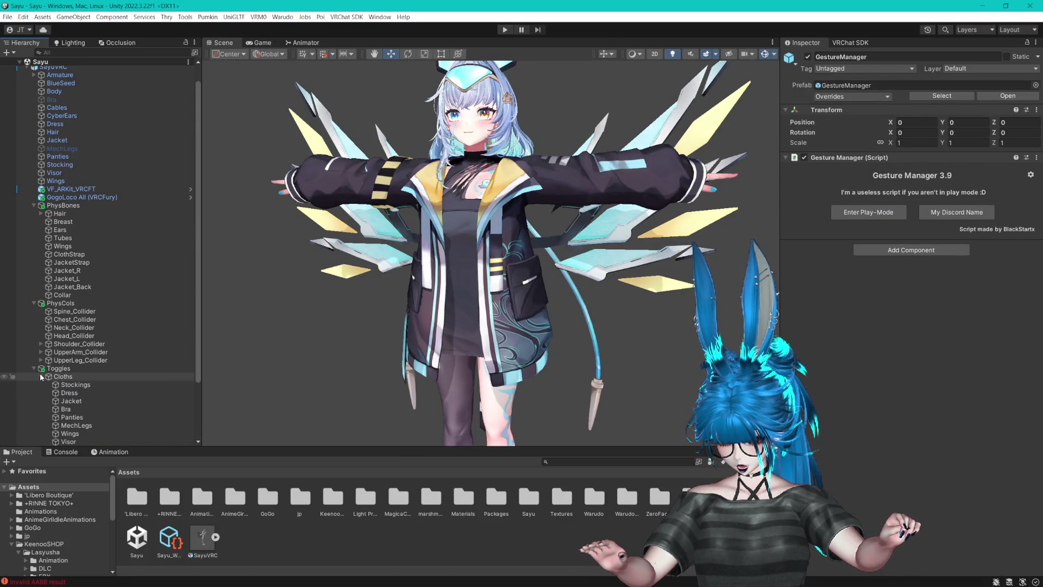
scroll(76, 363, "down", 3)
left_click(92, 338)
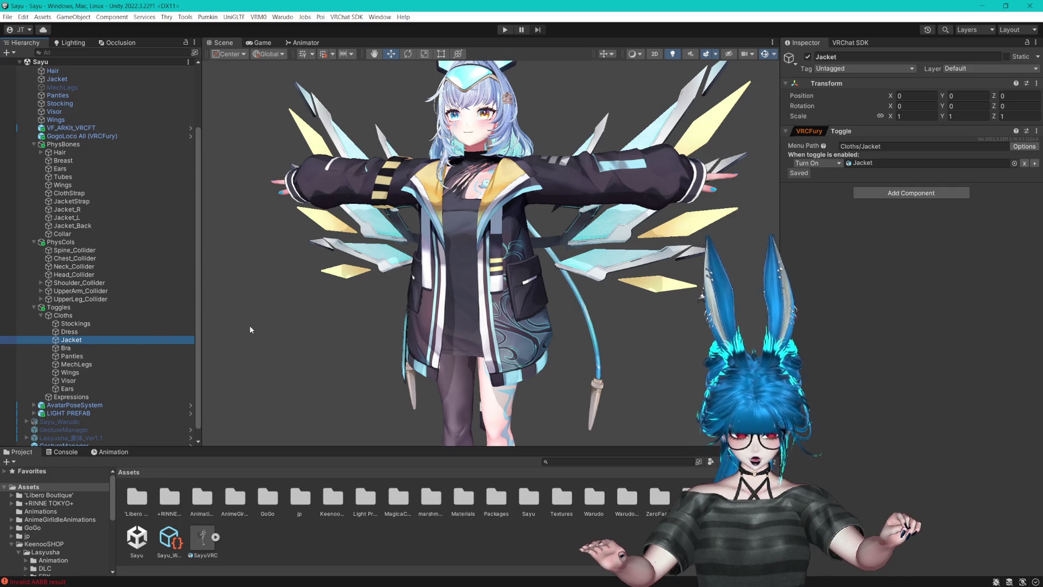
scroll(89, 137, "up", 4)
- Select the SayuVRC root and scroll its Inspector down to the expressions settings
left_click(54, 86)
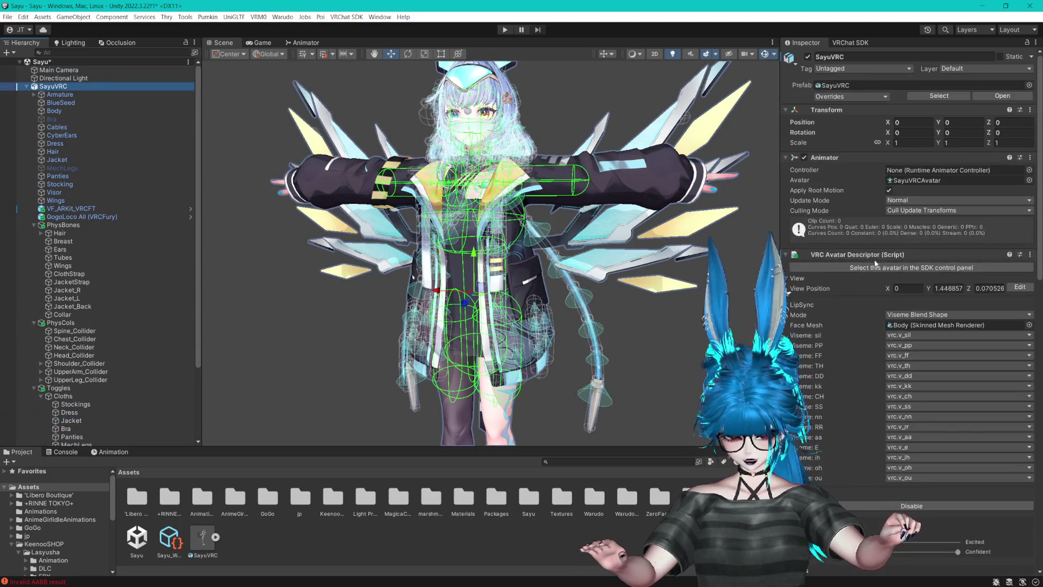
scroll(871, 276, "down", 10)
scroll(870, 276, "down", 2)
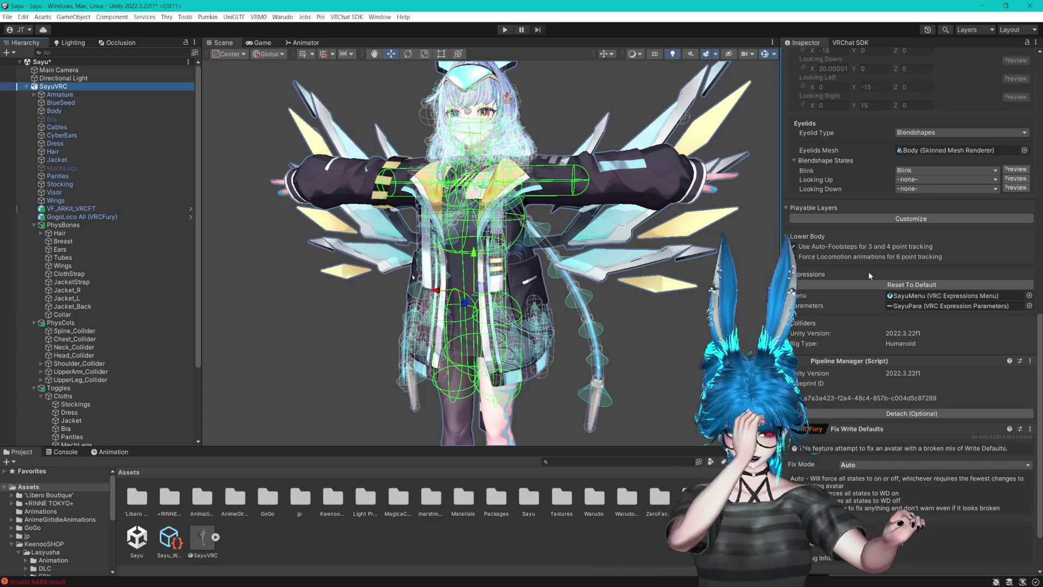
left_click_drag(668, 171, 670, 194)
scroll(670, 195, "up", 3)
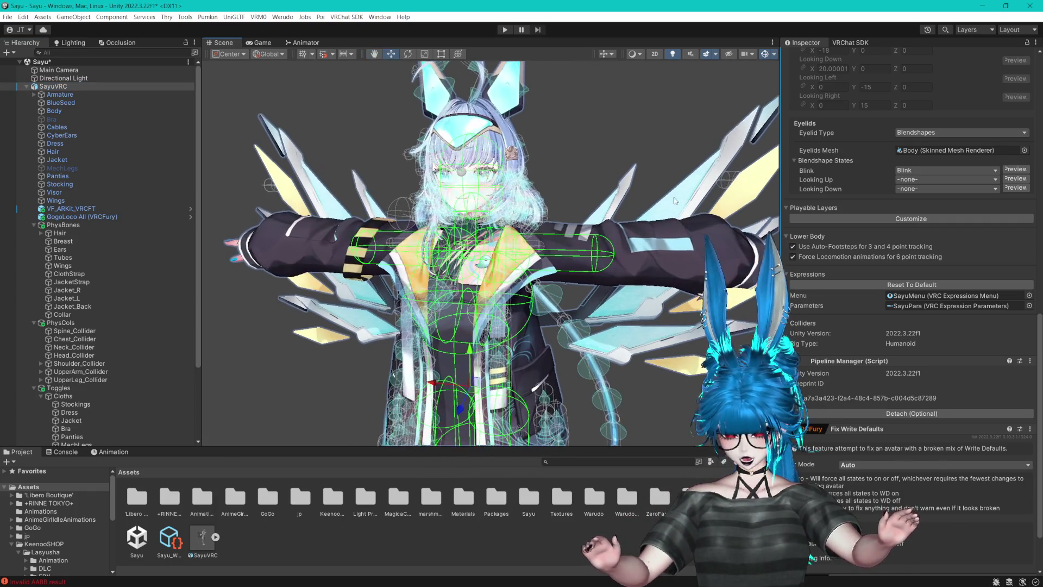
- Collapse the PhysBones, PhysCols and Toggles groups and select CyberEars
left_click(33, 225)
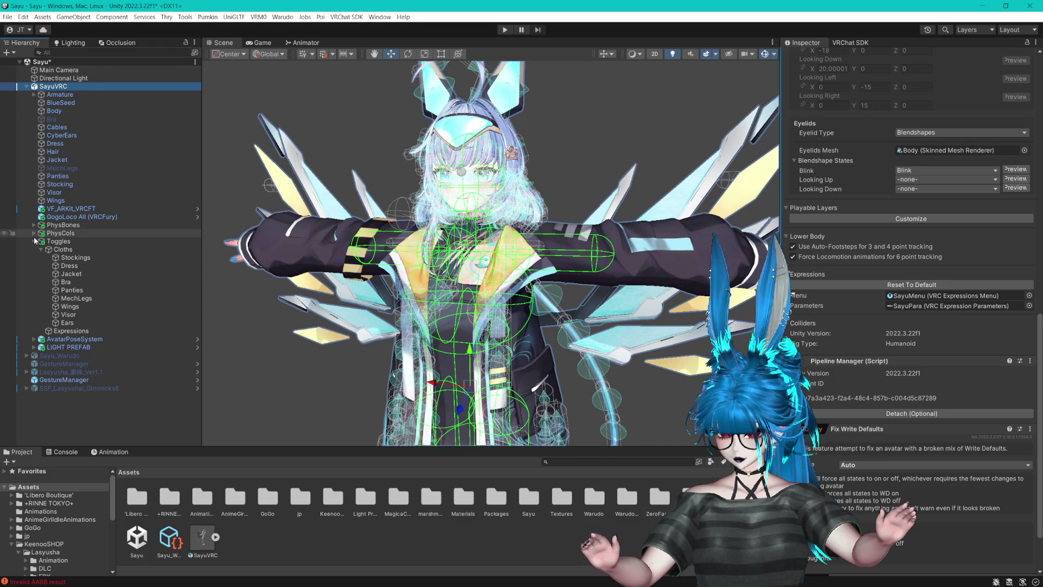
left_click(33, 233)
left_click(34, 240)
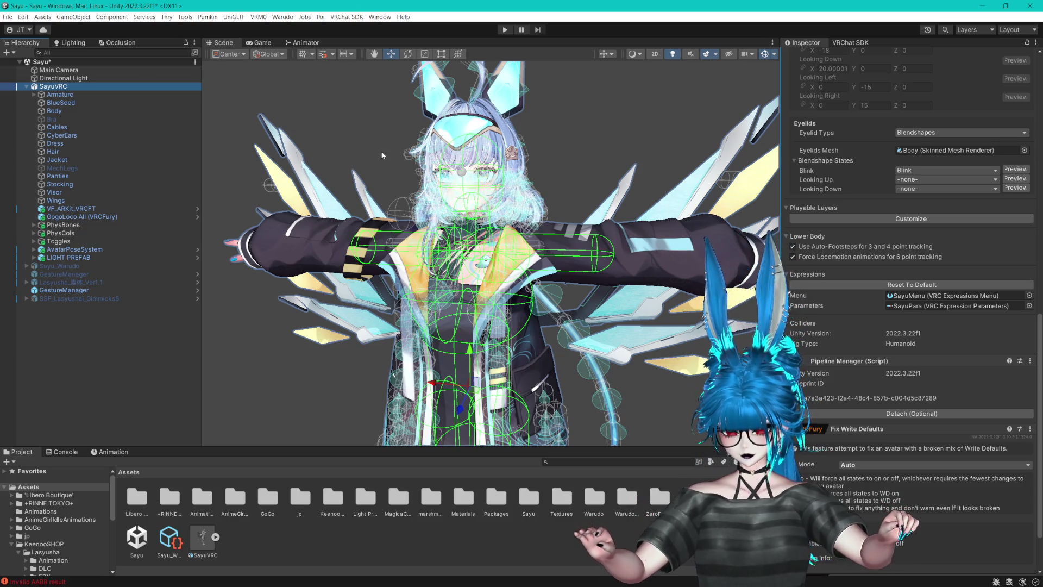
mouse_move(502, 194)
left_mouse_down()
mouse_move(552, 217)
mouse_move(557, 208)
left_mouse_up()
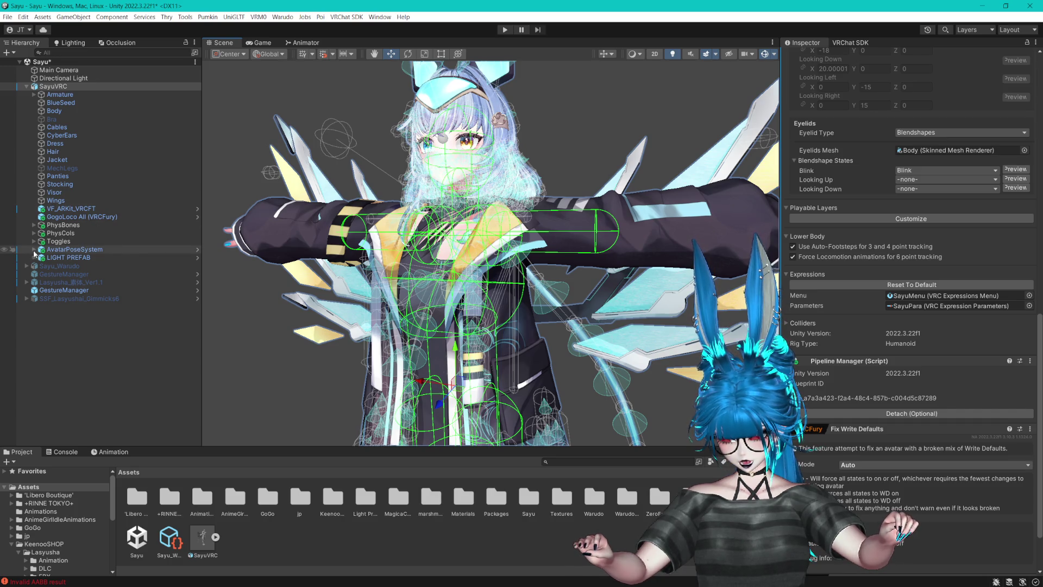
left_click(61, 135)
- Check the Jacket mesh, then set the Cloths/Jacket VRCFury toggle to Default On
left_click(53, 86)
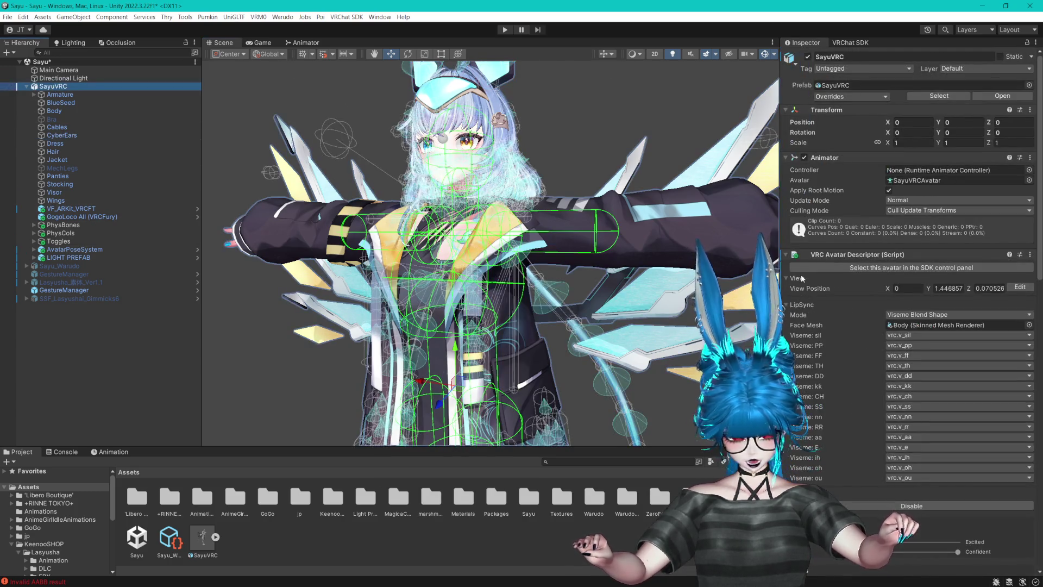
left_click(60, 161)
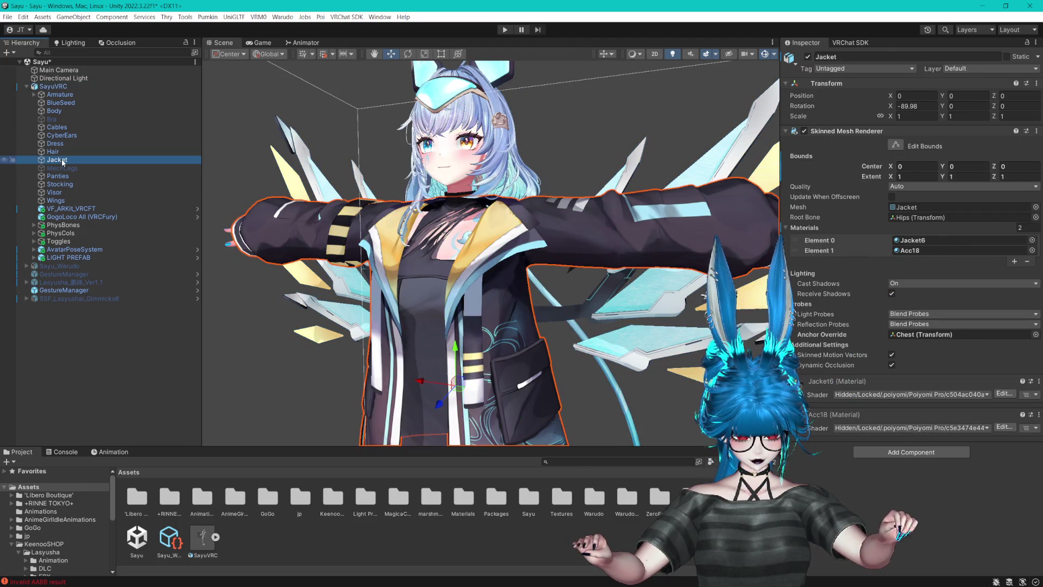
left_click(53, 87)
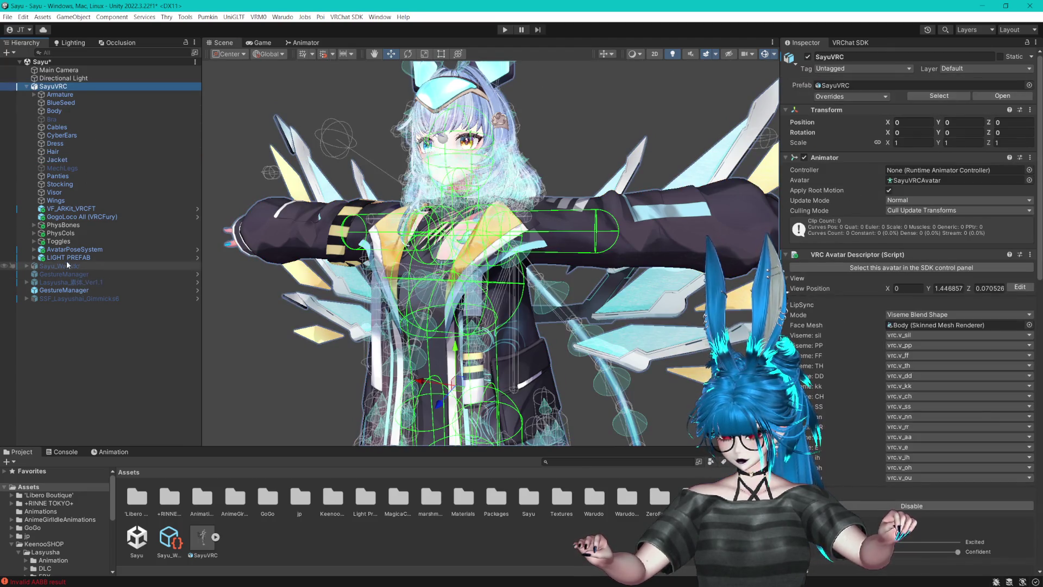
left_click(34, 242)
left_click(71, 274)
left_click(1025, 147)
left_click(923, 185)
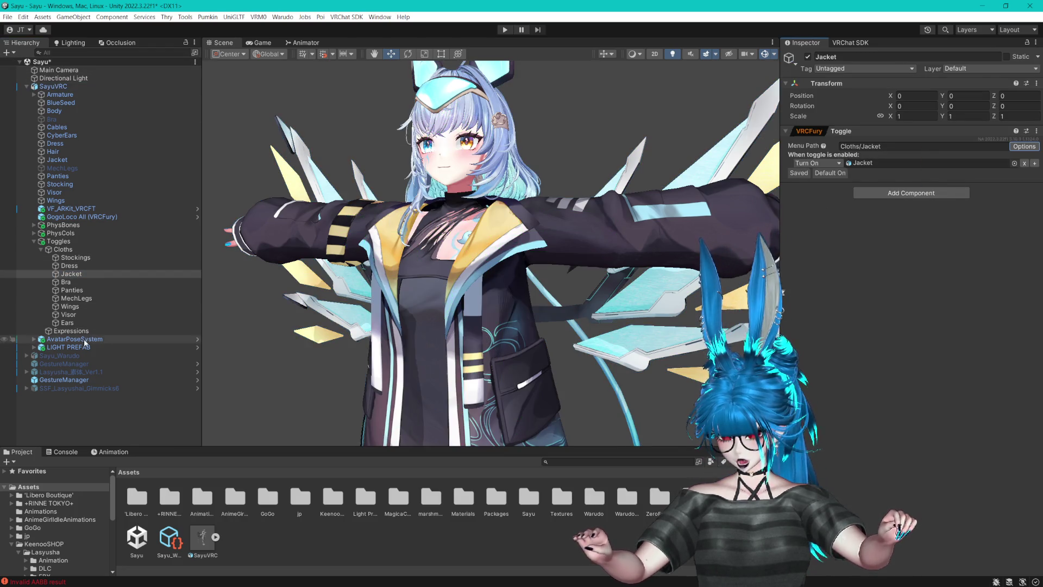
- Select GestureManager, enter Play Mode and open the Expressions submenu
left_click(63, 379)
left_click(868, 212)
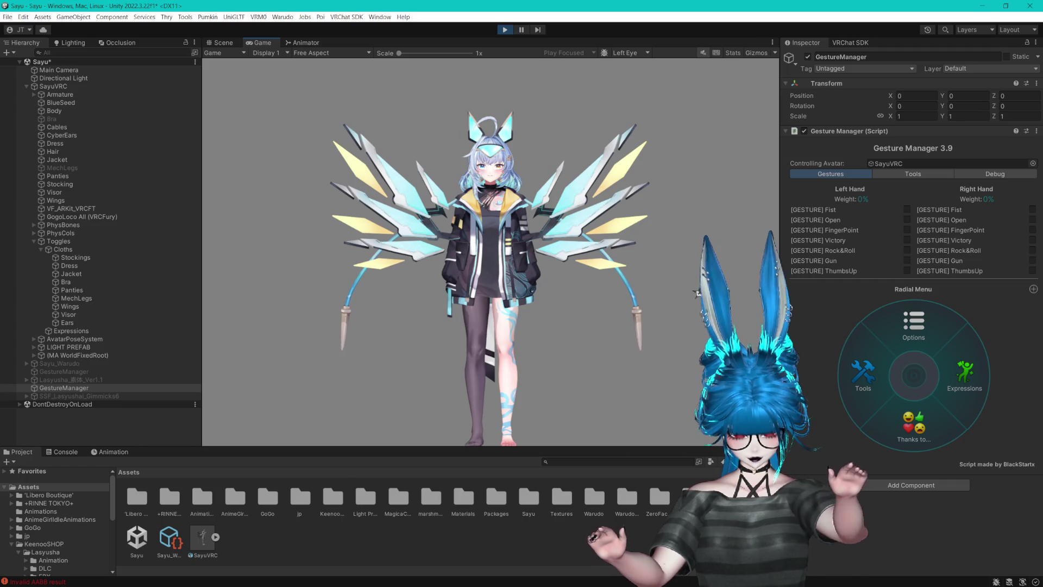
left_click(950, 374)
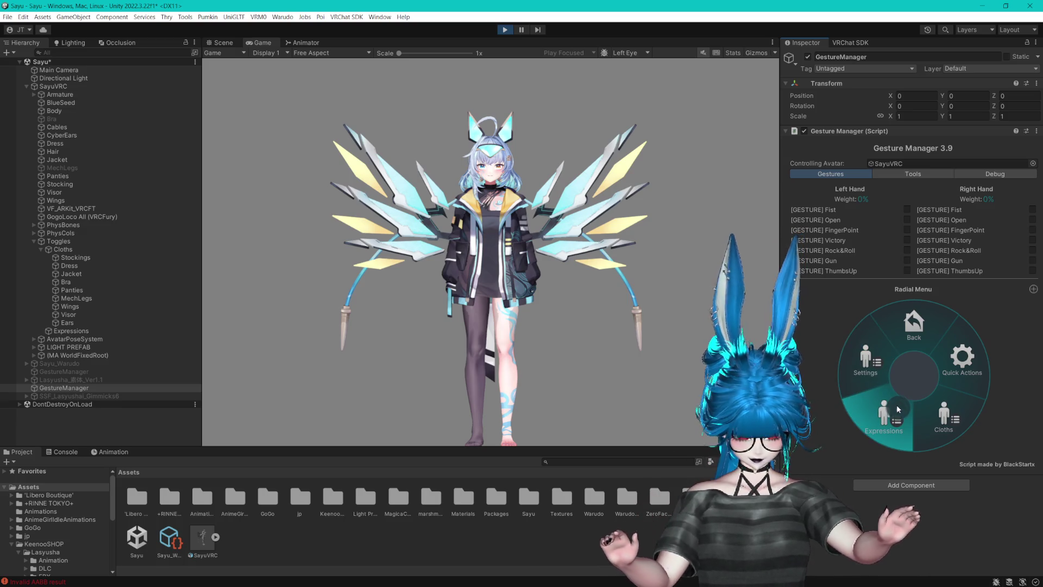
- Play AGIA_Other_walk_01 from Gesture Manager's Test Animation, watch it in Scene view, then stop
left_click(904, 175)
left_click(905, 338)
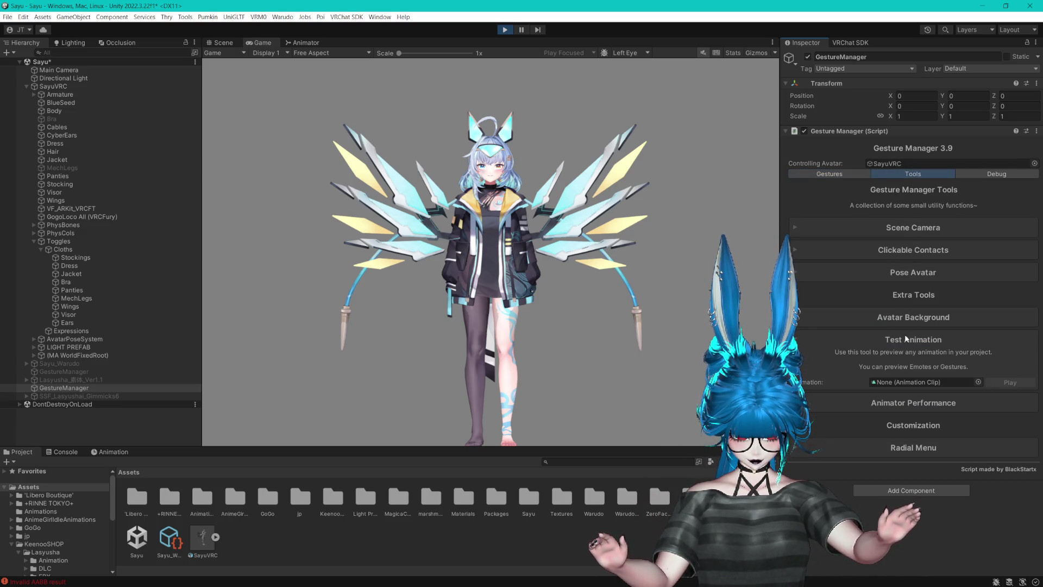
left_click(978, 382)
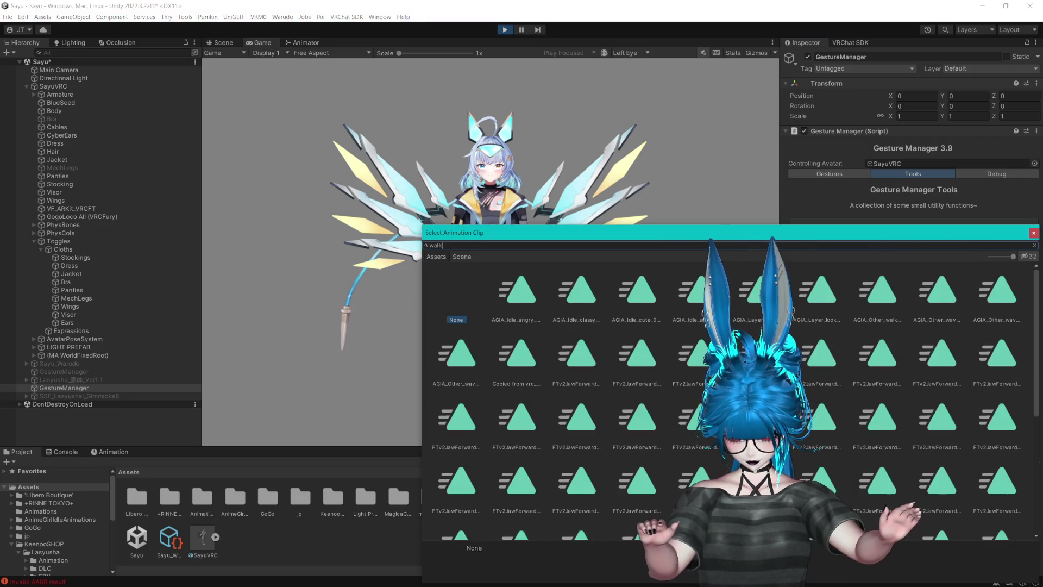
type("walk")
left_click(516, 287)
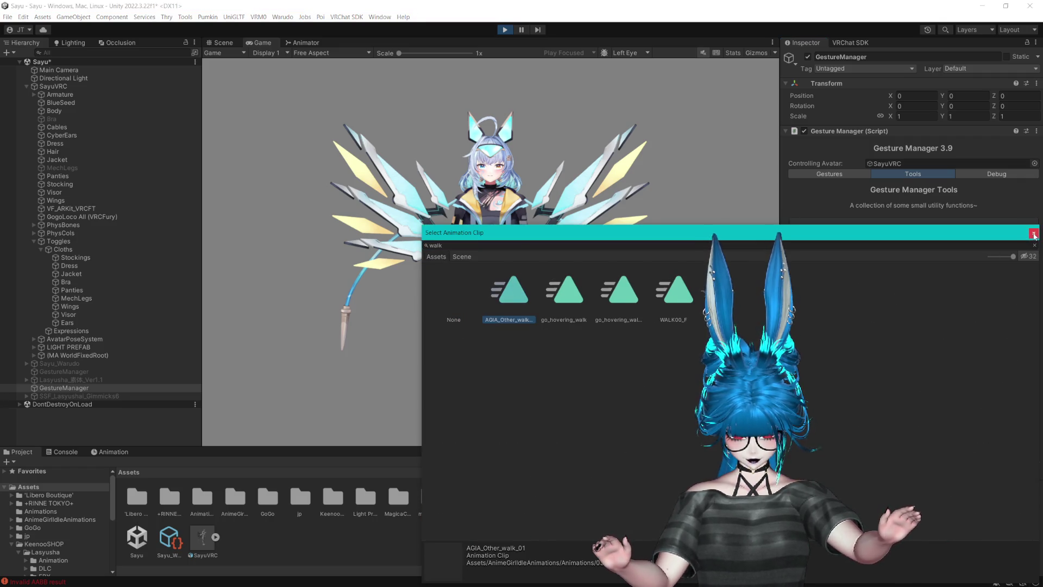
left_click(996, 379)
left_click(994, 381)
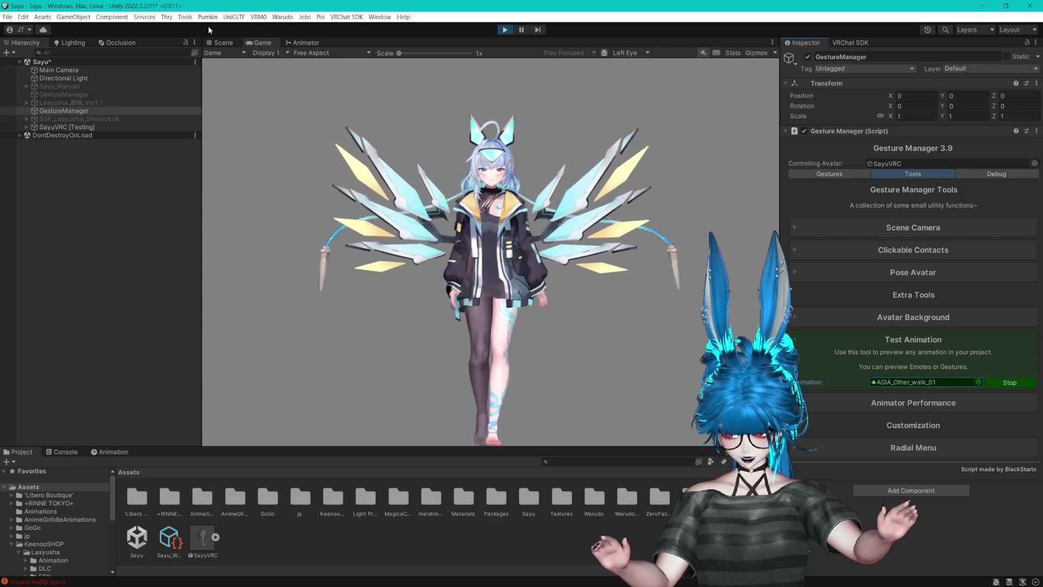
left_click(220, 42)
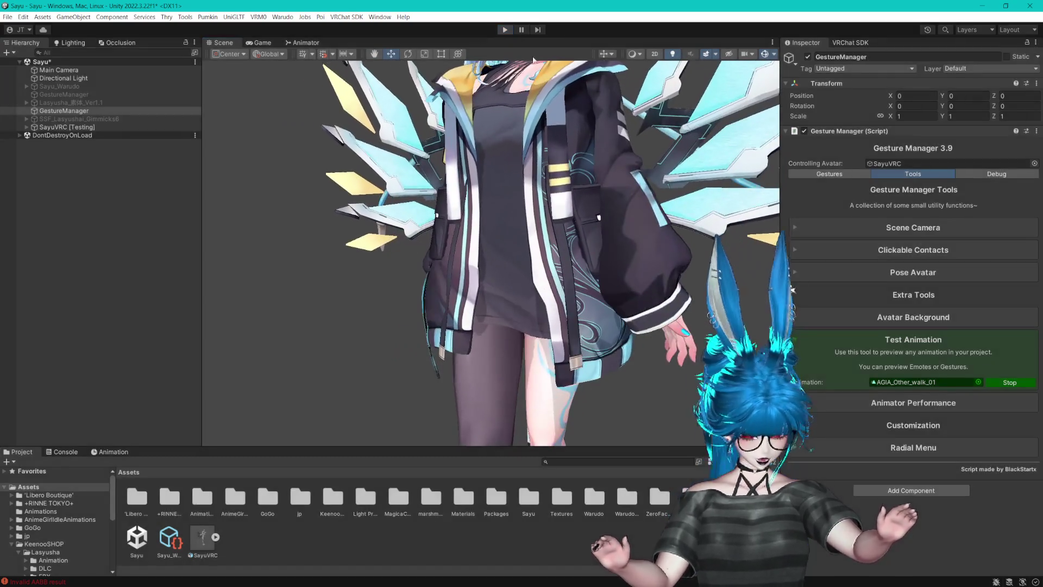
left_click(504, 30)
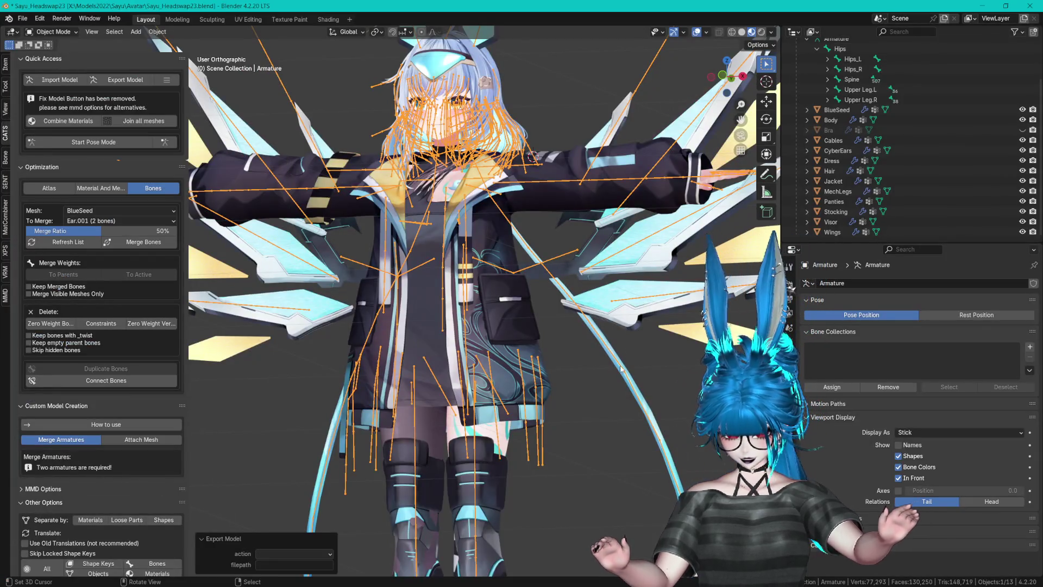
- Select the Jacket mesh and switch it to Weight Paint mode
scroll(595, 336, "down", 5)
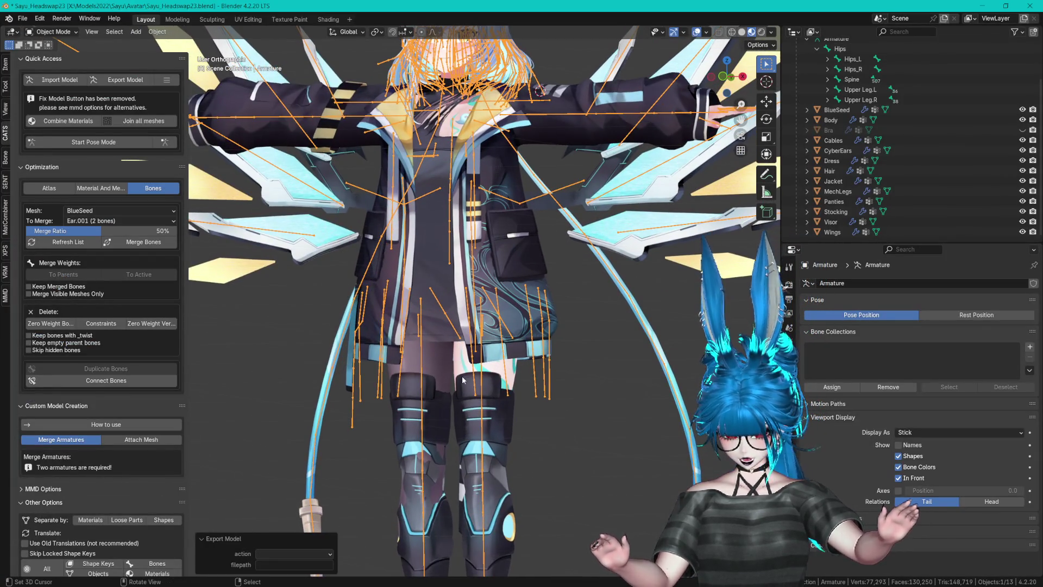
left_click(425, 265)
left_click(425, 265)
scroll(513, 272, "up", 4)
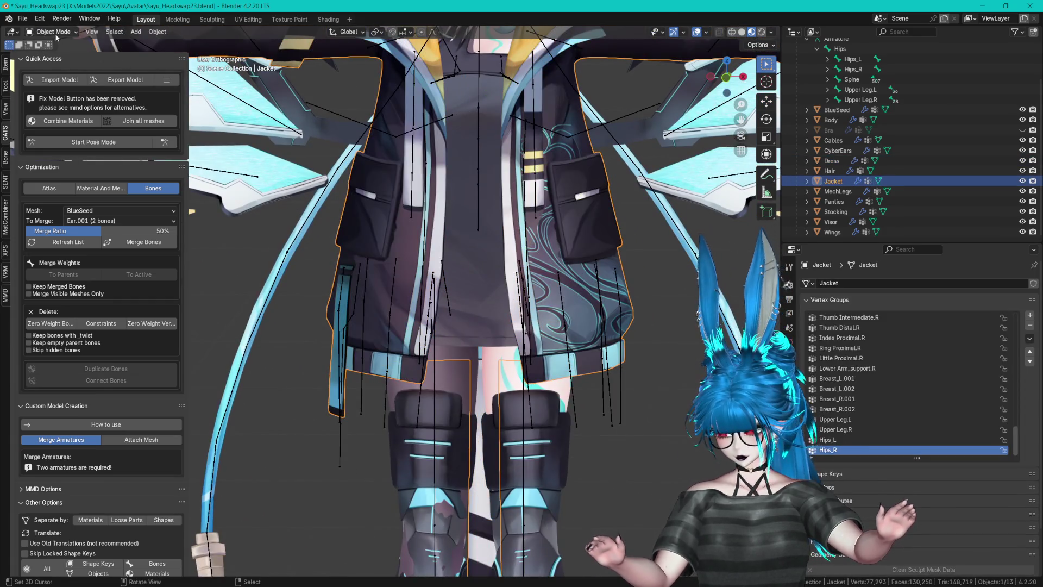
left_click(51, 32)
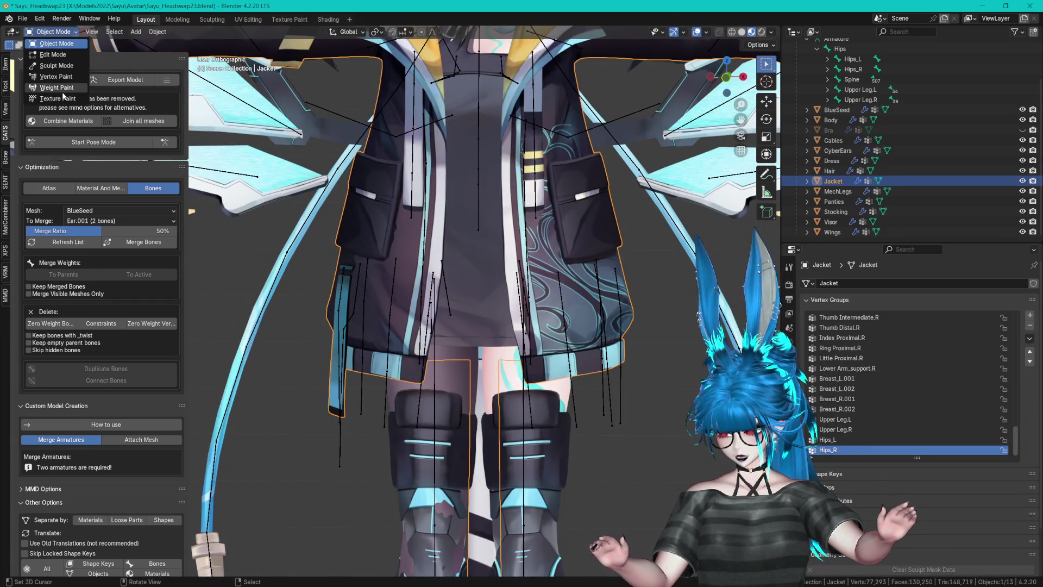
left_click(49, 93)
- Inspect the jacket's Hips_L, Hips_R, Upper Leg.L and Upper Leg.R weights, choosing the Blur brush
left_click_drag(730, 82, 717, 95)
left_click(849, 440)
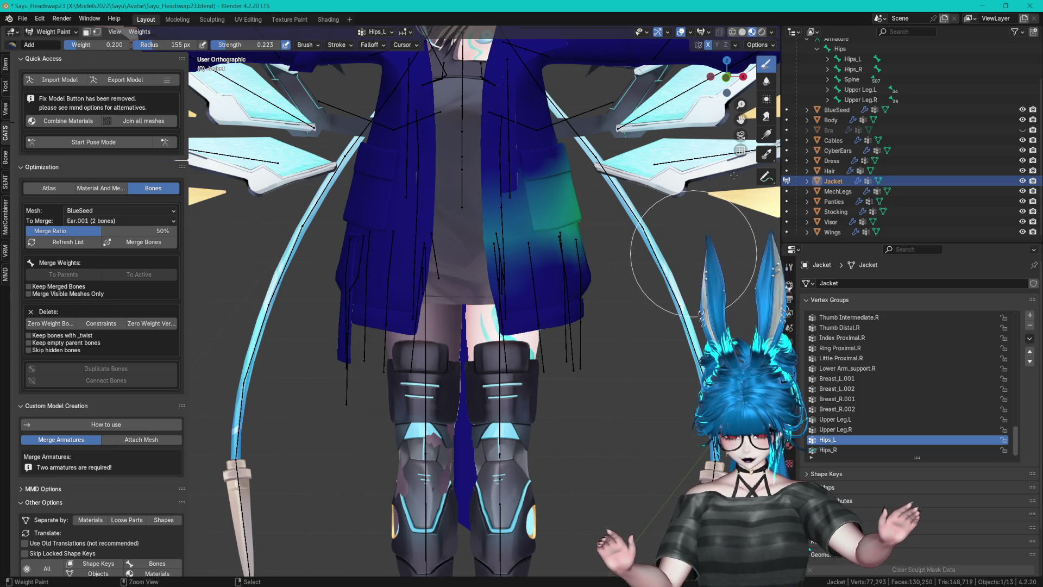
left_click(828, 449)
left_click(766, 83)
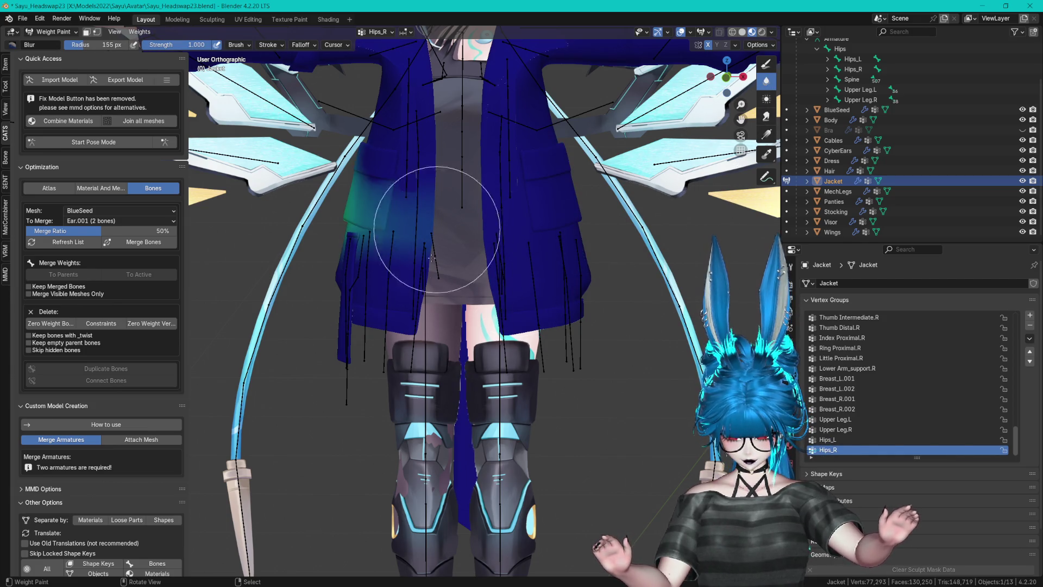
left_click(834, 418)
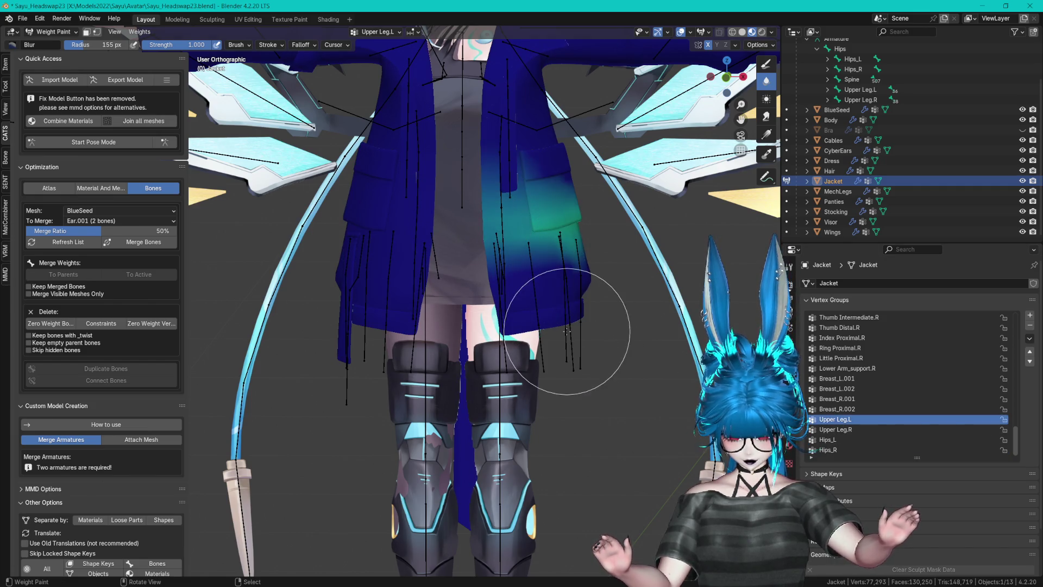
left_click(841, 429)
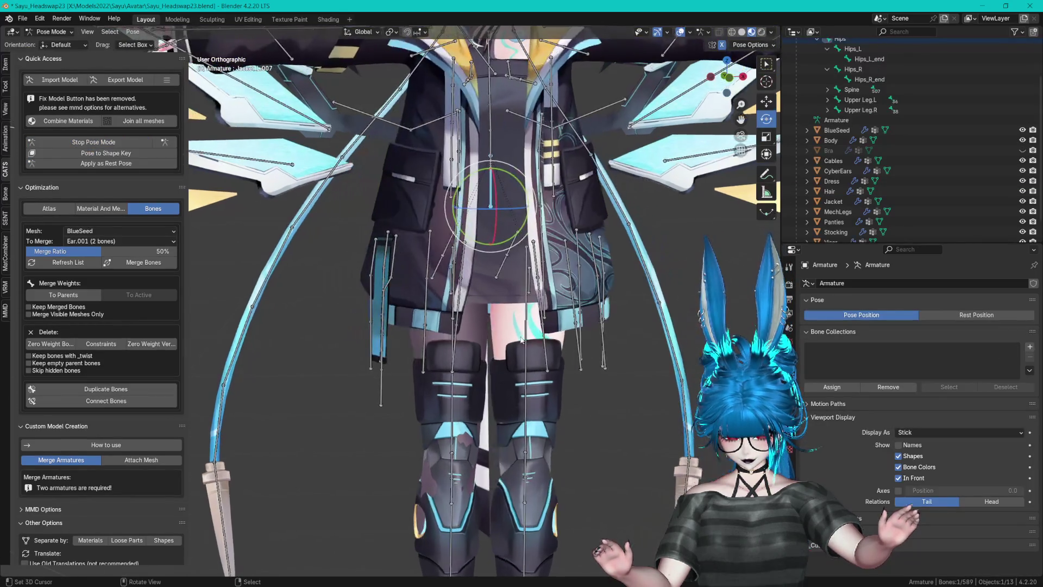
- In Pose Mode, rotate the Upper Leg.L bone around X to test deformation
left_click(527, 231)
key("r")
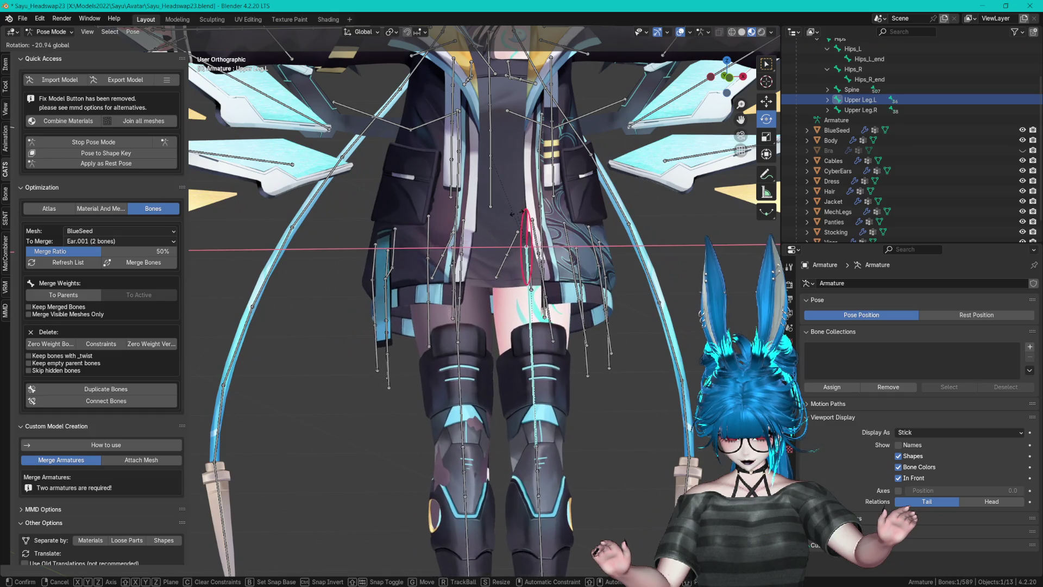
left_click(599, 190)
key("ctrl+z")
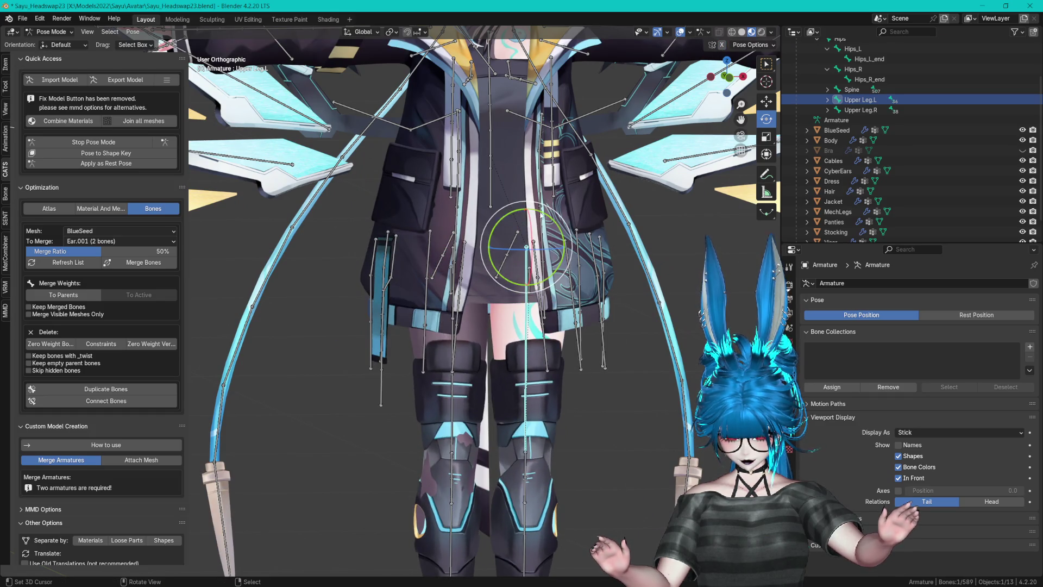
key("r")
key("x")
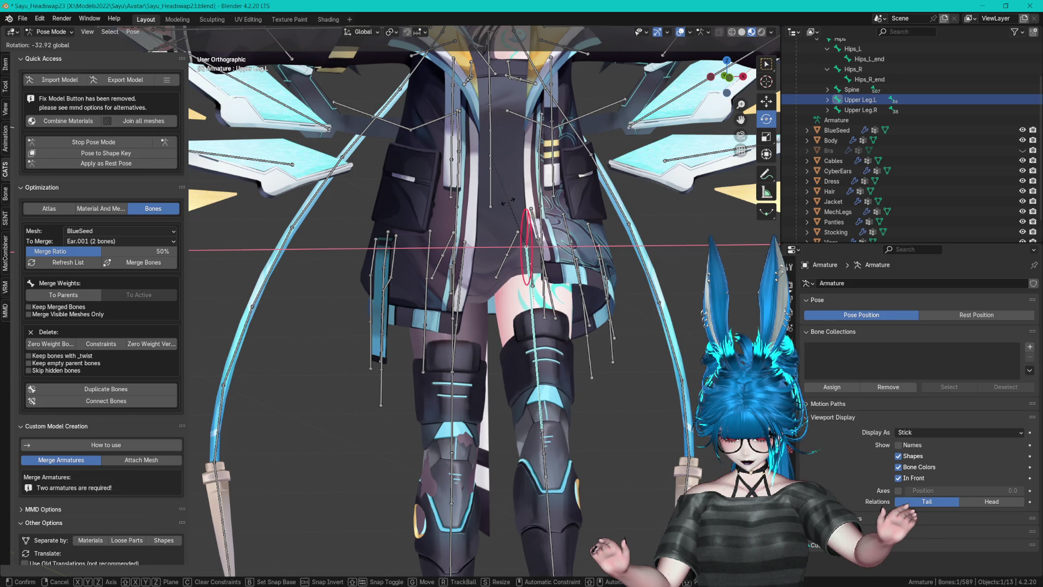
left_click(508, 205)
- Swing both upper legs about 34° on X, then reset the pose and reselect the Jacket
scroll(509, 205, "up", 2)
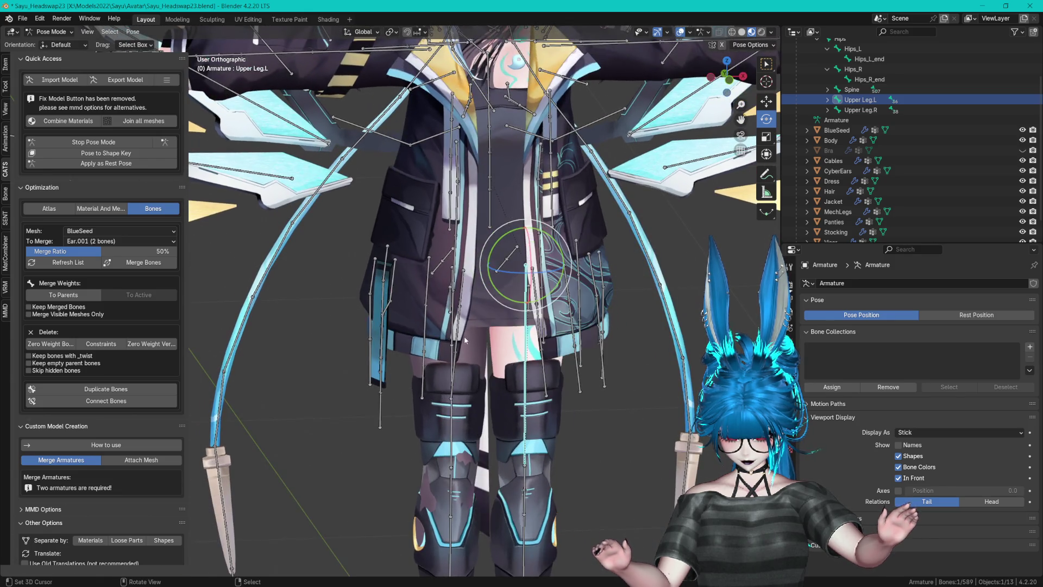
left_click(457, 336, "shift")
left_click_drag(726, 76, 713, 65)
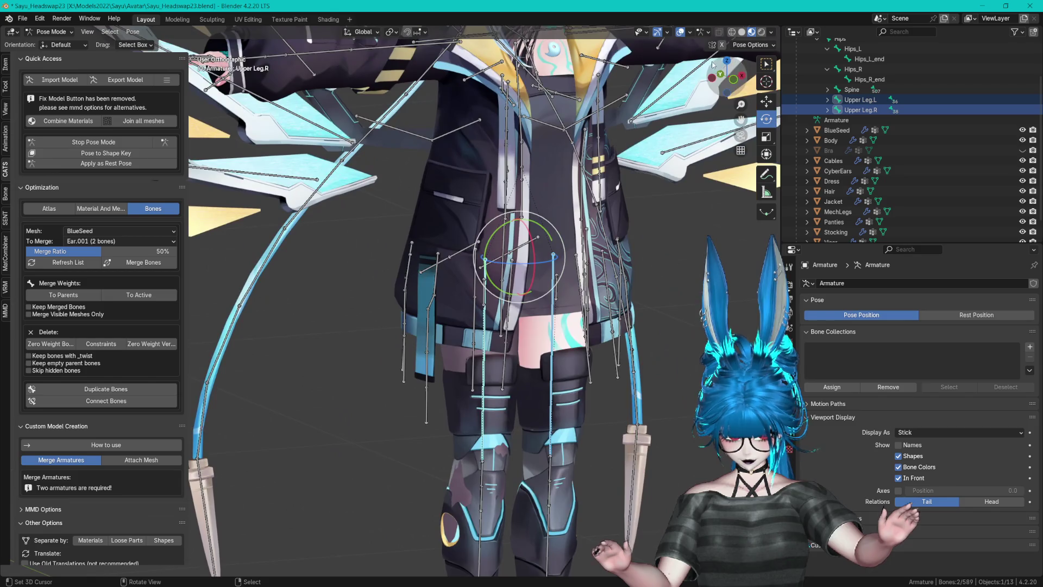
key("r")
key("x")
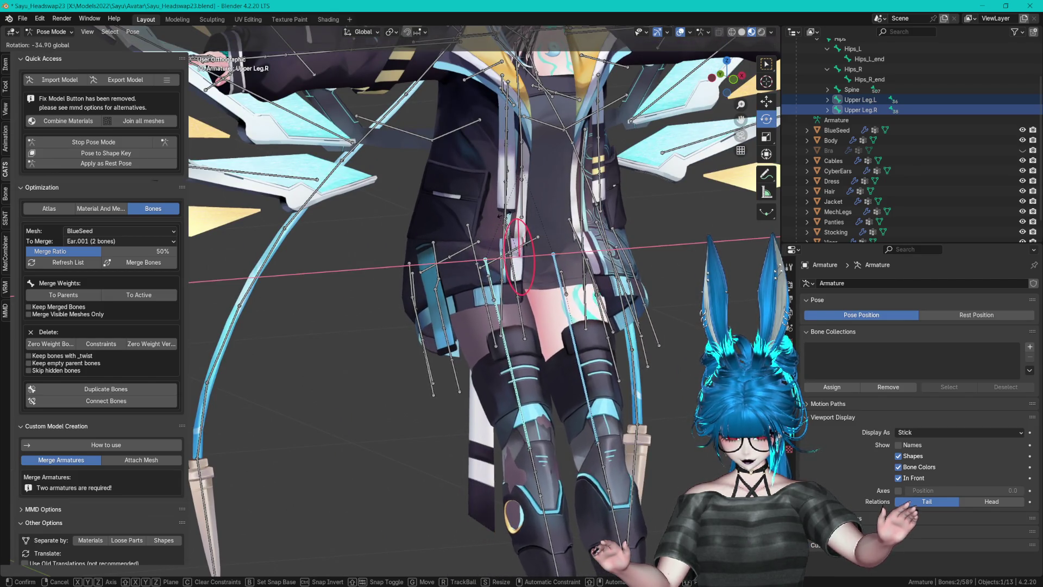
left_click(503, 213)
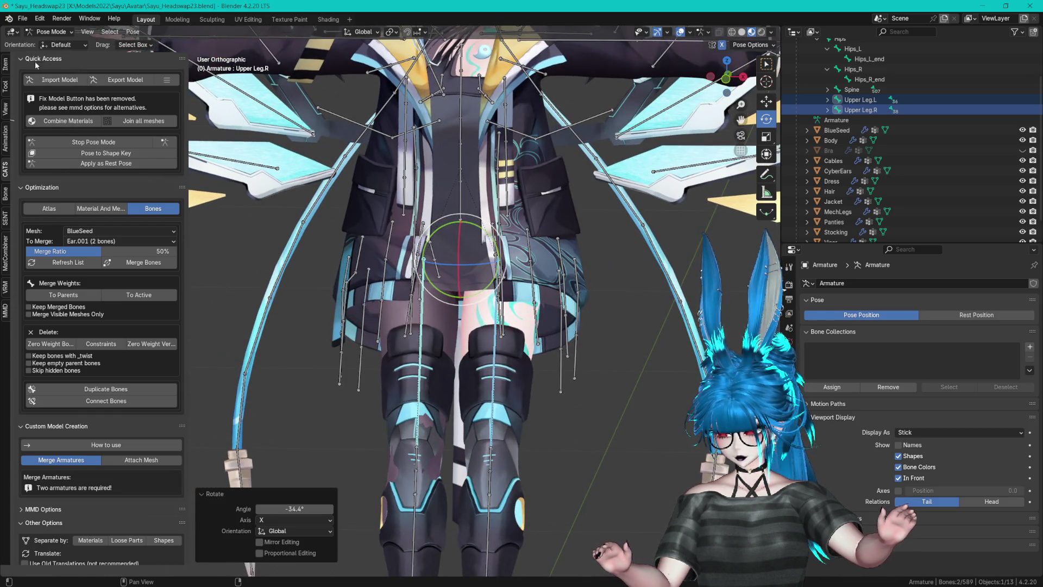
key("ctrl+Tab")
left_click(376, 174)
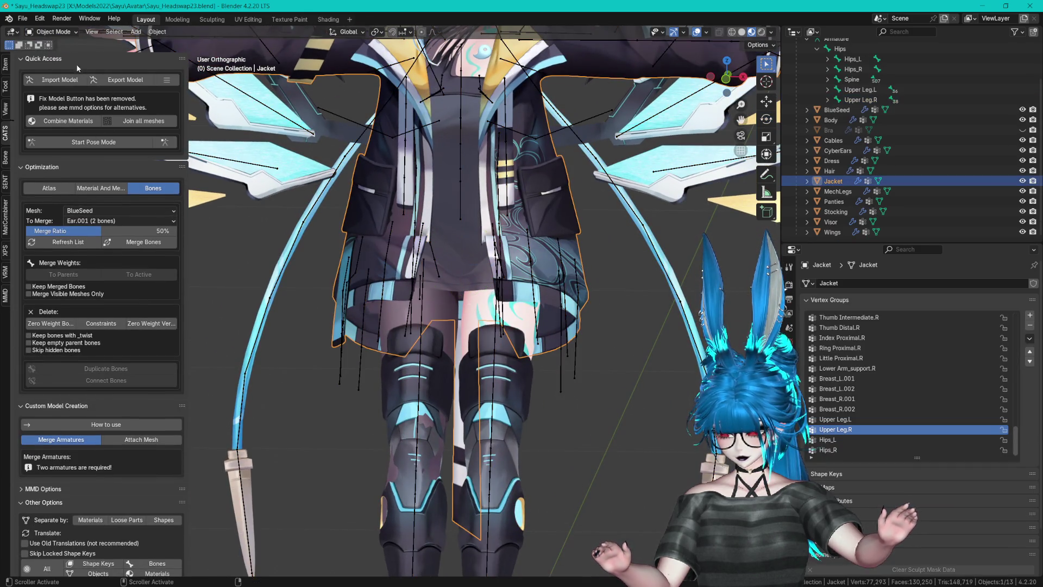
- Put the Jacket in Weight Paint mode and show its Hips_L group
left_click(52, 31)
left_click(76, 89)
scroll(478, 207, "up", 5)
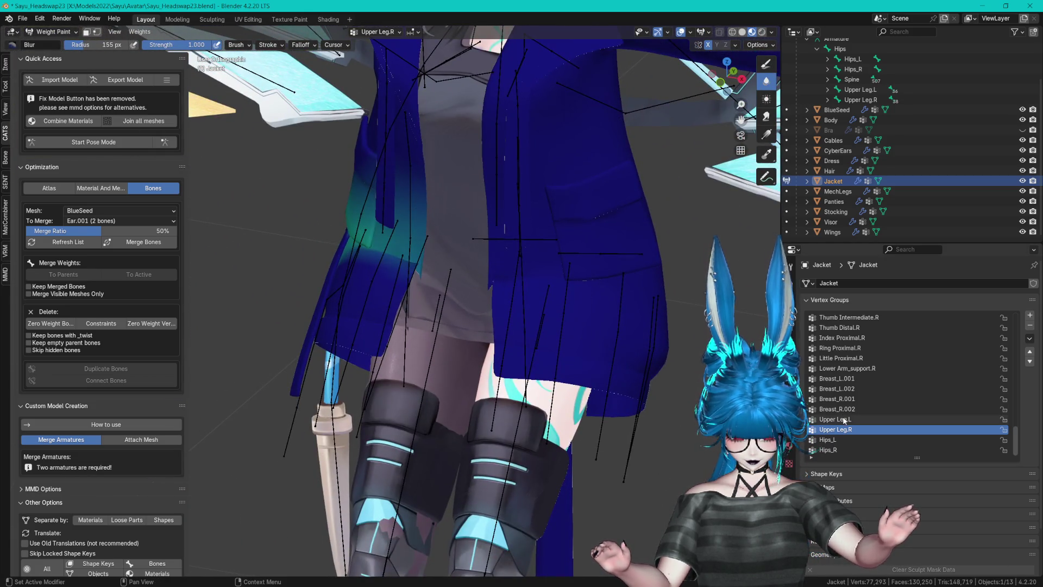
left_click(409, 288, "ctrl")
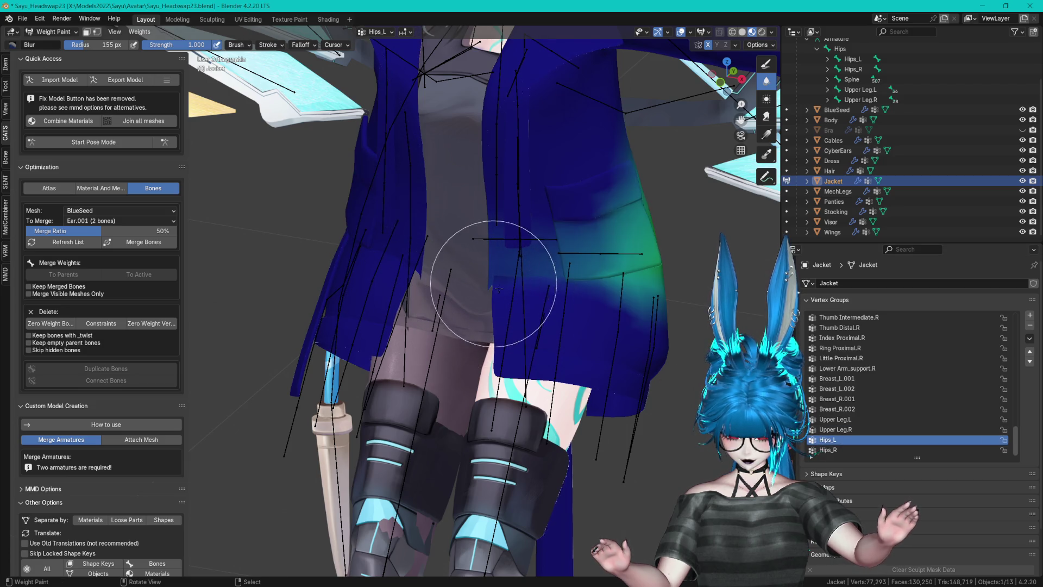
- Review the Jacket_R.003, Bone_L.010 and Jacket_R.001 vertex group weights
scroll(868, 369, "up", 20, "ctrl")
scroll(855, 360, "down", 15, "ctrl")
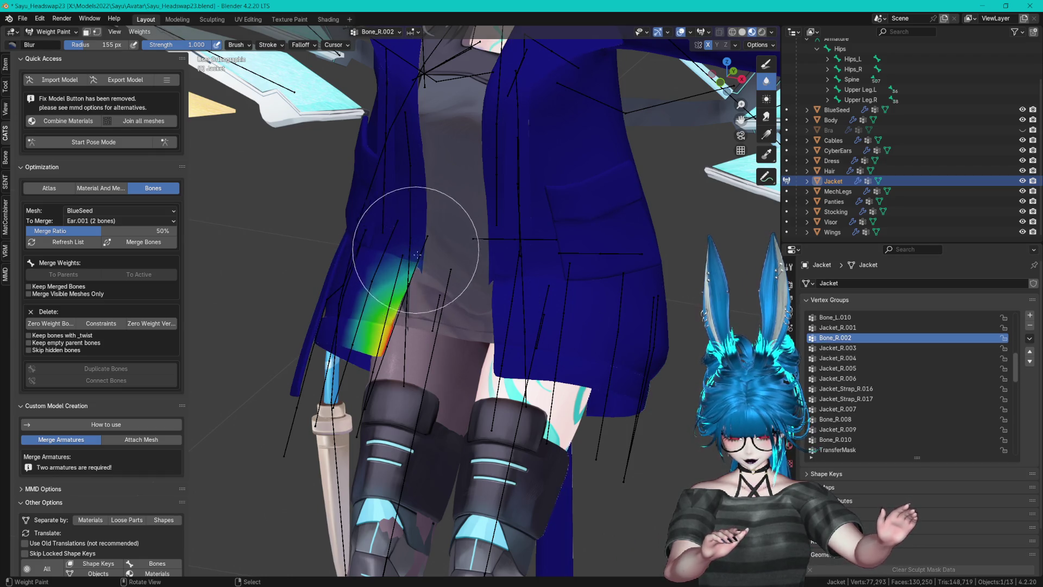
left_click(838, 347)
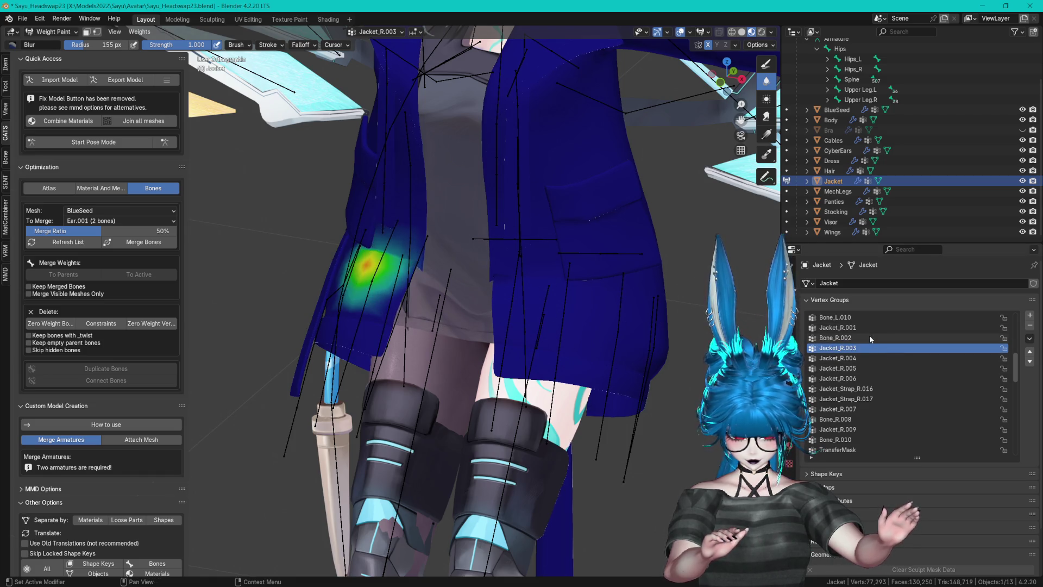
left_click(868, 318)
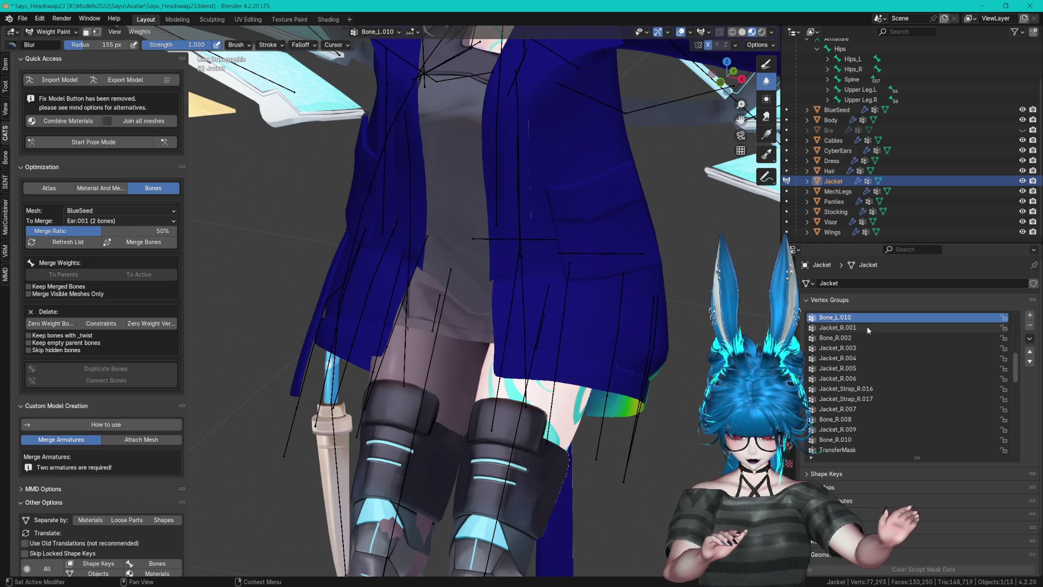
left_click(867, 328)
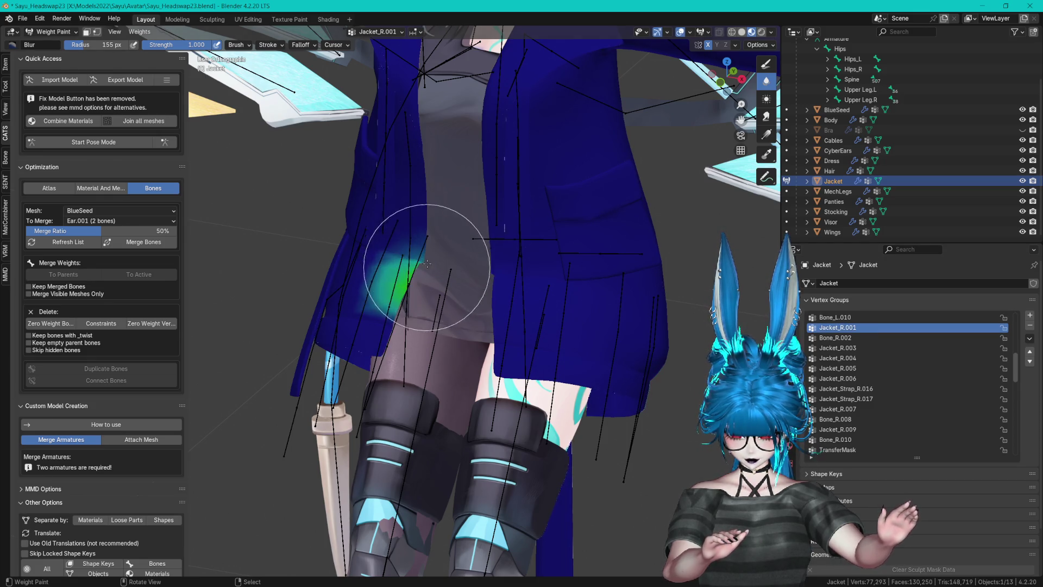
left_click(838, 319)
- Step through Jacket_L.005 to Jacket_L.001, Bone and collar groups, ending on TransferMask
key("Up")
key("Up")
key("Up")
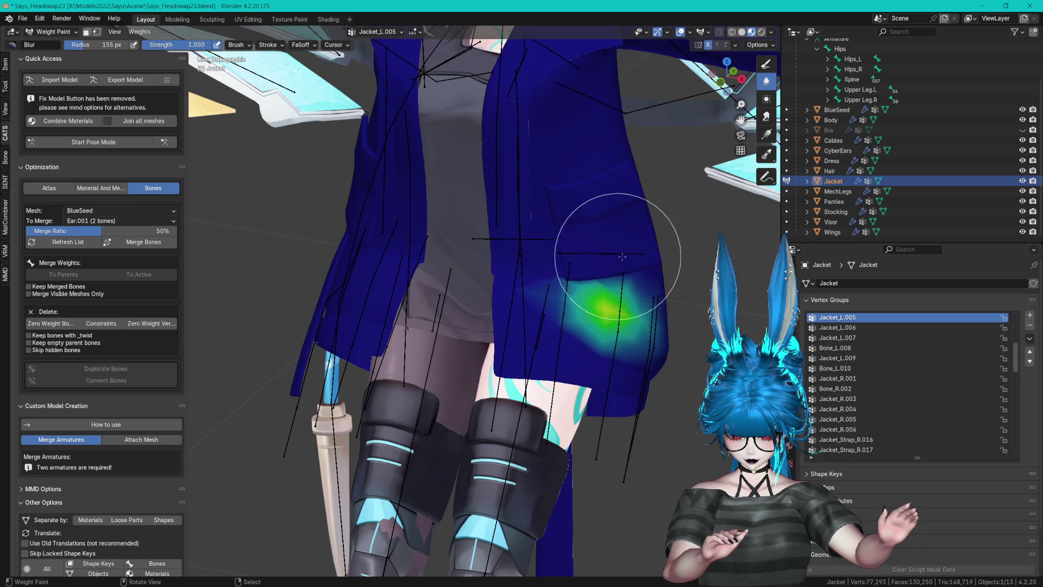
key("Up")
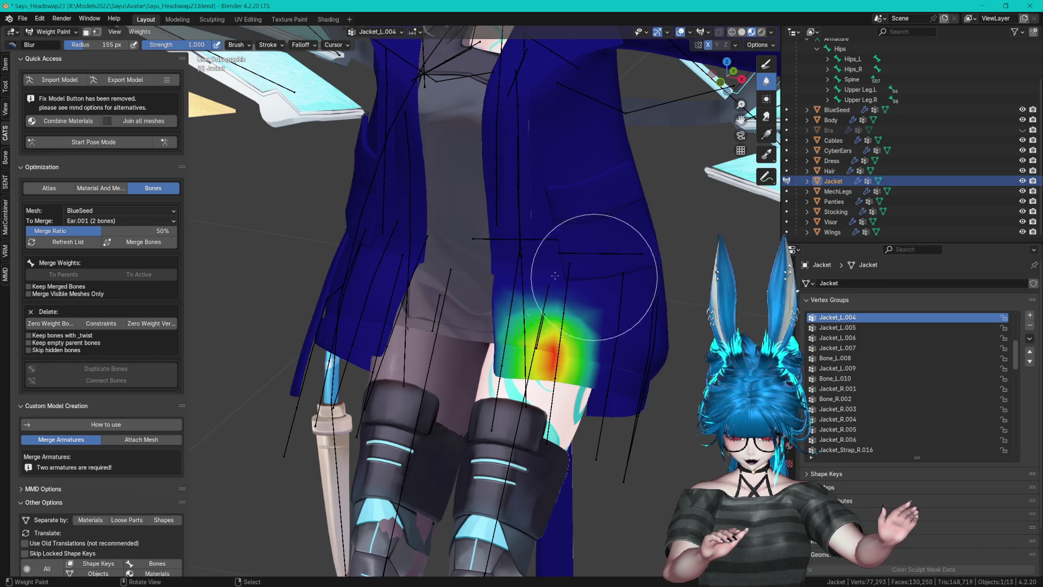
key("Up")
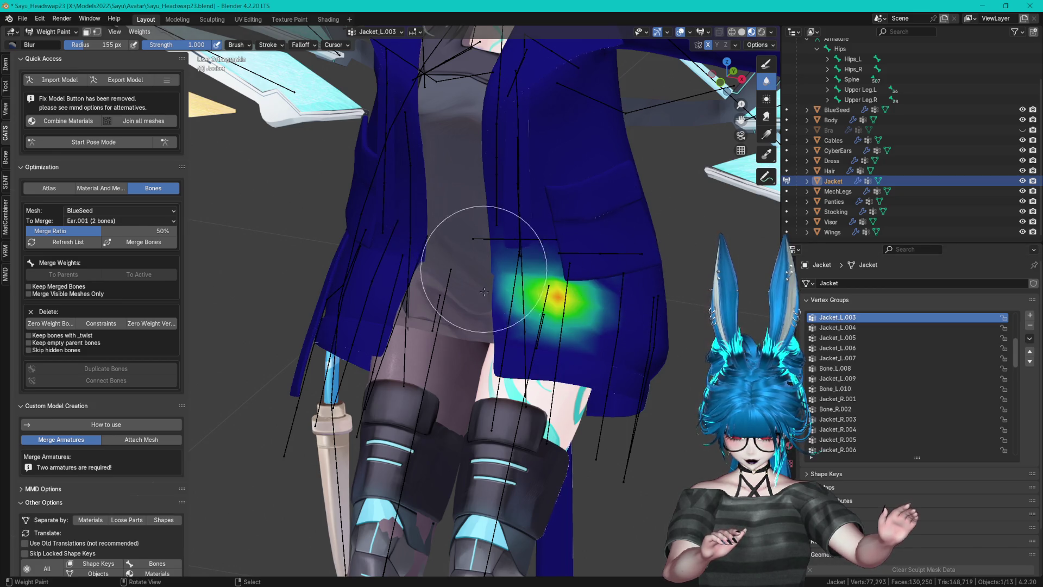
key("Up")
key("Up")
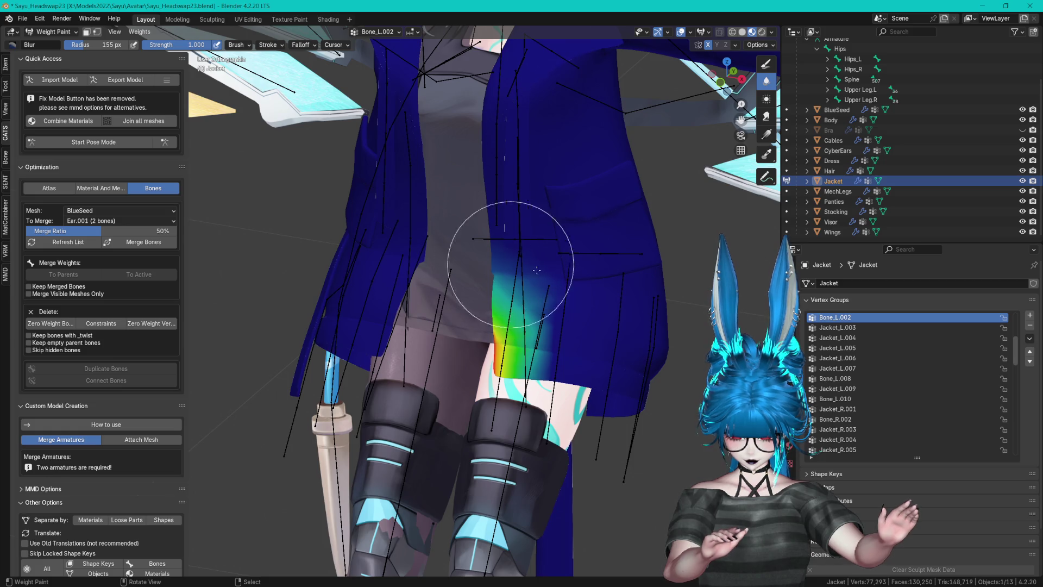
key("Up")
key("Down")
key("Down")
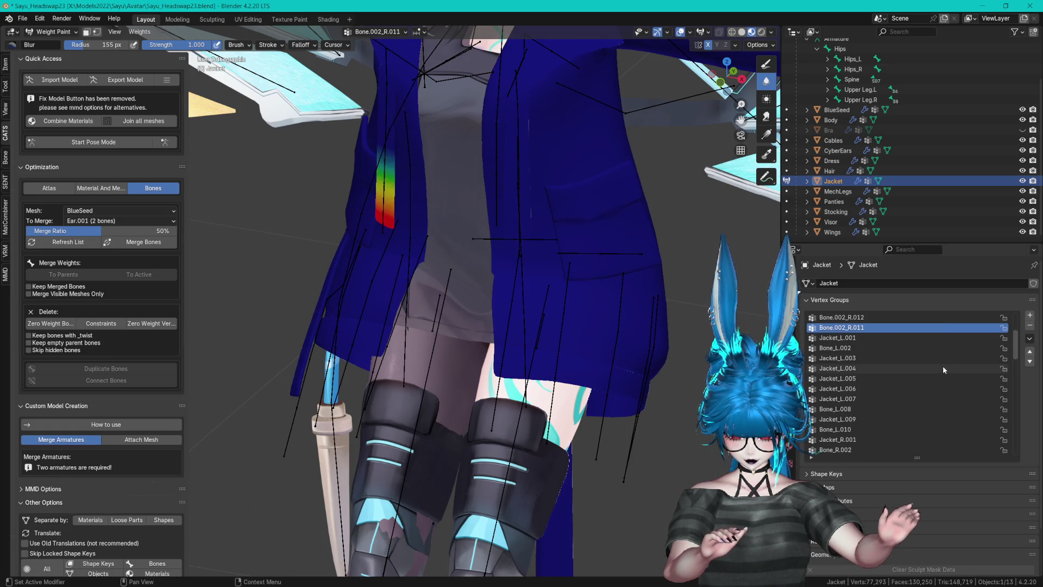
key("Up")
key("Up")
key("Up")
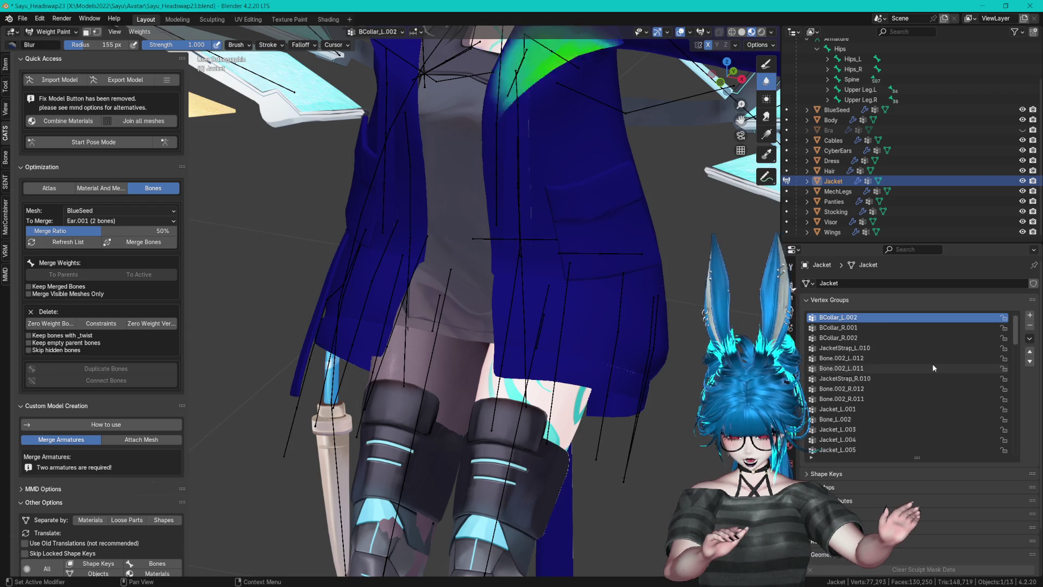
key("Down")
key("Down")
key("Down")
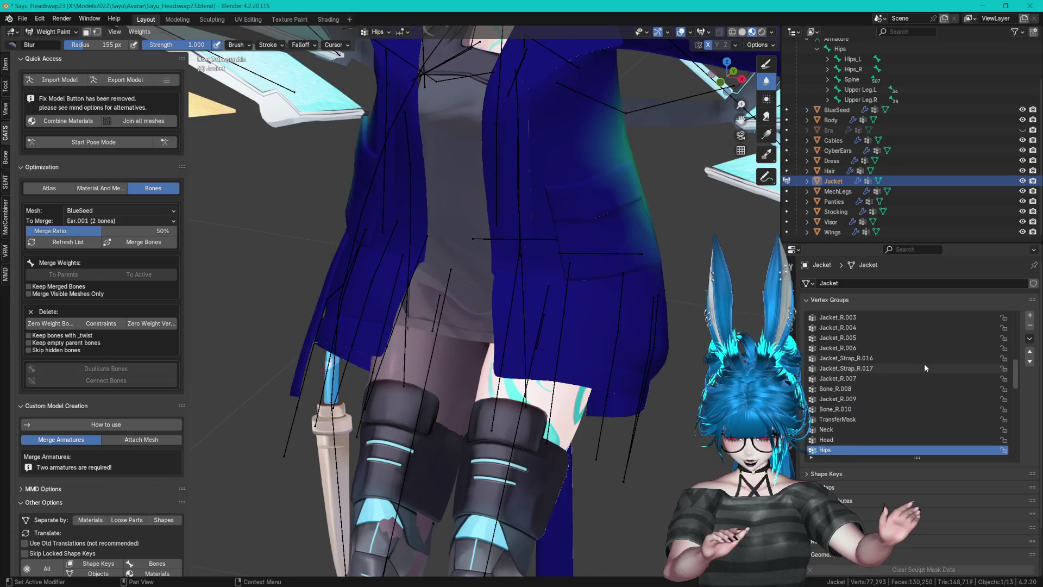
key("Up")
key("Up")
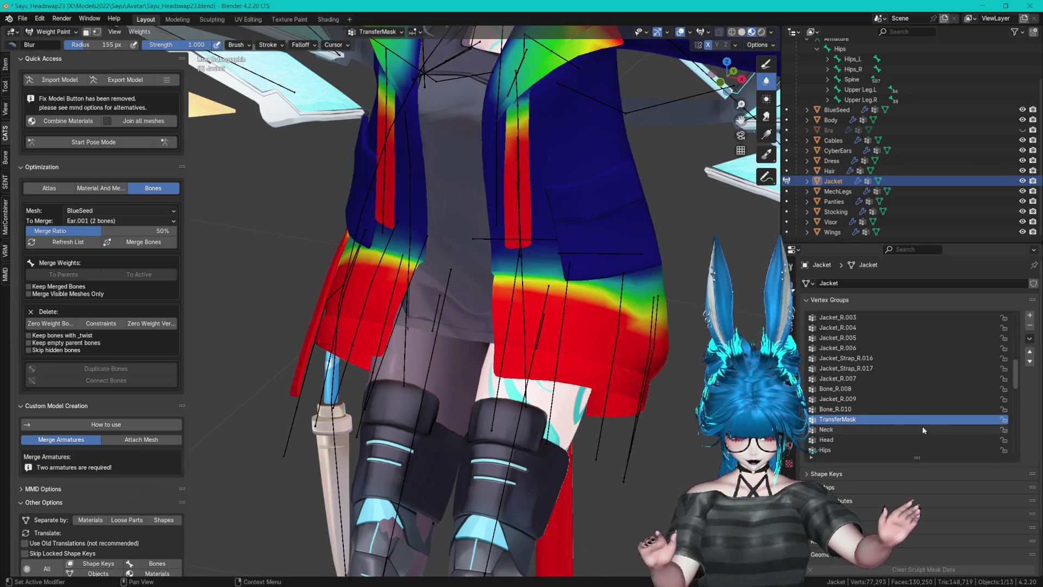
scroll(922, 426, "up", 5)
left_click(850, 430)
scroll(862, 419, "down", 3)
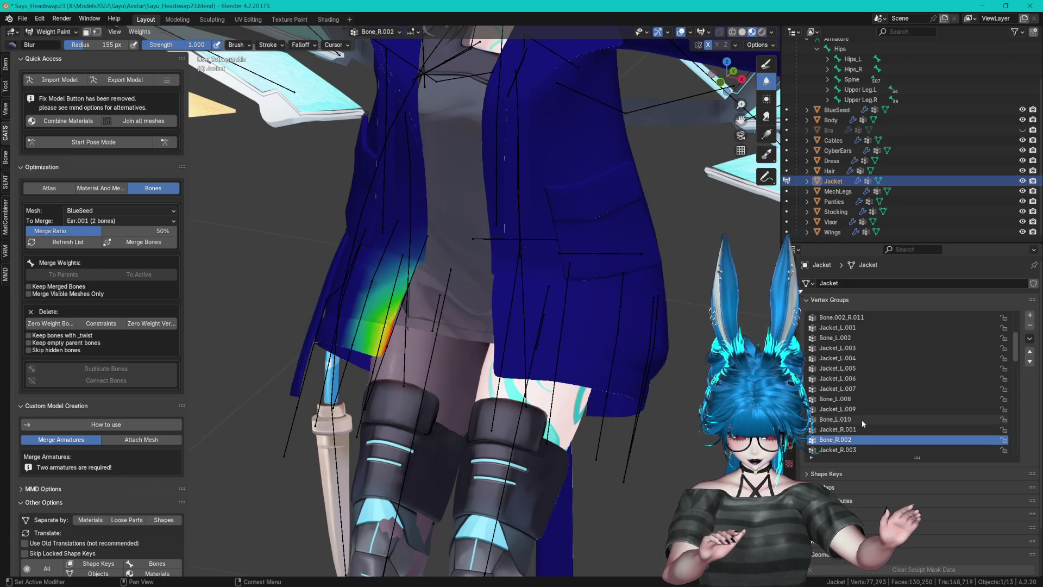
key("Down")
key("Down")
key("Down")
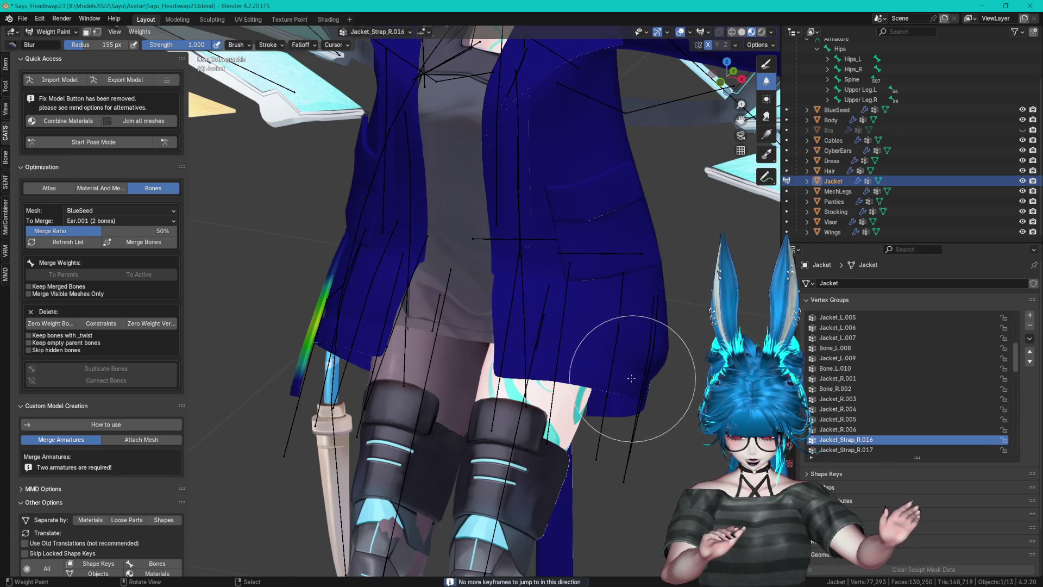
left_click(863, 396)
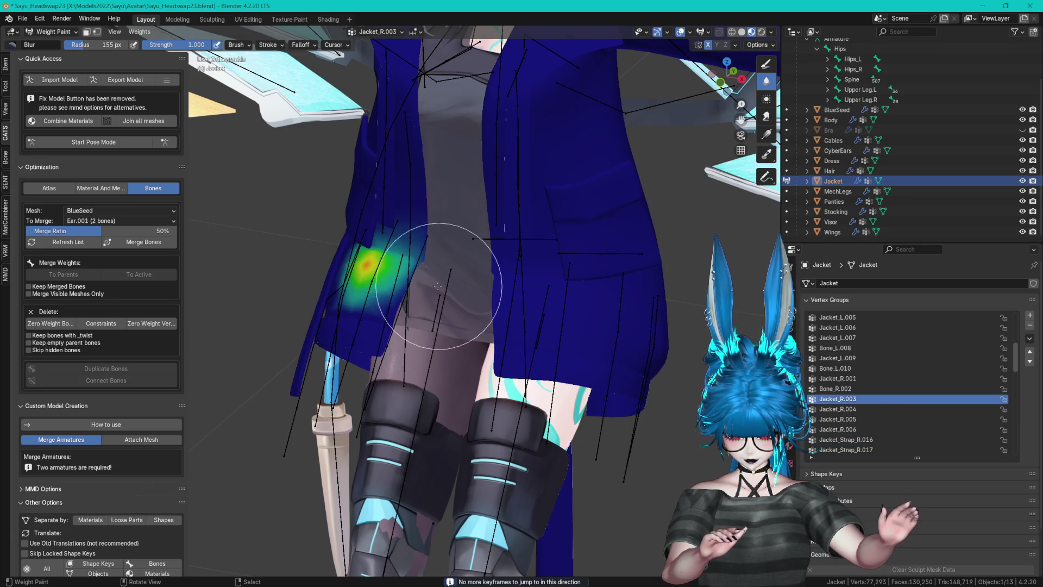
key("Down")
key("Up")
key("Down")
key("Down")
key("Down")
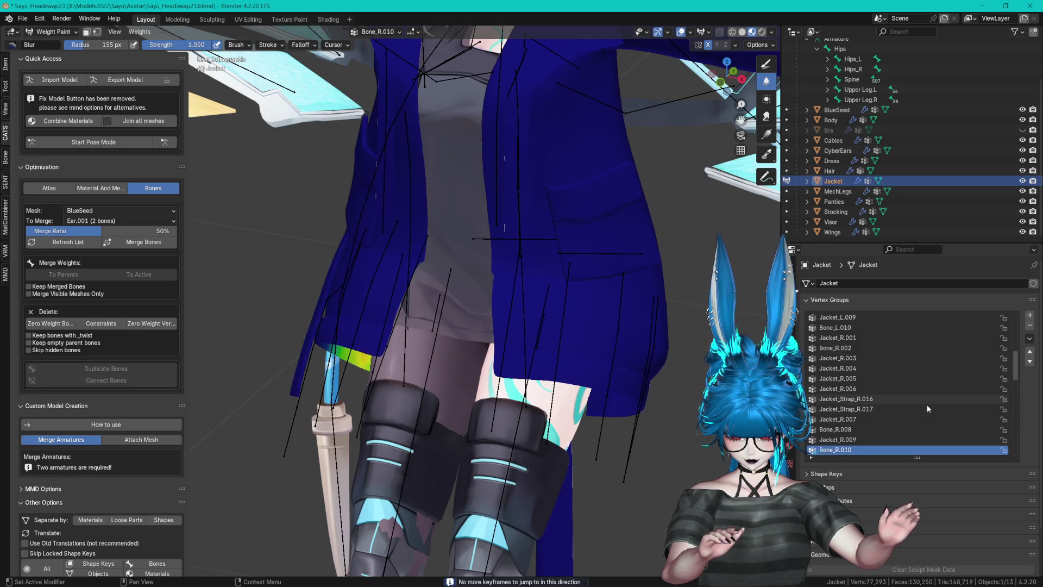
key("Down")
key("Down")
key("Down")
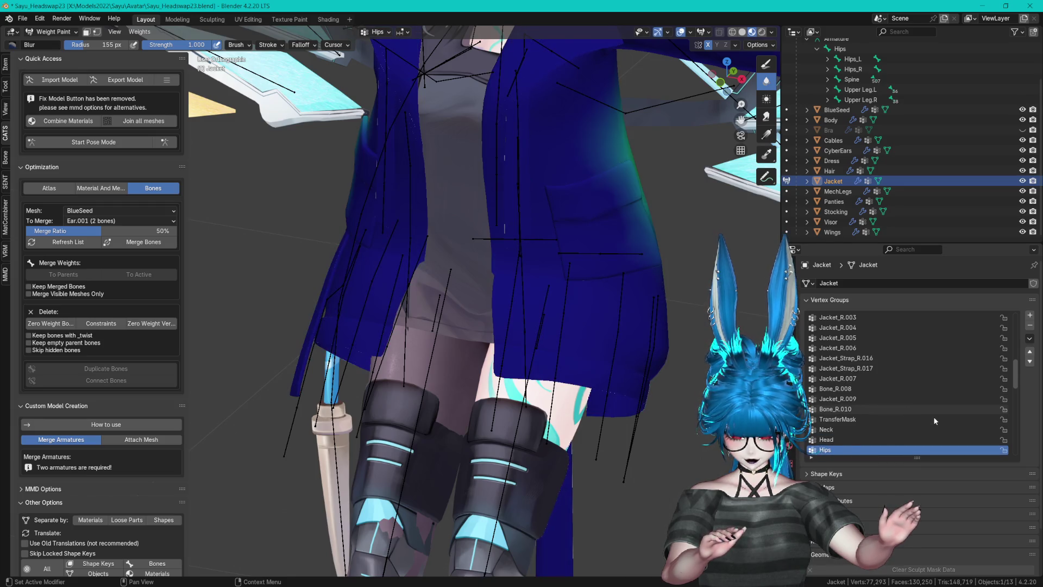
key("Up")
key("Up")
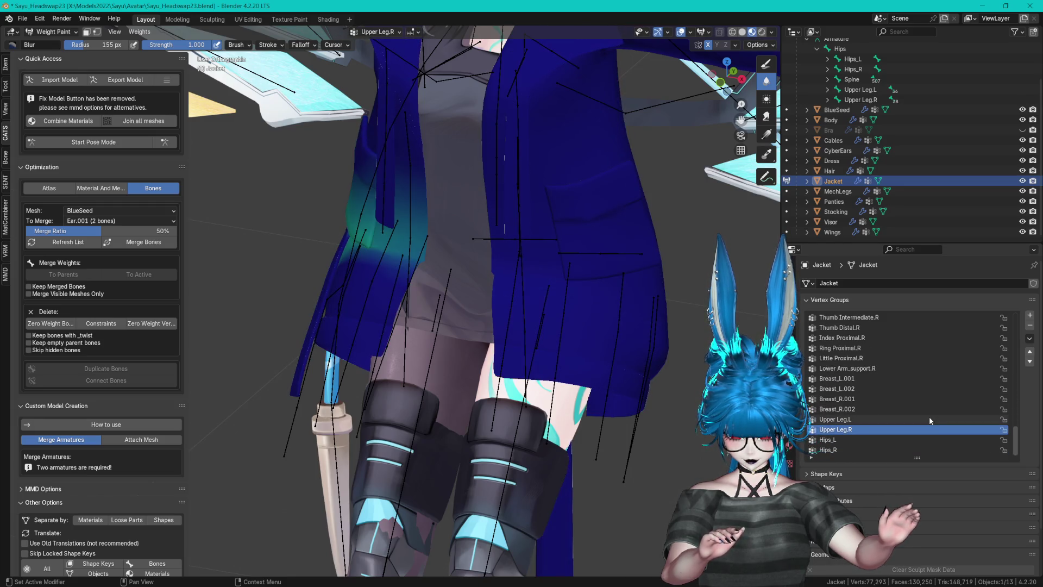
key("Up")
key("Down")
key("Up")
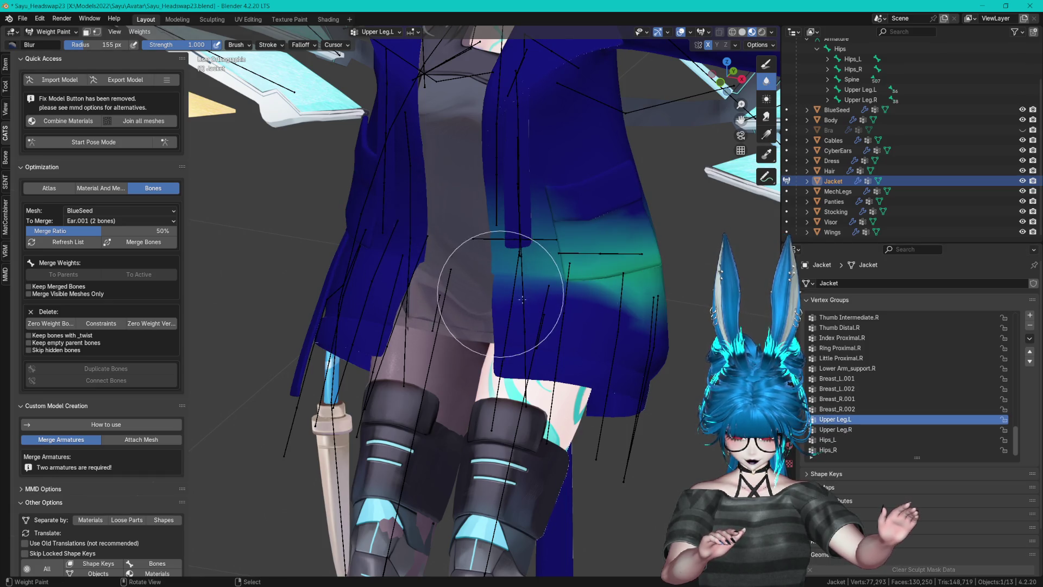
key("Down")
key("Down")
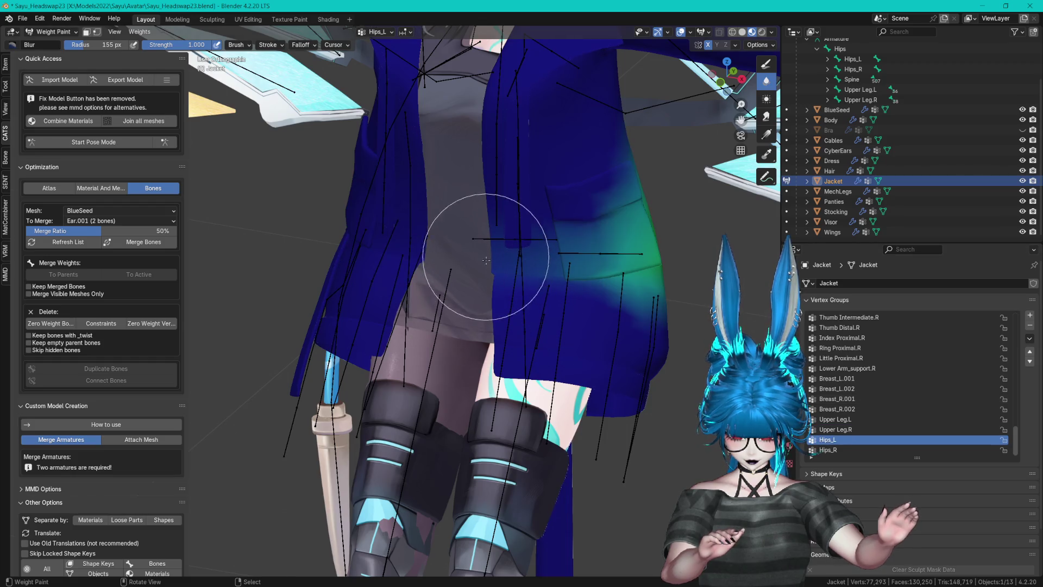
key("Down")
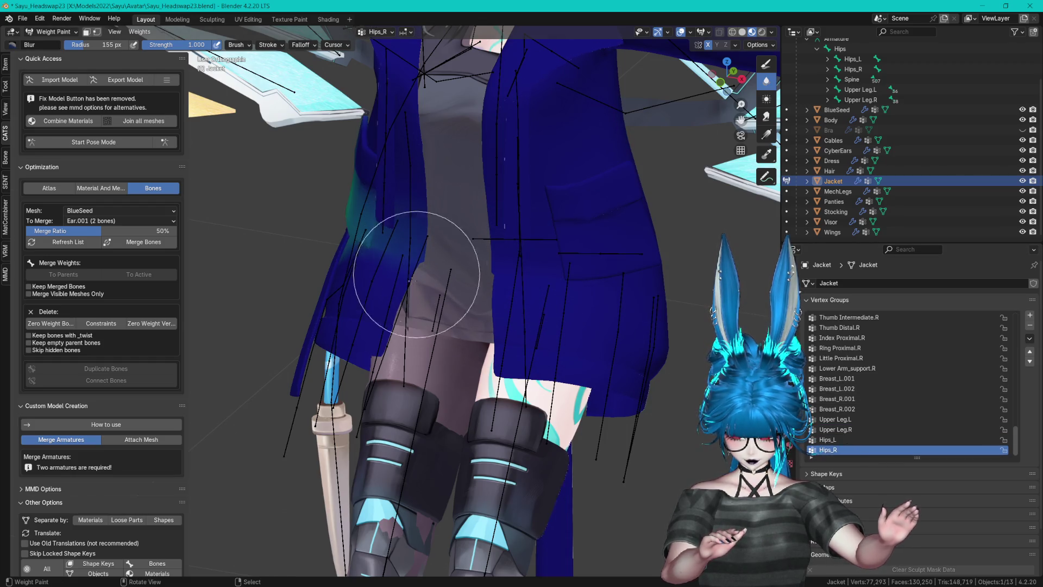
mouse_move(1013, 432)
left_mouse_down()
mouse_move(1023, 315)
mouse_move(1031, 382)
left_mouse_up()
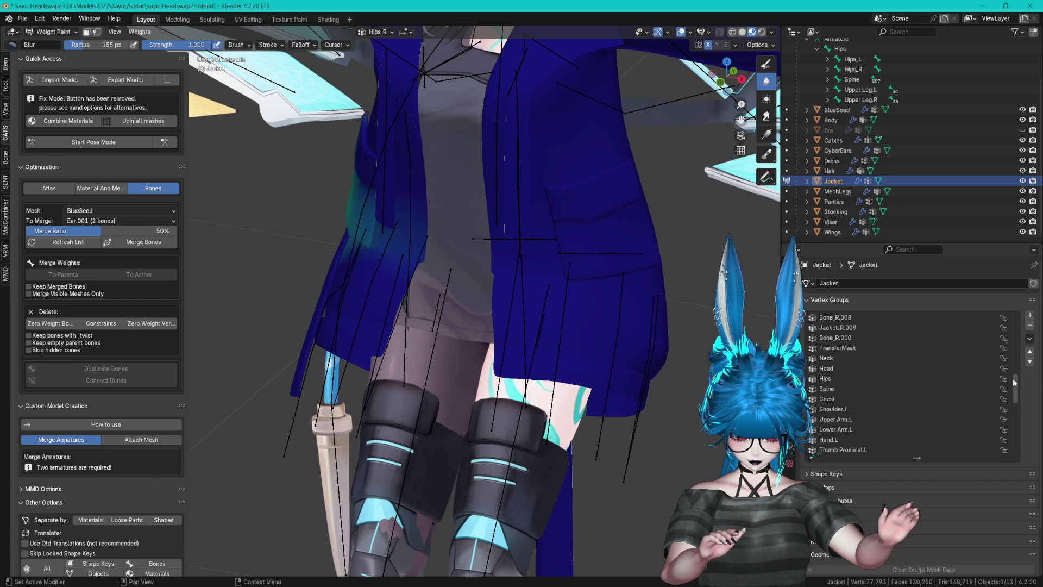
left_click(840, 382)
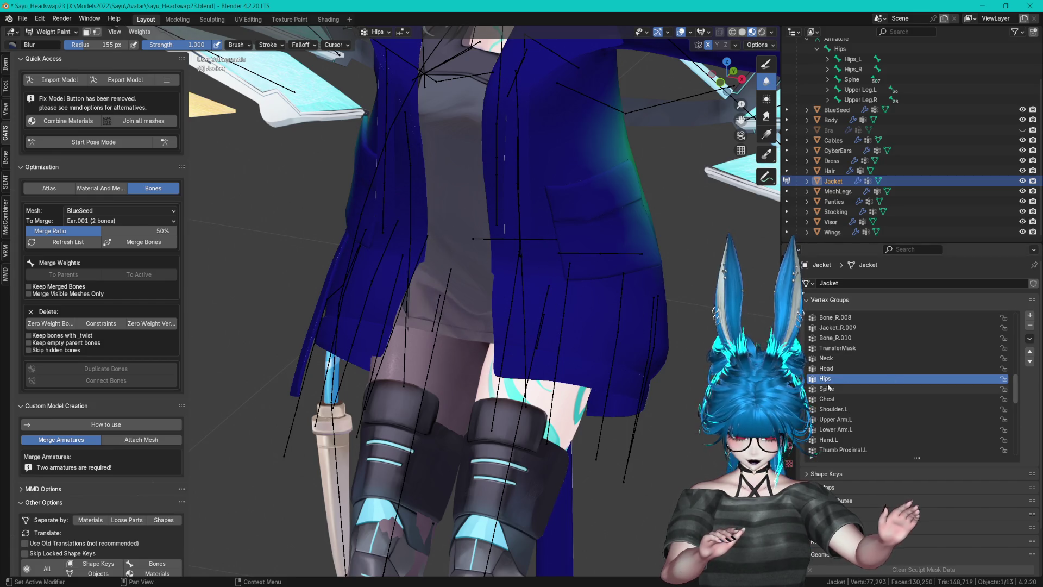
key("Down")
key("Down")
key("Down")
key("Down")
key("Down")
key("Down")
key("Down")
key("Down")
key("Down")
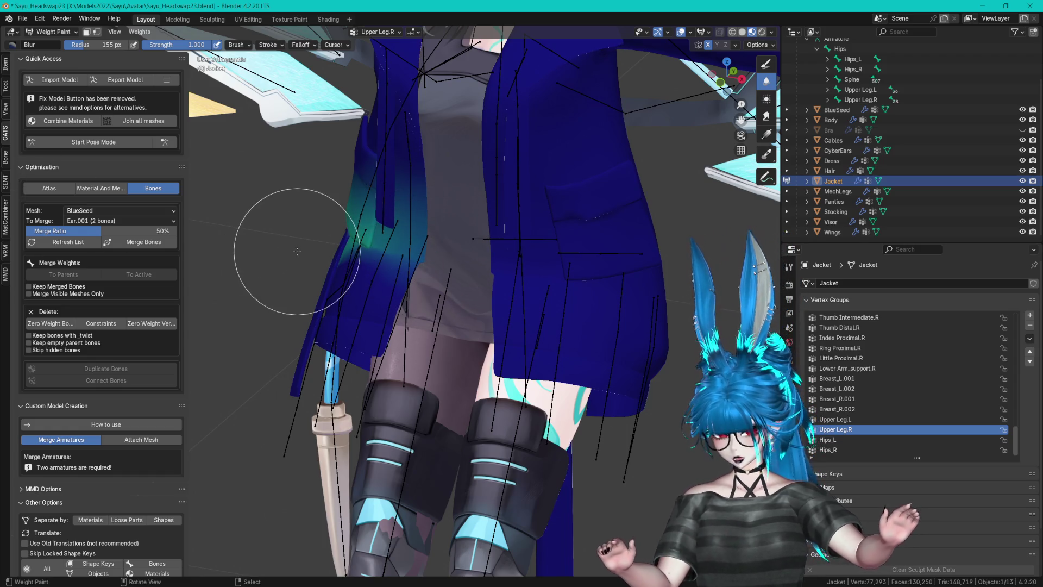
- Leave pose mode and export the model via CATS as SayuVRC.fbx into Assets
left_click(100, 144)
left_click(131, 140)
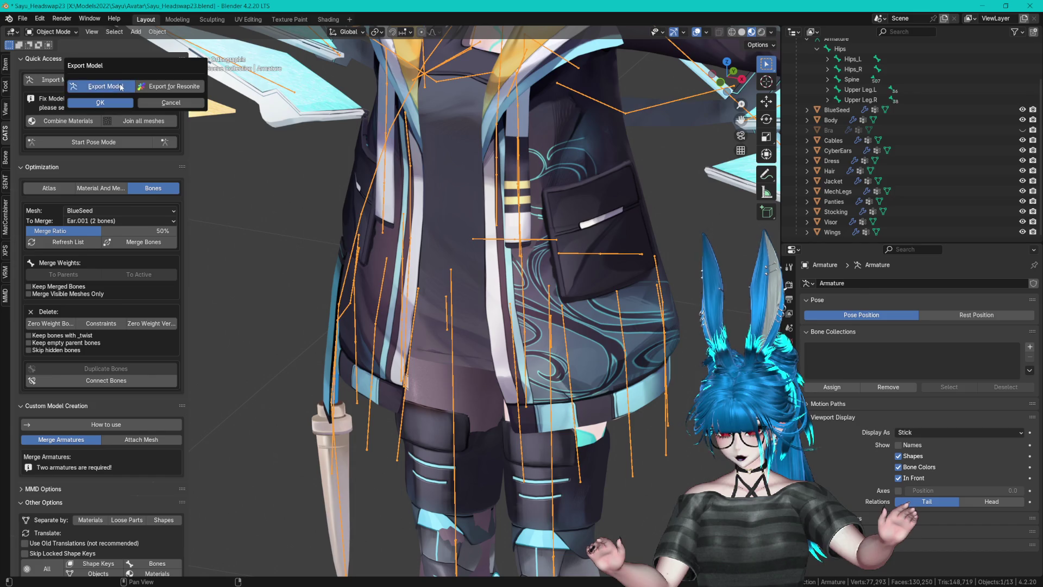
left_click(122, 82)
left_click(237, 221)
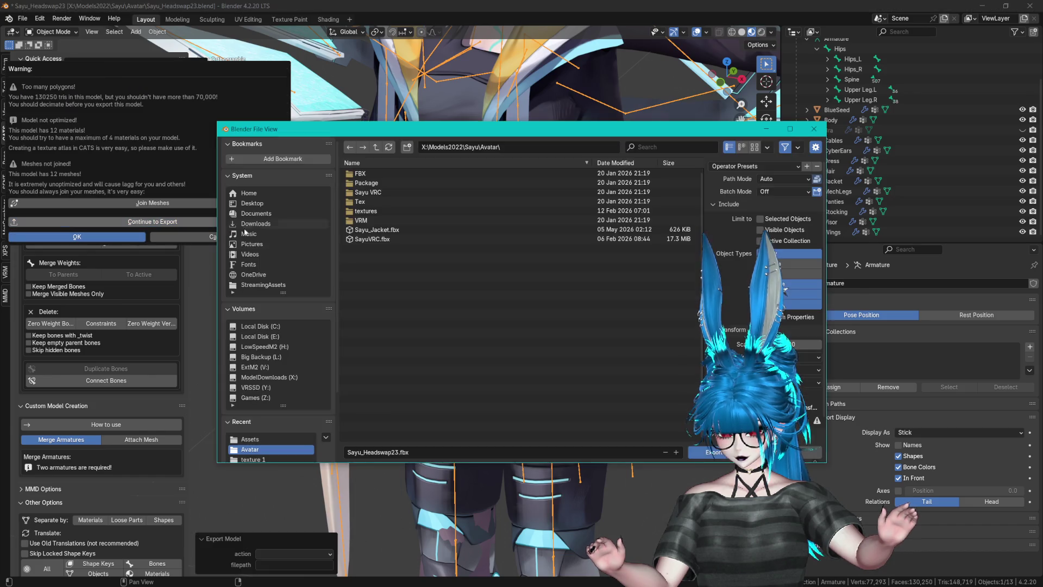
left_click(268, 437)
left_click(413, 342)
key("Return")
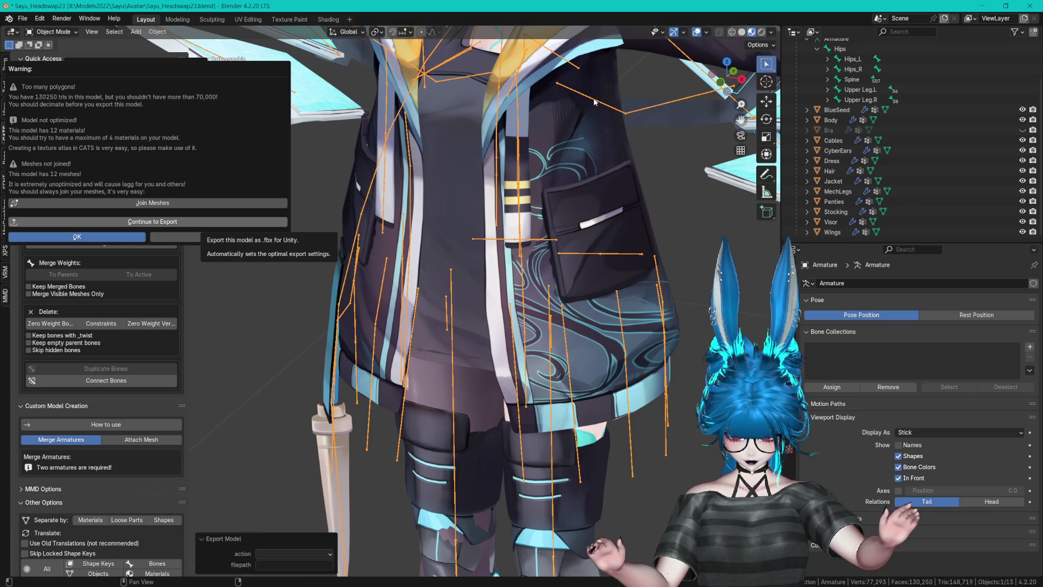
- Save Sayu_Headswap23.blend and return to Unity
scroll(651, 191, "up", 3)
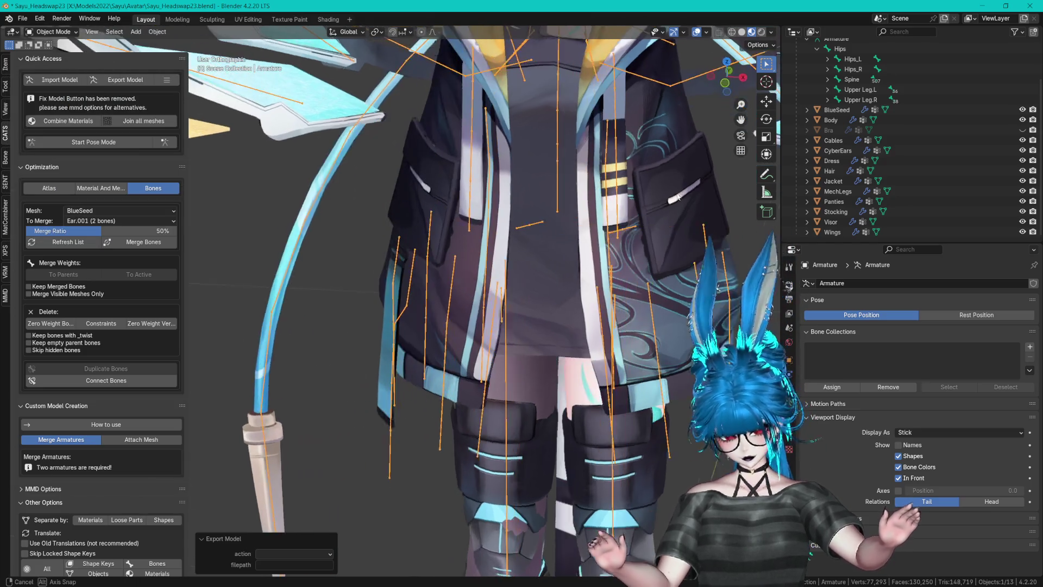
key("ctrl+s")
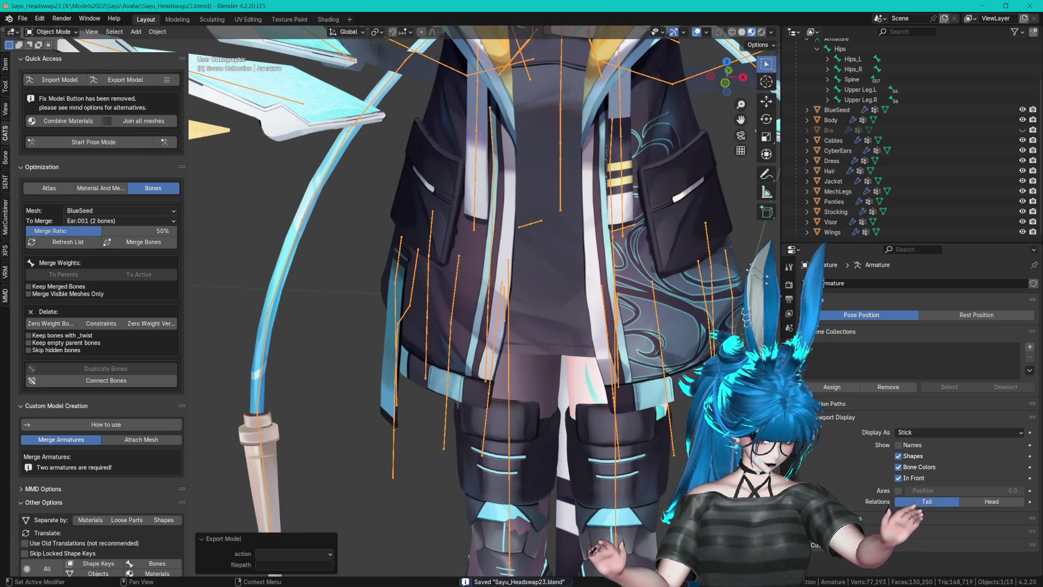
key("alt+Tab")
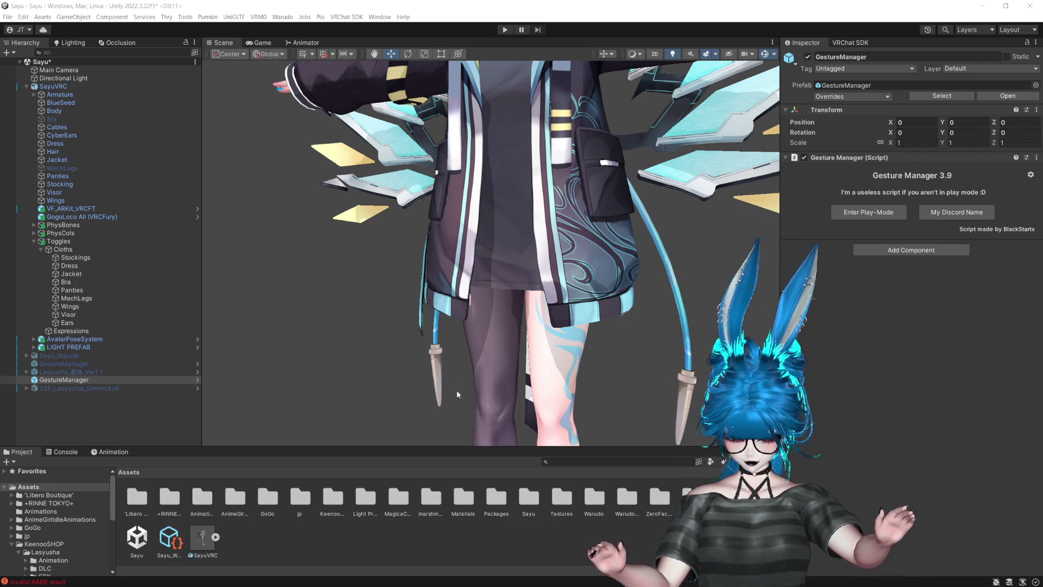
scroll(643, 239, "up", 2)
left_click_drag(646, 251, 644, 182)
key("w")
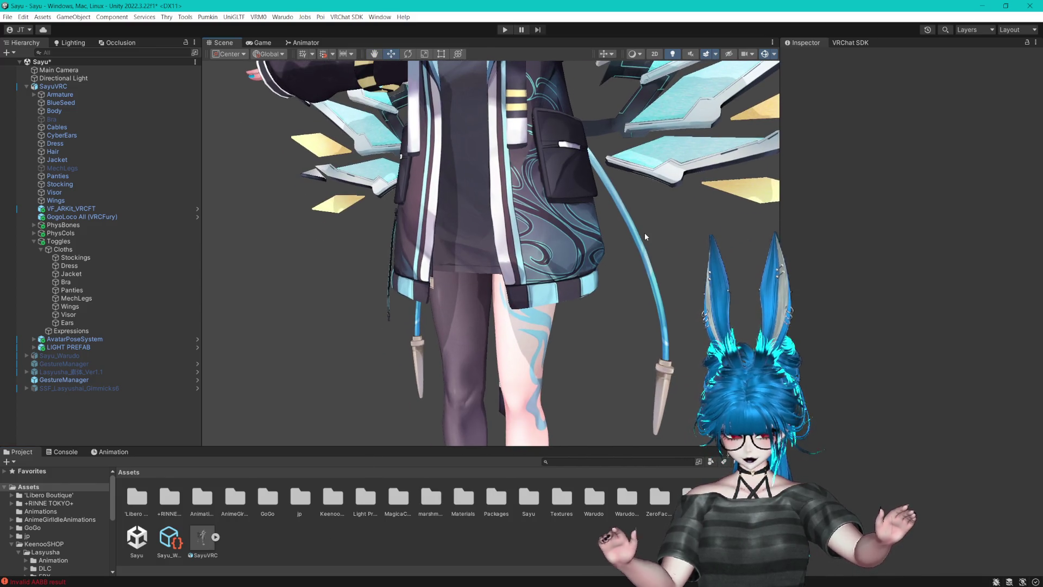
left_click_drag(619, 196, 623, 213)
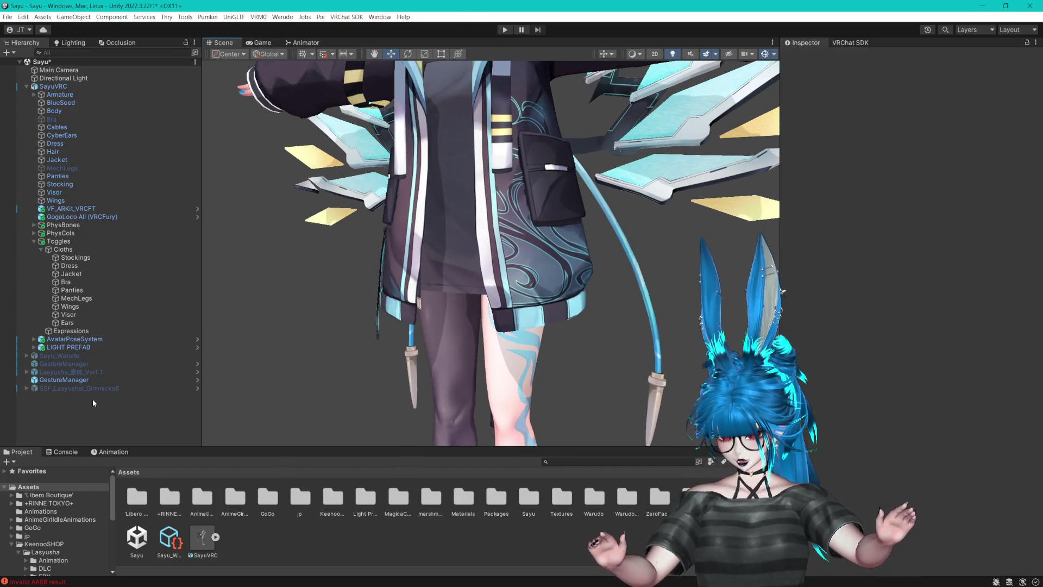
left_click(59, 380)
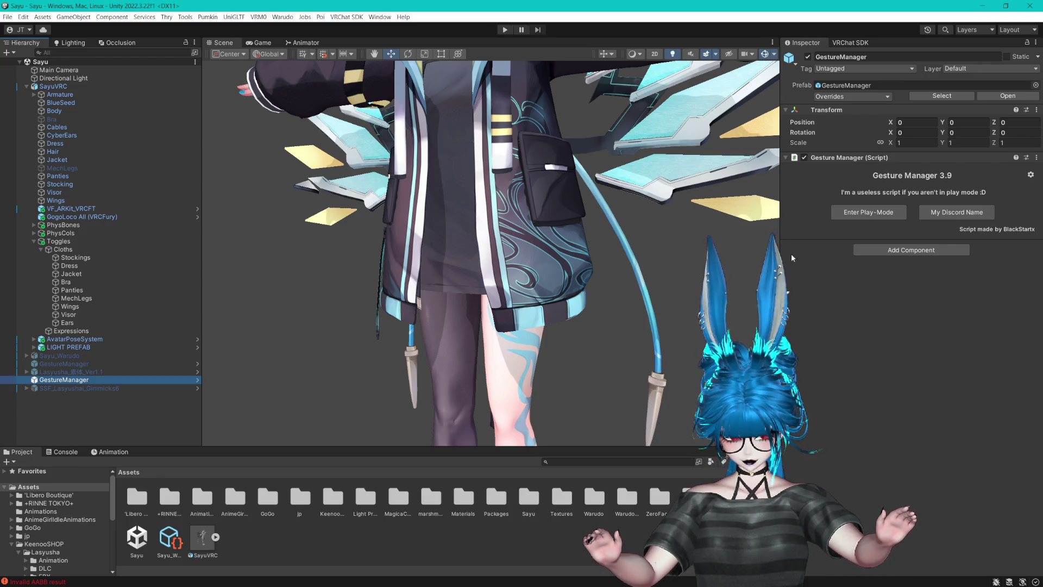
left_click(874, 213)
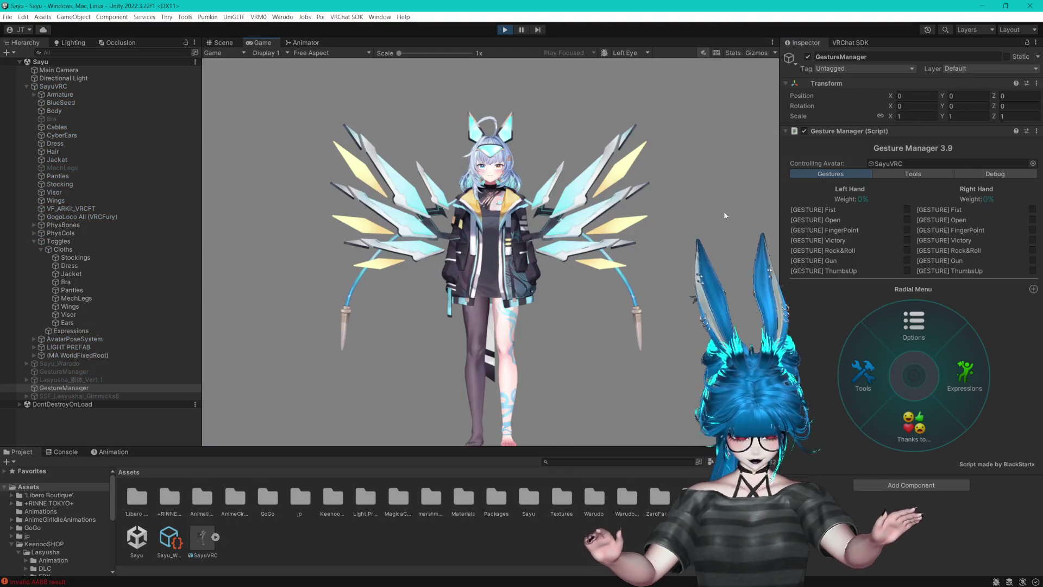
- Play AGIA_Other_walk_01 from Gesture Manager's Test Animation, then exit Play Mode
left_click(893, 174)
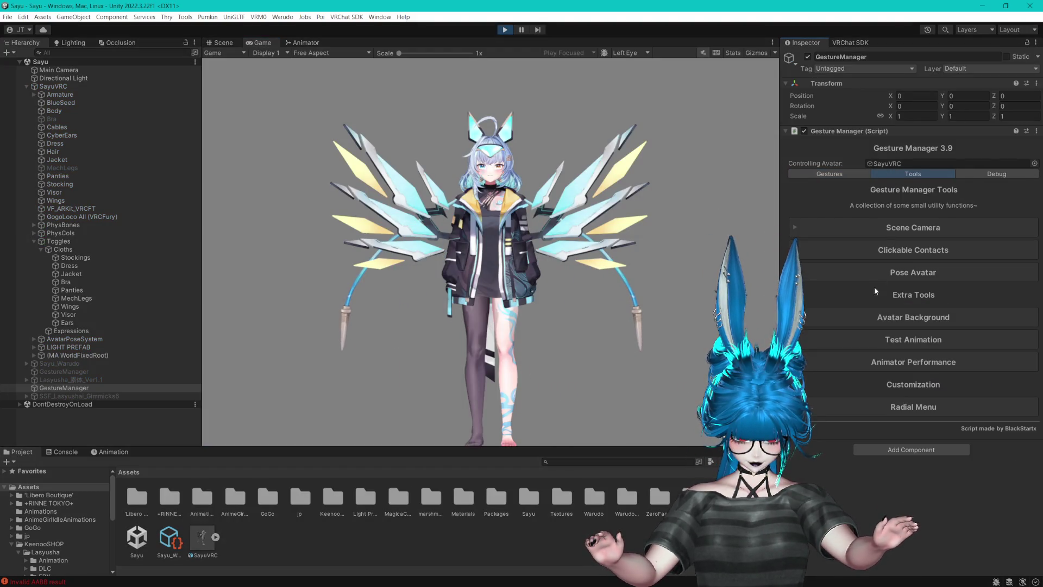
left_click(978, 382)
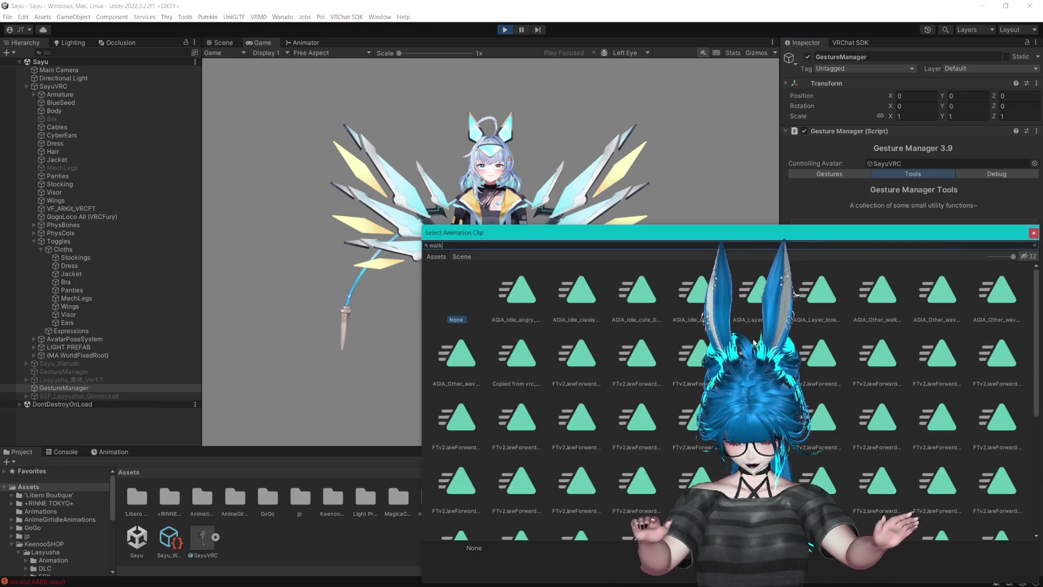
type("walk")
left_click(1034, 232)
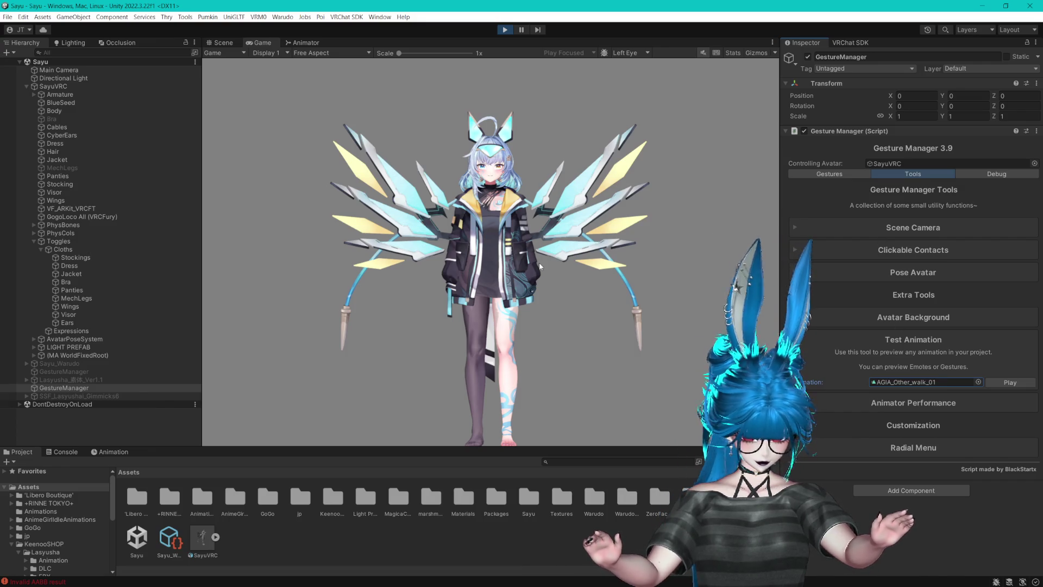
left_click(995, 385)
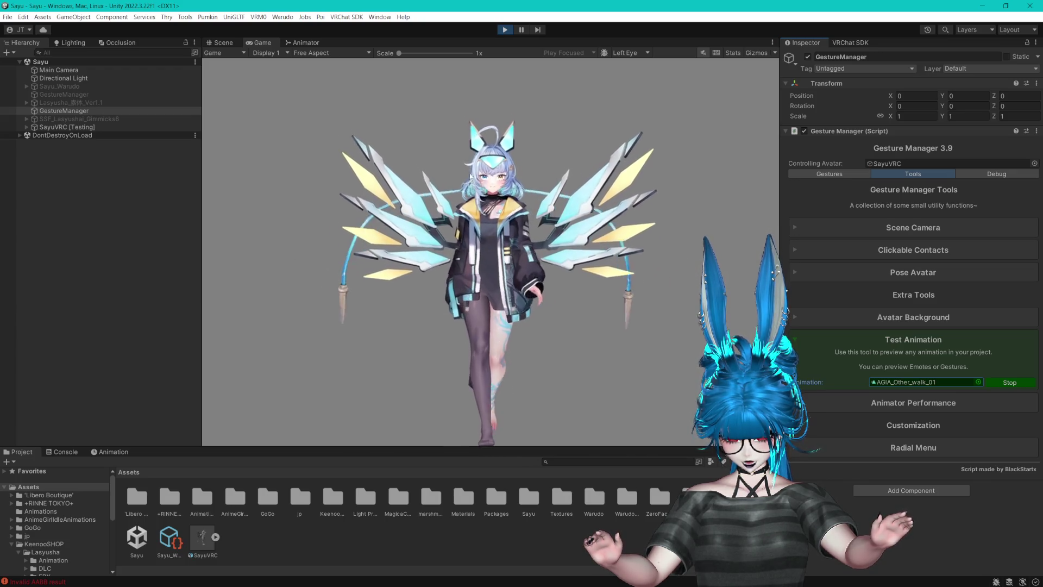
left_click(505, 30)
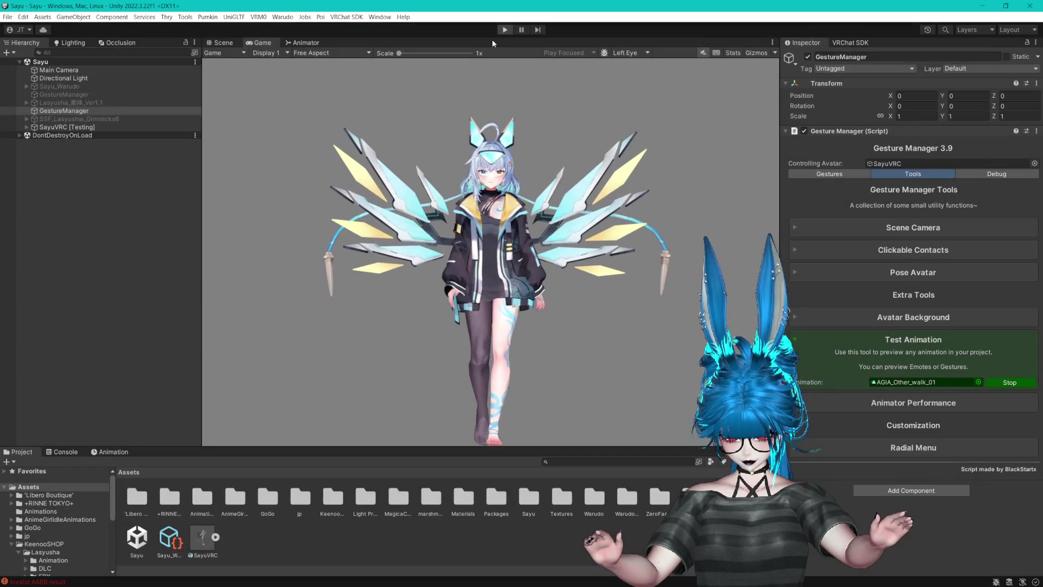
scroll(456, 113, "down", 5)
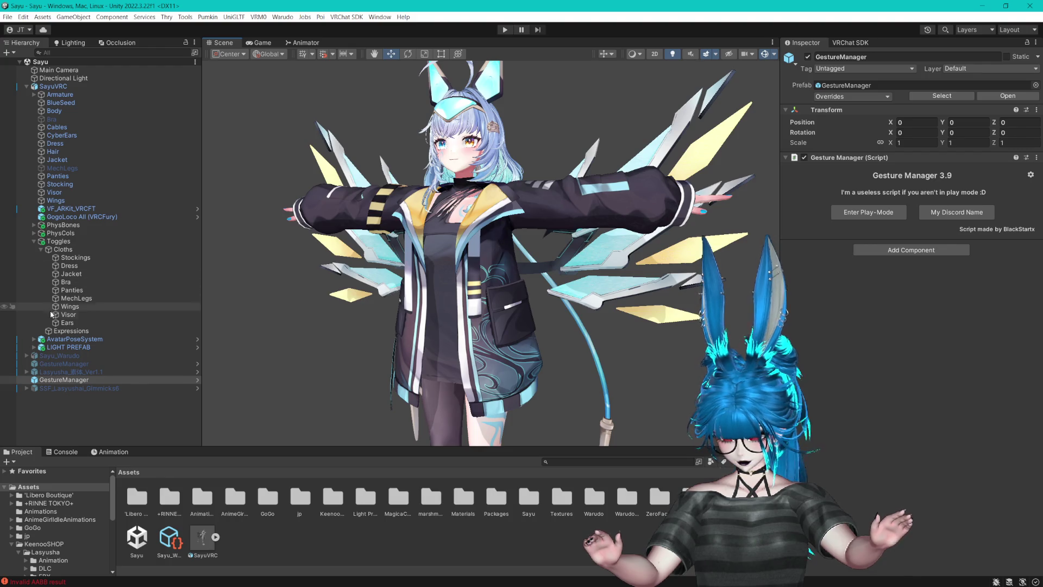
- Deactivate the Jacket object and uncheck Default On on the Cloths/Jacket toggle
left_click(57, 160)
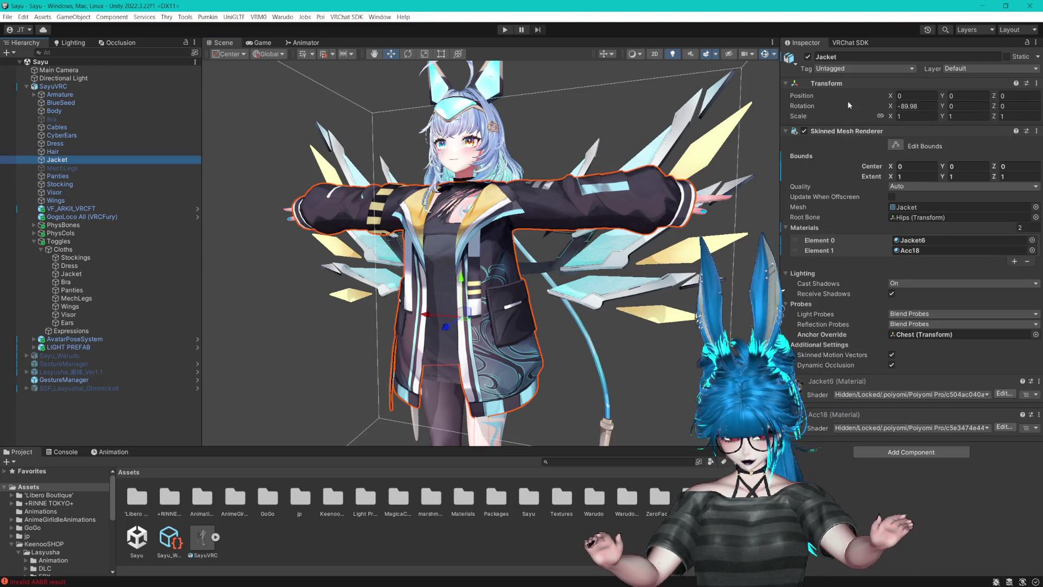
left_click(808, 57)
left_click(82, 275)
left_click(1015, 146)
left_click(968, 189)
- Collapse the Toggles group and select the SSF_Lasyushai_Gimmicks6 object
scroll(624, 169, "up", 3)
scroll(560, 241, "down", 5)
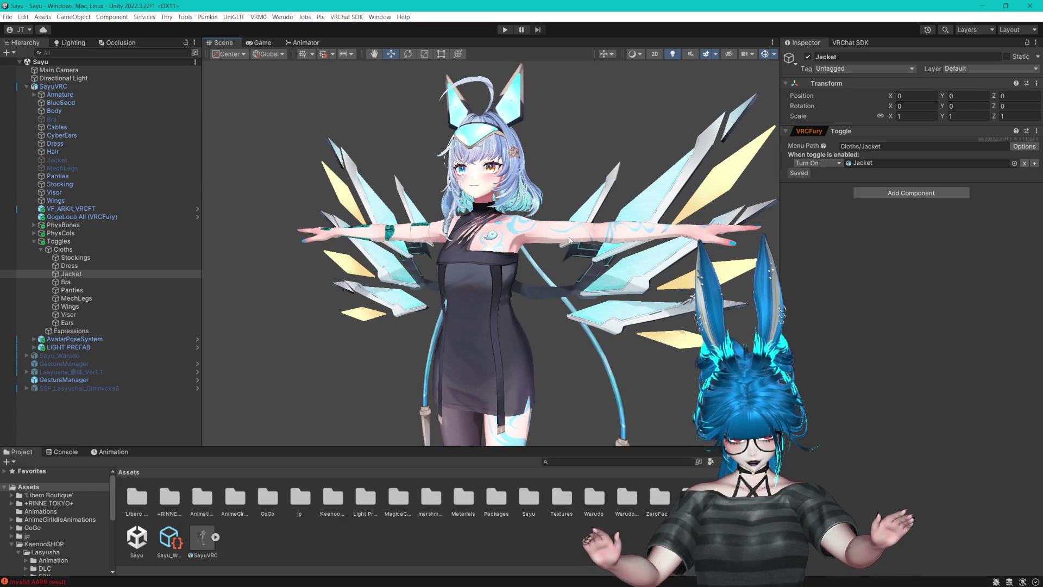
left_click(35, 241)
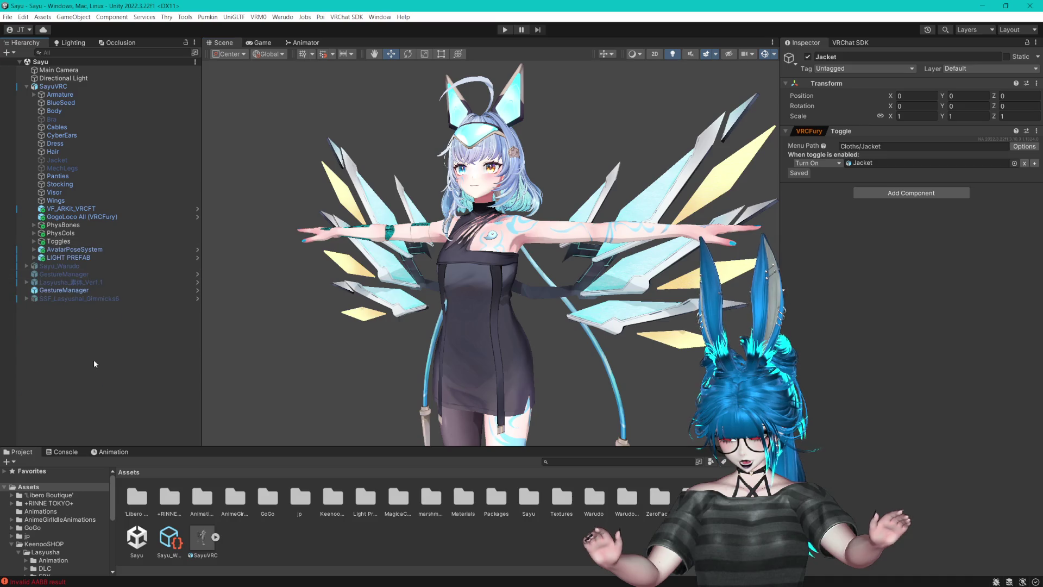
left_click(72, 314)
left_click(81, 298)
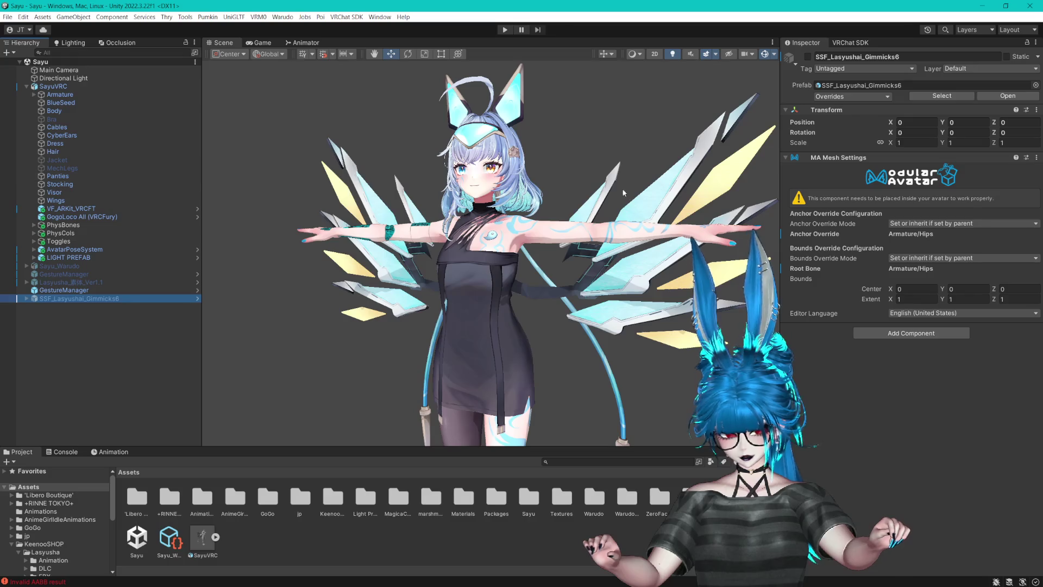
left_click(110, 330)
left_click(90, 300)
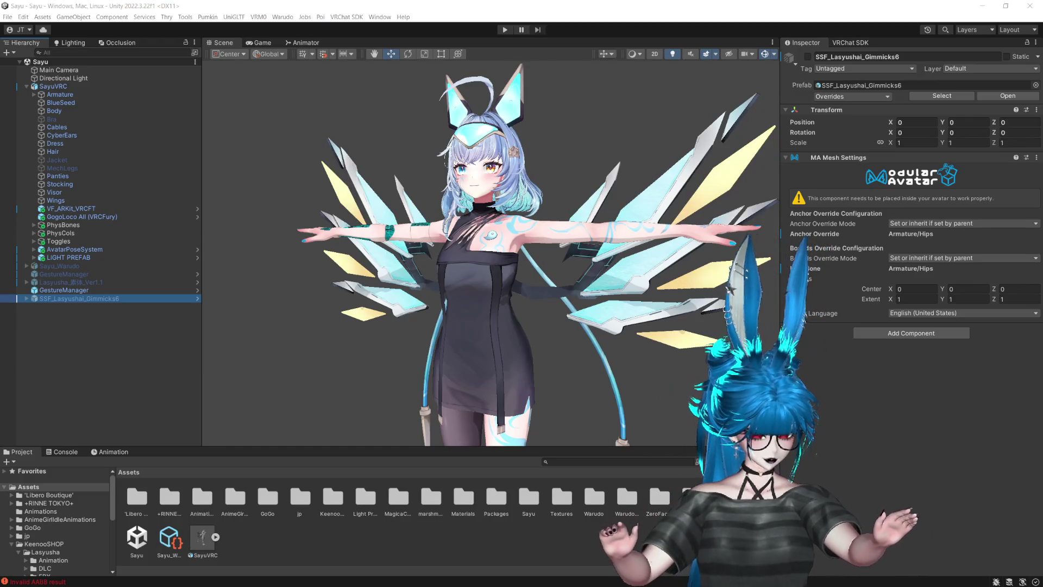
- Activate the SSF_Lasyushai_Gimmicks6 prefab so the outfit appears on the avatar
scroll(657, 180, "up", 5)
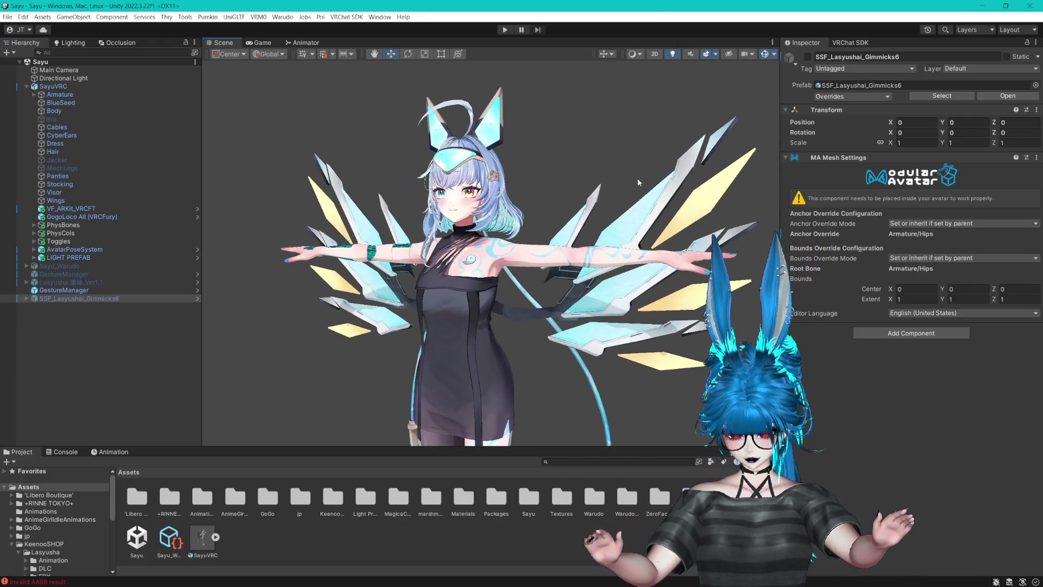
scroll(657, 180, "up", 2)
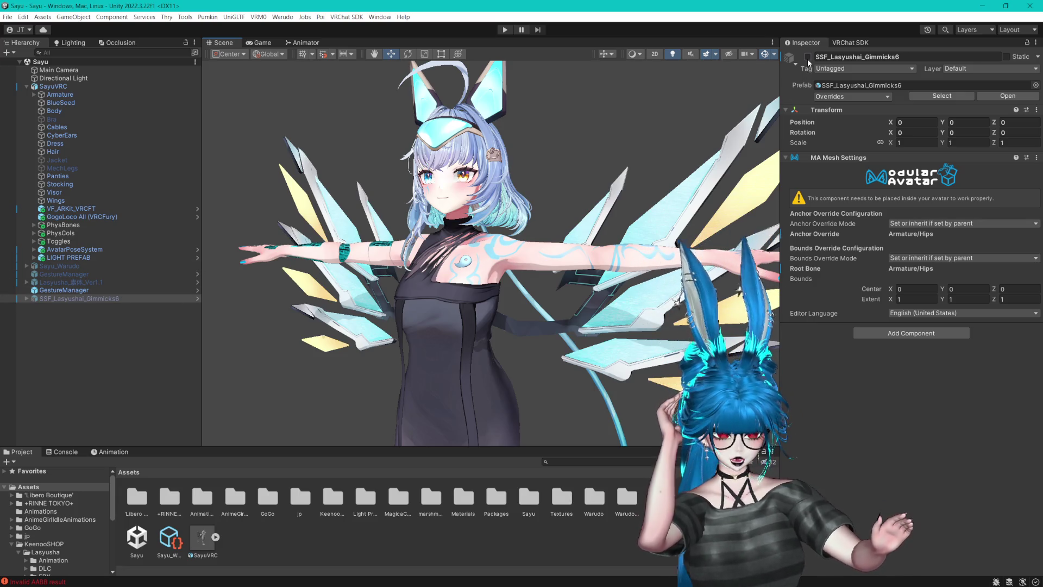
key("alt+shift+a")
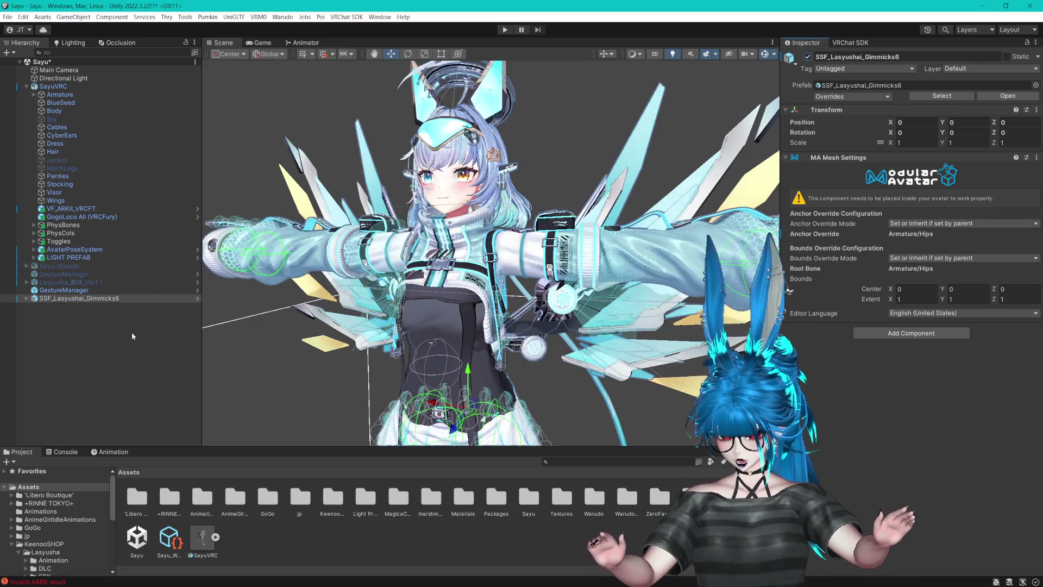
left_click(113, 307)
- Parent the outfit under SayuVRC to check it, then move it back to the scene root
left_click_drag(82, 297, 84, 87)
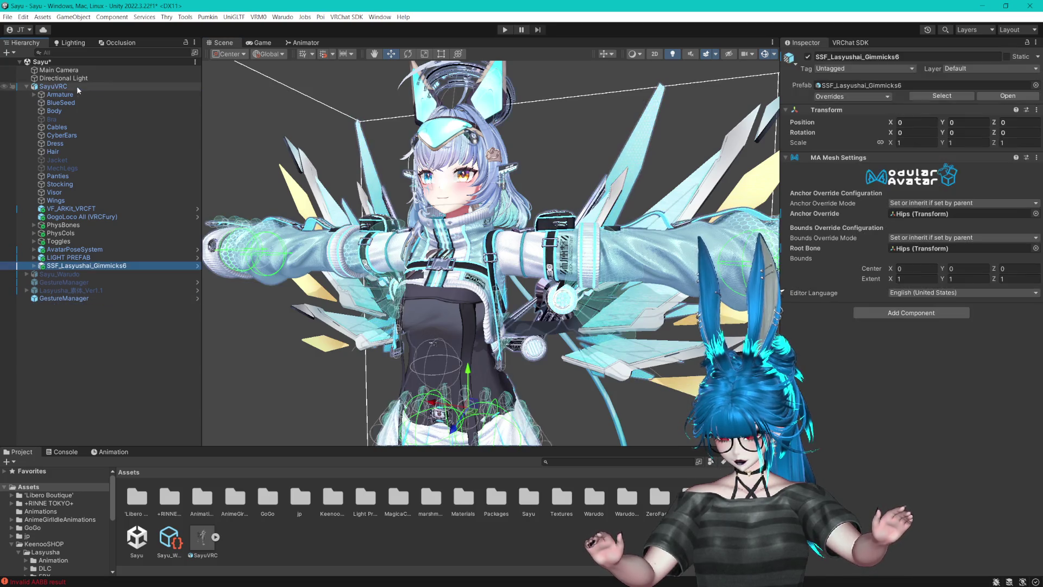
scroll(466, 218, "up", 2)
left_click_drag(466, 353, 466, 205)
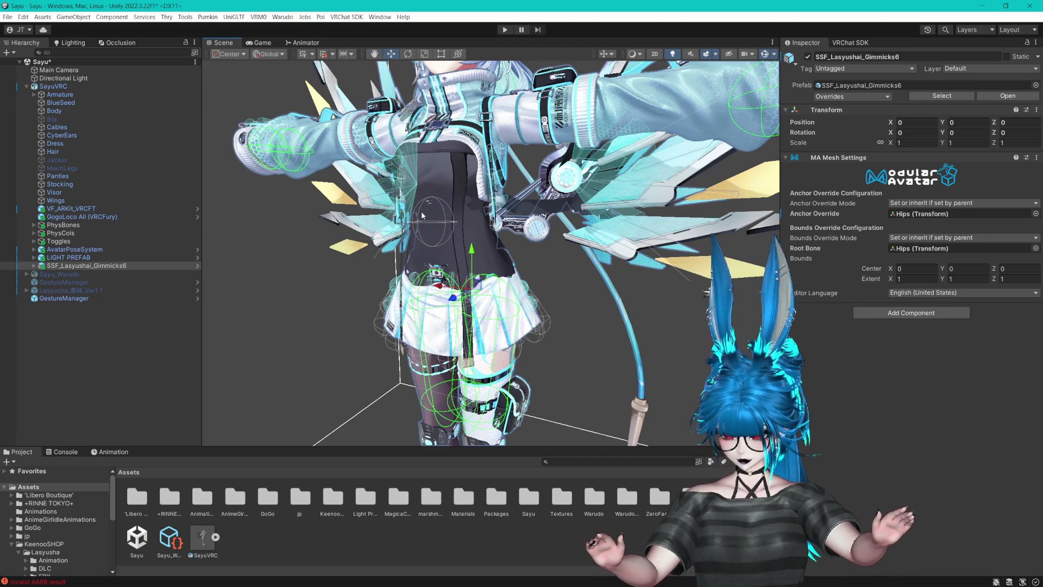
left_click_drag(105, 266, 109, 353)
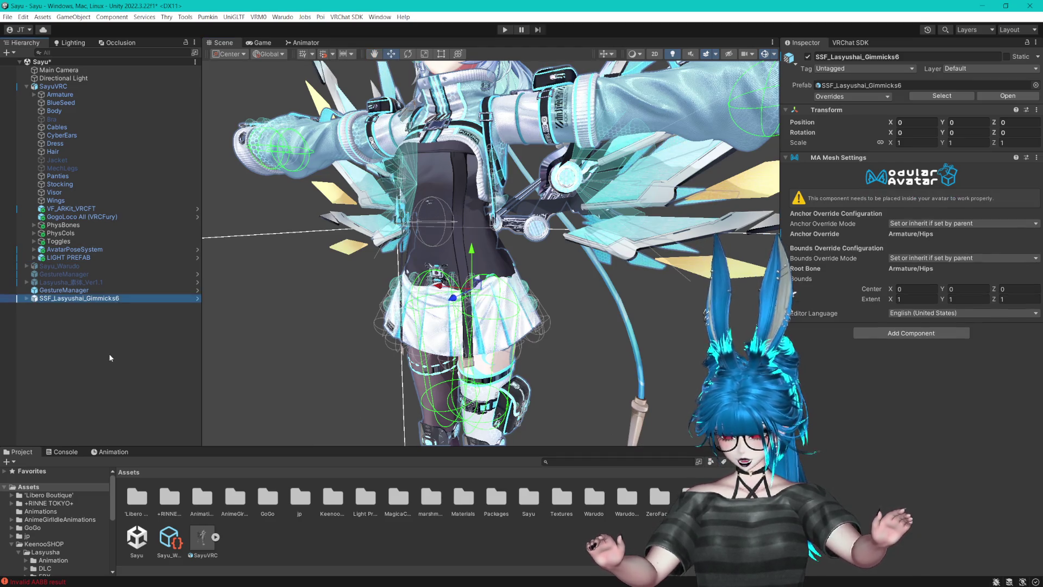
left_click(52, 85)
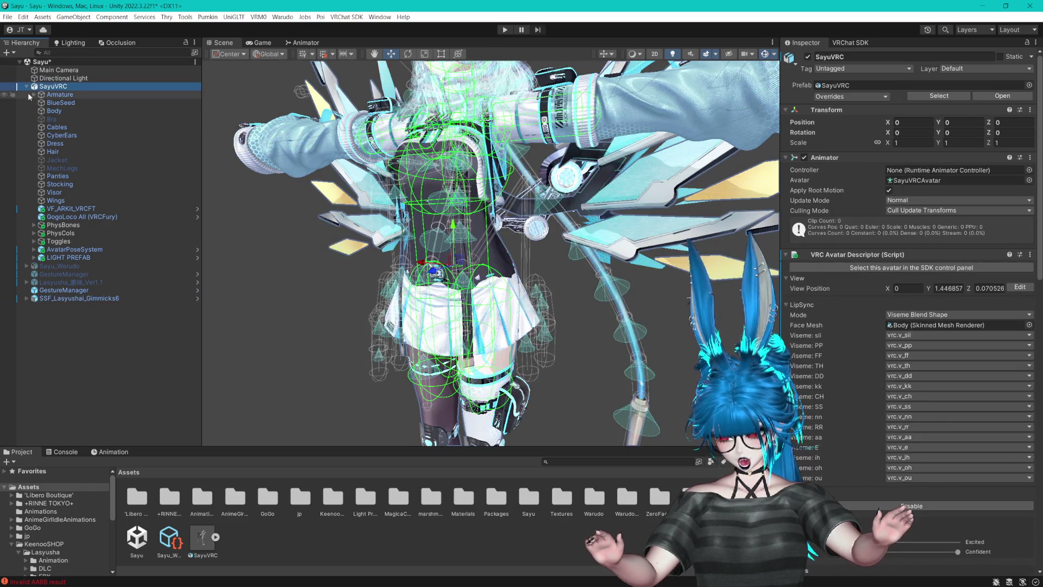
- Duplicate the SayuVRC avatar and rename the copy SayuVRC_SSF
key("ctrl+d")
left_click(26, 86)
left_click(61, 87)
left_click(74, 93)
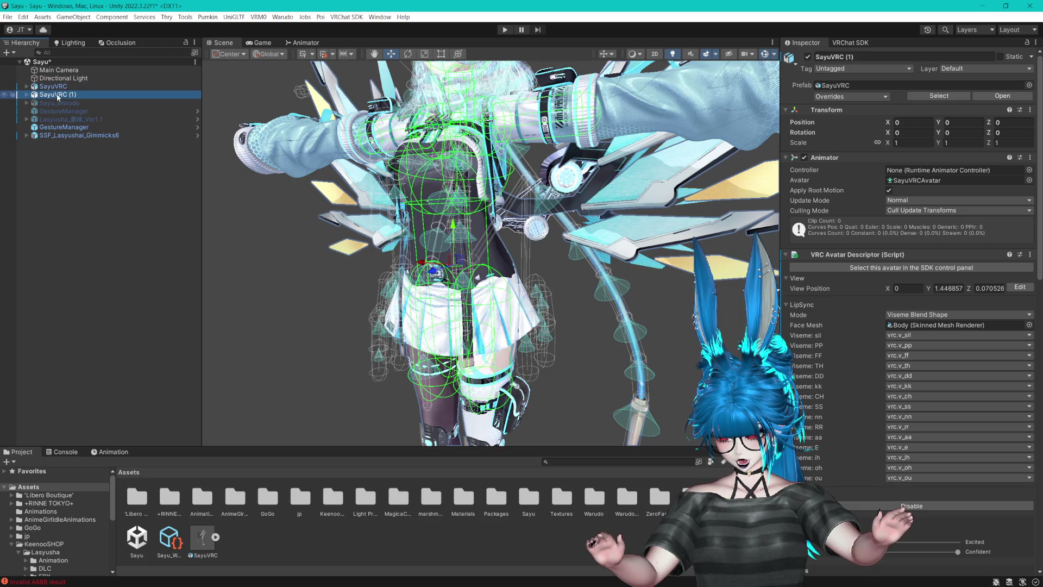
key("F2")
key("BackSpace")
key("BackSpace")
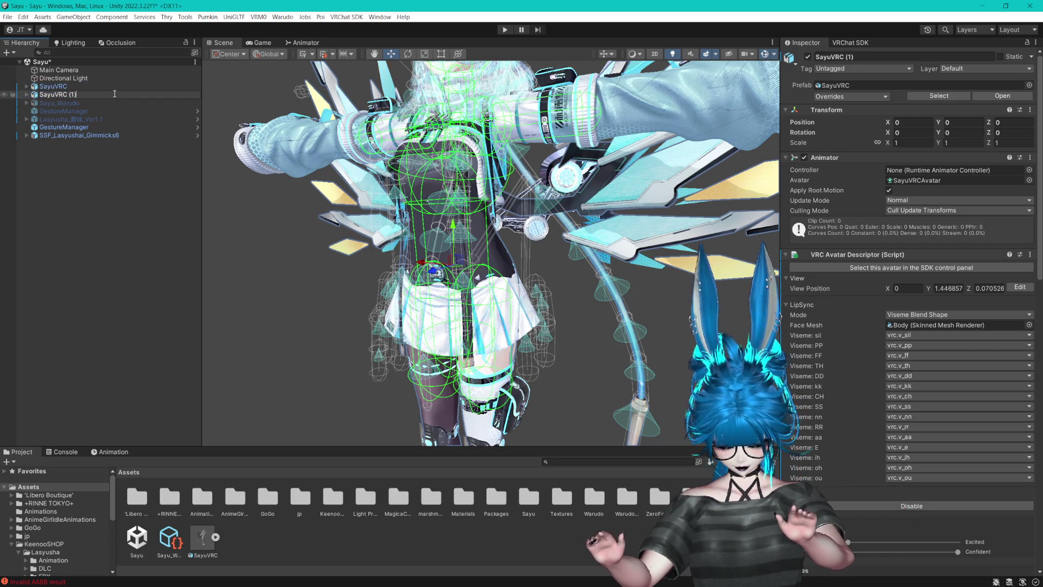
type("_SSF")
key("Return")
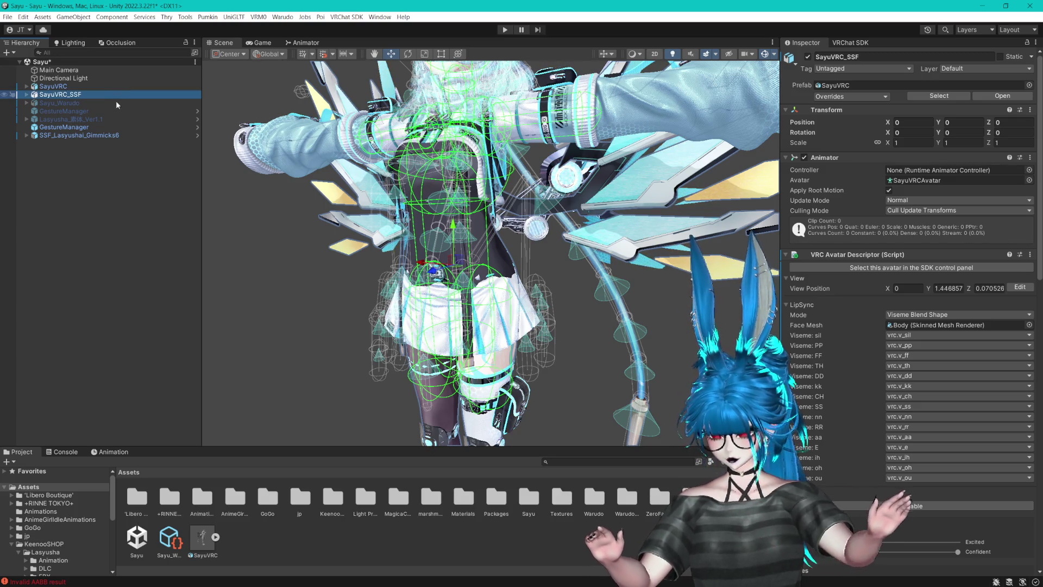
- Nest the SSF_Lasyushai_Gimmicks6 outfit under SayuVRC_SSF in the Hierarchy
mouse_move(92, 136)
left_mouse_down()
mouse_move(102, 104)
mouse_move(75, 95)
left_mouse_up()
left_click(75, 96)
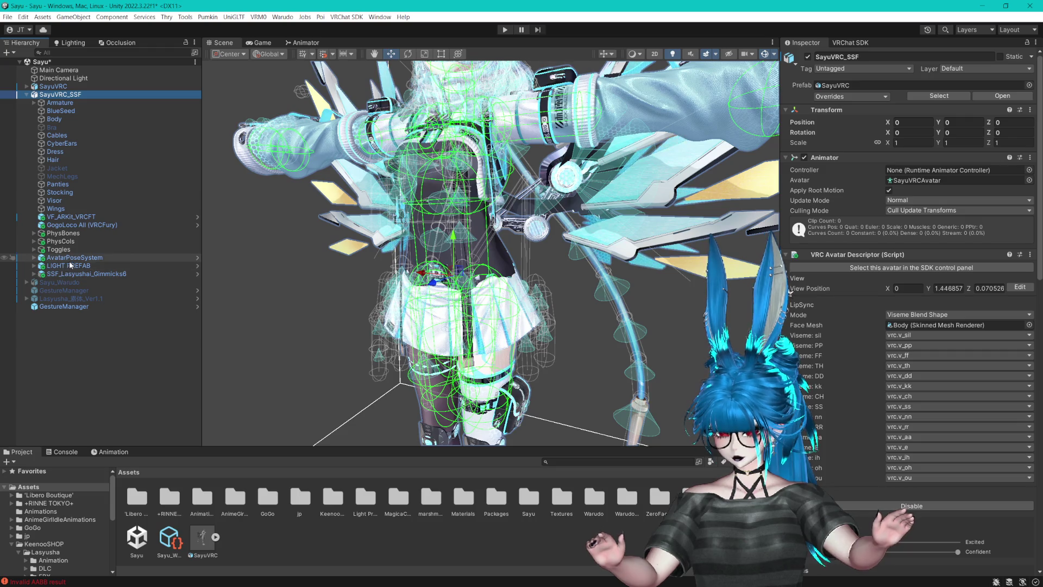
left_click(34, 250)
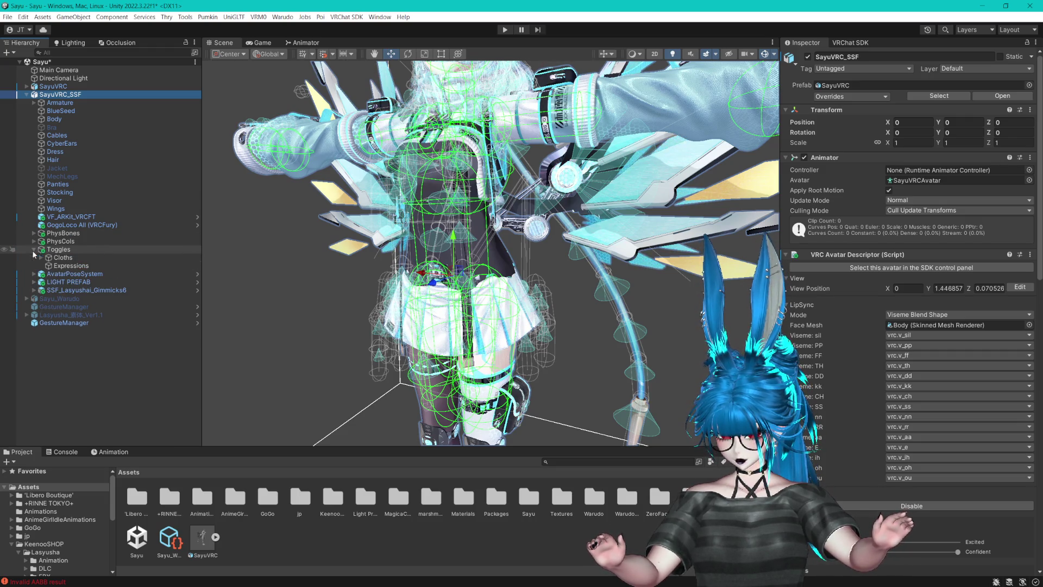
- Select the old Panties, Stocking and Dress meshes together, framing them in the Scene view
left_click(67, 184)
left_click(79, 192, "ctrl")
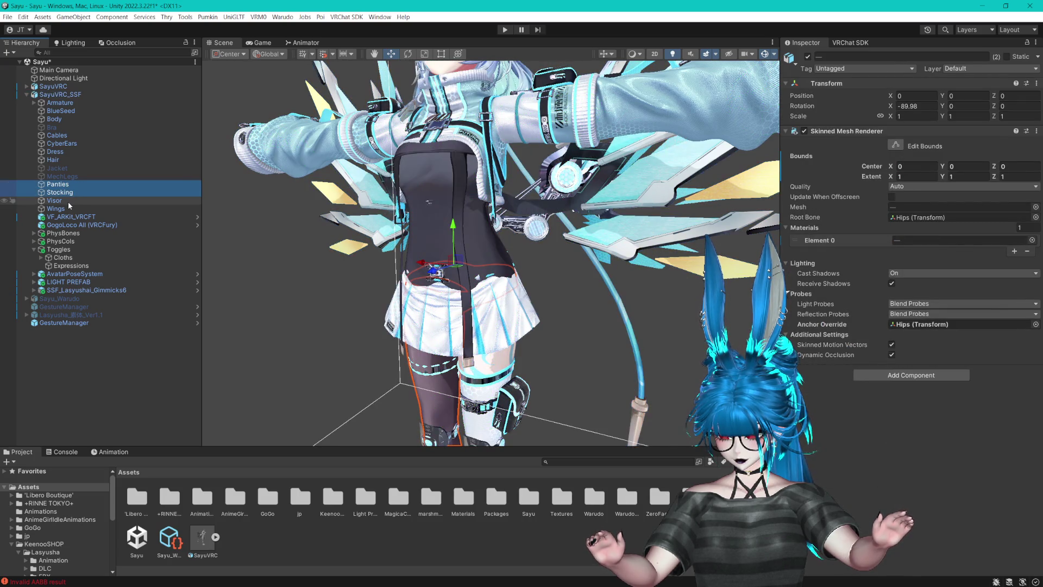
left_click_drag(500, 71, 530, 158)
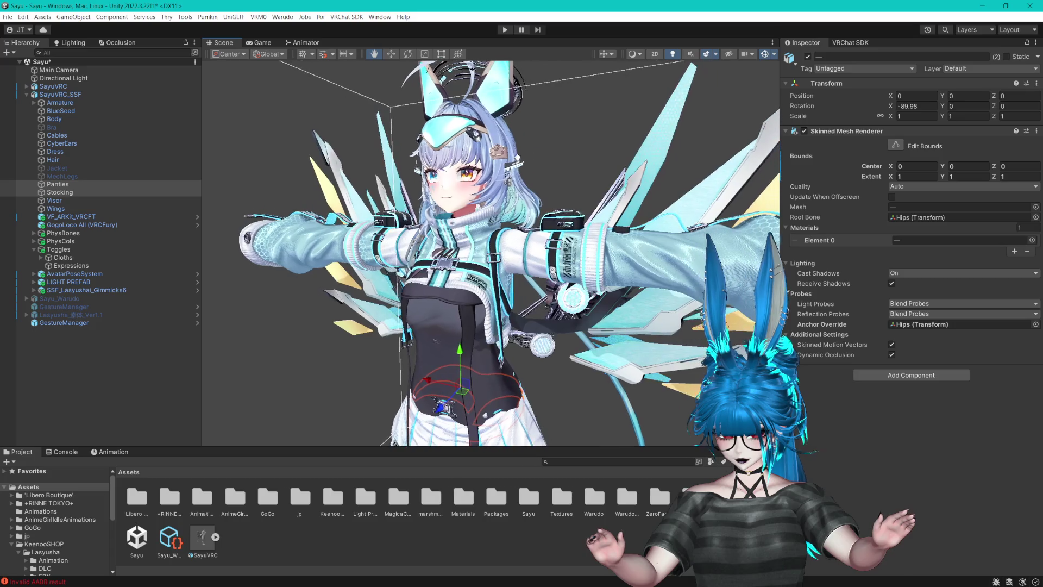
mouse_move(445, 326)
left_mouse_down()
mouse_move(448, 179)
mouse_move(456, 234)
left_mouse_up()
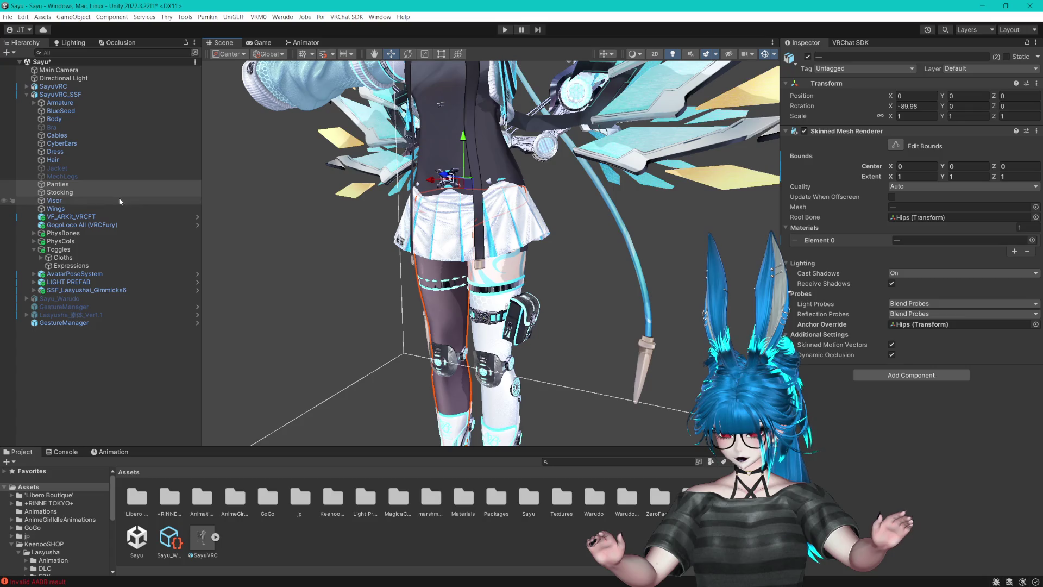
key("f")
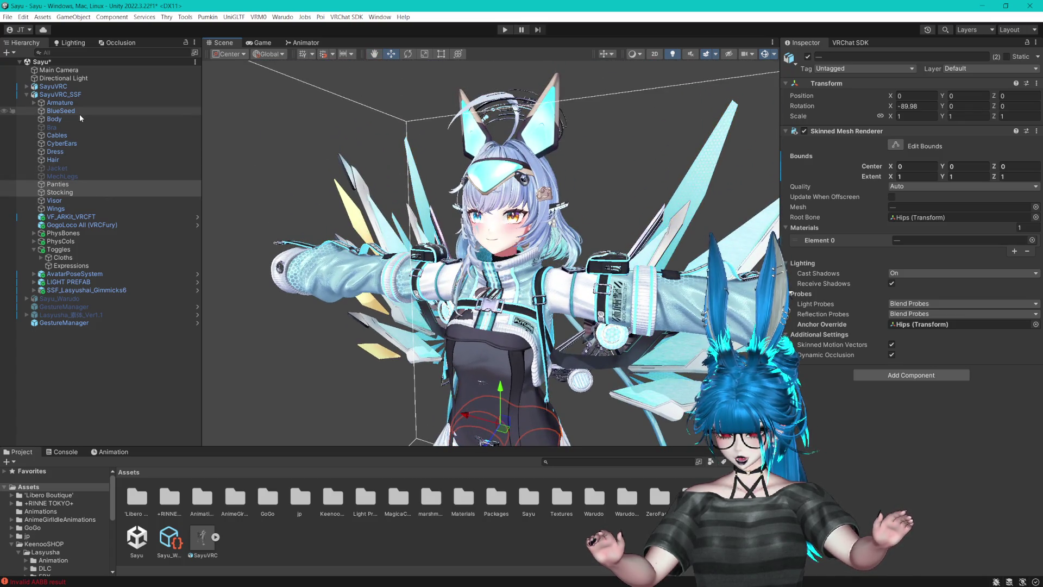
left_click(63, 152, "ctrl")
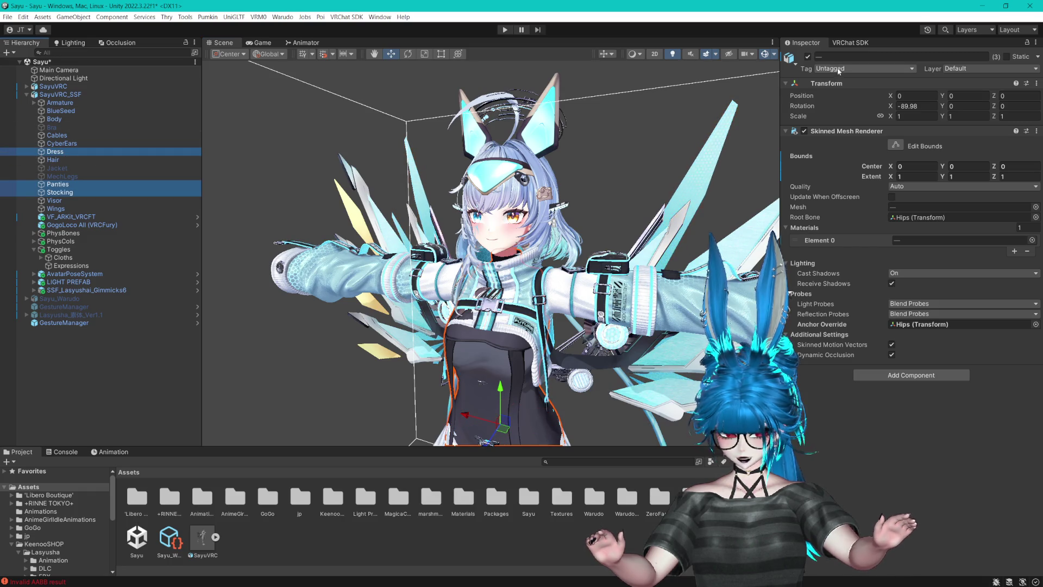
- Switch the three old clothing pieces off and tag them EditorOnly
left_click(808, 57)
left_click(863, 68)
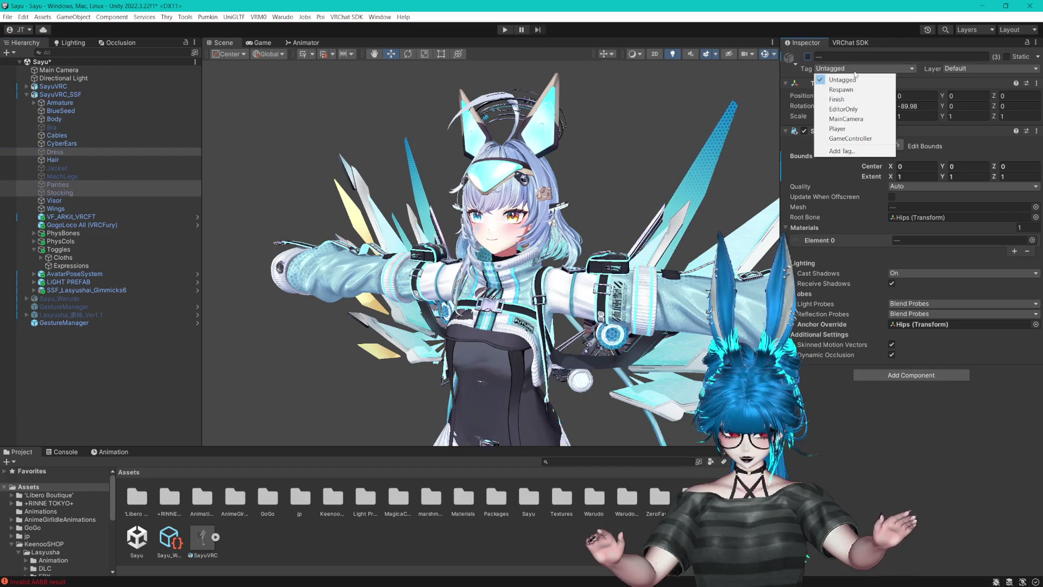
left_click(845, 108)
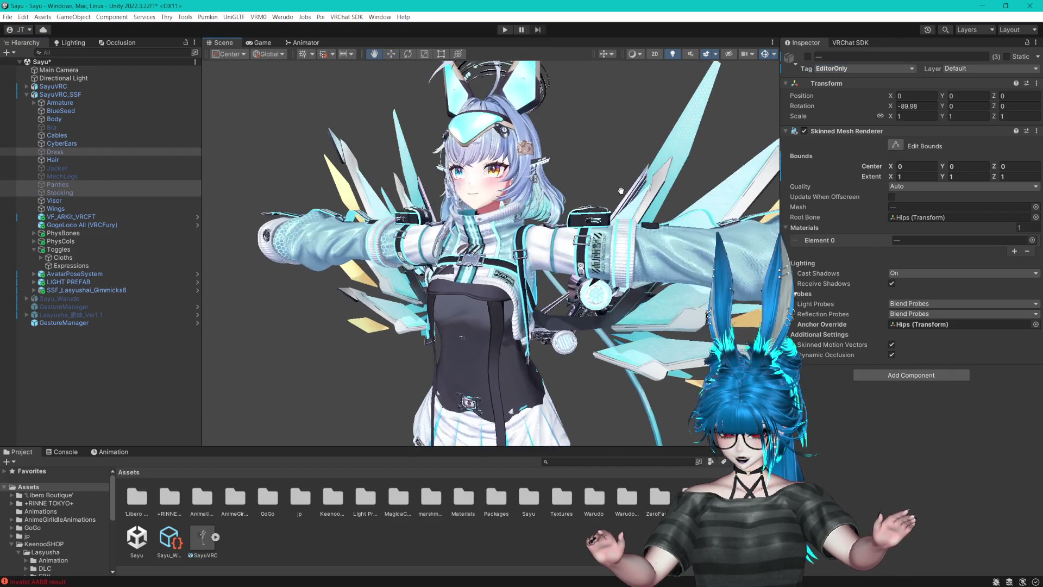
left_click(54, 86)
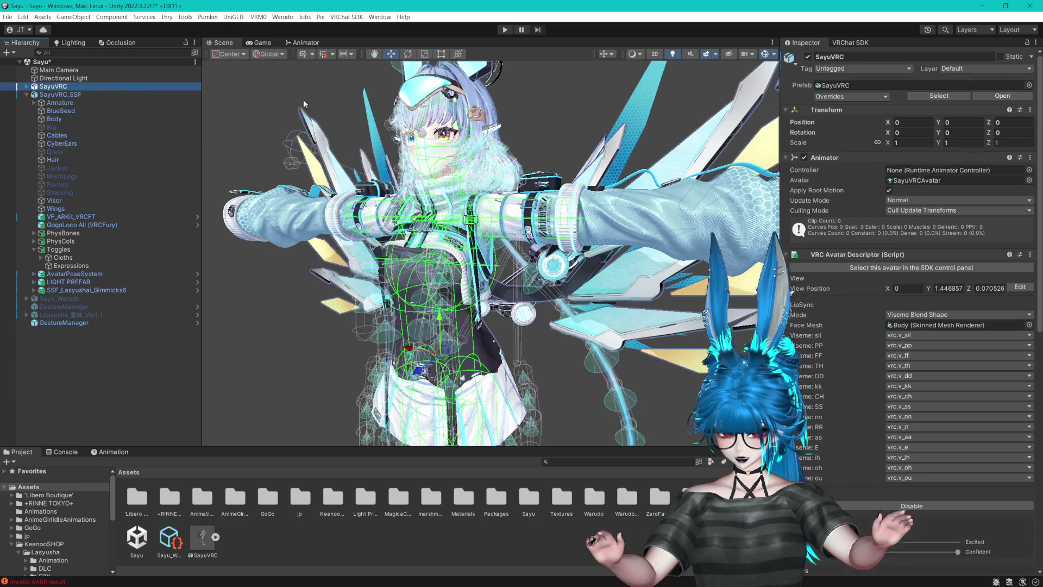
- Deactivate the original SayuVRC avatar so only the outfitted copy shows
left_click(808, 56)
scroll(501, 138, "down", 3)
mouse_move(478, 353)
left_mouse_down()
mouse_move(466, 81)
mouse_move(465, 180)
left_mouse_up()
scroll(464, 180, "up", 3)
scroll(466, 185, "down", 5)
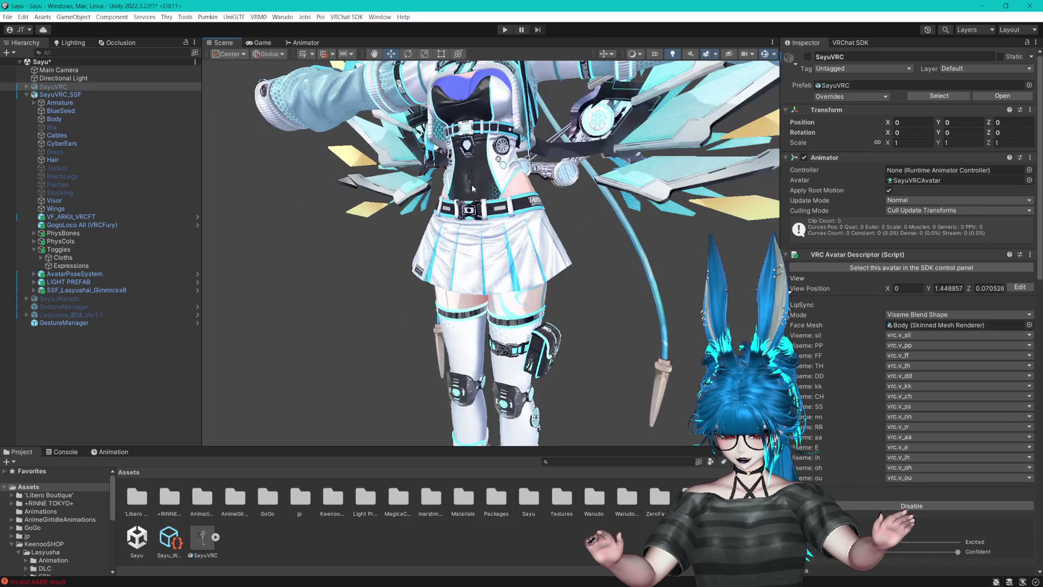
scroll(468, 187, "up", 4)
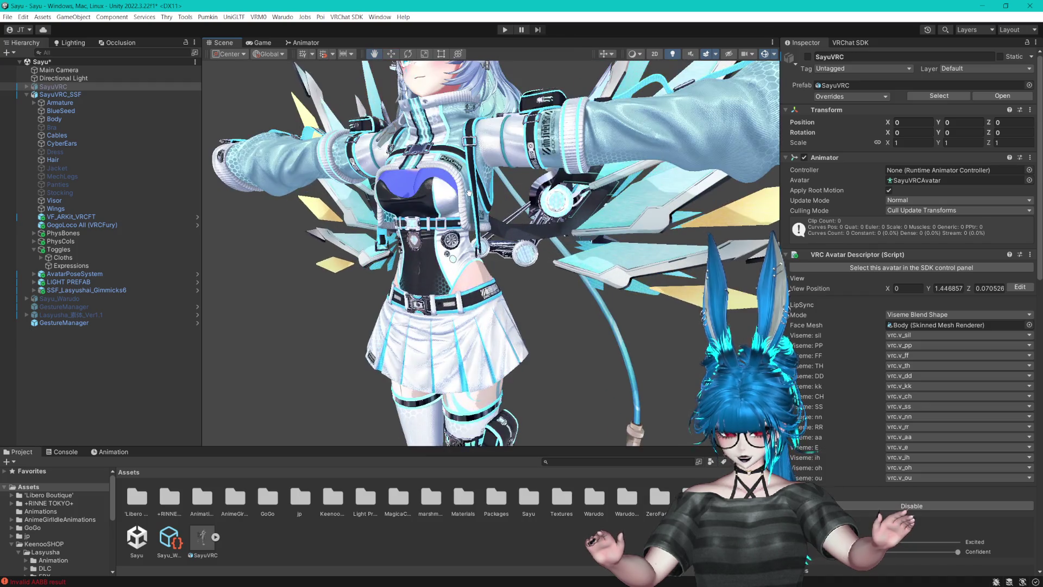
- Pick the Jacket to reveal its 'UV1 - Jacket, Skirt, Shoes' material folder, then select Ear_Parts
left_click(584, 181)
left_click(584, 181)
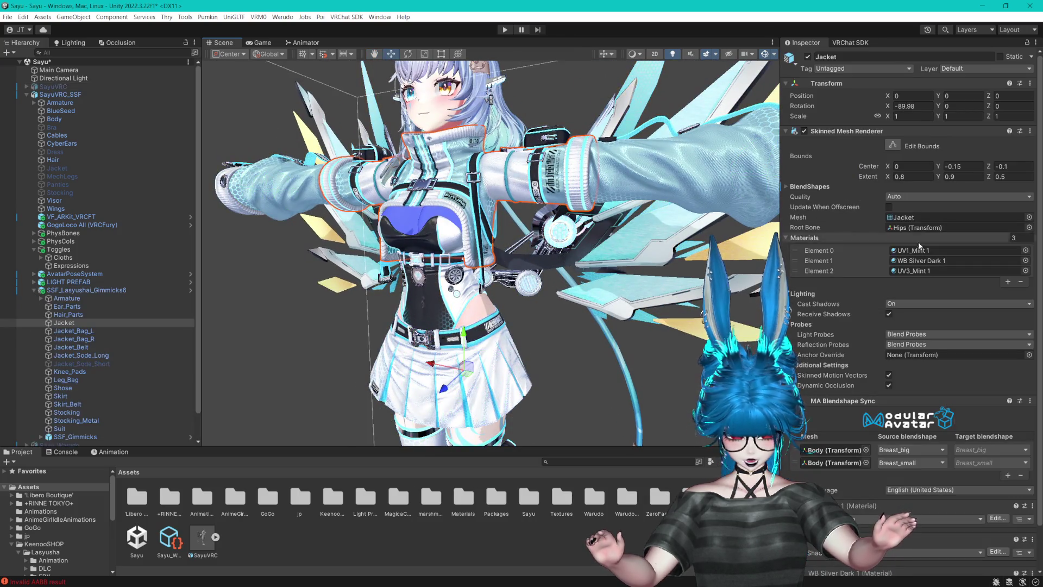
mouse_move(379, 446)
left_mouse_down()
mouse_move(380, 307)
mouse_move(381, 343)
left_mouse_up()
left_click(383, 525)
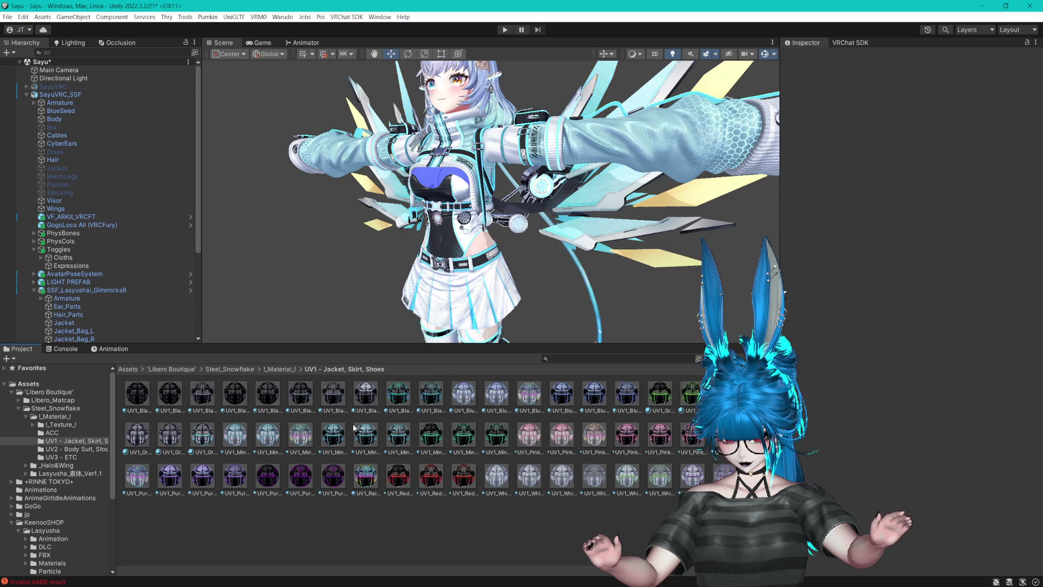
right_click(360, 519)
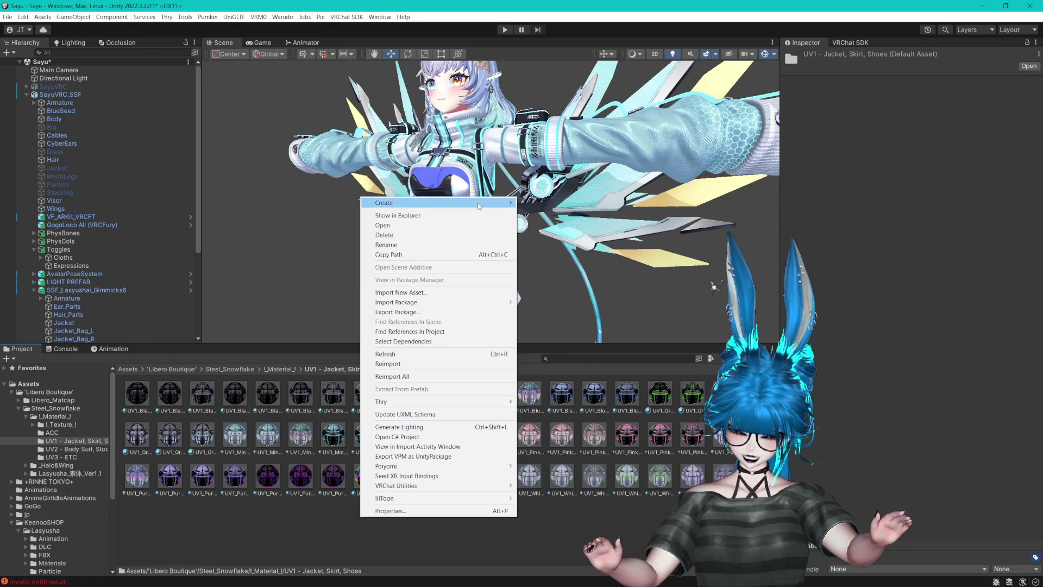
mouse_move(480, 203)
left_click(255, 206)
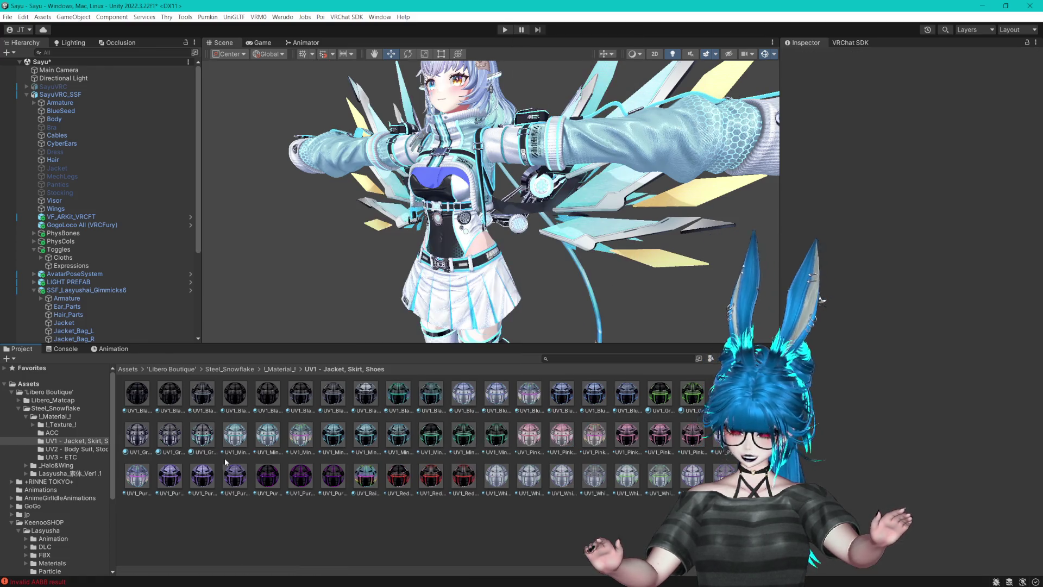
scroll(104, 200, "down", 5)
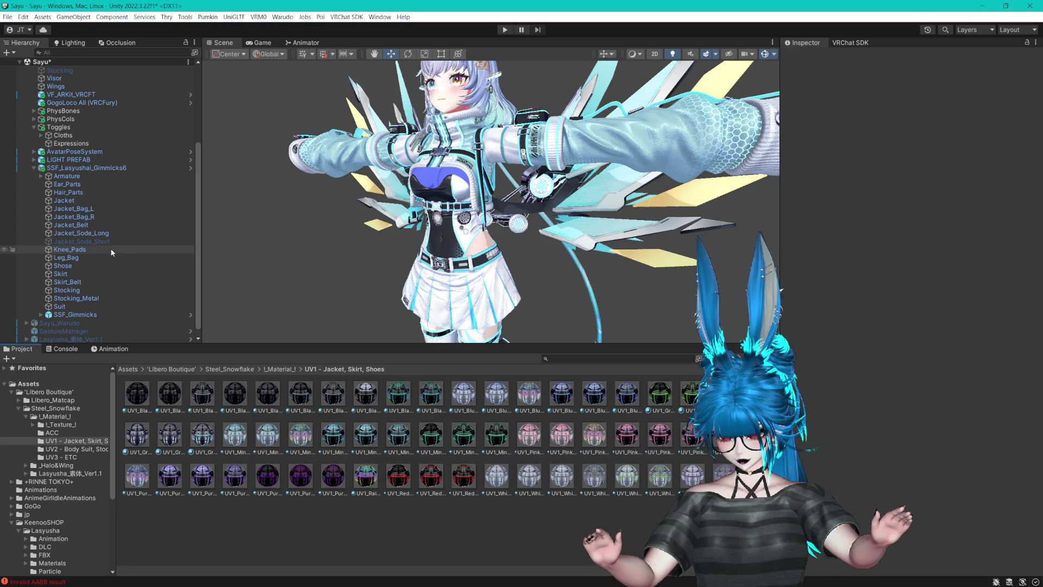
left_click(76, 184)
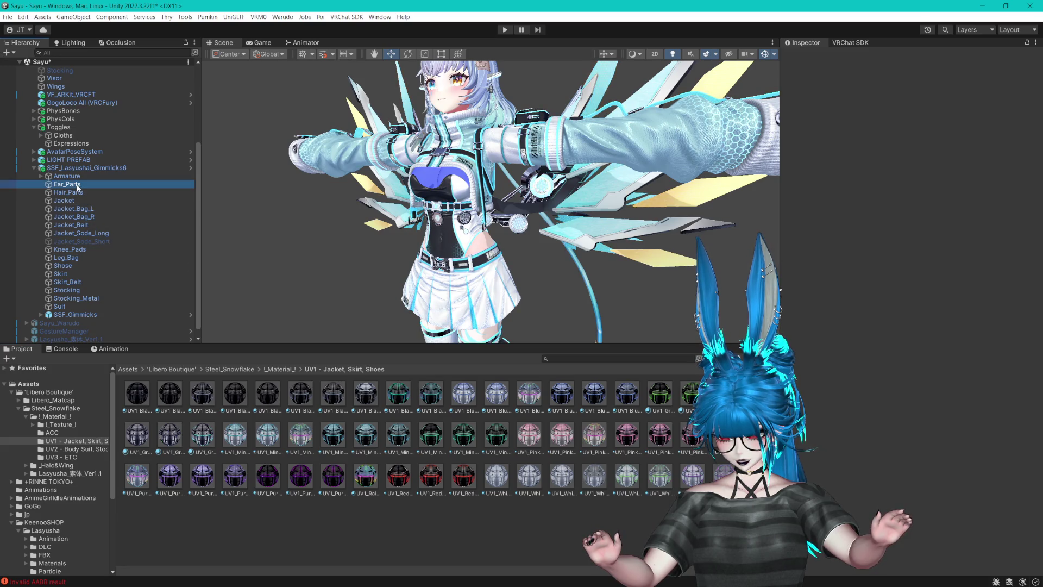
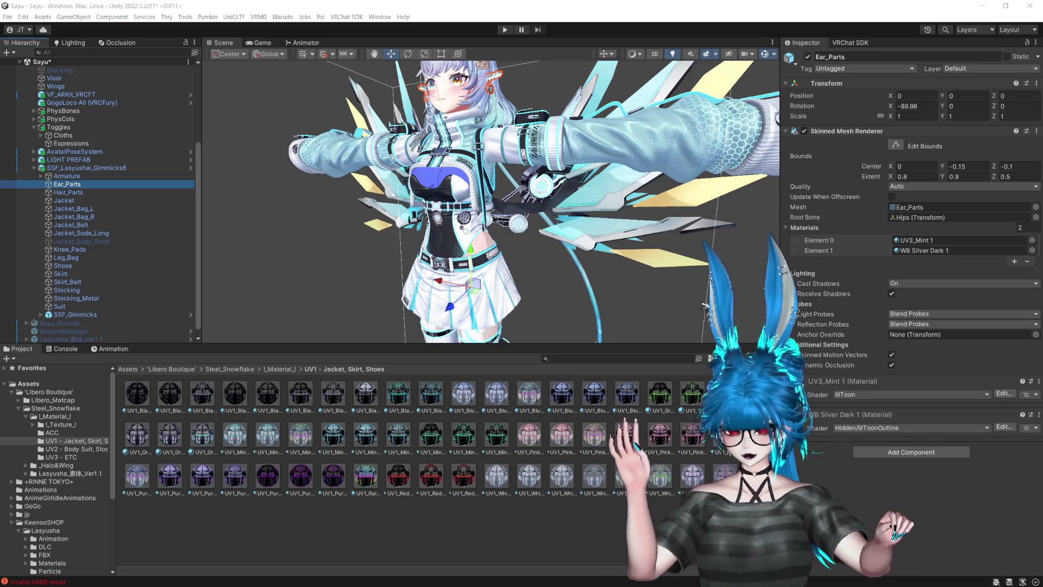
- Hide and reshow Hair_Parts to compare the avatar with and without it
double_click(103, 194)
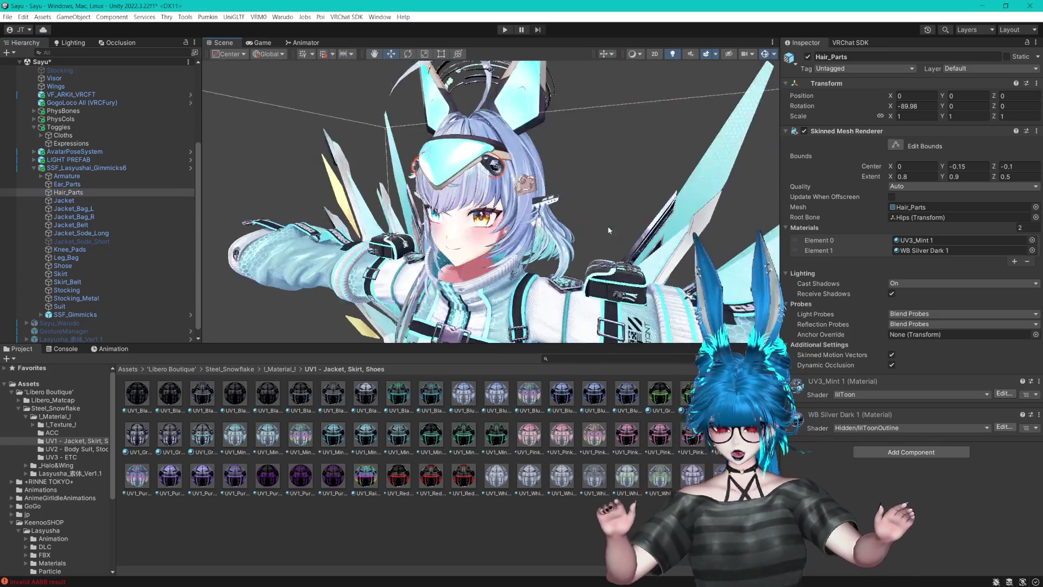
left_click(808, 56)
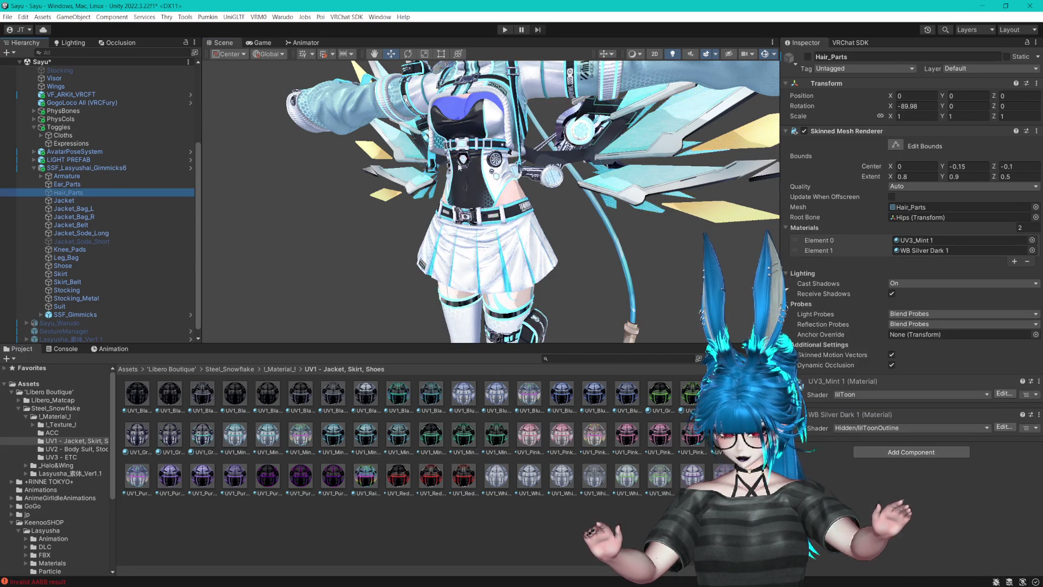
scroll(534, 193, "up", 5)
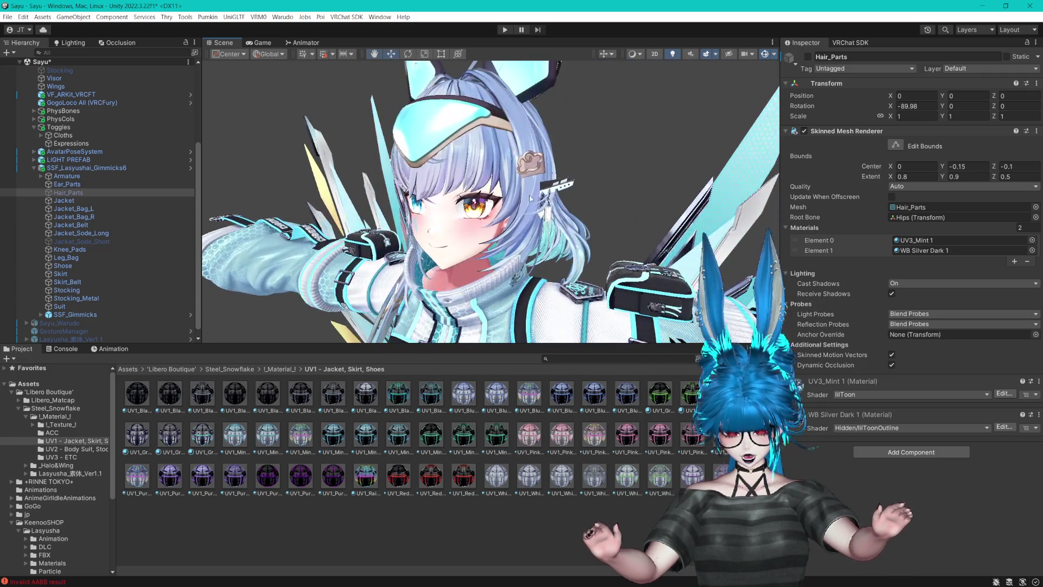
left_click(808, 56)
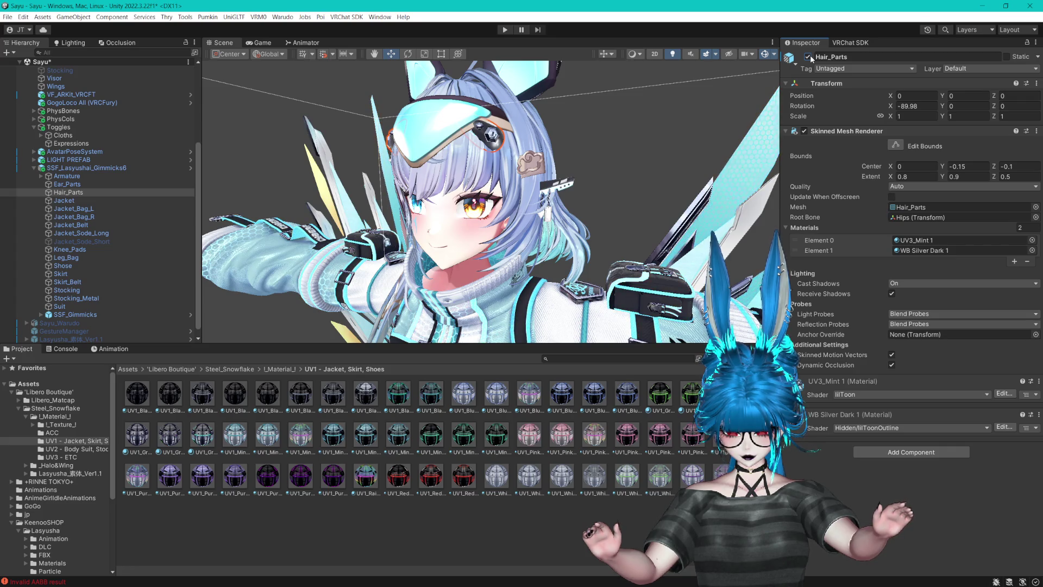
- Delete Hair_Parts from the outfit and focus on the Jacket_Sode_Short piece
left_click_drag(733, 102, 646, 142)
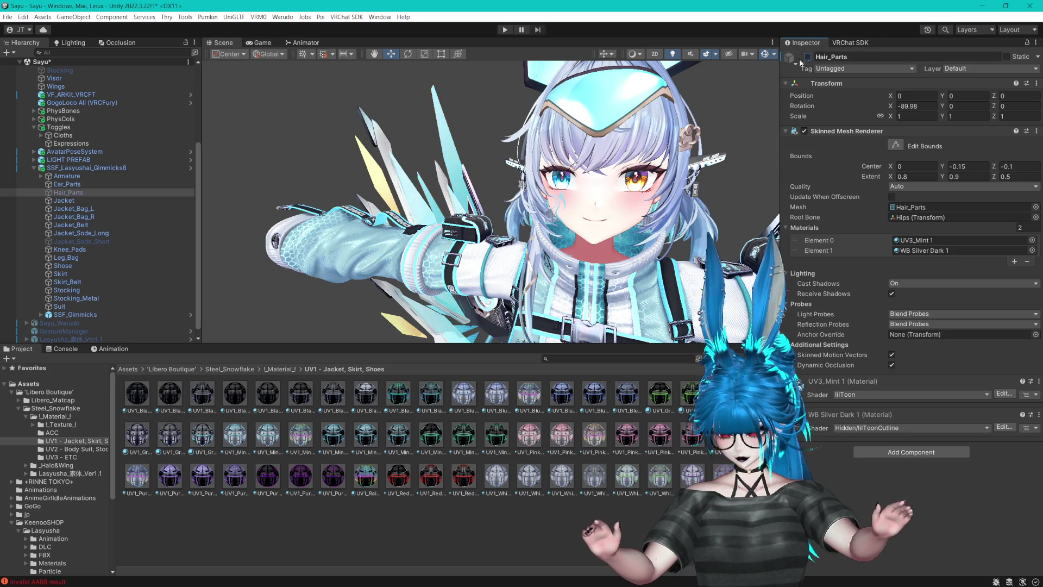
key("Delete")
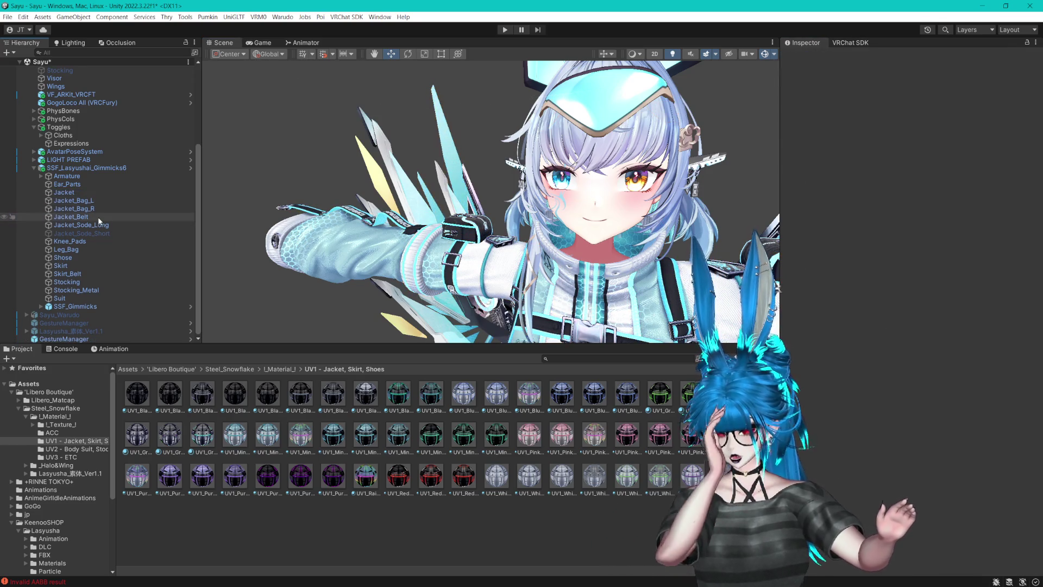
double_click(81, 233)
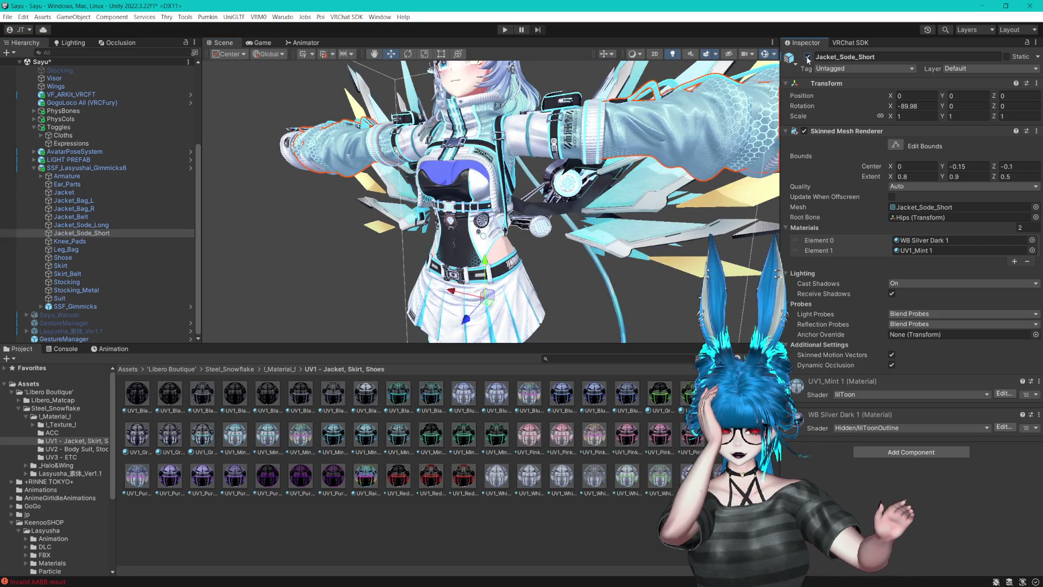
- Hide Jacket_Sode_Long and show Jacket_Sode_Short to compare the sleeve lengths
left_click_drag(537, 60, 536, 174)
scroll(537, 175, "down", 5)
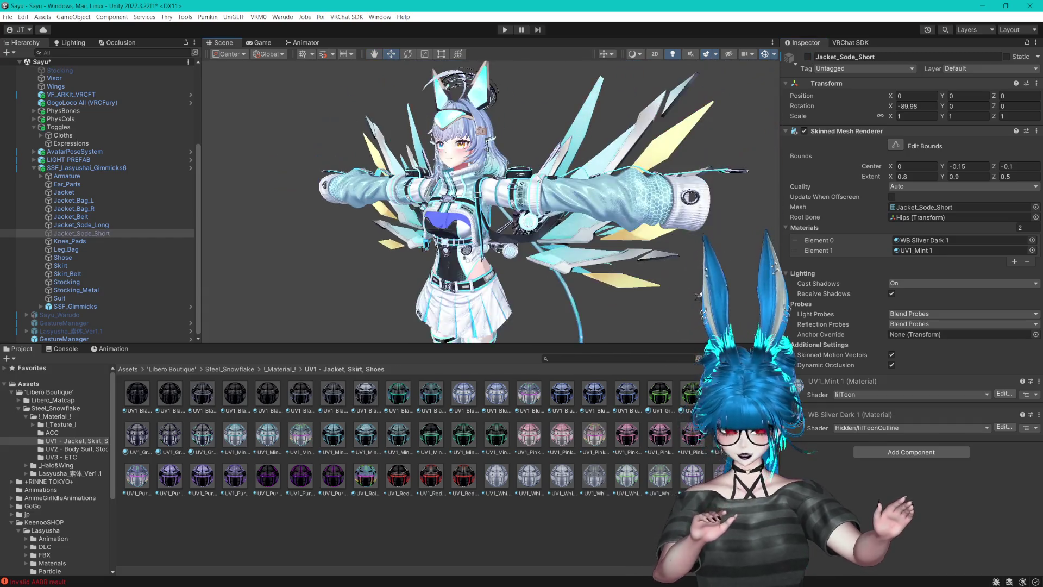
left_click(103, 234)
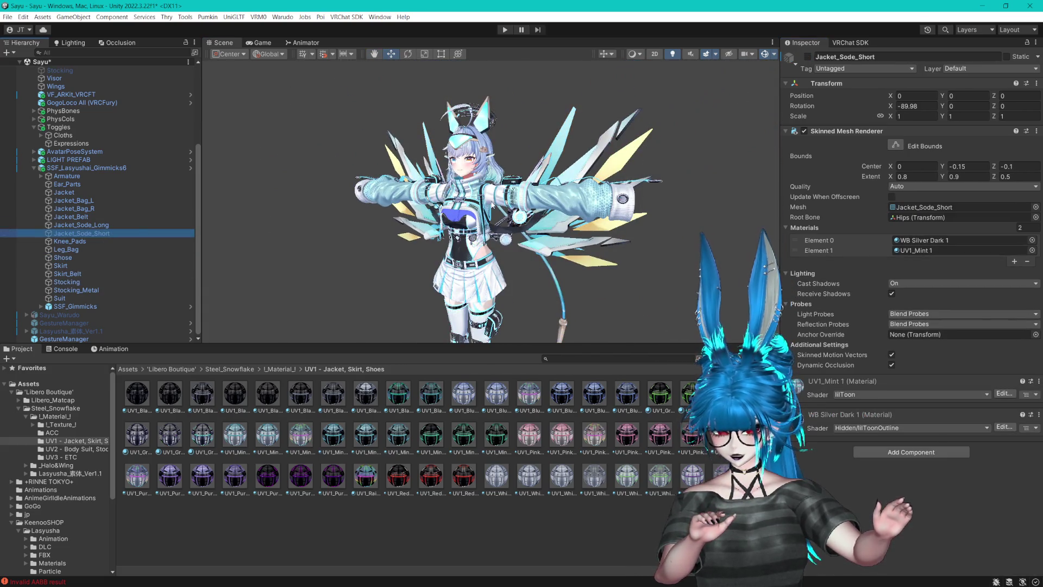
scroll(426, 214, "up", 3)
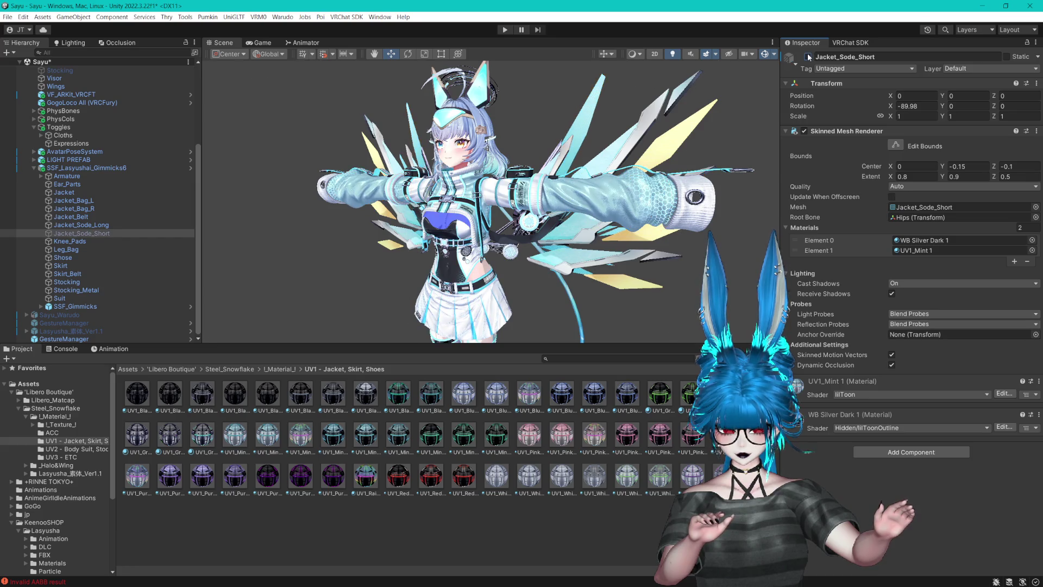
left_click(135, 225)
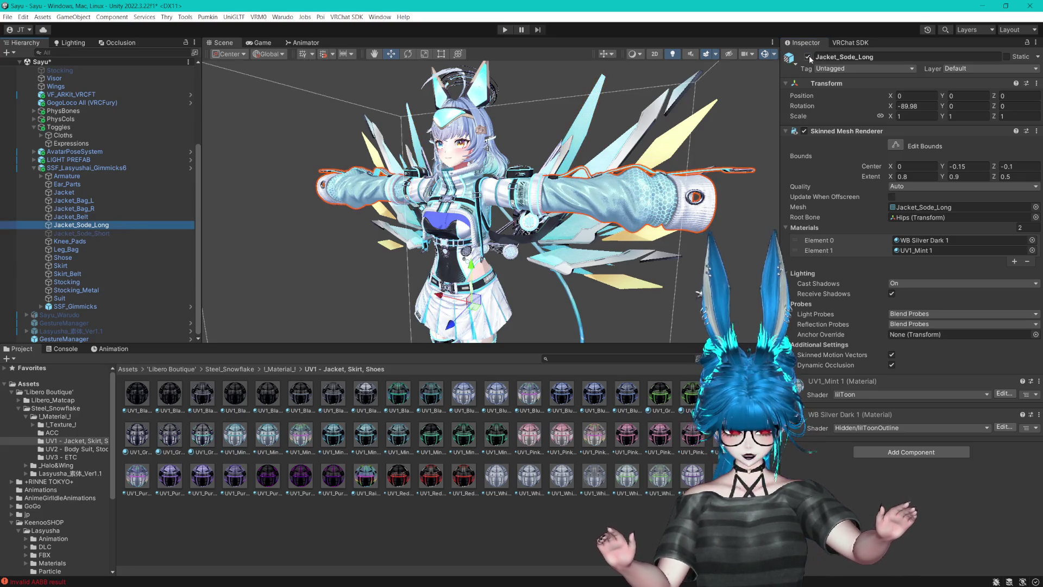
left_click(807, 56)
left_click(144, 232)
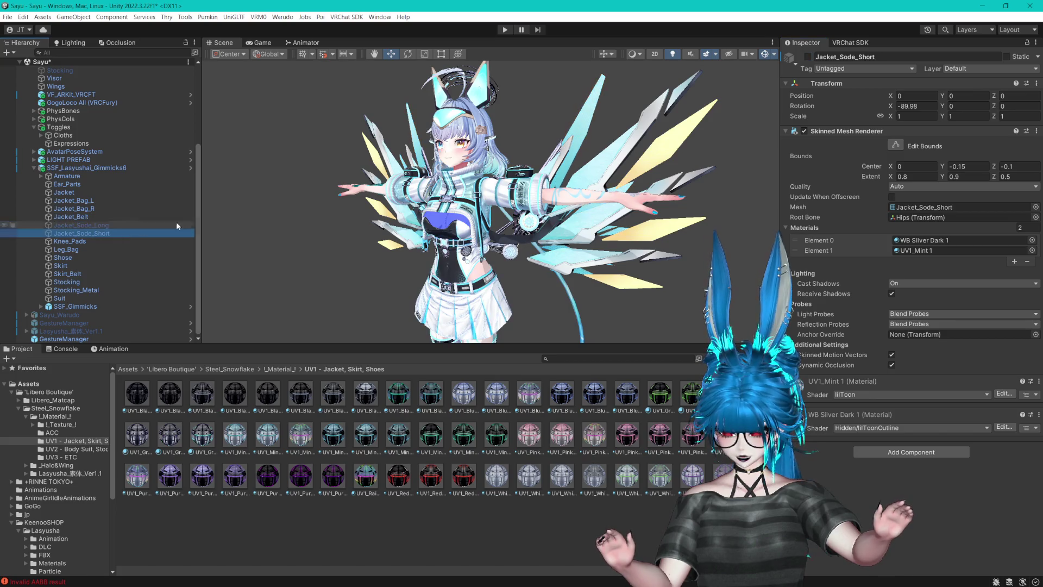
left_click(807, 57)
left_click_drag(695, 125, 656, 123)
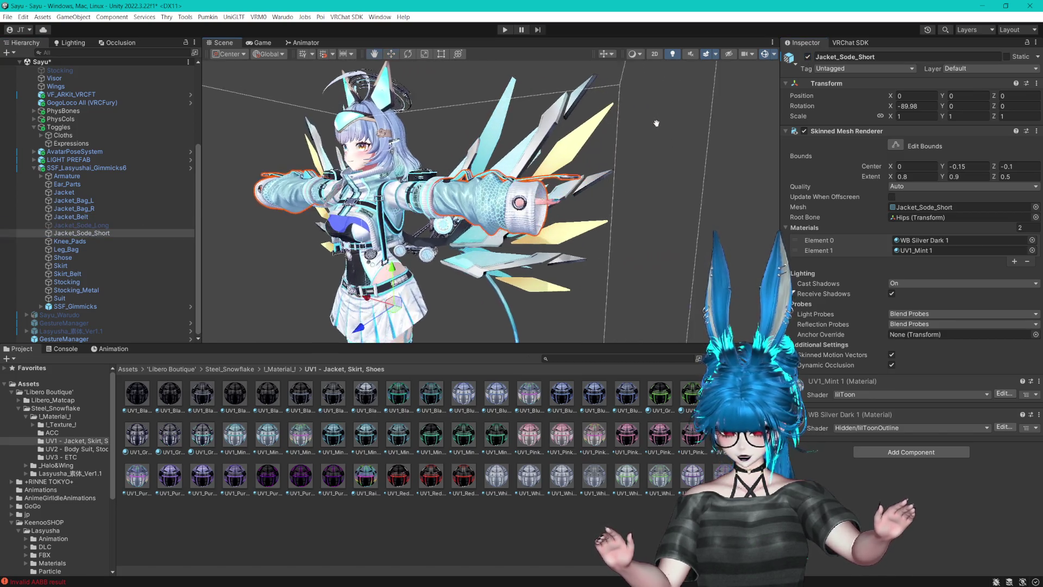
scroll(656, 123, "up", 5)
- Delete Jacket_Sode_Long and recheck the short sleeves by hiding and showing them
left_click(112, 224)
key("Delete")
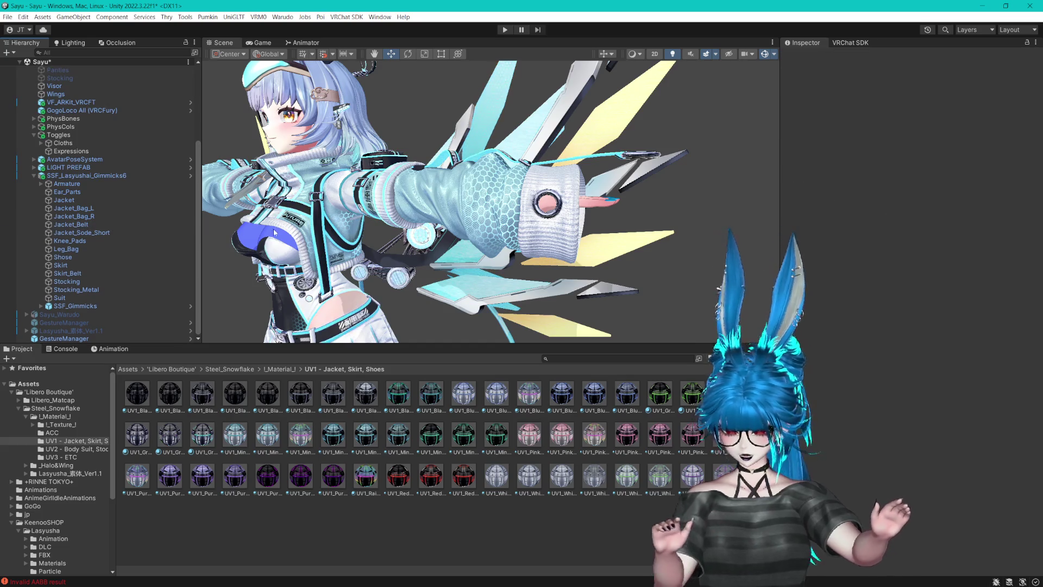
left_click(72, 234)
left_click(808, 56)
mouse_move(665, 138)
left_mouse_down()
mouse_move(609, 137)
mouse_move(672, 140)
mouse_move(613, 137)
mouse_move(576, 158)
left_mouse_up()
left_click(807, 56)
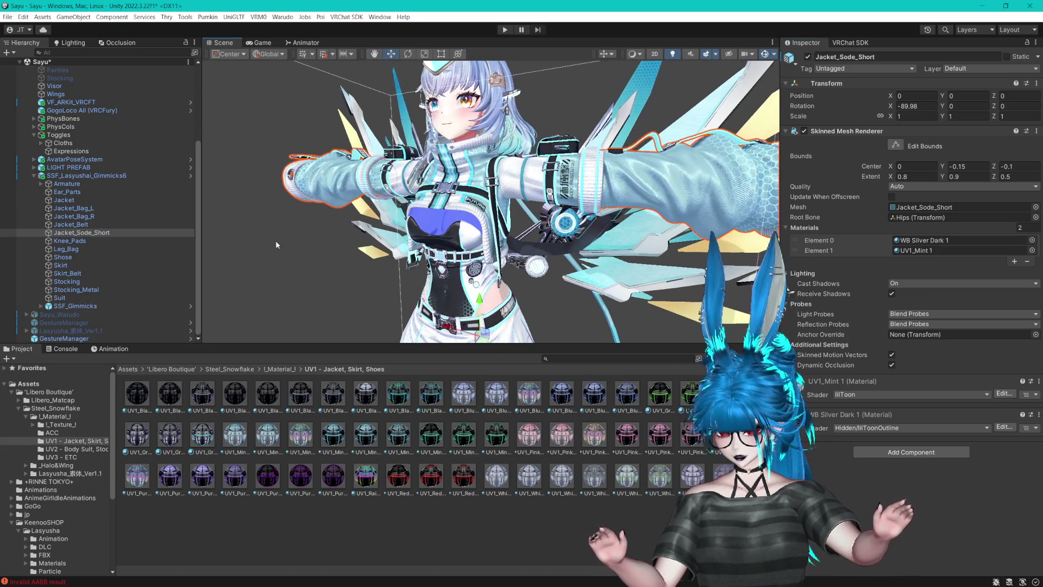
left_click(41, 306)
- Select SSF_Gimmicks to inspect its Modular Avatar submenu installed into SayuMenu
left_click(65, 306)
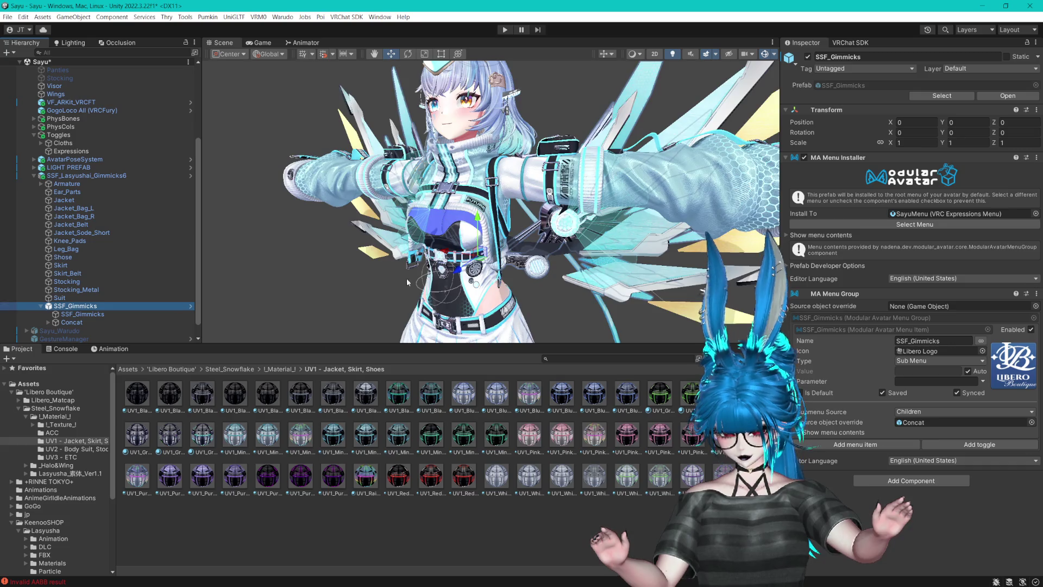
scroll(437, 259, "up", 3)
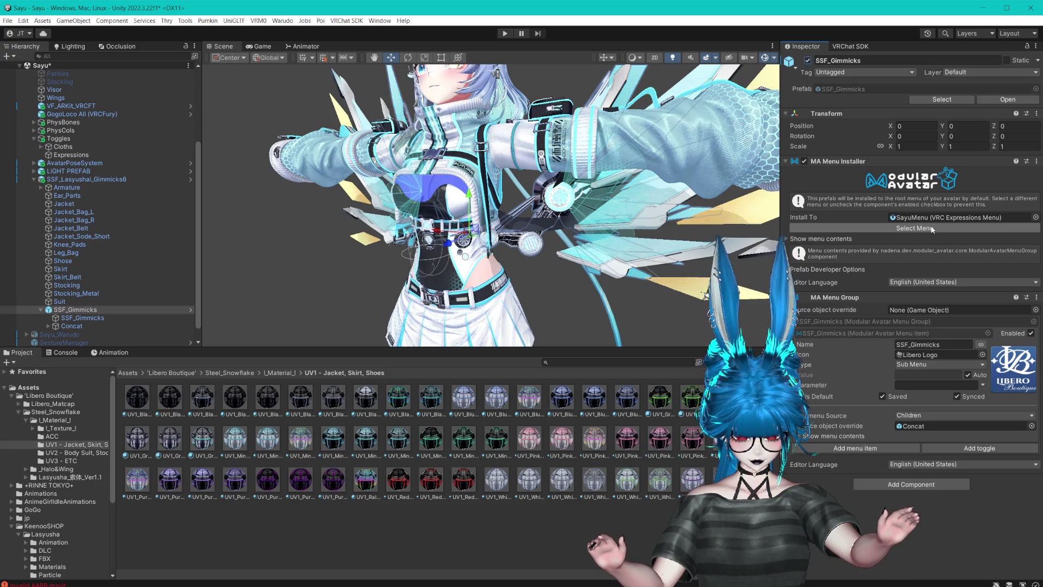
- Check the install-target menu list without changes, then select the SSF_Lasyushai_Gimmicks6 outfit root
left_click(931, 229)
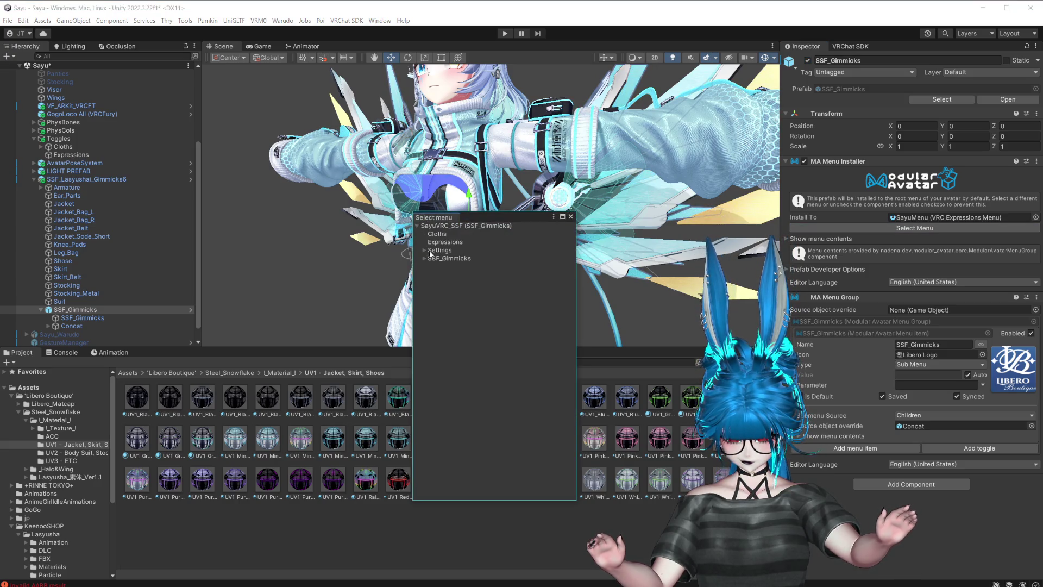
left_click(569, 218)
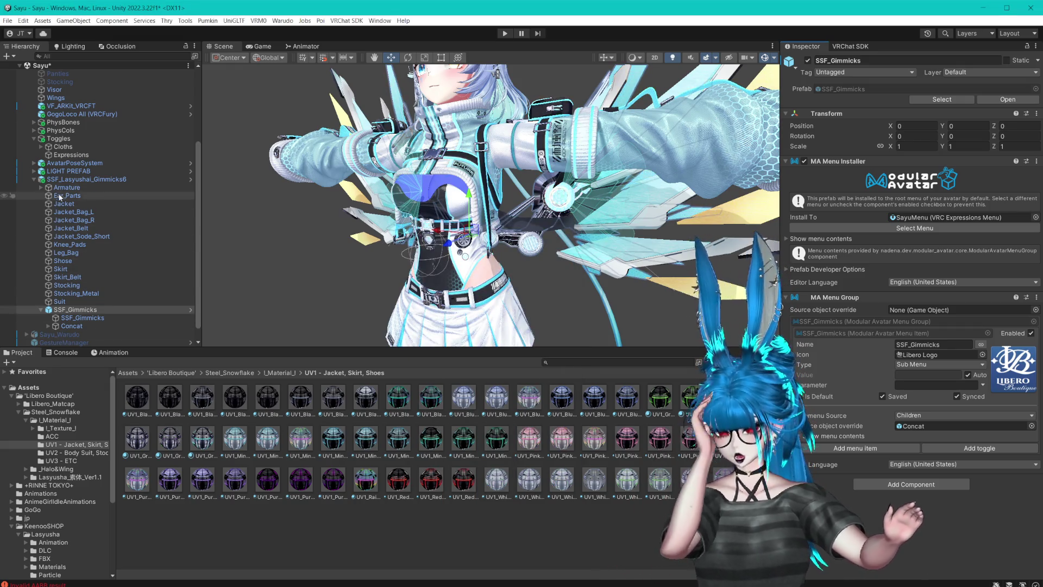
left_click(79, 180)
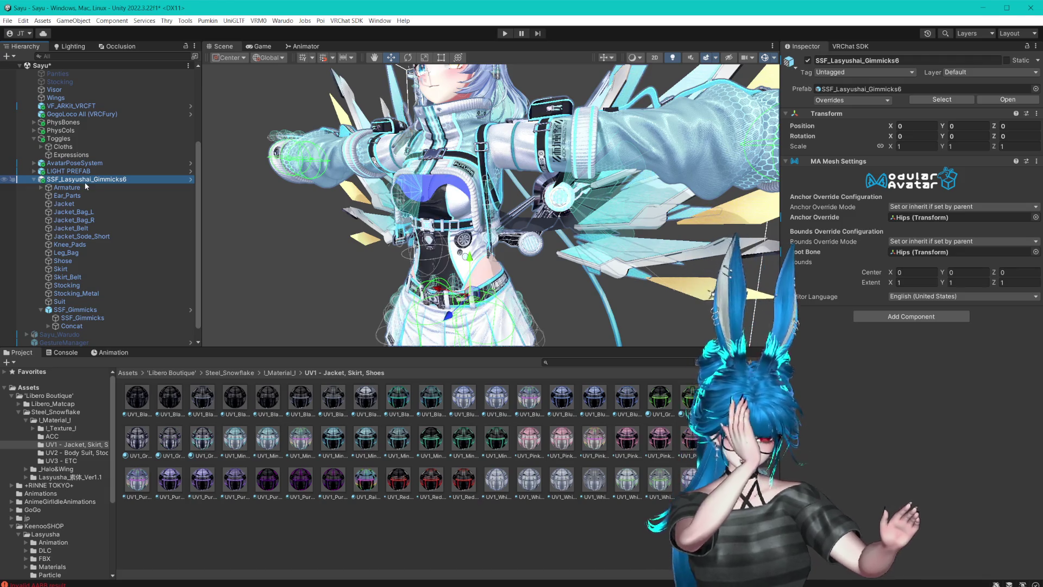
- Frame Ear_Parts and toggle it off and on twice to compare the head
double_click(67, 195)
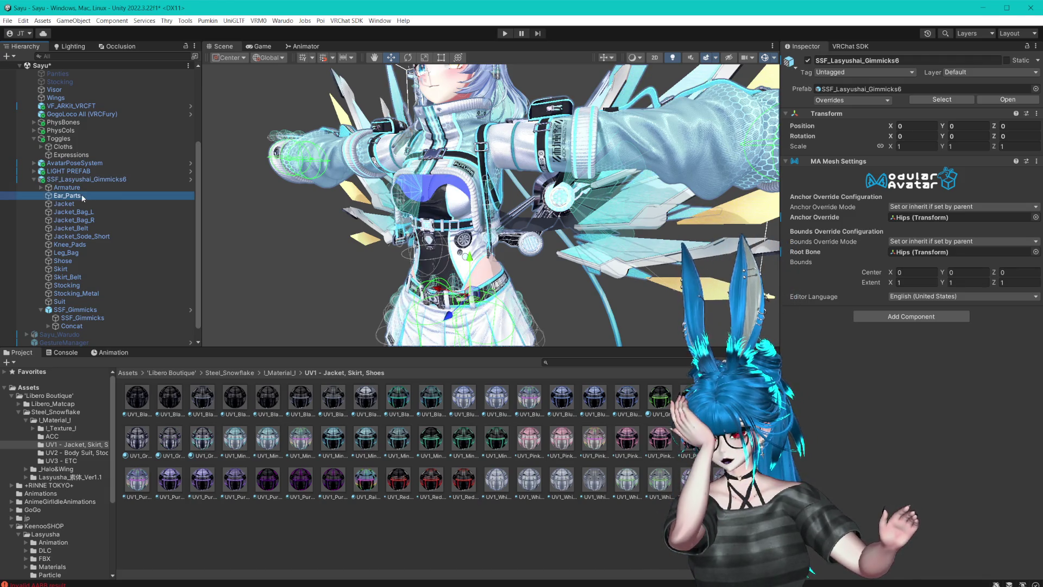
key("f")
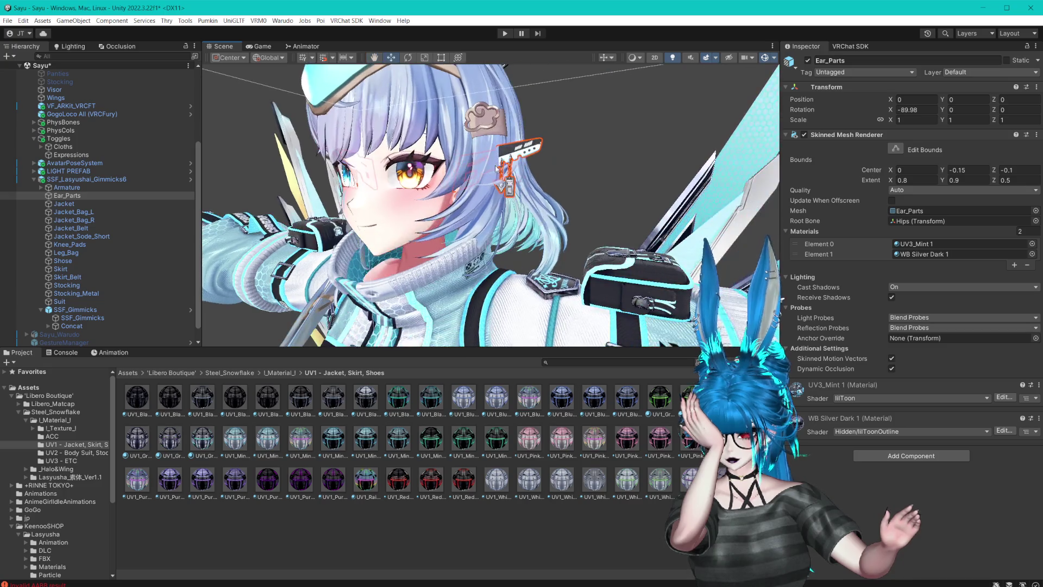
left_click(808, 60)
left_click(808, 60)
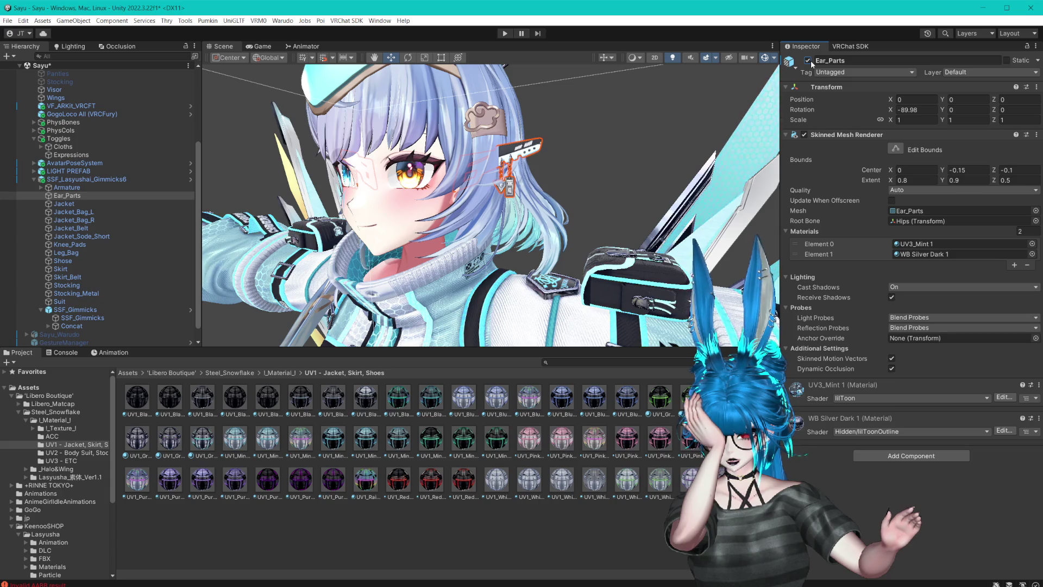
left_click(807, 60)
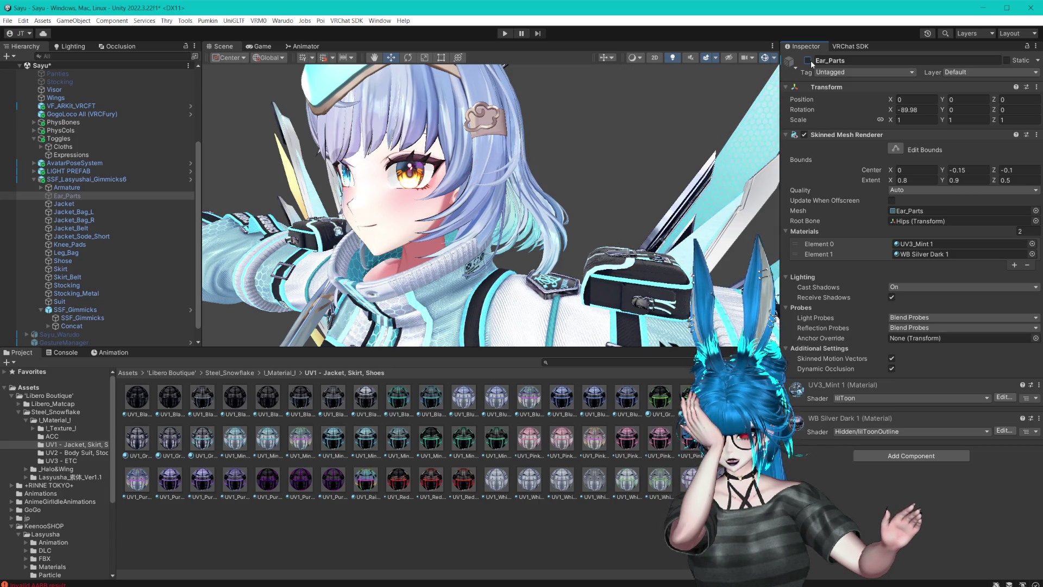
left_click(807, 60)
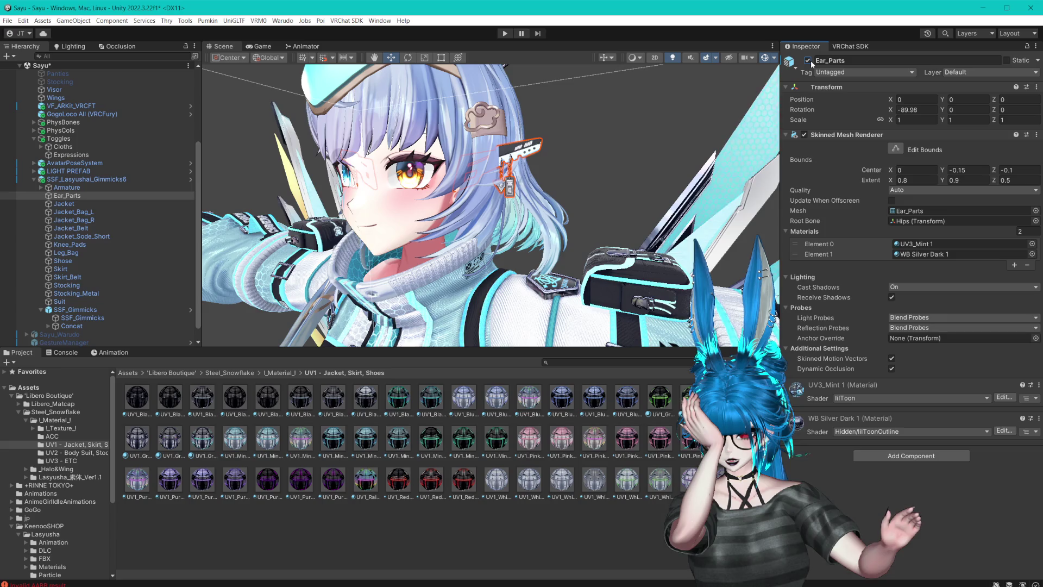
- Delete the Ear_Parts piece and view the avatar's face from the front
left_click(81, 195)
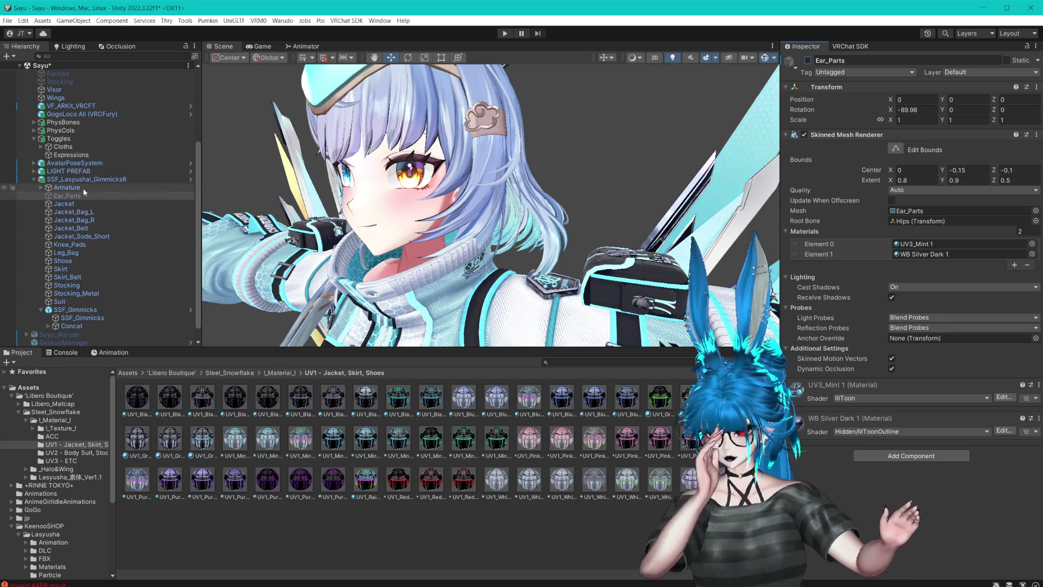
key("Delete")
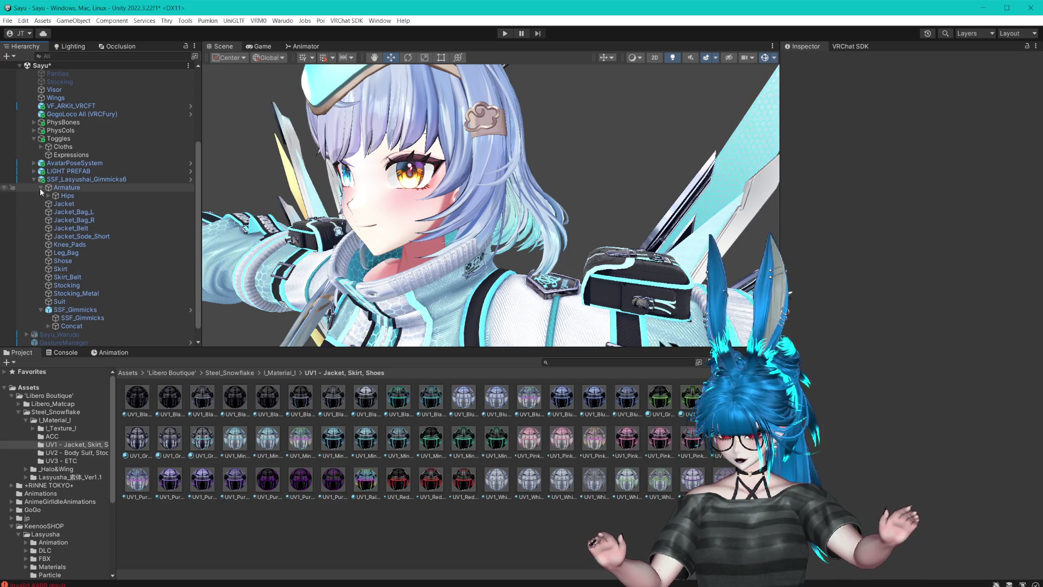
left_click_drag(462, 207, 491, 208)
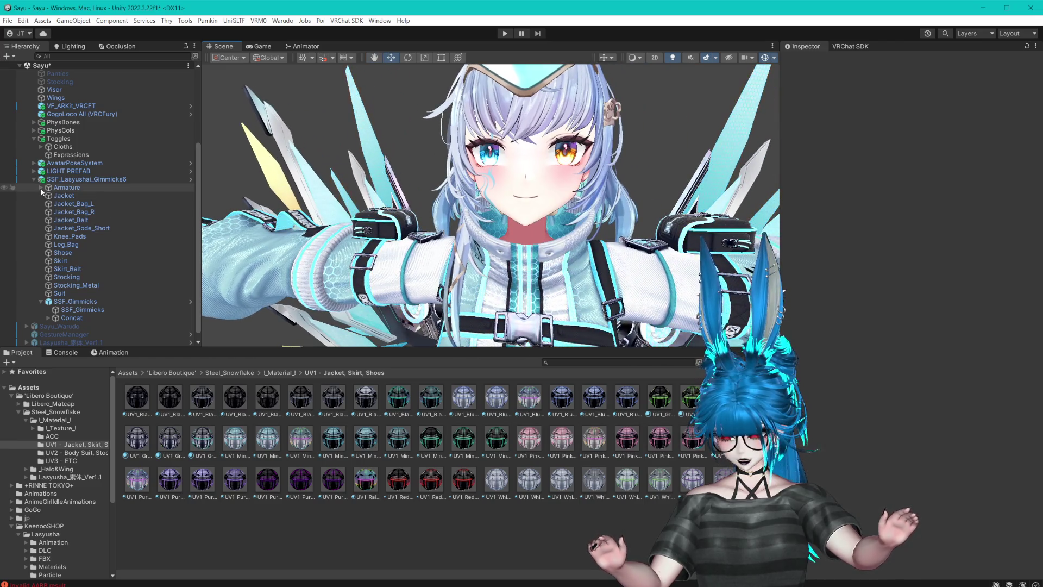
left_click(102, 179)
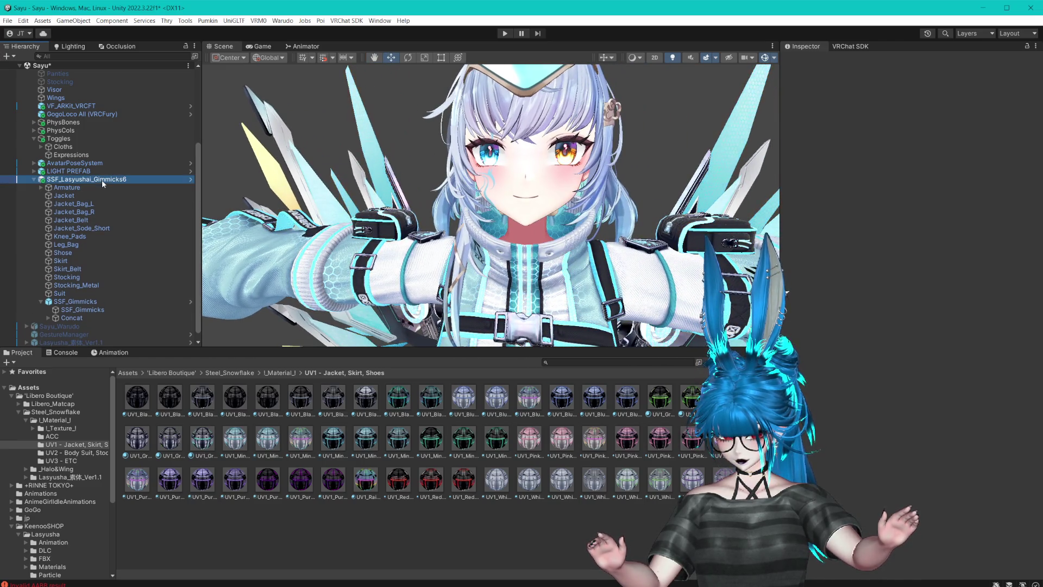
- Delete the Dress toggle from the Cloths toggle group
scroll(142, 236, "up", 5)
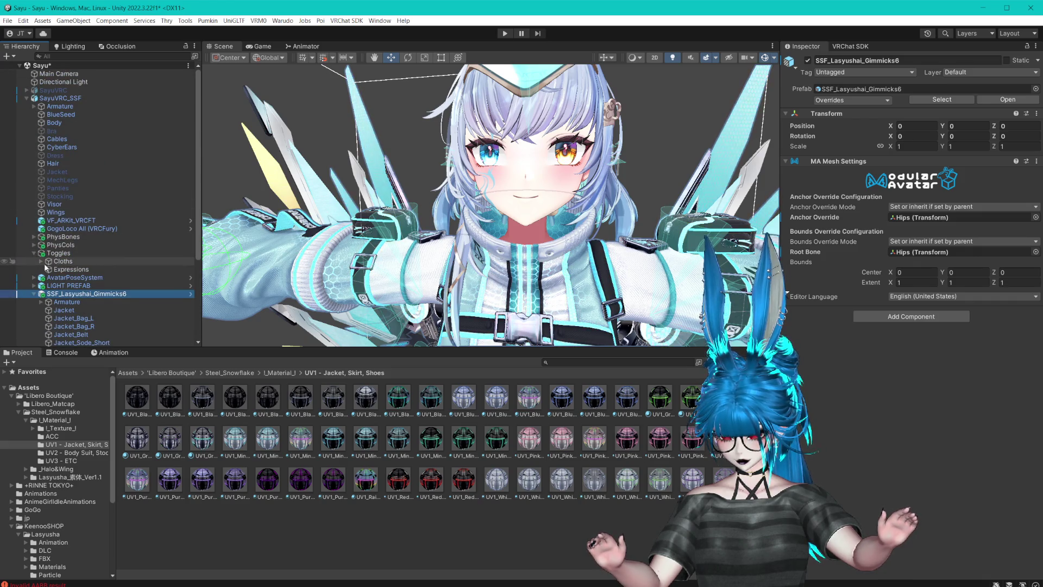
left_click(41, 261)
scroll(81, 239, "down", 3)
left_click(82, 216)
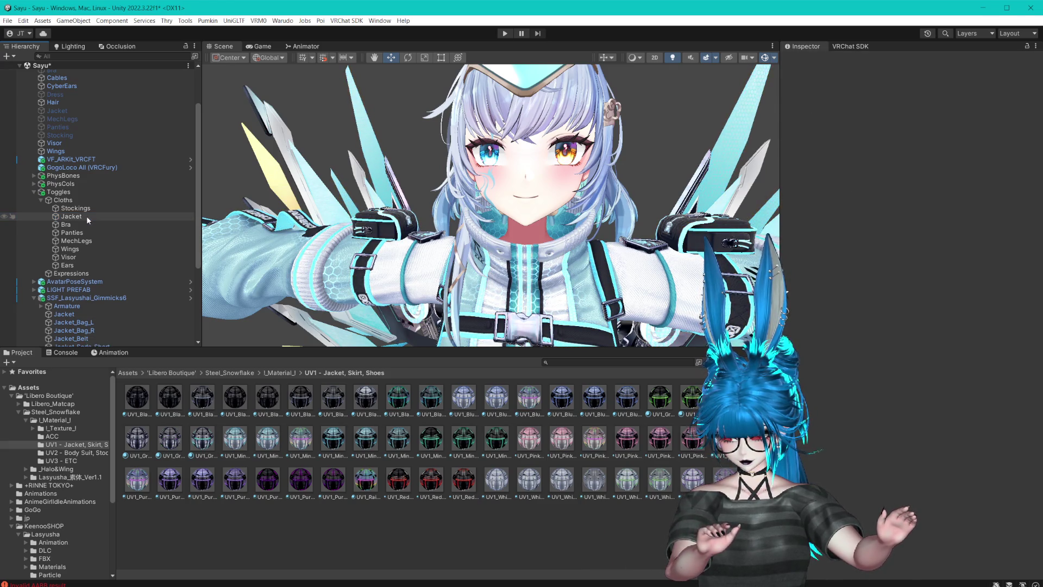
key("Delete")
- Tag the base Jacket EditorOnly, then delete the unused Dress and Jacket objects
left_click(61, 112)
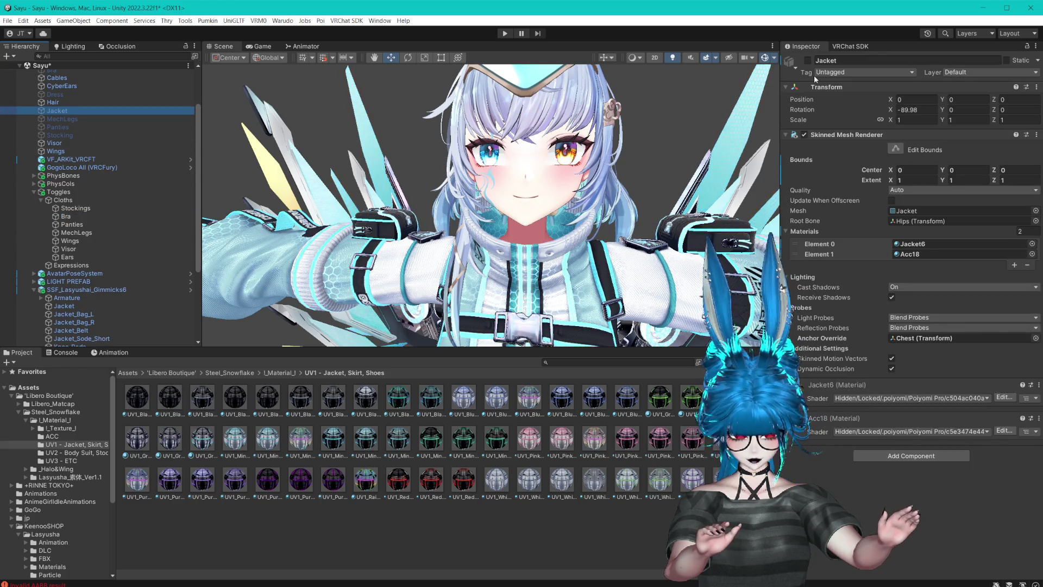
left_click(864, 72)
left_click(847, 111)
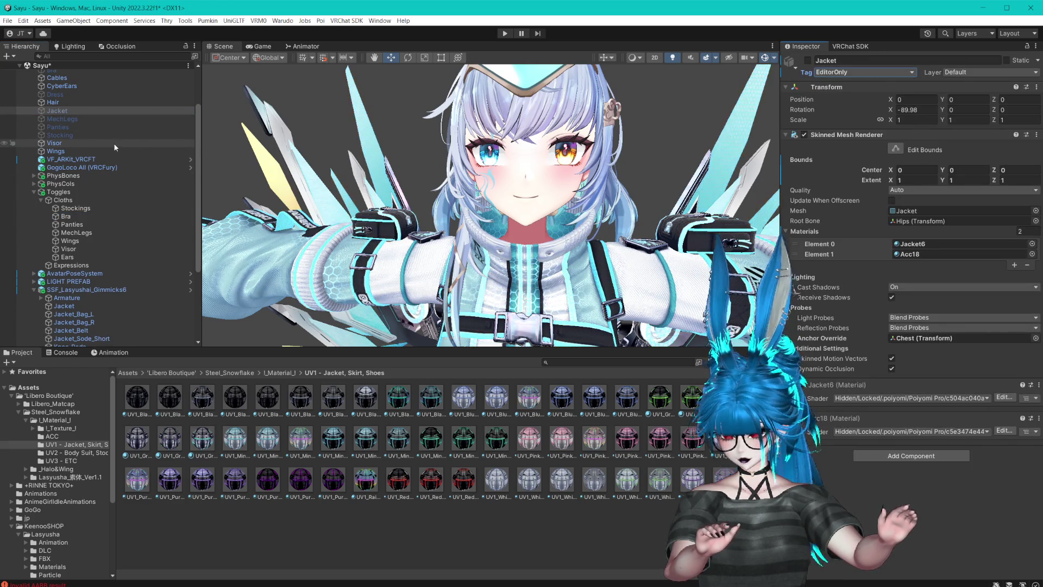
left_click(70, 114)
scroll(135, 151, "up", 3)
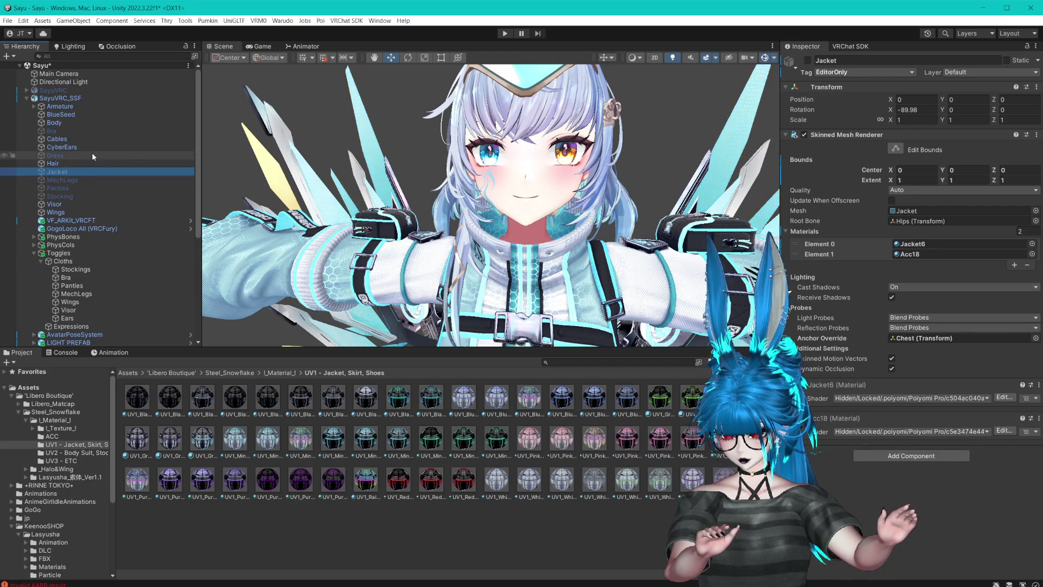
left_click(141, 158)
key("Delete")
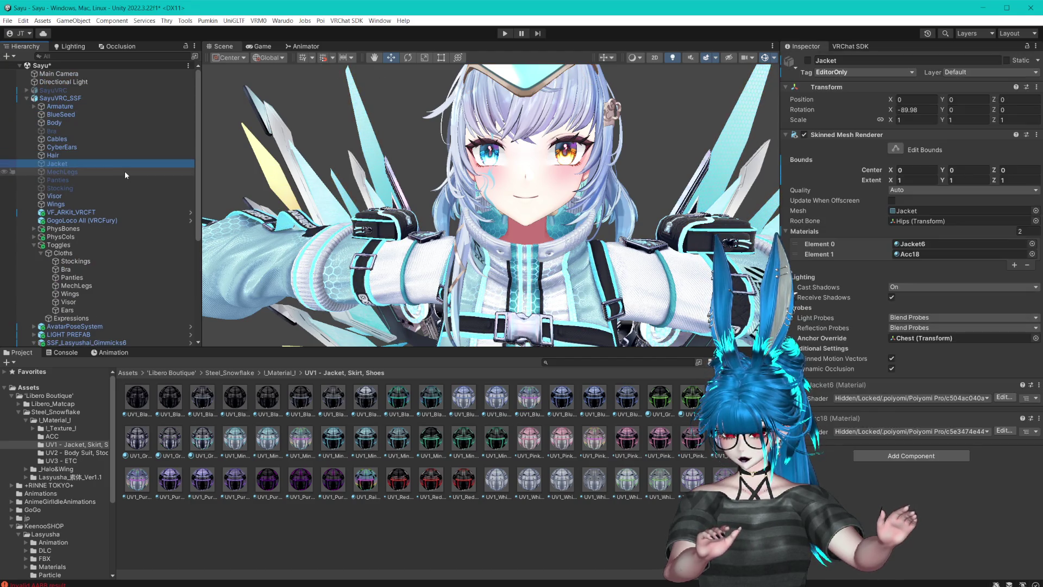
key("Delete")
- Delete the base avatar's unused Panties and Stocking objects
left_click(73, 171)
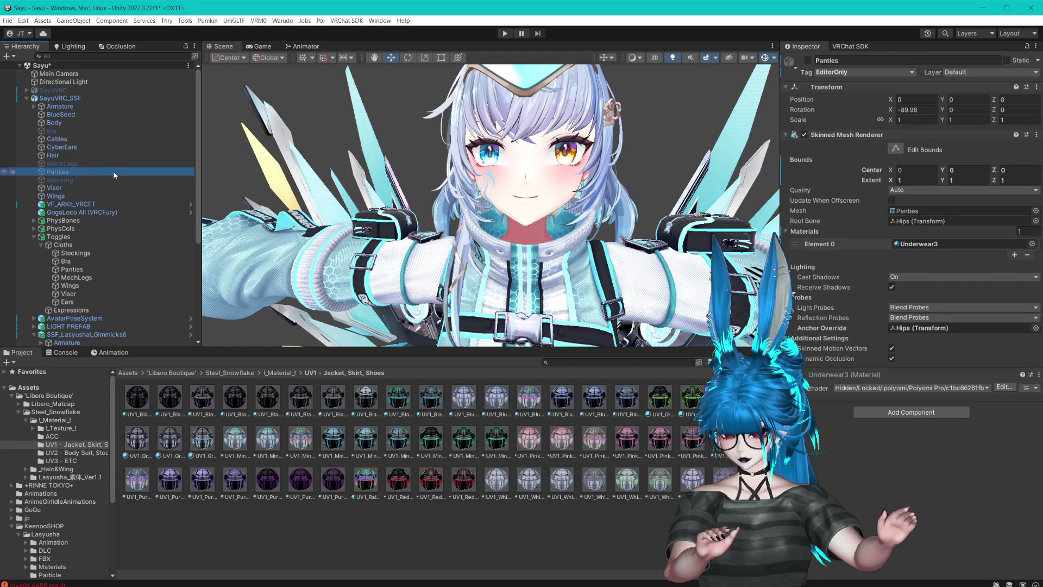
mouse_move(434, 228)
left_mouse_down()
mouse_move(496, 207)
mouse_move(573, 122)
mouse_move(577, 153)
left_mouse_up()
key("f")
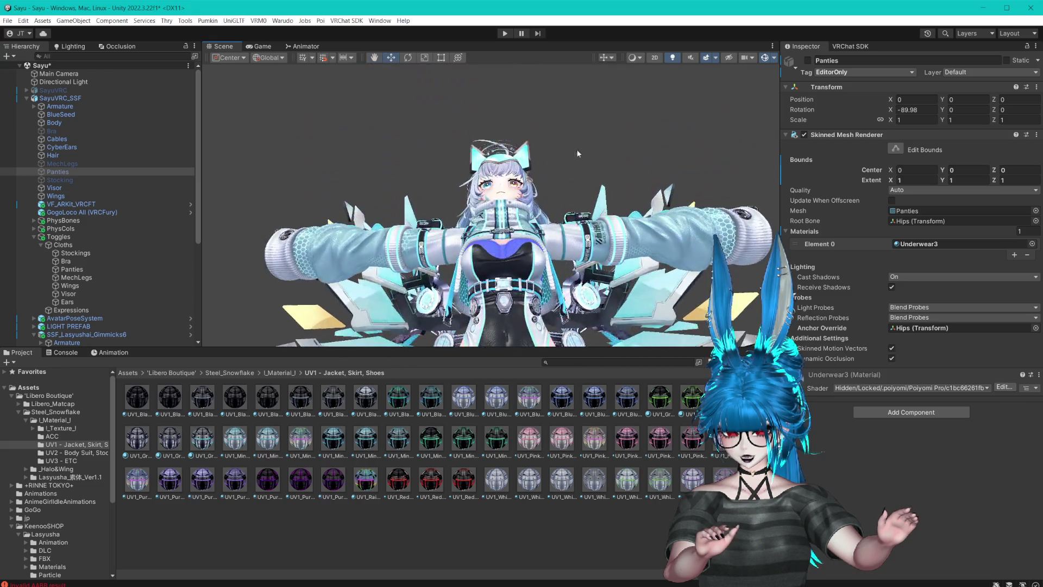
key("f")
scroll(489, 207, "down", 5)
key("Delete")
left_click(76, 172)
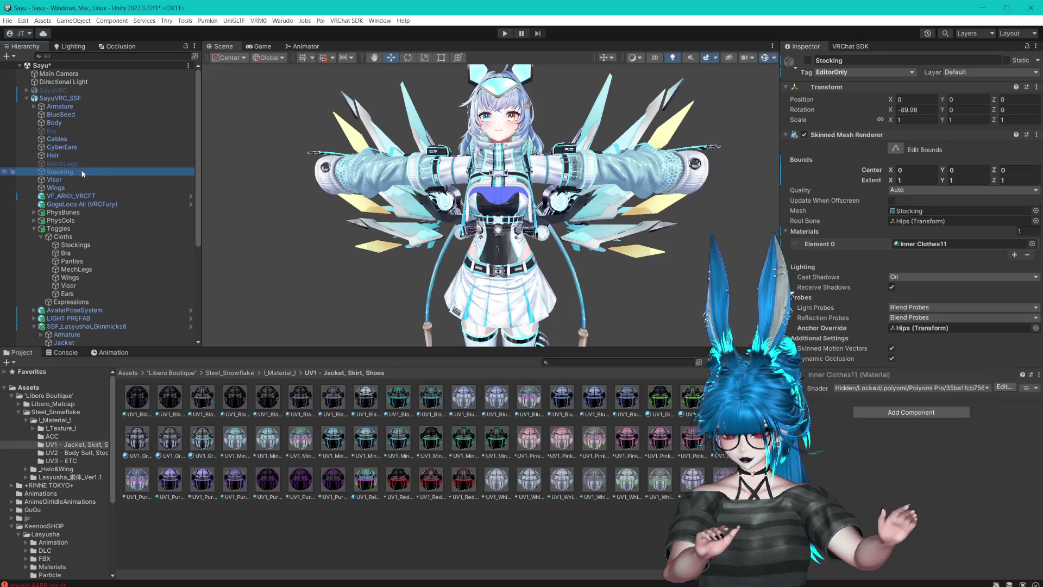
key("Delete")
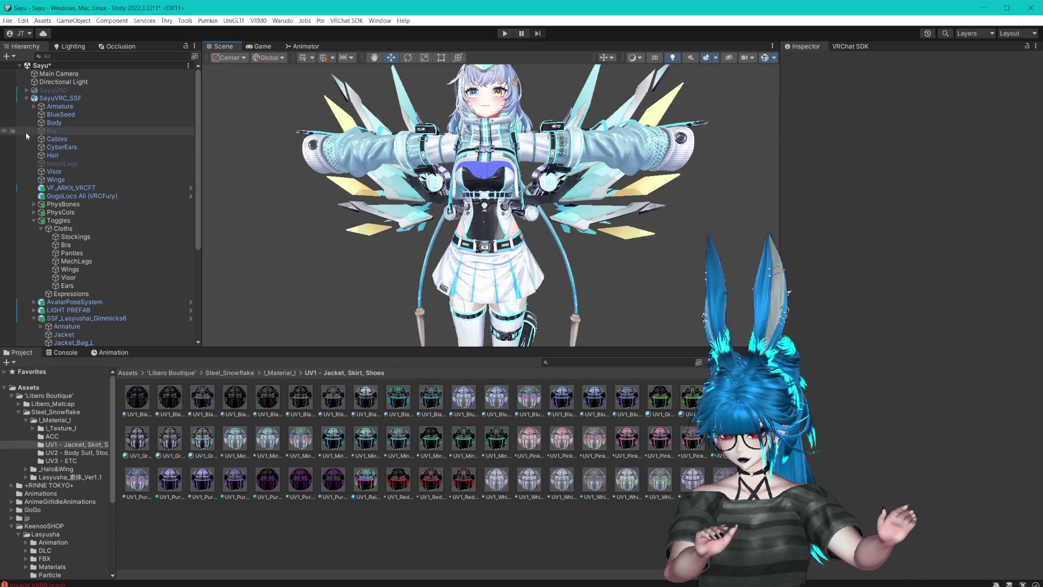
- Delete the unused Bra object and select the Stockings, Bra and Panties toggles
left_click(108, 155)
key("f")
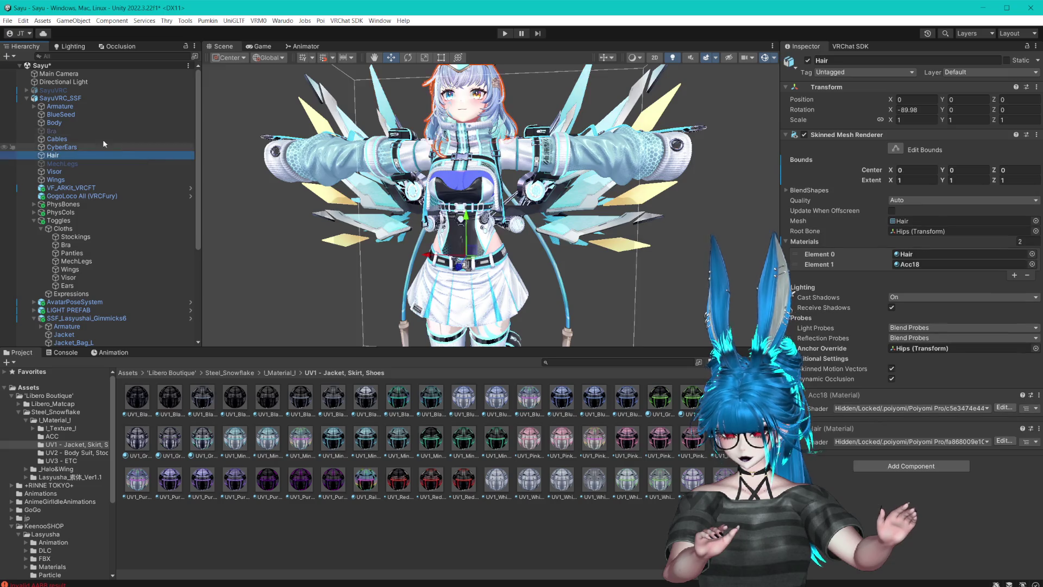
left_click(233, 151)
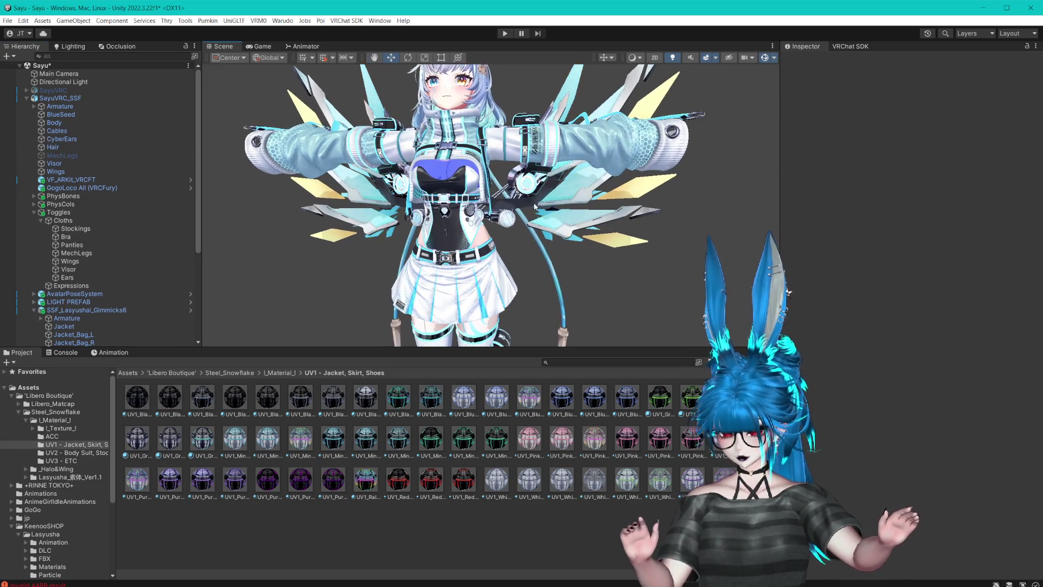
scroll(535, 205, "up", 2)
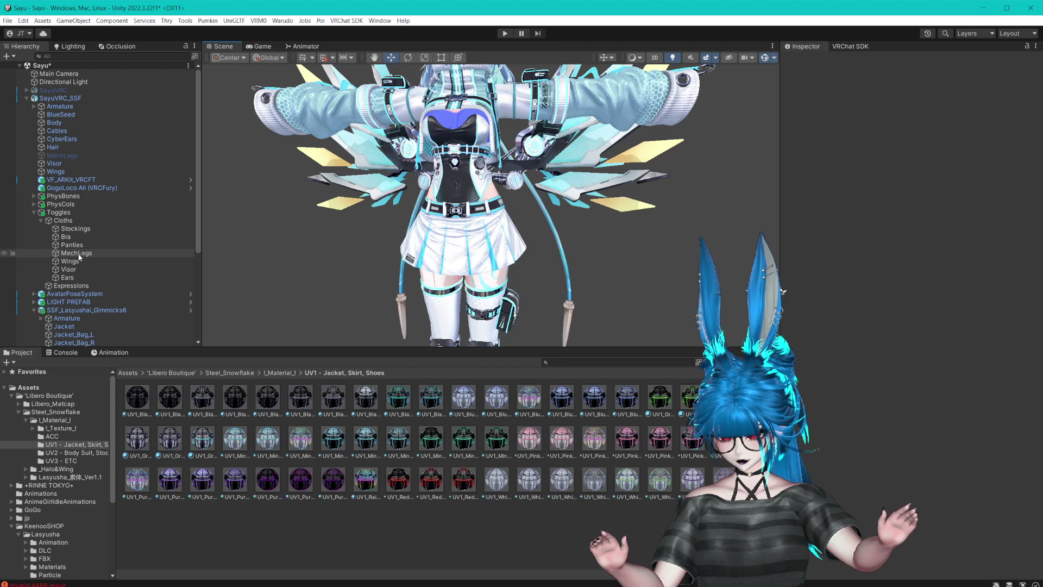
left_click(79, 254)
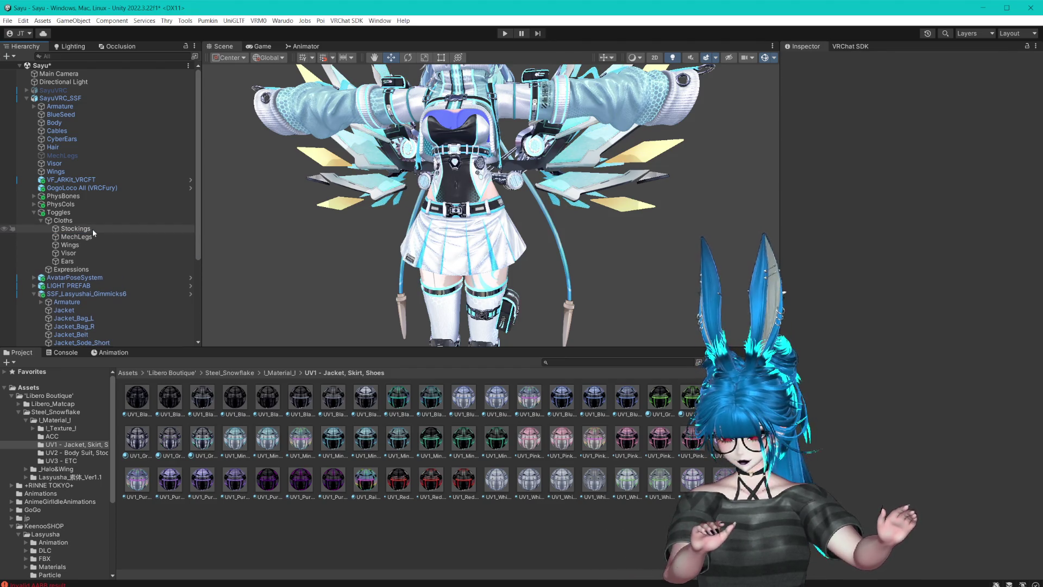
- Tidy the Cloths and outfit groups and view the Visor toggle's VRCFury Toggle settings
left_click(41, 221)
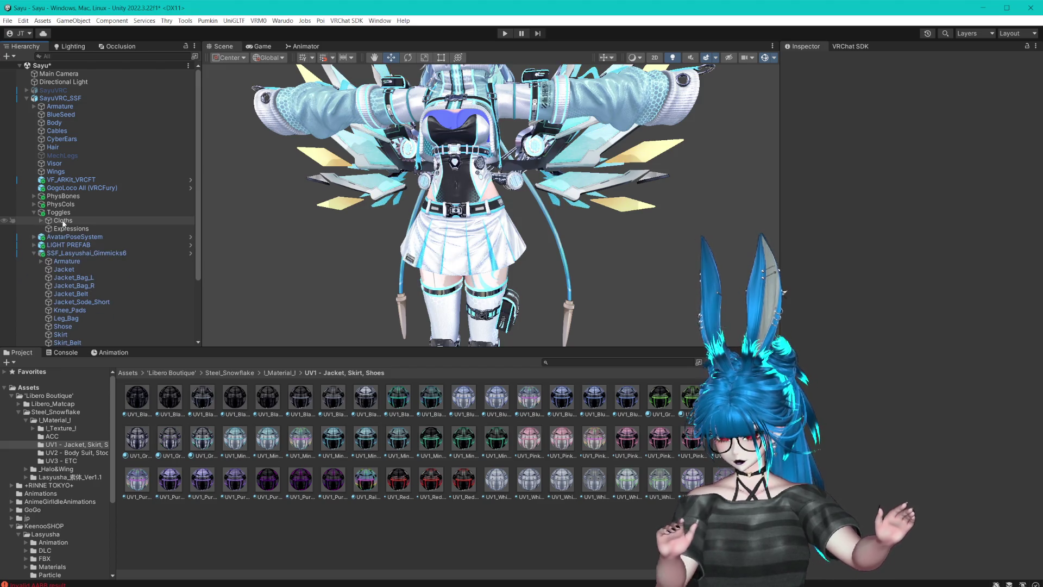
scroll(86, 227, "down", 3)
left_click(33, 171)
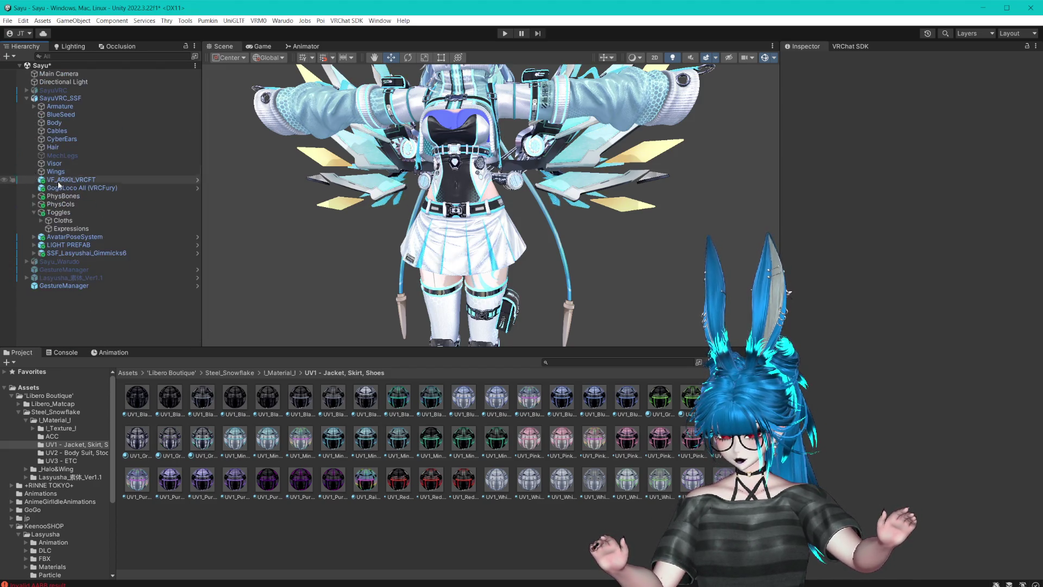
left_click(40, 221)
left_click(68, 245)
left_click(40, 220)
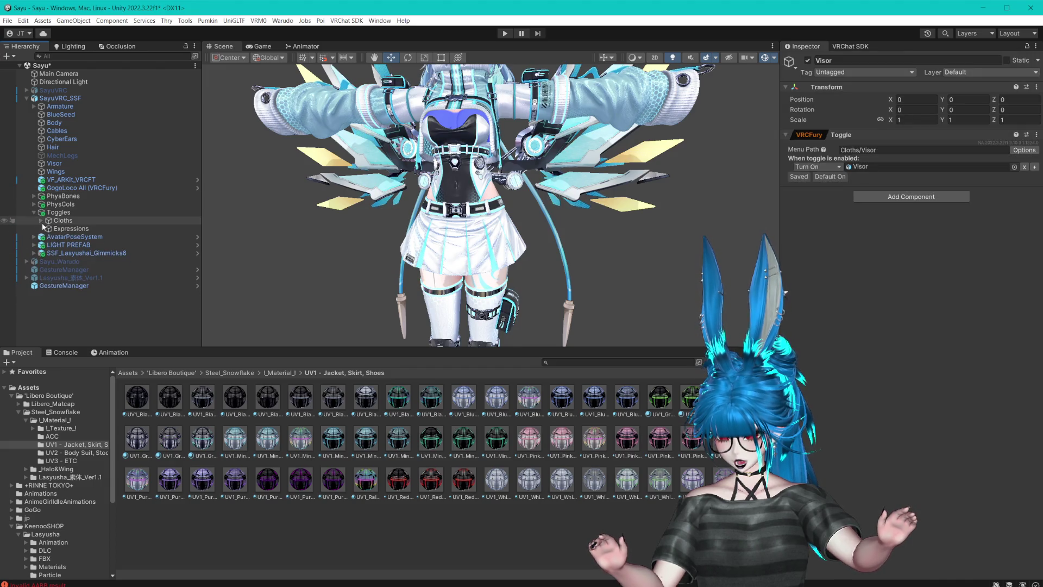
left_click(34, 253)
scroll(33, 252, "down", 3)
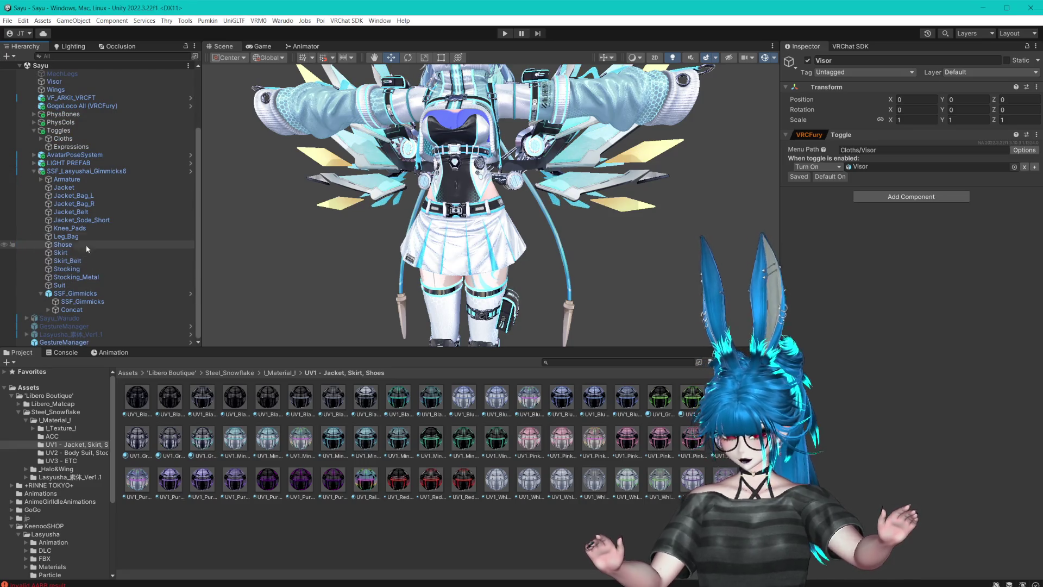
- Inspect Knee_Pads, Leg_Bag and the shoes, briefly hiding the shoes to check them
left_click(81, 228)
double_click(82, 229)
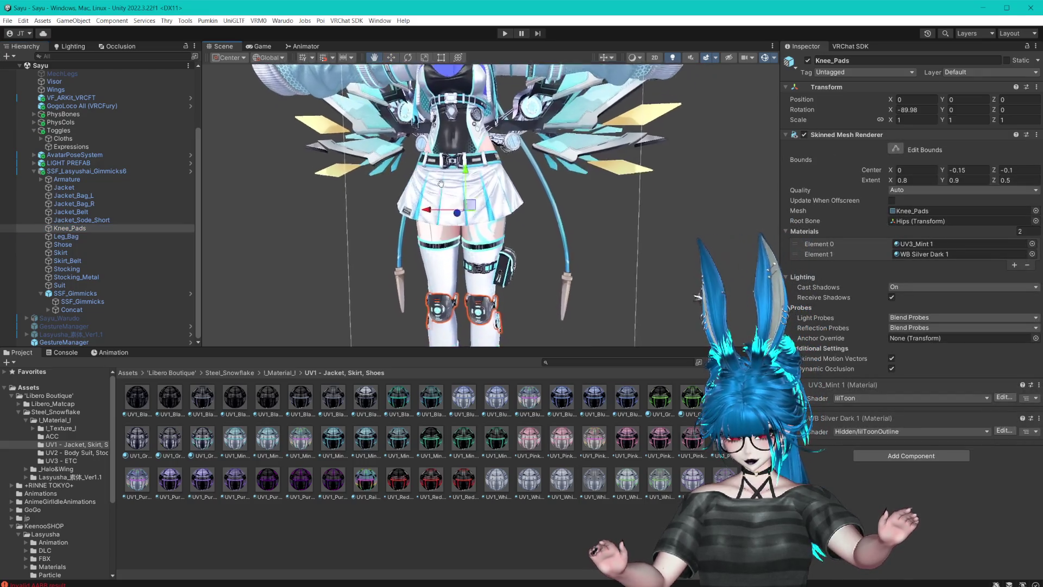
left_click(73, 237)
left_click(69, 245)
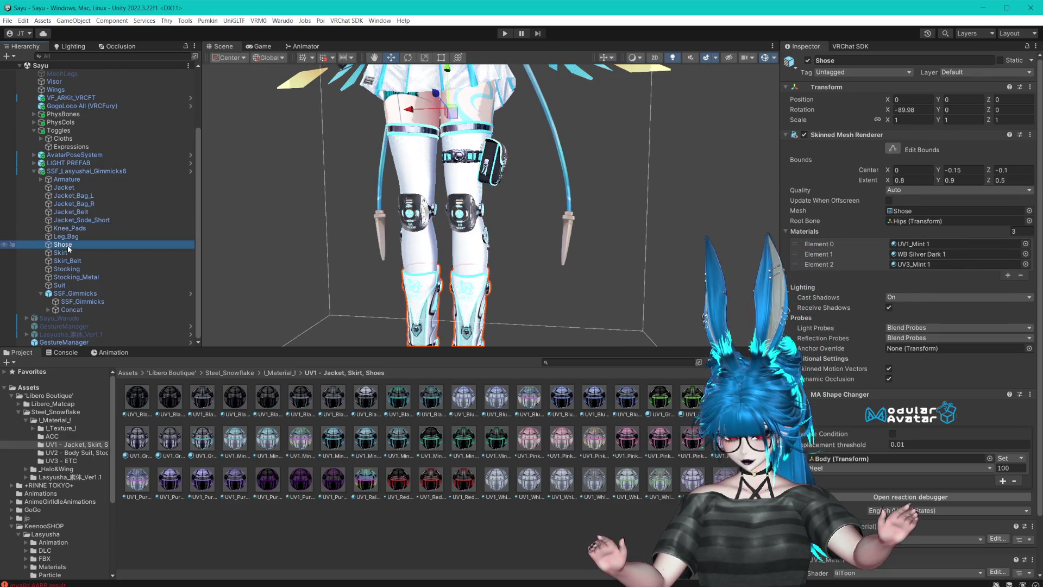
key("f")
left_click(808, 60)
key("ctrl+z")
- Check the skirt by hiding and reshowing it, then save the scene
left_click(104, 254)
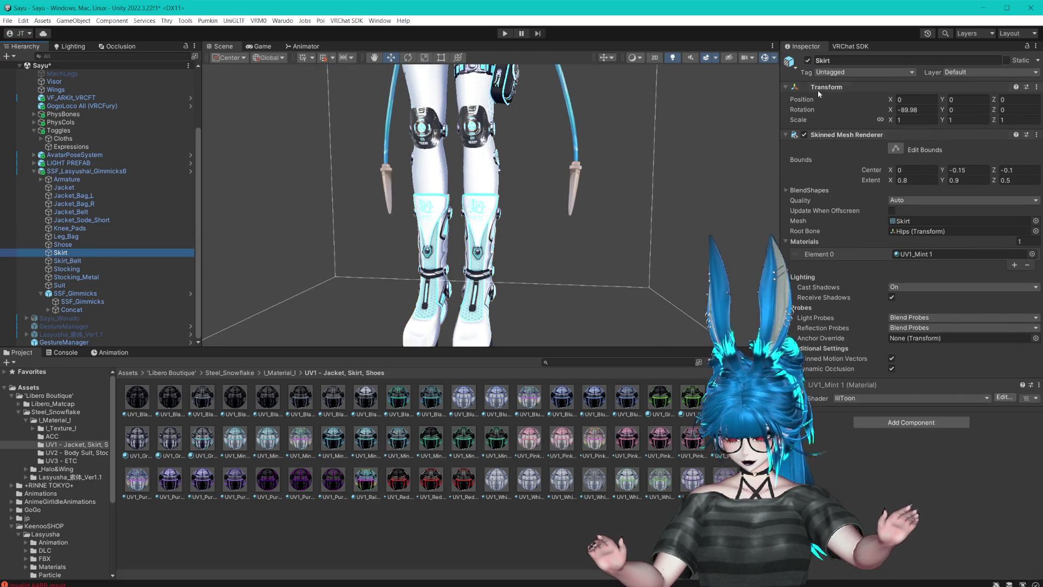
key("f")
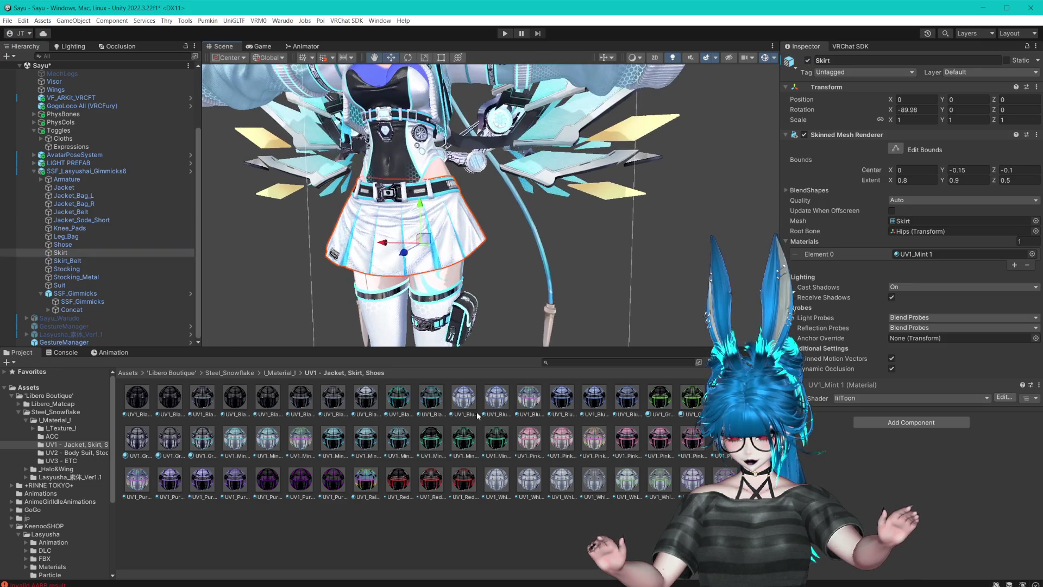
left_click(808, 61)
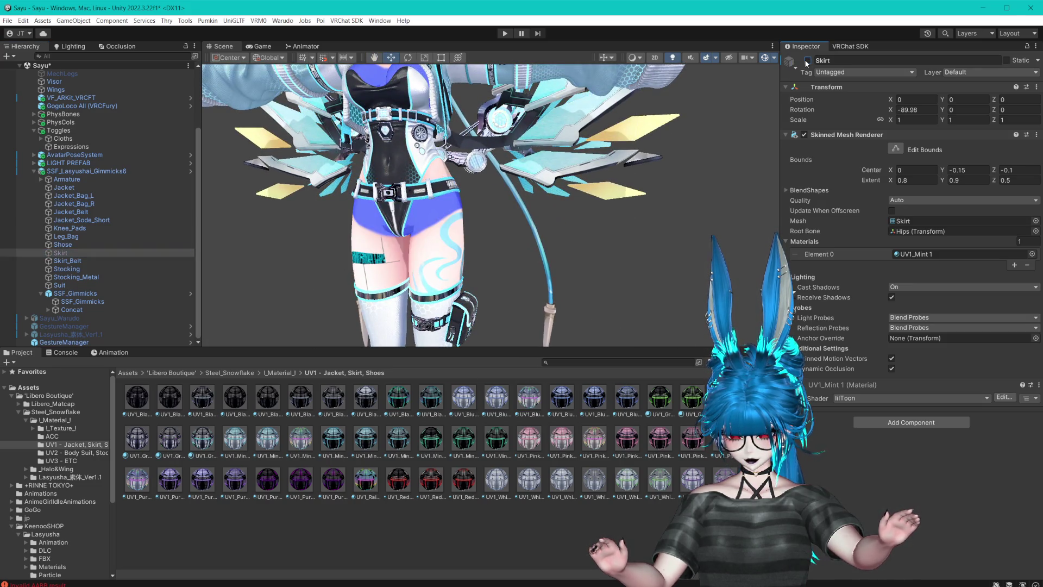
left_click(807, 60)
scroll(547, 180, "down", 4)
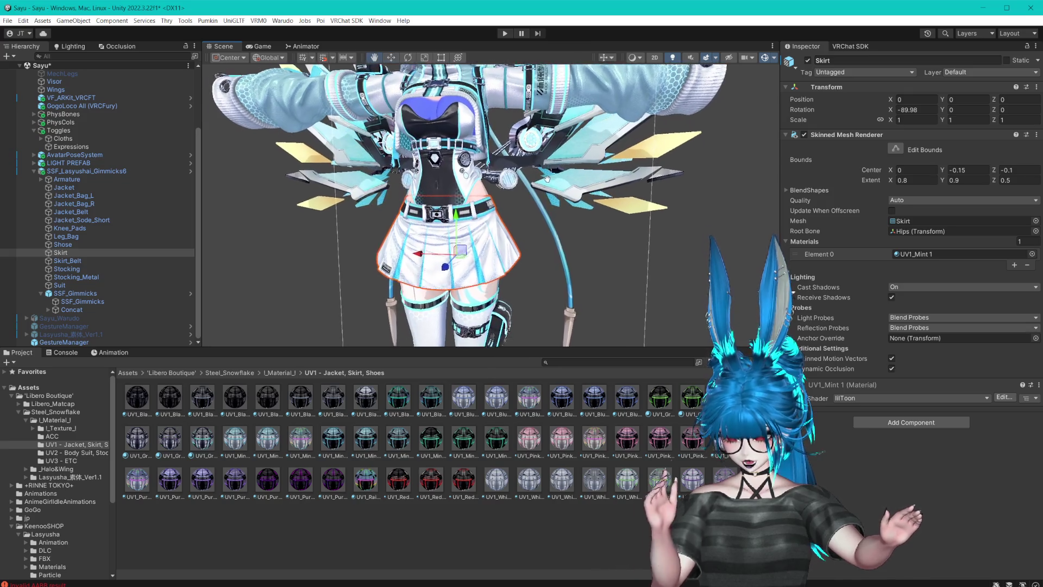
left_click_drag(547, 179, 544, 176)
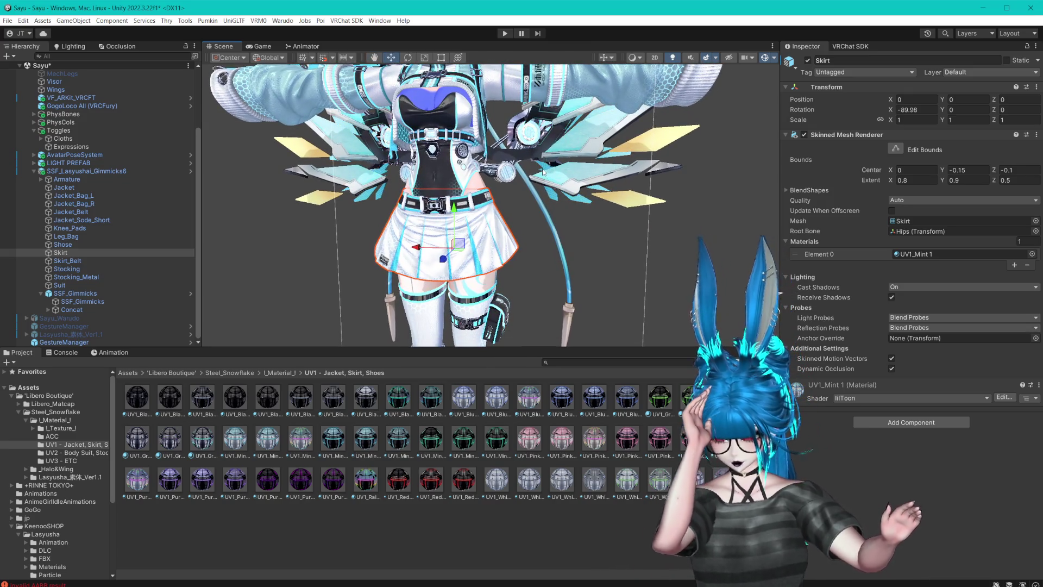
key("ctrl+s")
left_click_drag(542, 173, 542, 272)
scroll(542, 272, "up", 3)
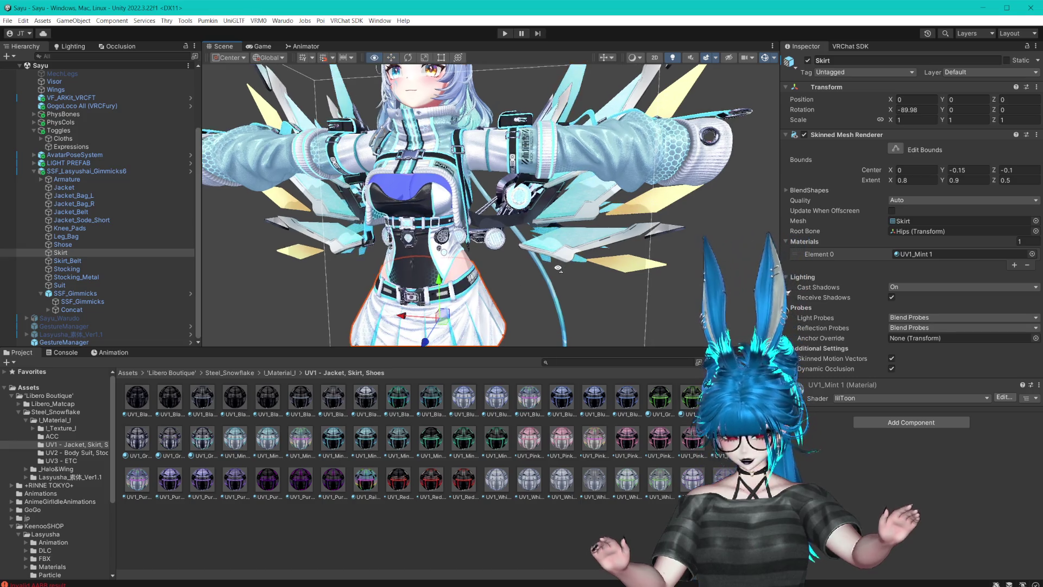
left_click_drag(514, 349, 514, 394)
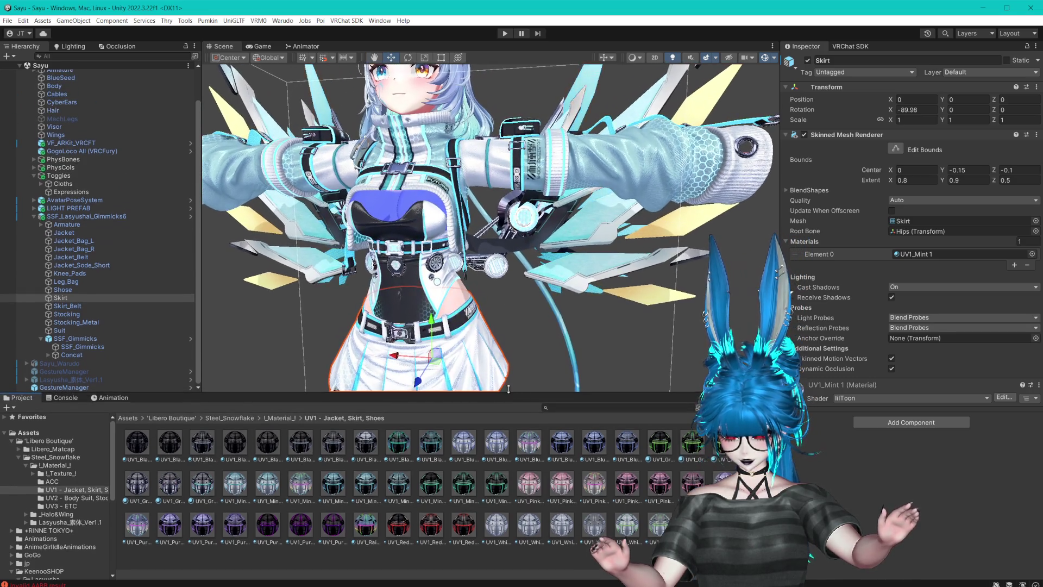
- Select the jacket's short sleeves on the avatar and orbit around to inspect them
left_click(577, 176)
left_click(578, 176)
mouse_move(578, 176)
left_mouse_down()
mouse_move(505, 251)
mouse_move(535, 248)
left_mouse_up()
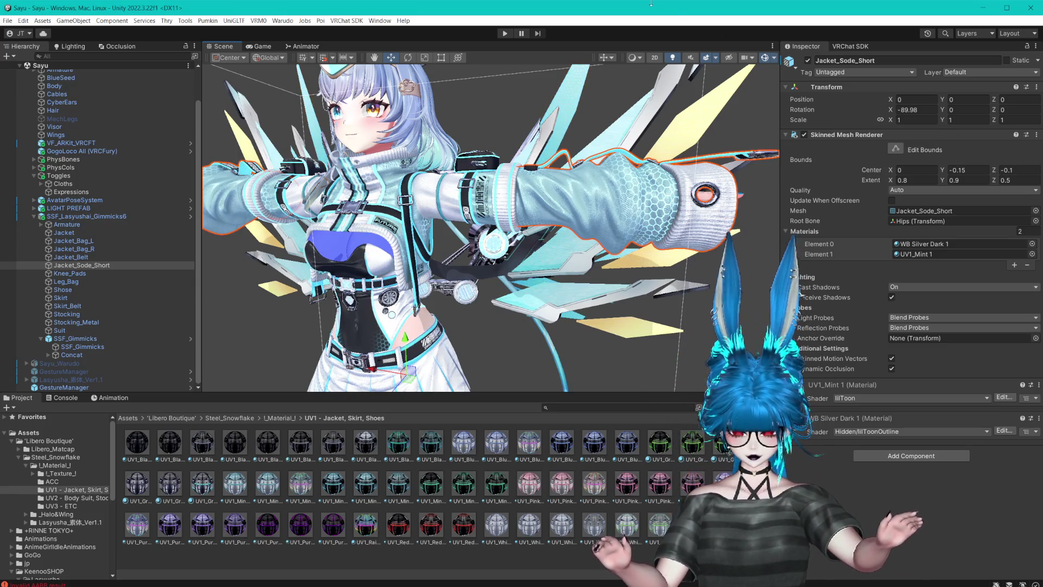
mouse_move(535, 248)
left_mouse_down()
mouse_move(571, 115)
mouse_move(571, 228)
left_mouse_up()
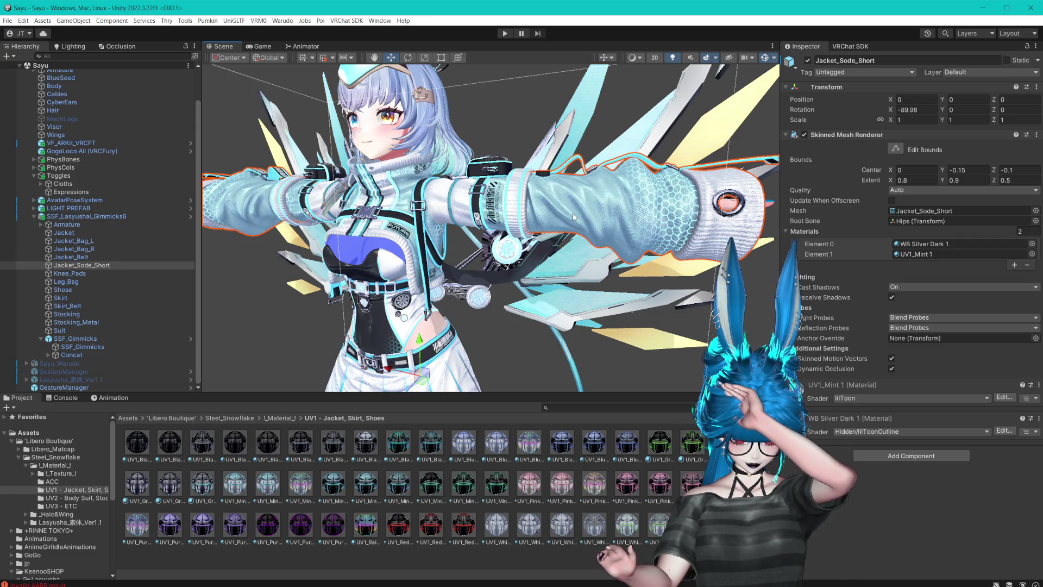
left_click_drag(586, 148, 610, 149)
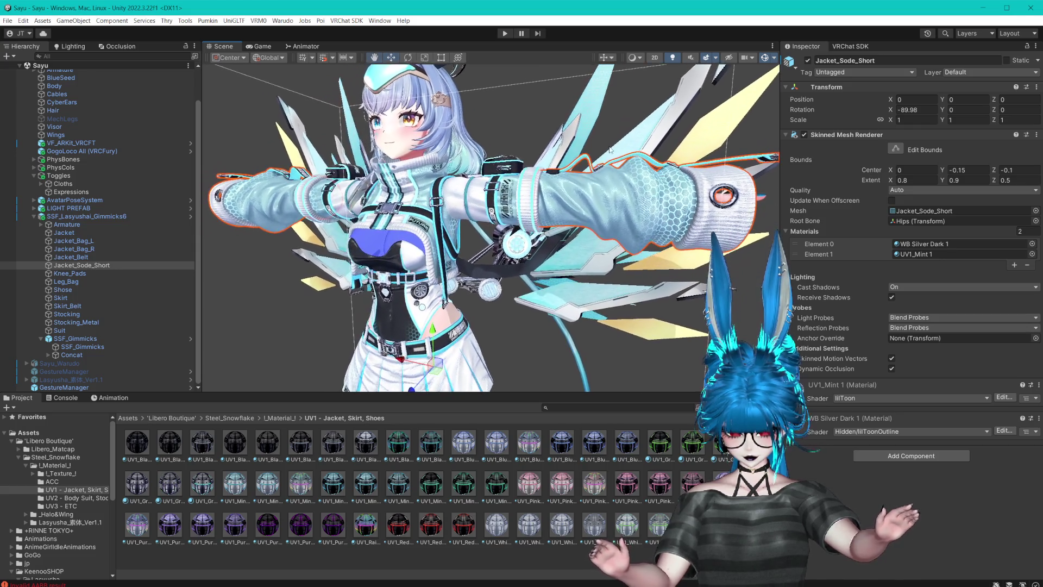
scroll(597, 150, "down", 2)
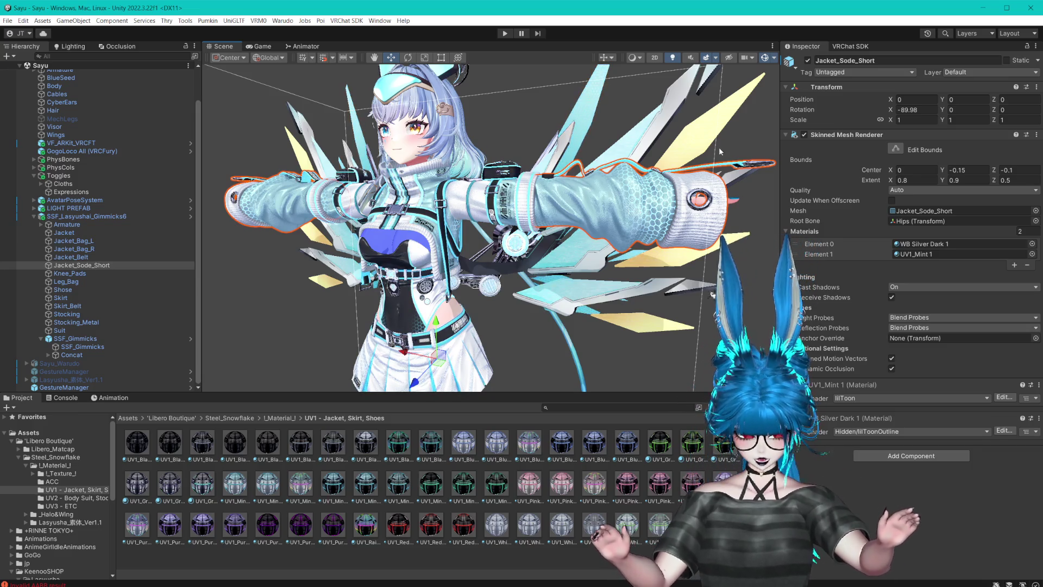
- Inspect Jacket_Belt and Jacket_Bag_R, then enable Knee_Pads so they show on the legs
left_click(142, 257)
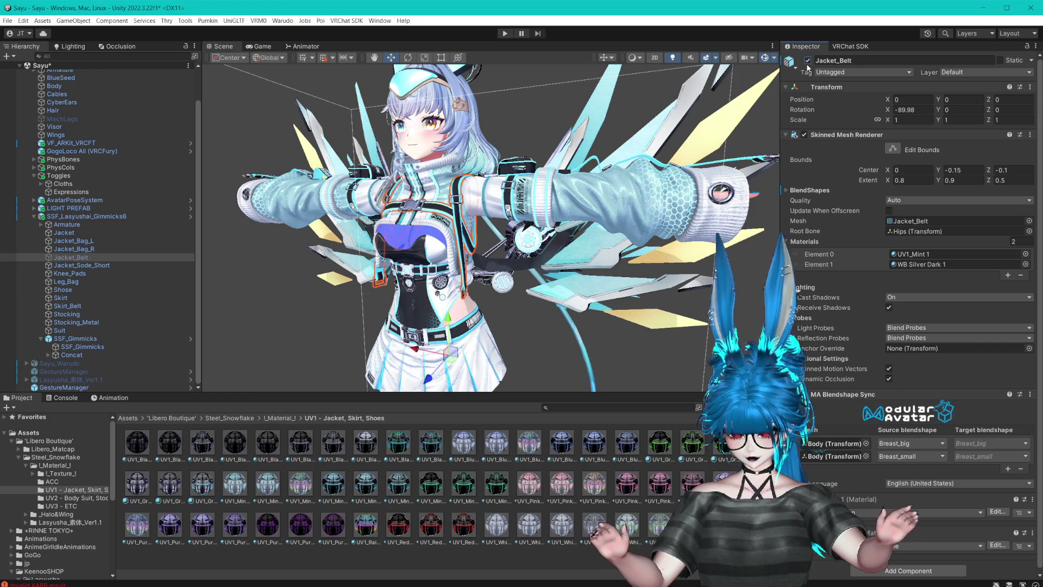
left_click(94, 249)
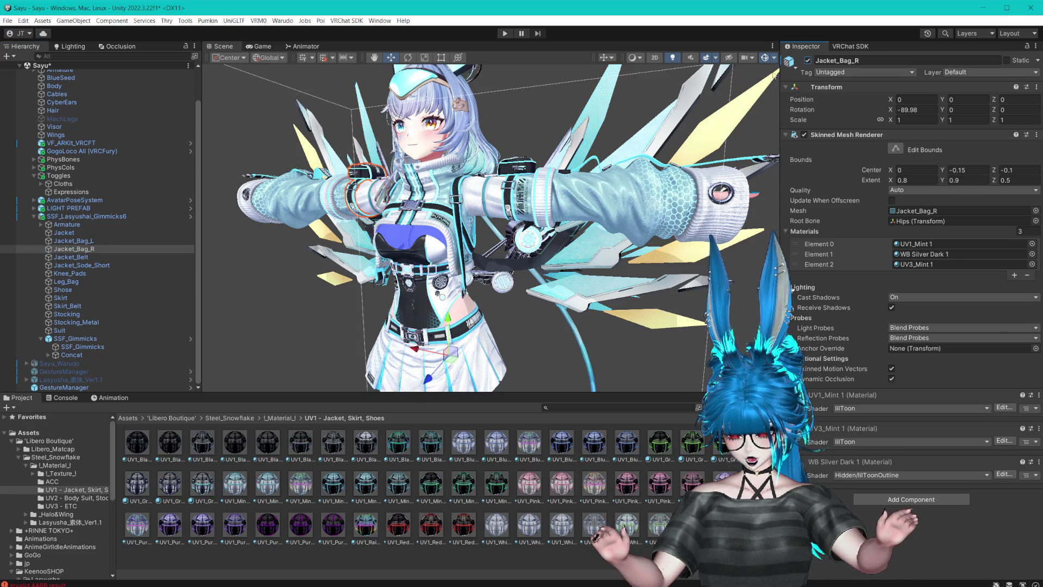
double_click(81, 265)
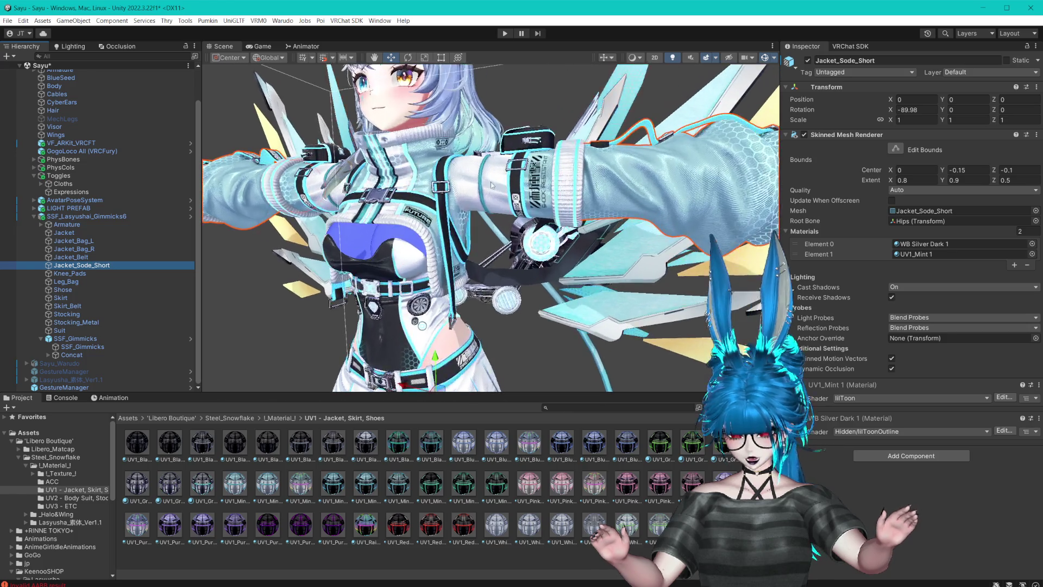
double_click(69, 273)
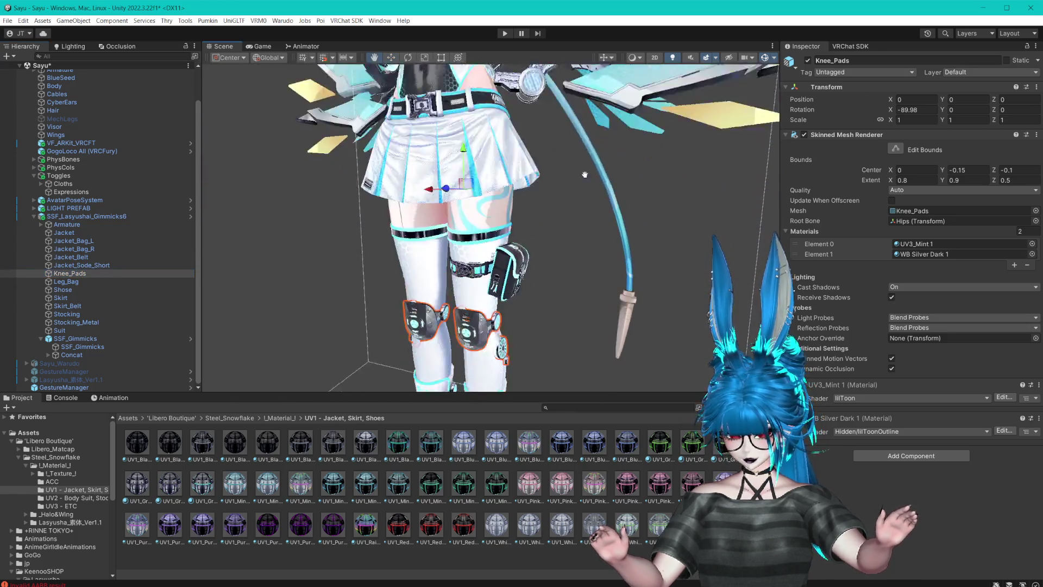
left_click(808, 61)
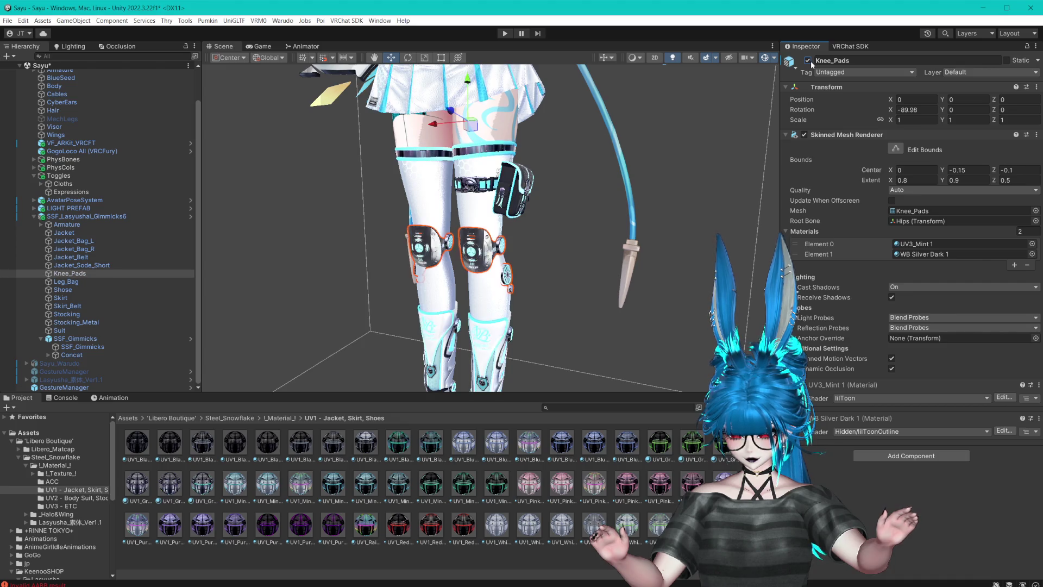
left_click_drag(525, 87, 526, 334)
scroll(525, 335, "down", 5)
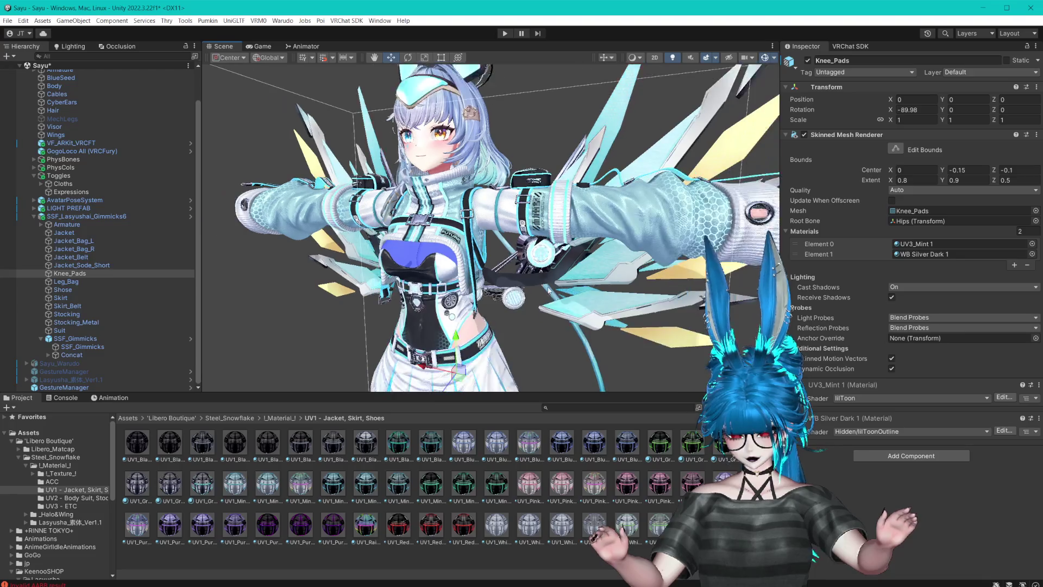
left_click_drag(587, 255, 585, 271)
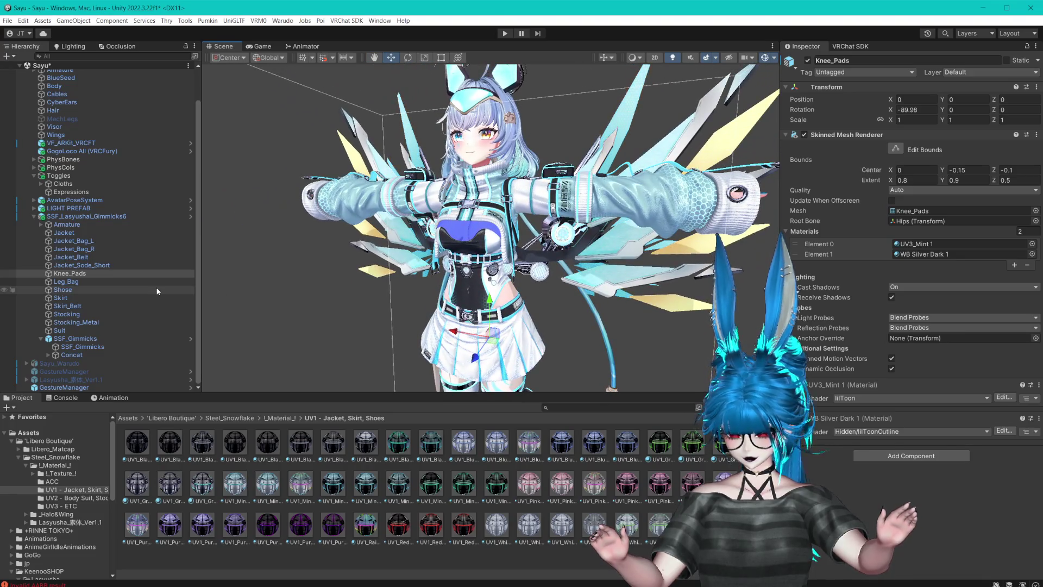
left_click(34, 218)
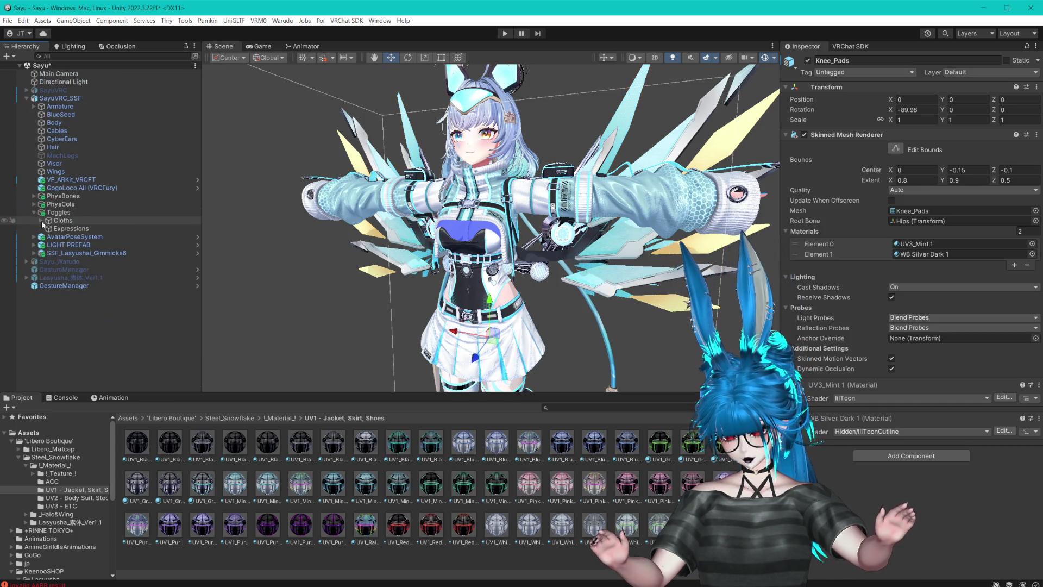
- Create an empty child object named SSF under the Cloths toggle group
left_click(42, 221)
left_click(69, 238)
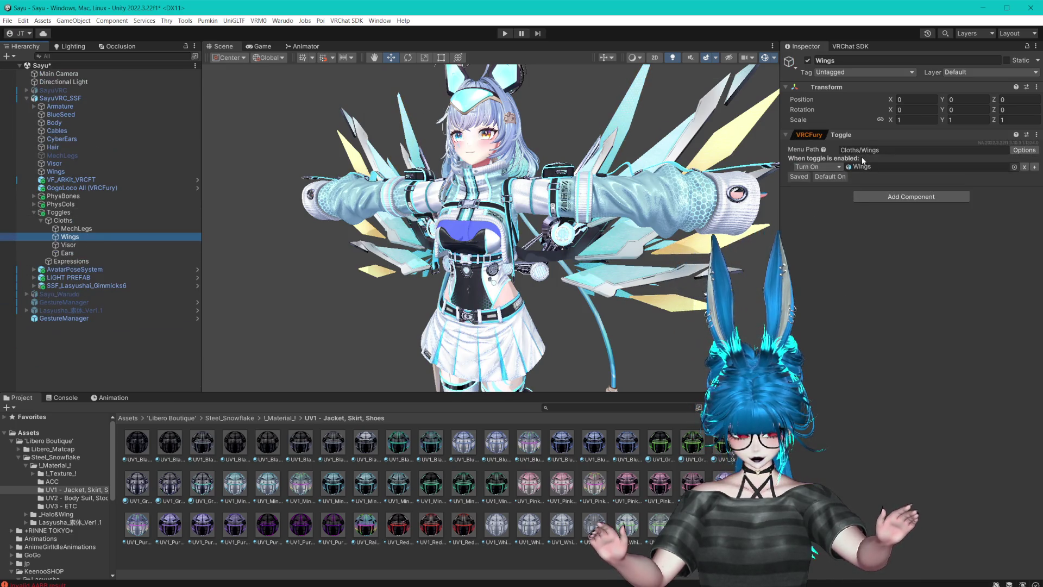
left_click_drag(64, 245, 60, 241)
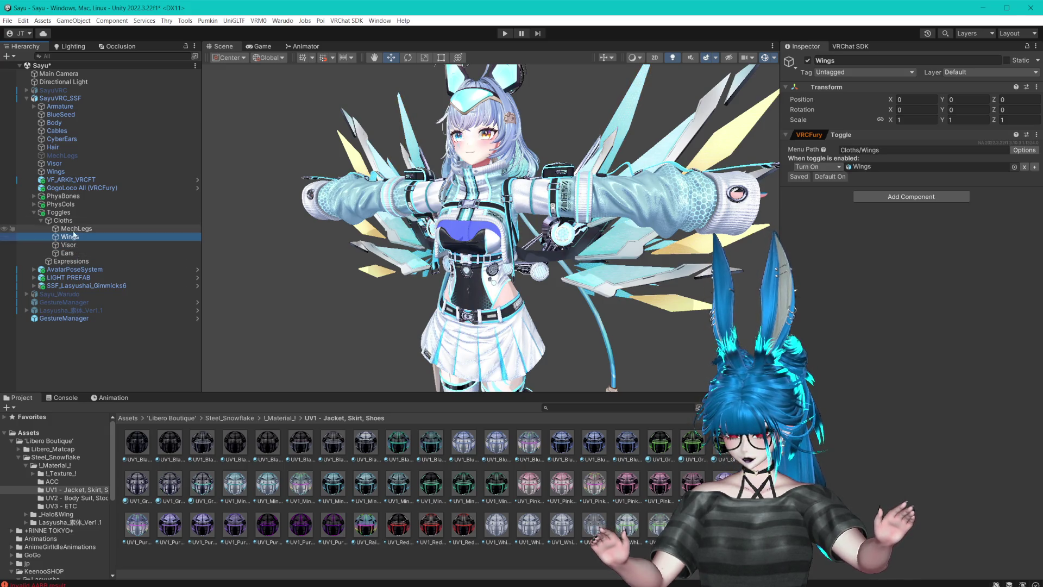
left_click(62, 221)
right_click(66, 221)
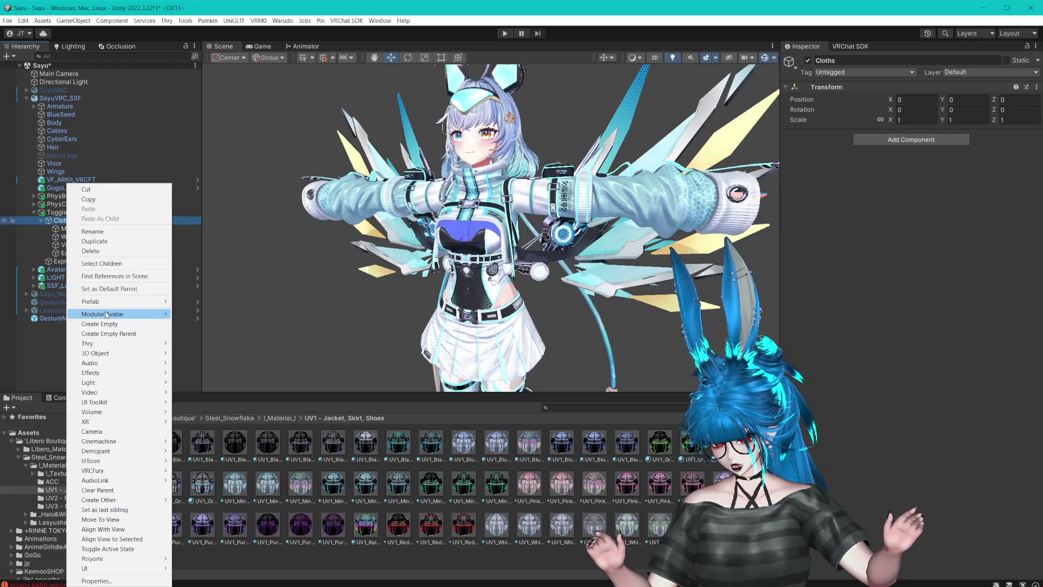
left_click(104, 324)
type("SSF")
key("Return")
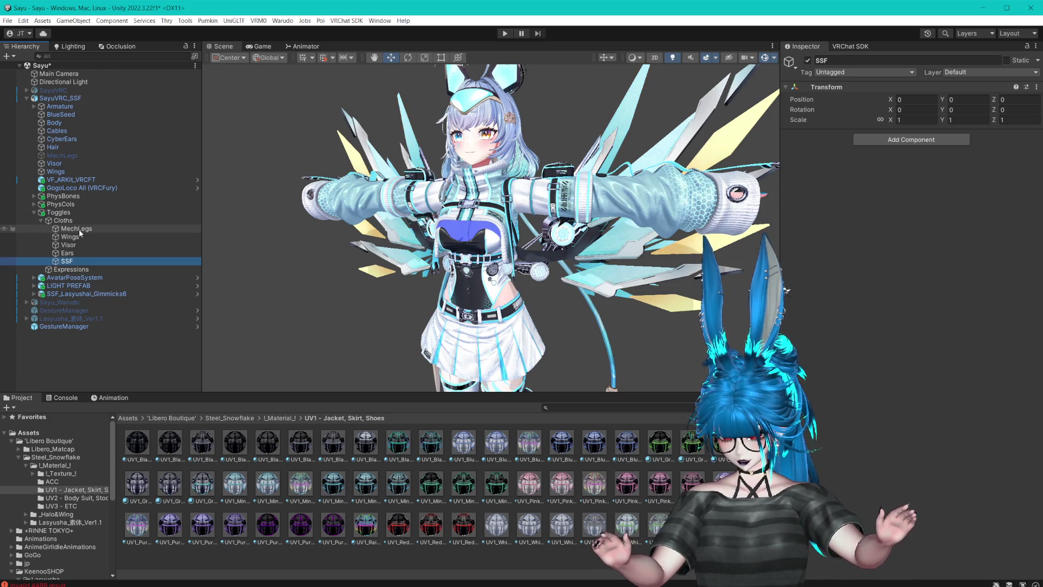
- Duplicate the MechLegs, Wings, Visor and Ears toggles into the SSF group
left_click(76, 229)
left_click(115, 253, "shift")
key("ctrl+d")
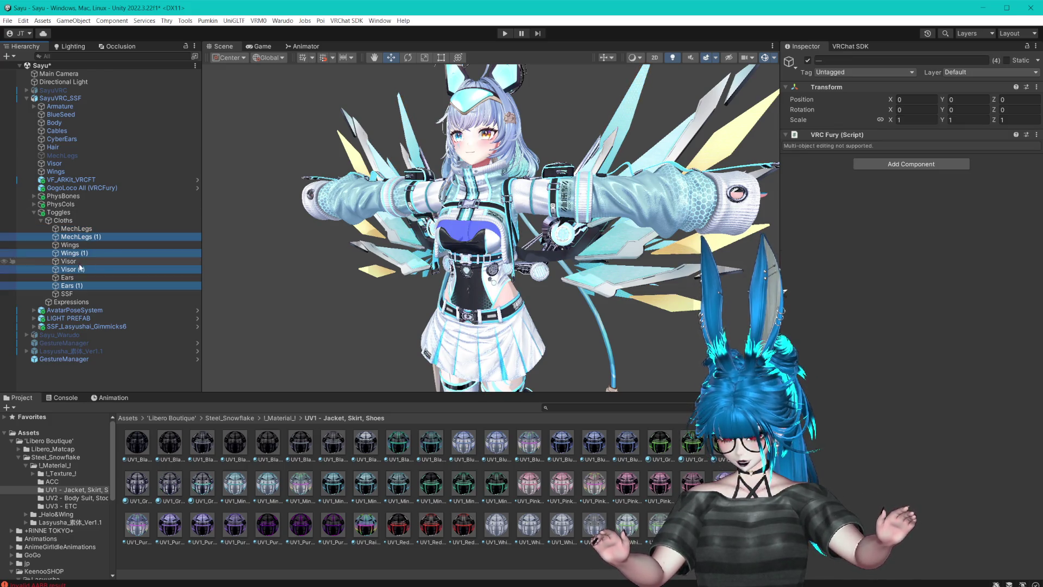
left_click_drag(86, 293, 73, 296)
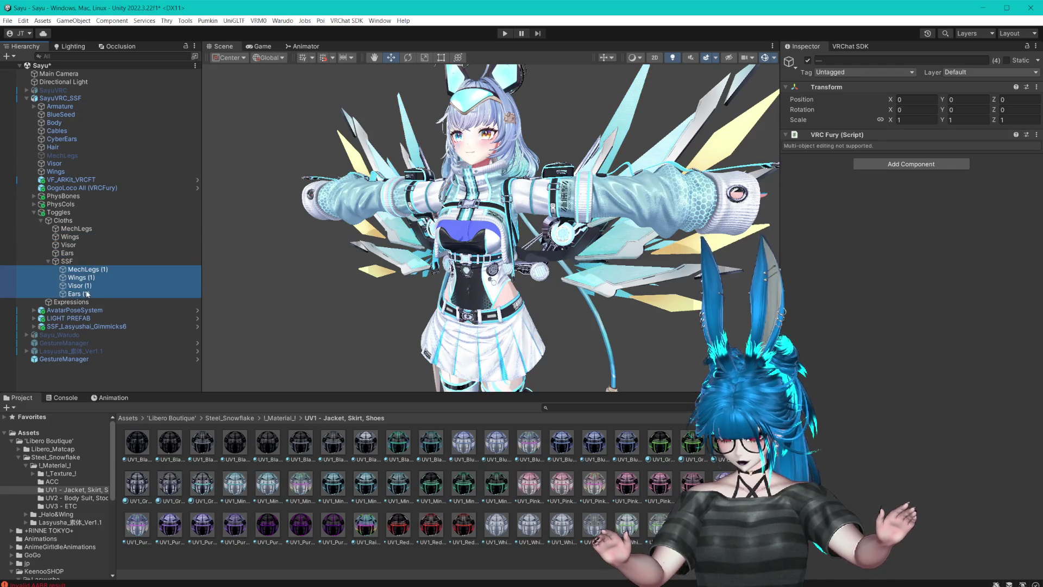
left_click(98, 270)
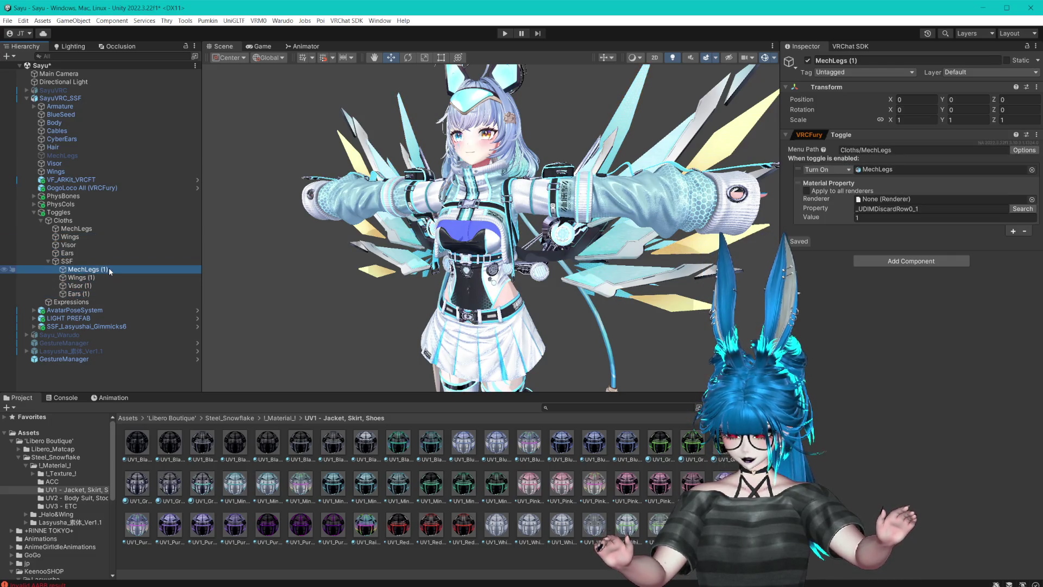
- Rename MechLegs (1) to Stockings with menu path Cloths/SSF/Stockings
left_click(110, 270)
type("Stockings")
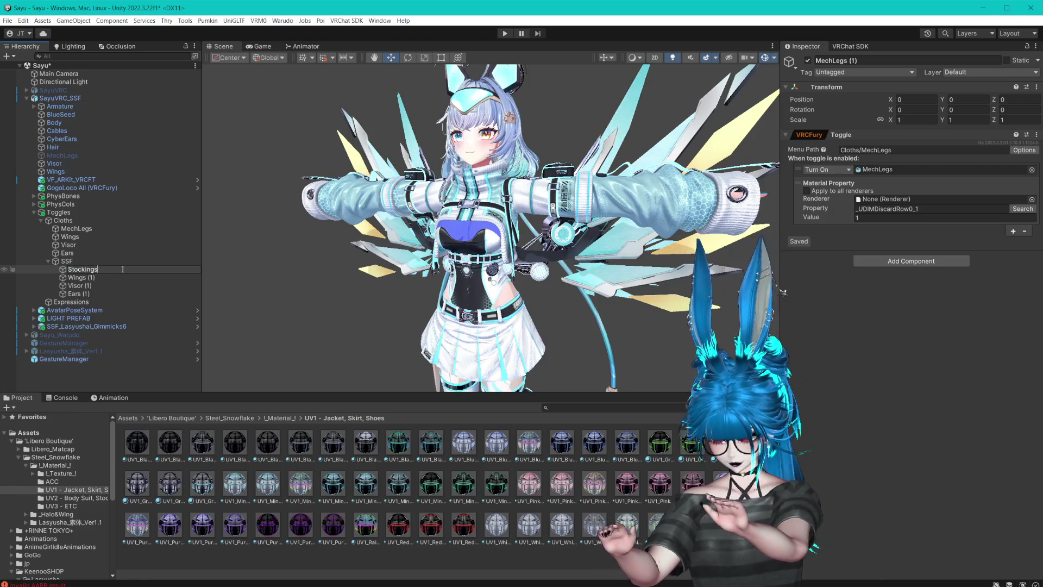
key("Return")
left_click(905, 151)
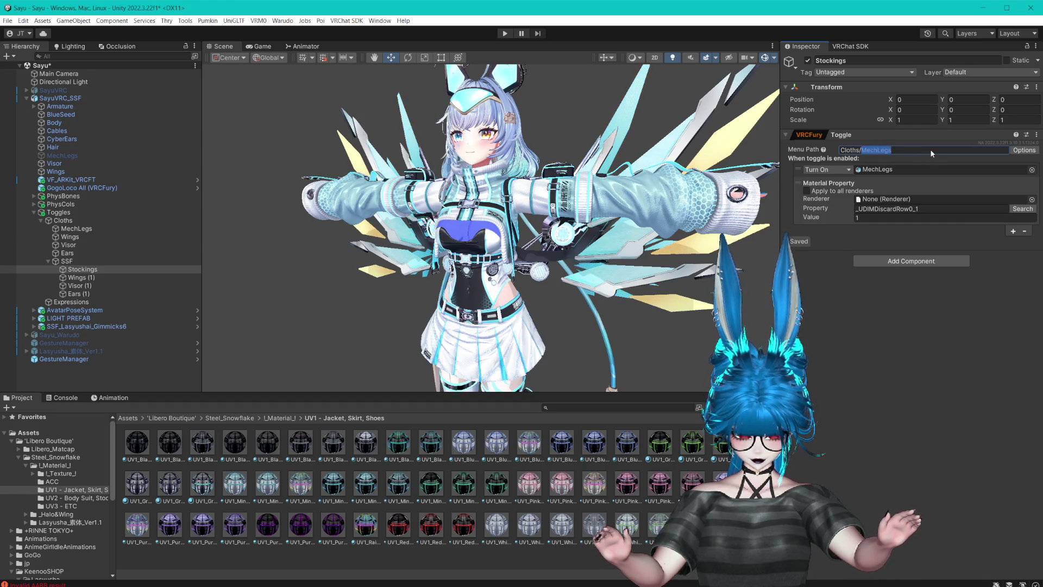
type("SSF/Stockin")
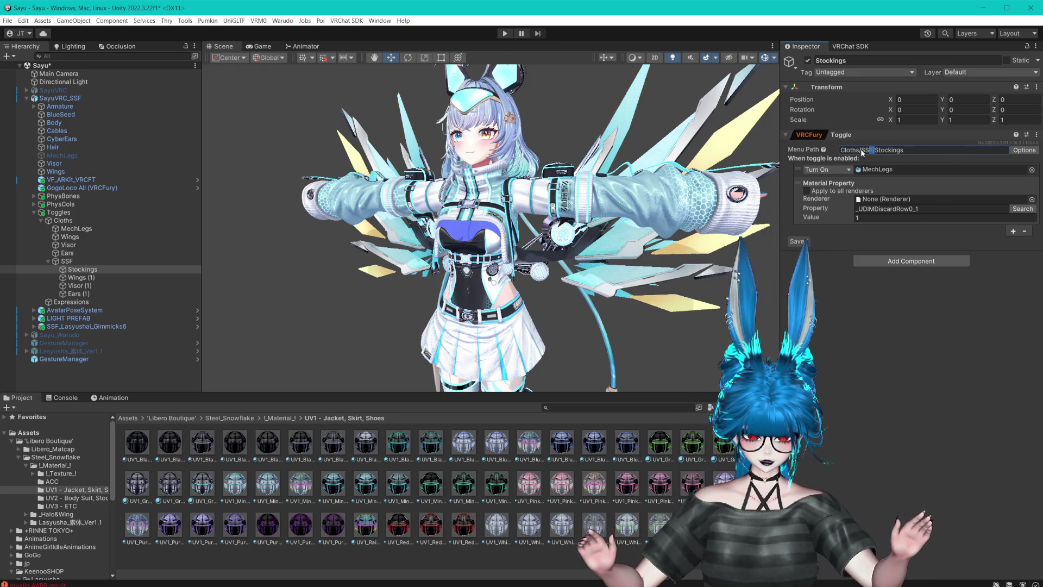
key("Return")
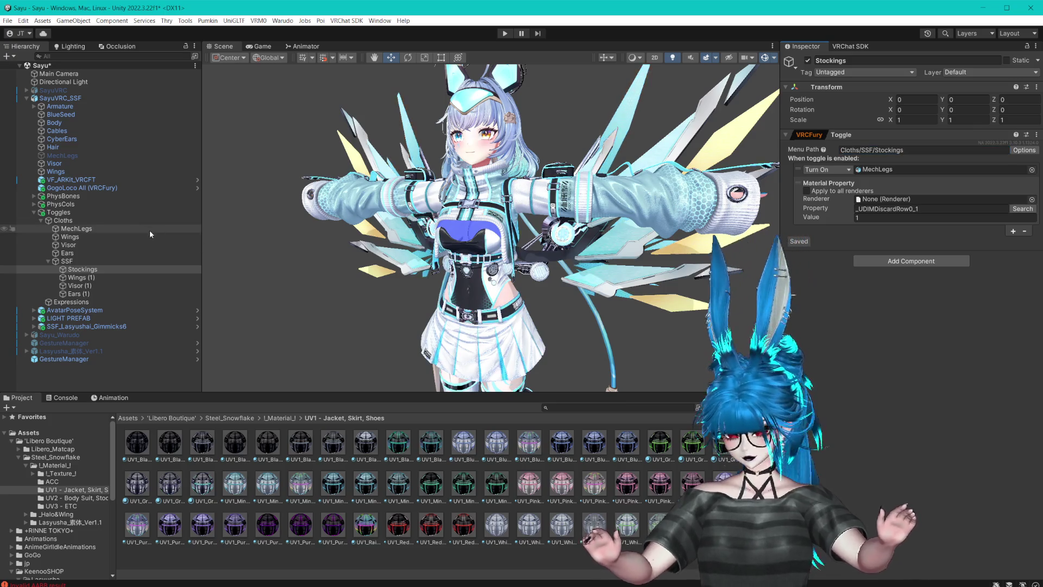
- Replace the material property action with Turn On actions for Stocking and Stocking_Metal
left_click(34, 326)
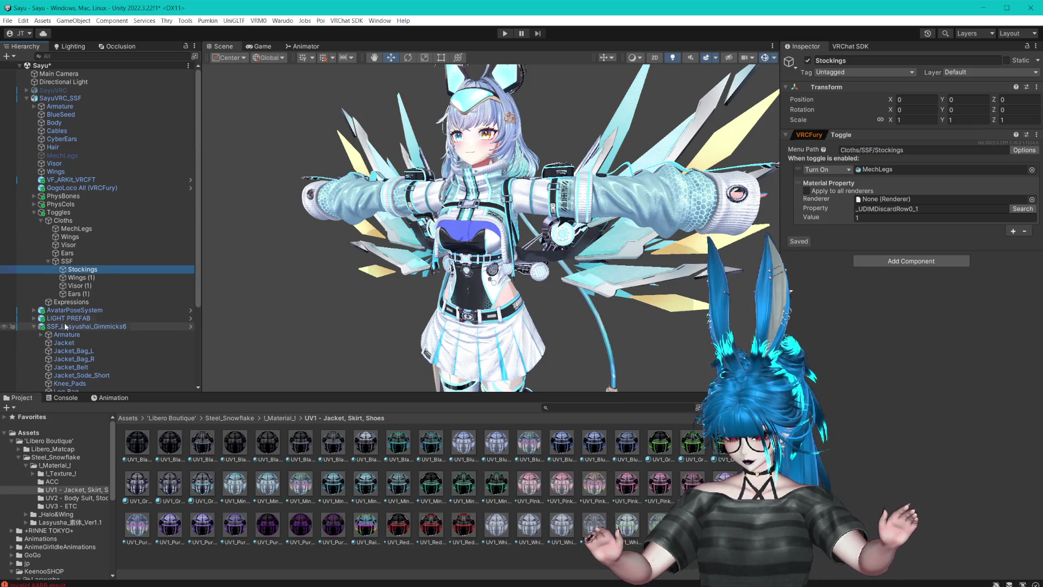
scroll(109, 320, "down", 5)
left_click_drag(67, 319, 532, 312)
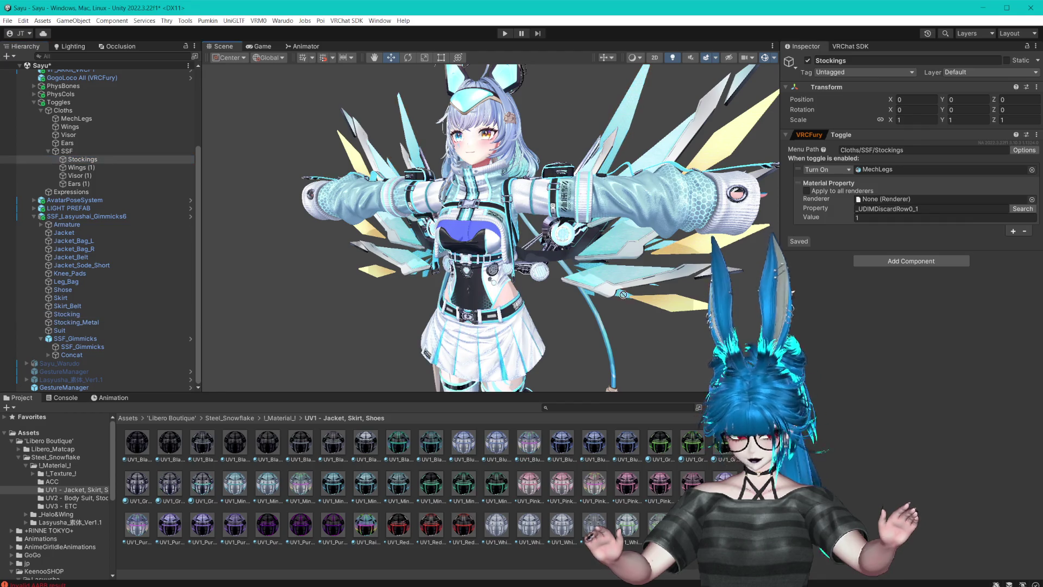
left_click_drag(933, 153, 906, 171)
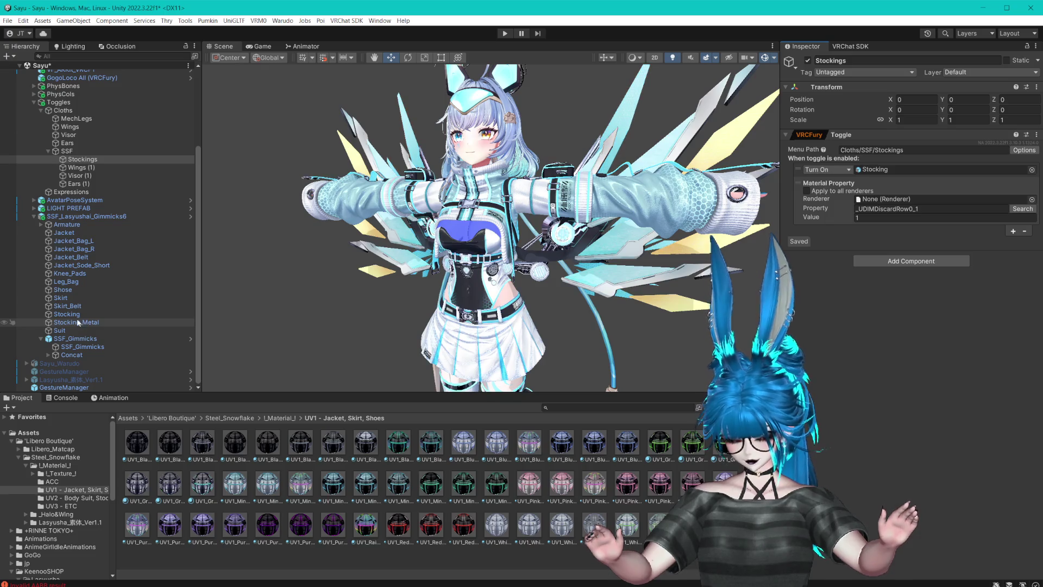
right_click(889, 179)
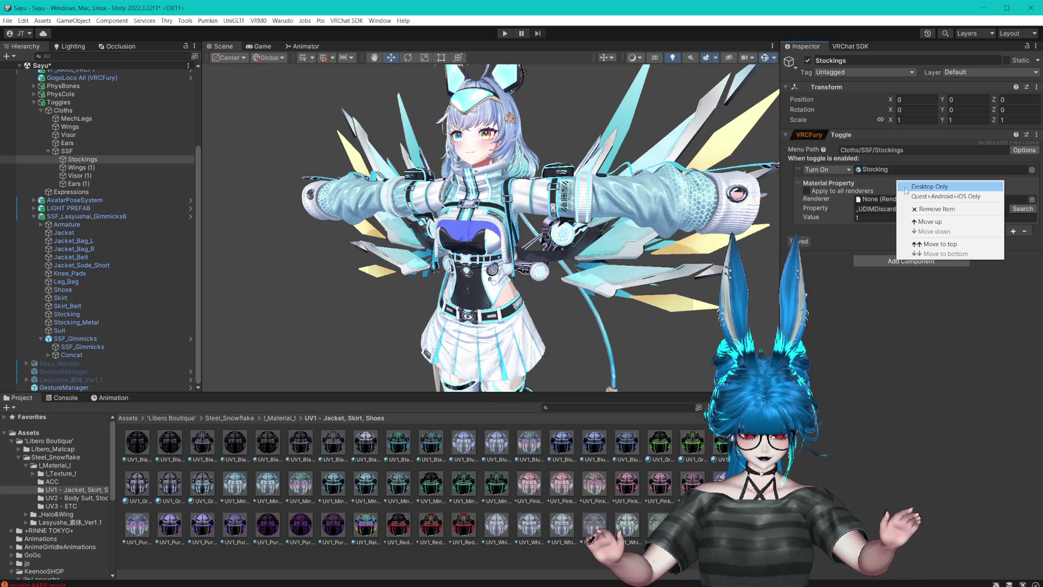
left_click(919, 214)
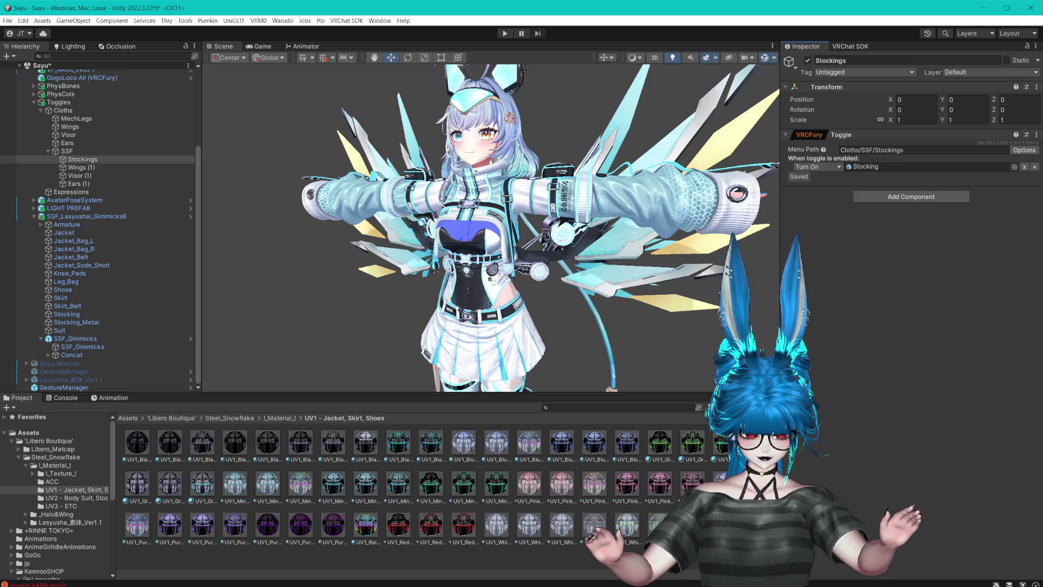
left_click(1035, 168)
left_click(916, 269)
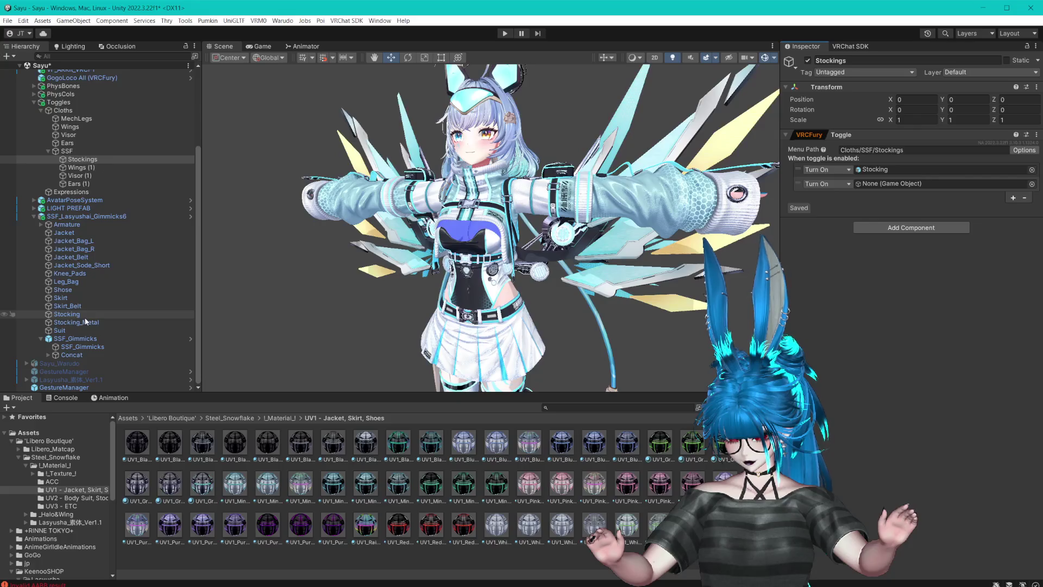
left_click_drag(91, 325, 890, 185)
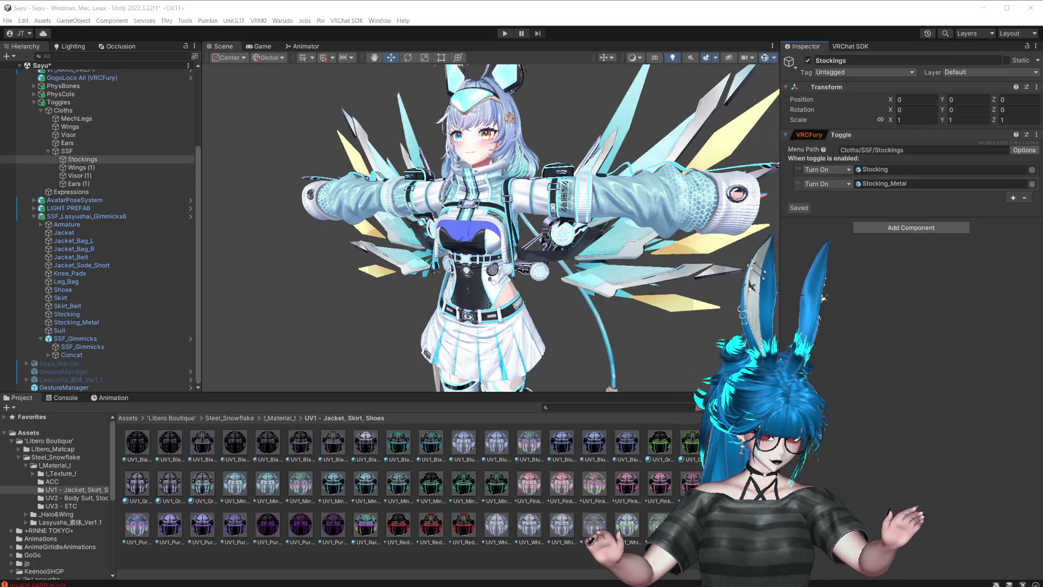
key("alt+Tab")
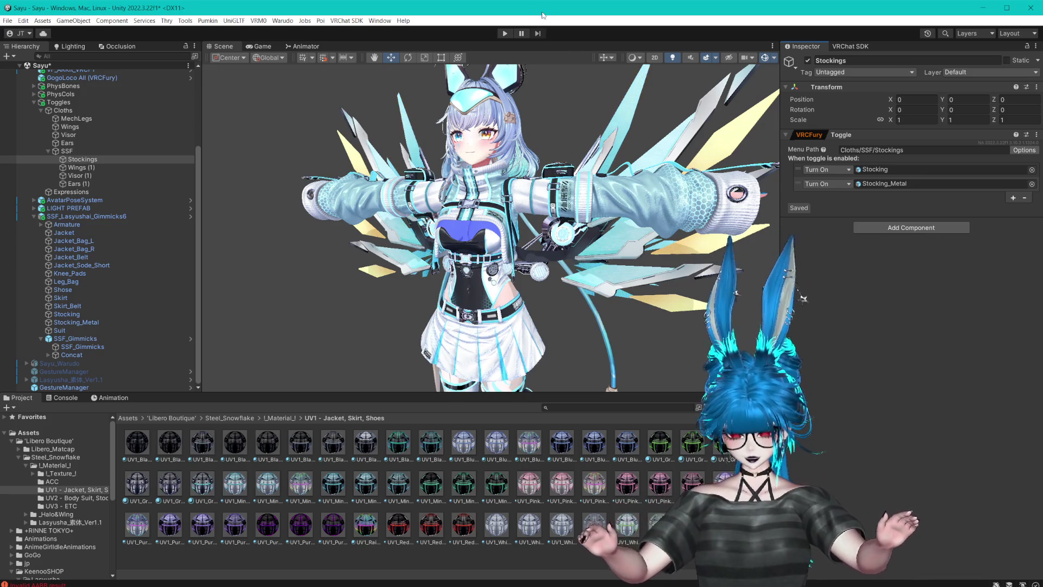
scroll(603, 158, "up", 3)
mouse_move(603, 157)
left_mouse_down()
mouse_move(621, 205)
mouse_move(679, 208)
left_mouse_up()
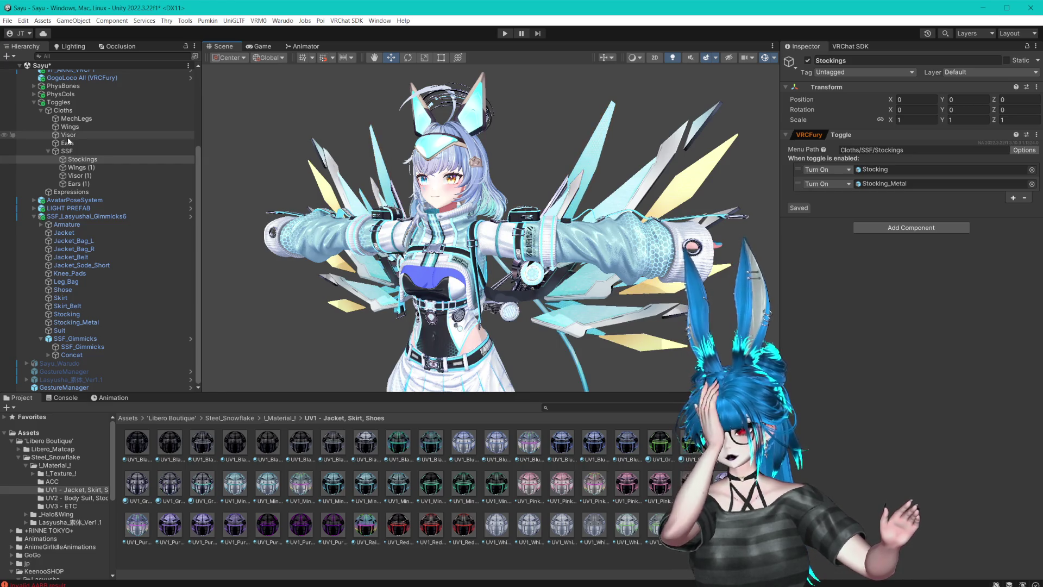
scroll(70, 138, "up", 3)
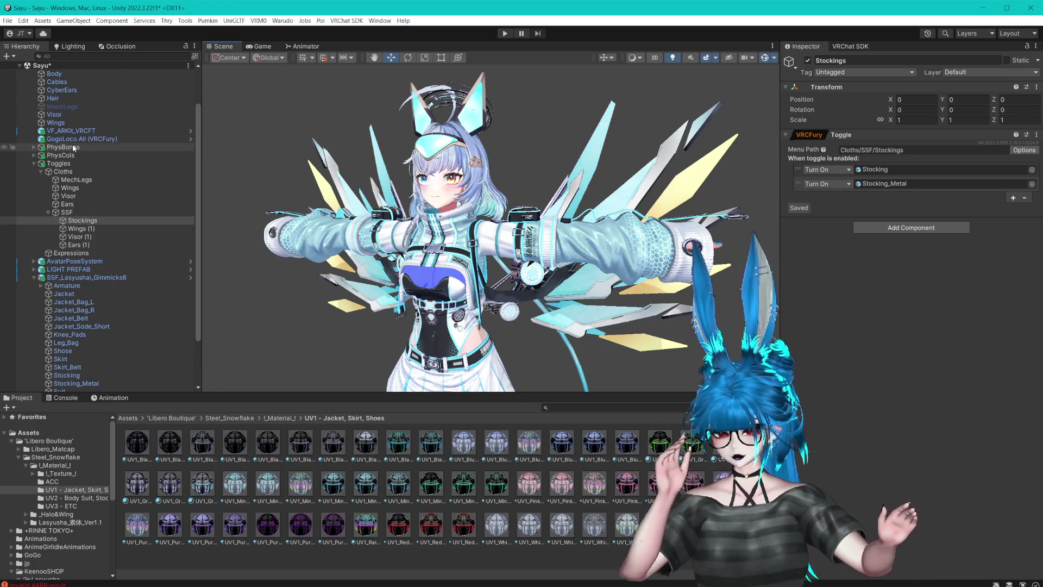
- Collapse the Libero_Halo Variant and Concat hierarchy and orbit back to the face
left_click(445, 97)
left_click(445, 97)
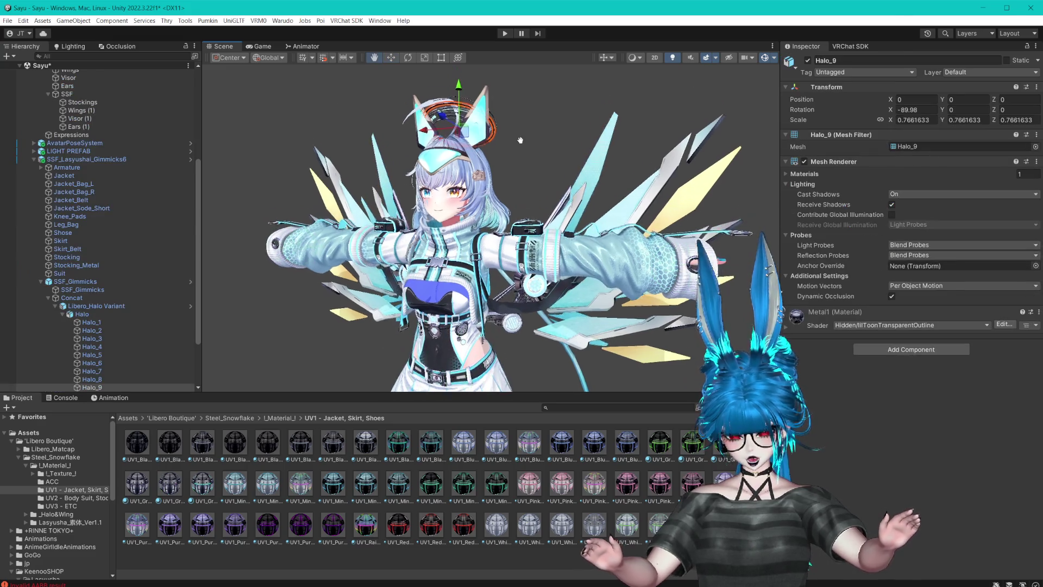
left_click(56, 305)
left_click(49, 297)
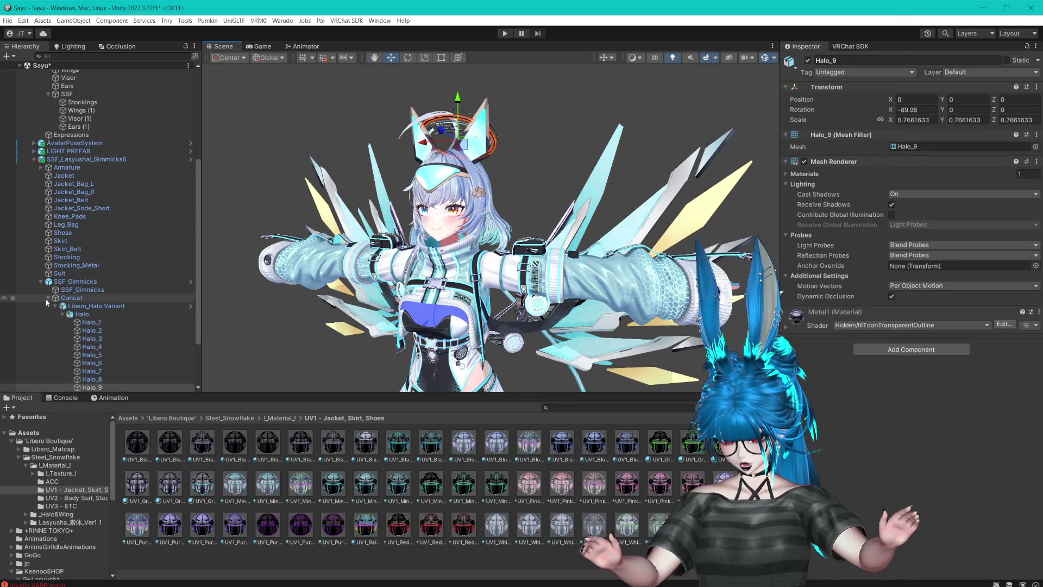
scroll(428, 207, "up", 2)
scroll(428, 207, "up", 6)
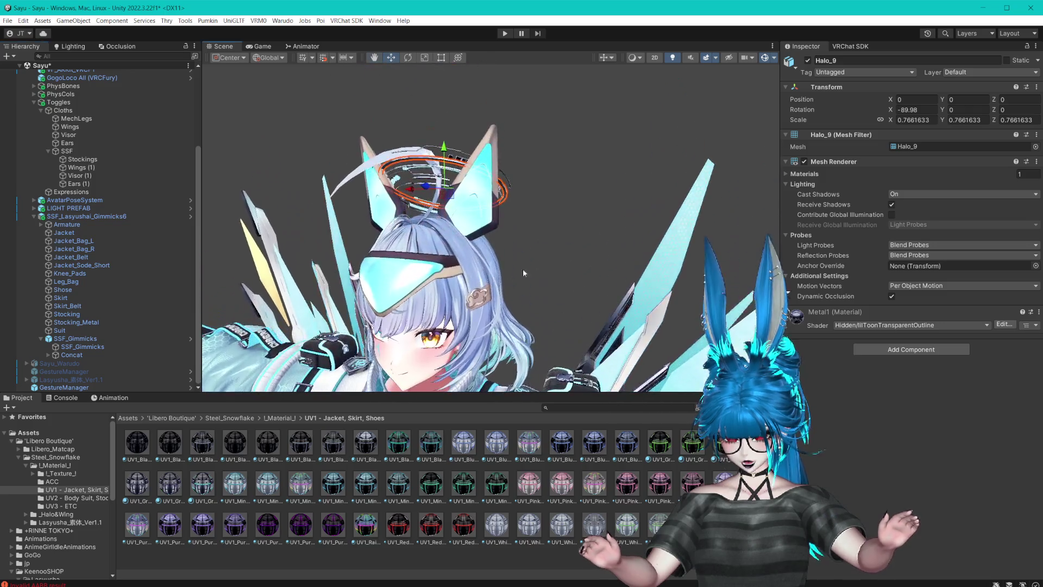
mouse_move(380, 211)
left_mouse_down()
mouse_move(543, 245)
mouse_move(688, 300)
mouse_move(454, 242)
mouse_move(570, 184)
mouse_move(255, 255)
left_mouse_up()
- Frame Concat and nudge its Libero_Halo Variant back along the Z axis
left_click(61, 355)
key("f")
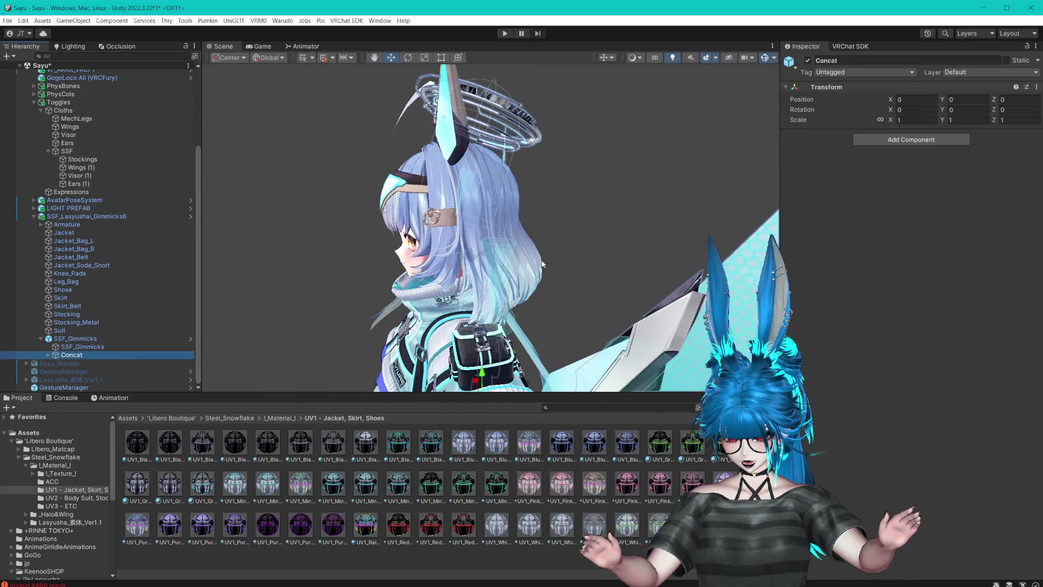
left_click(48, 354)
left_click(84, 364)
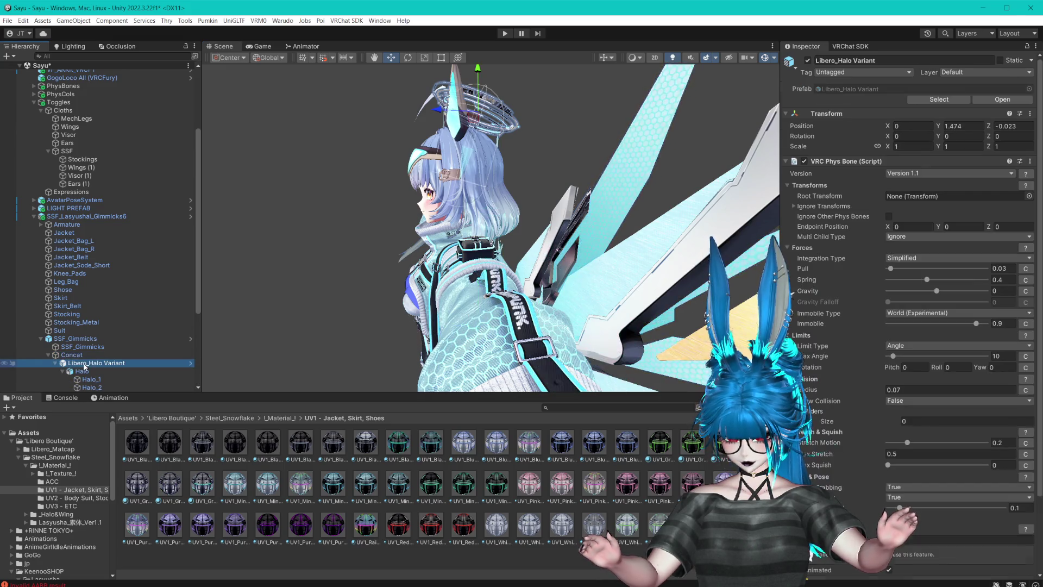
left_click_drag(437, 109, 450, 109)
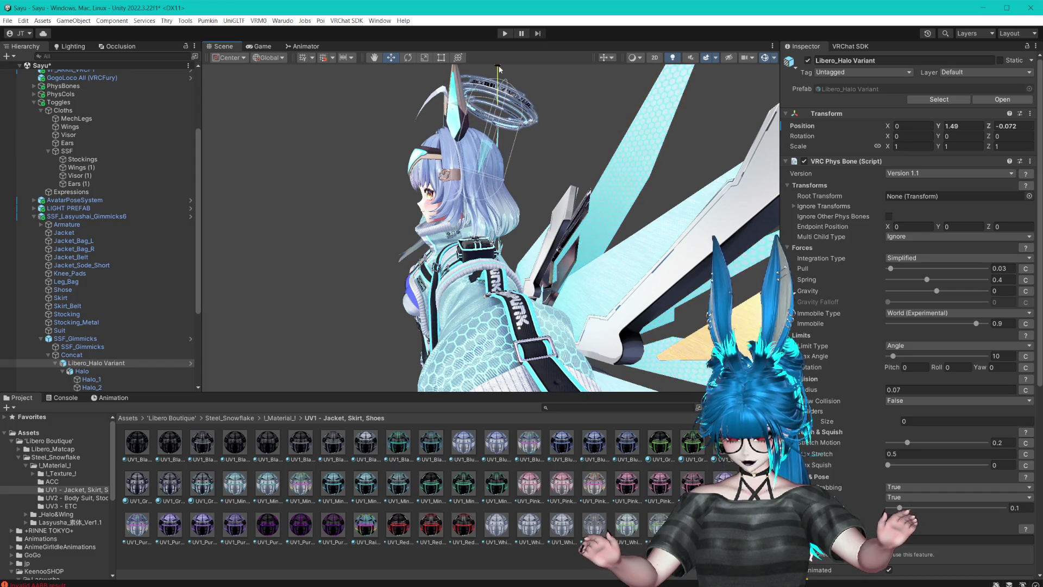
mouse_move(497, 67)
left_mouse_down("alt")
mouse_move(504, 155)
mouse_move(592, 154)
left_mouse_up("alt")
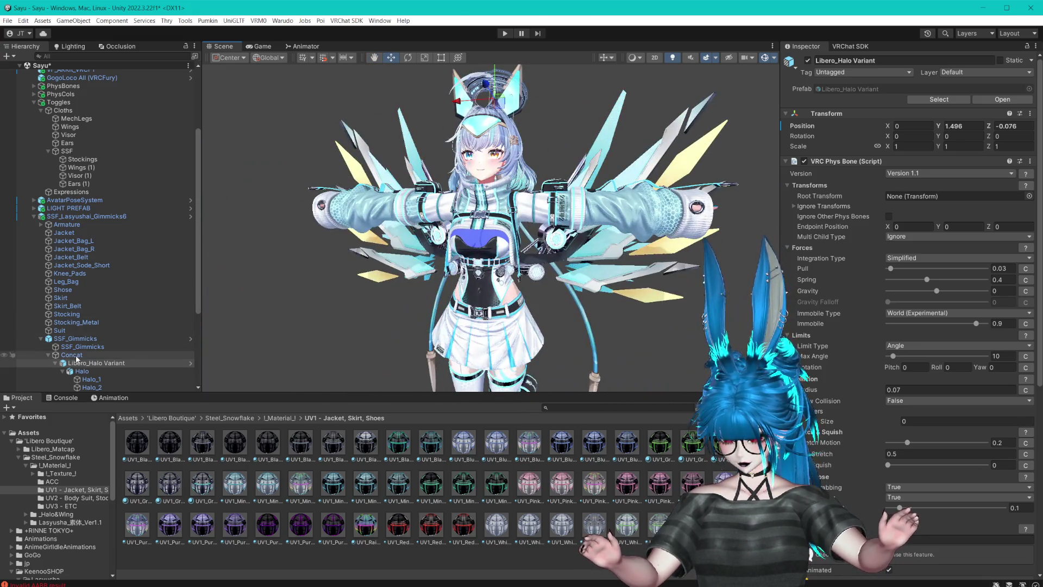
- Review the SSF_Gimmicks menu settings from an angled view, then select the Ears (1) toggle
left_click(74, 357)
left_click(49, 355)
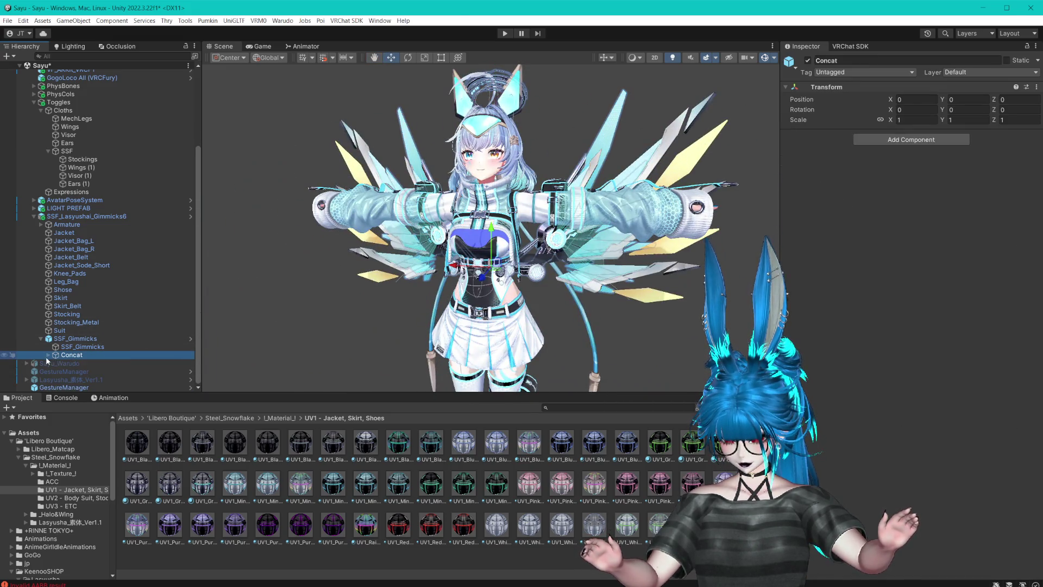
left_click(71, 338)
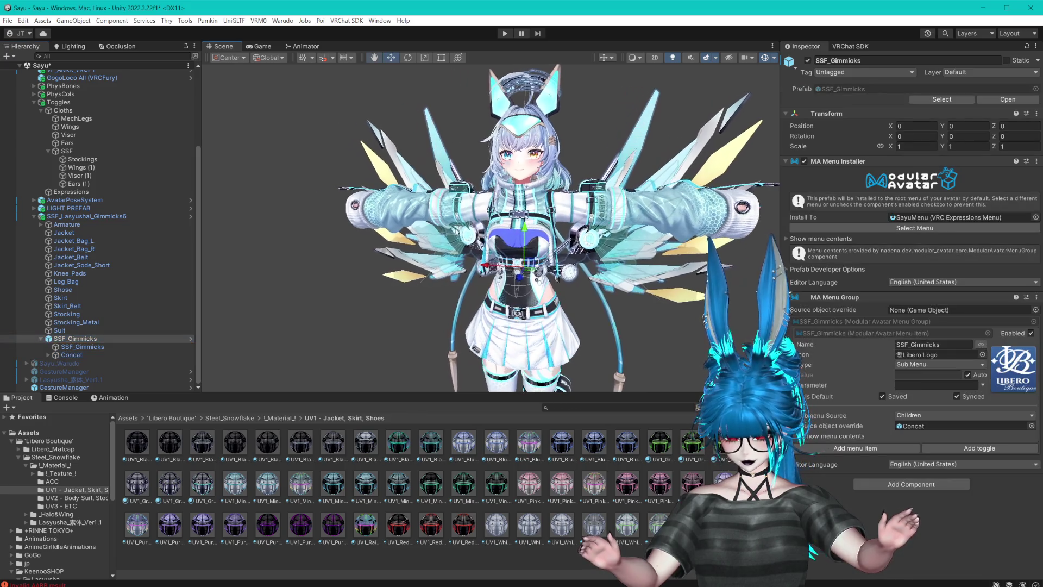
left_click_drag(458, 228, 414, 230, "alt")
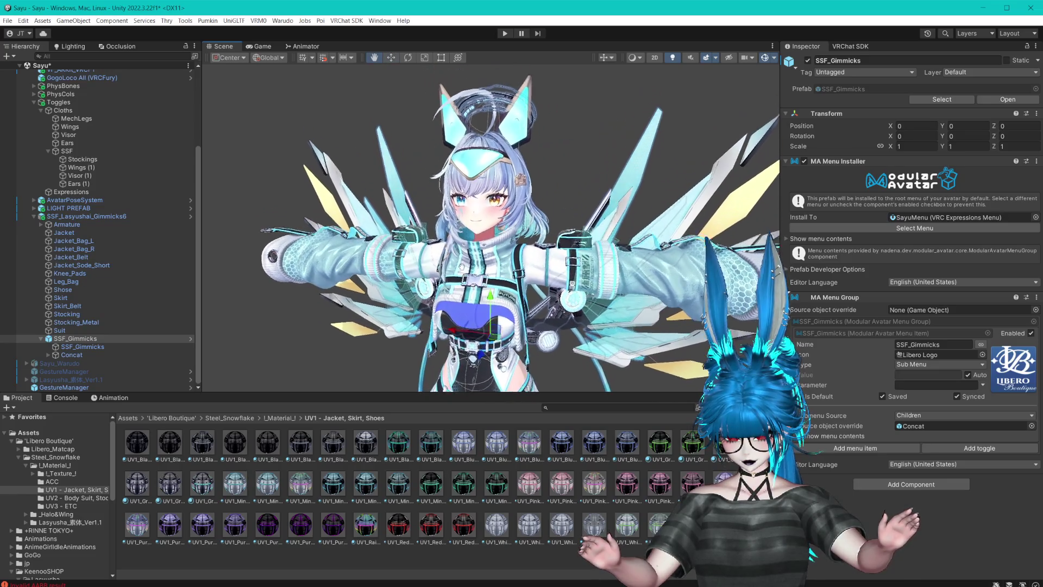
scroll(463, 275, "up", 5)
scroll(463, 275, "down", 8)
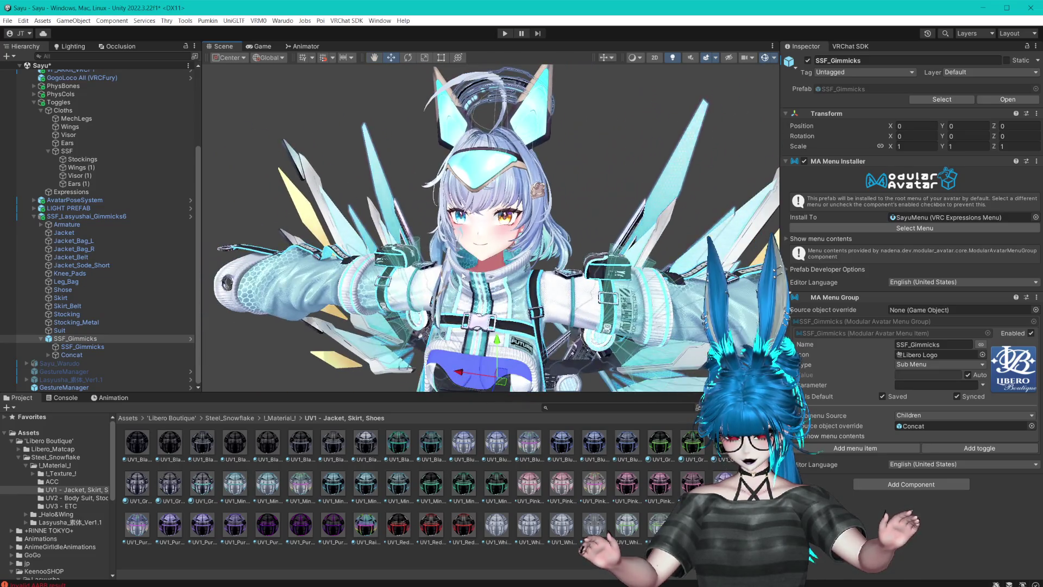
left_click_drag(511, 248, 482, 257)
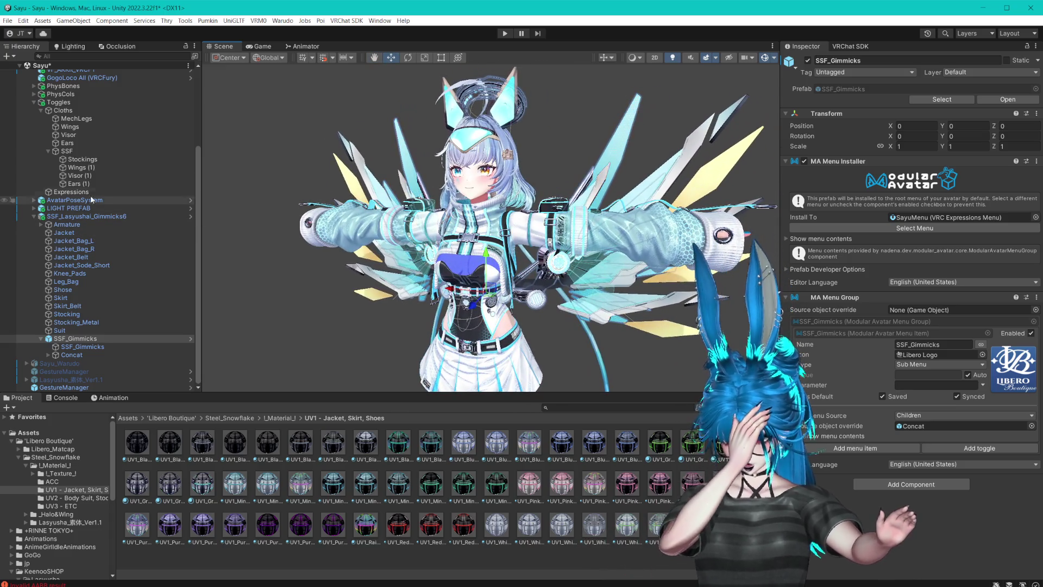
left_click(86, 184)
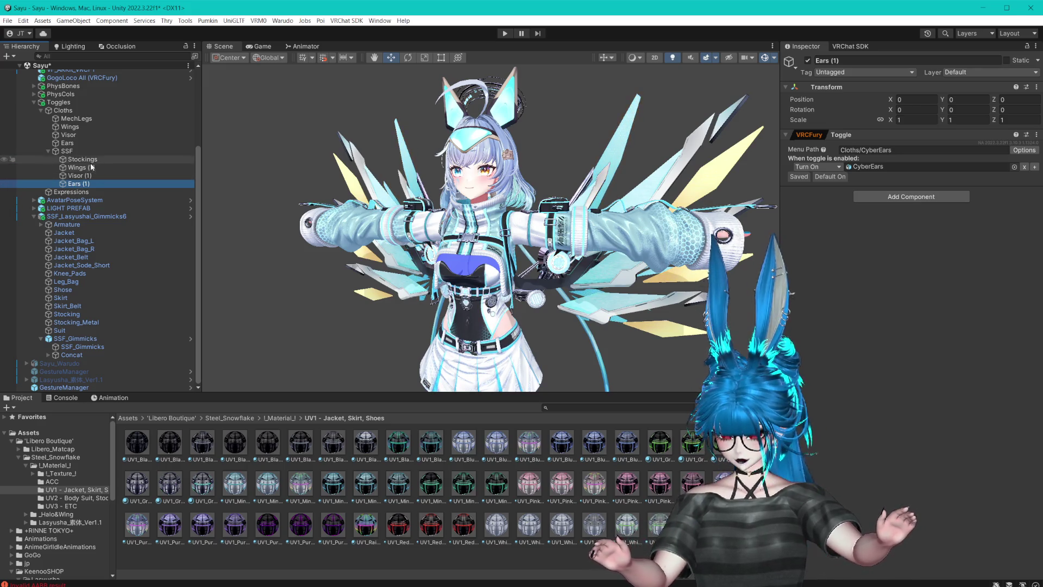
- After checking Stockings, remove the Wings action from the Wings (1) toggle
left_click(82, 160)
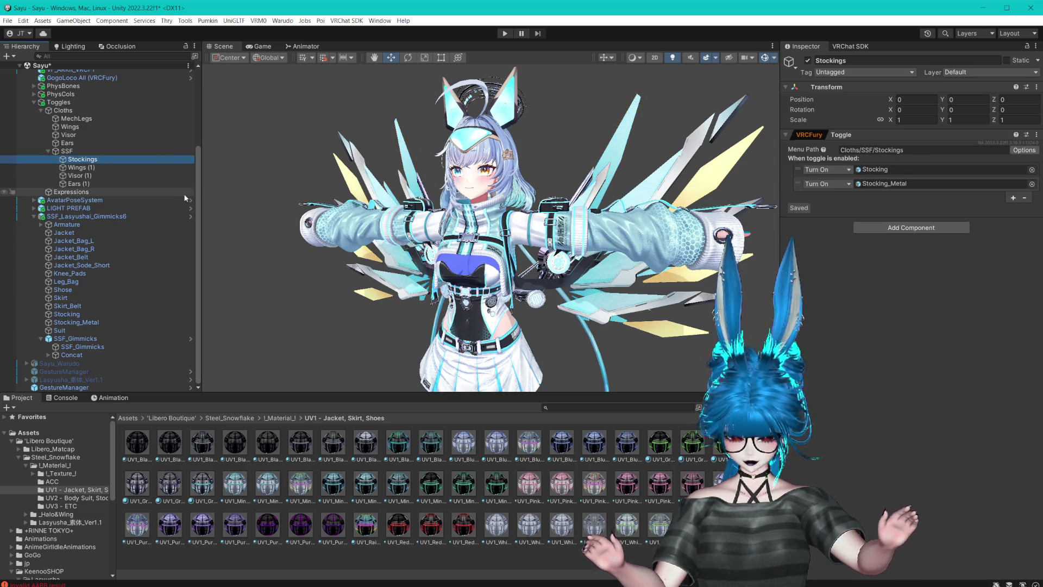
key("Down")
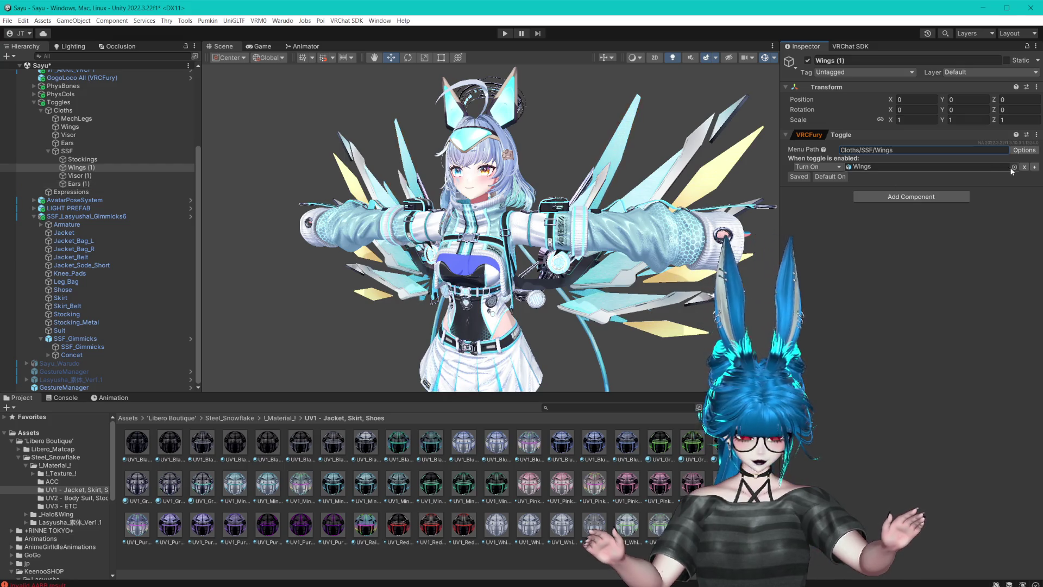
left_click(1024, 168)
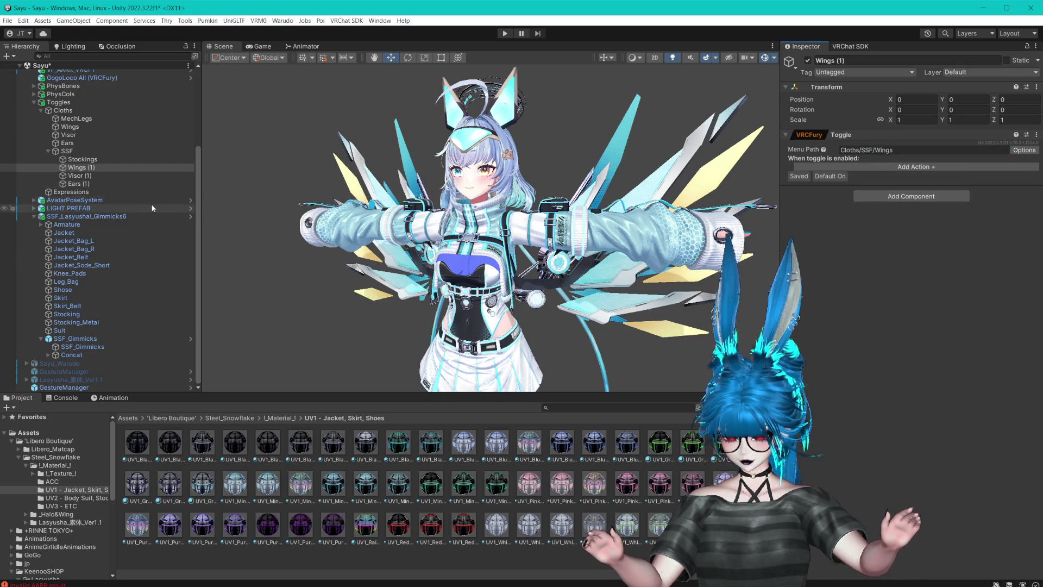
- Delete the Wings (1), Visor (1) and Ears (1) duplicates, save, and select SayuVRC_SSF
left_click(85, 183)
left_click(104, 167, "shift")
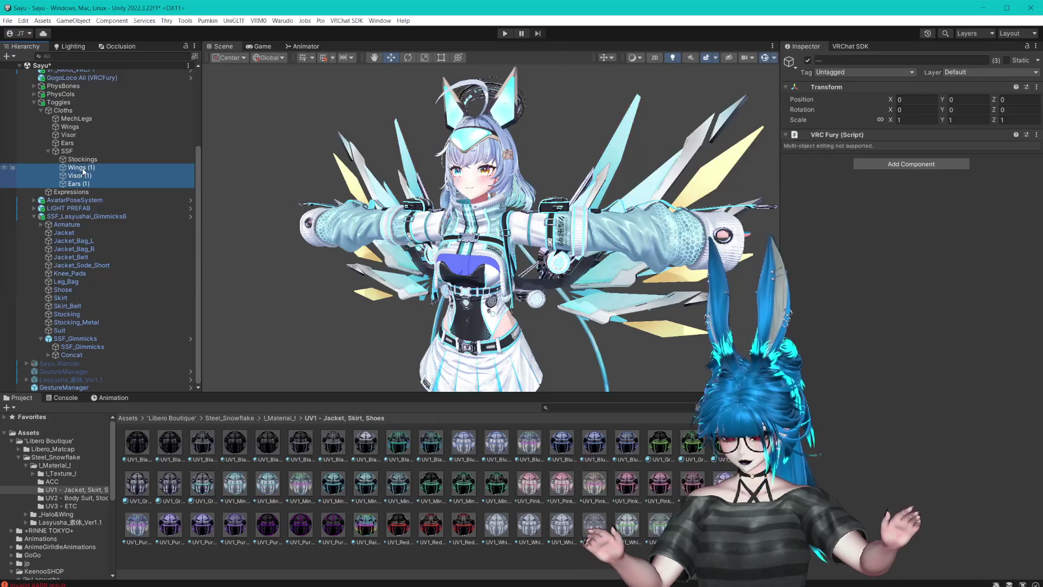
key("Delete")
key("ctrl+s")
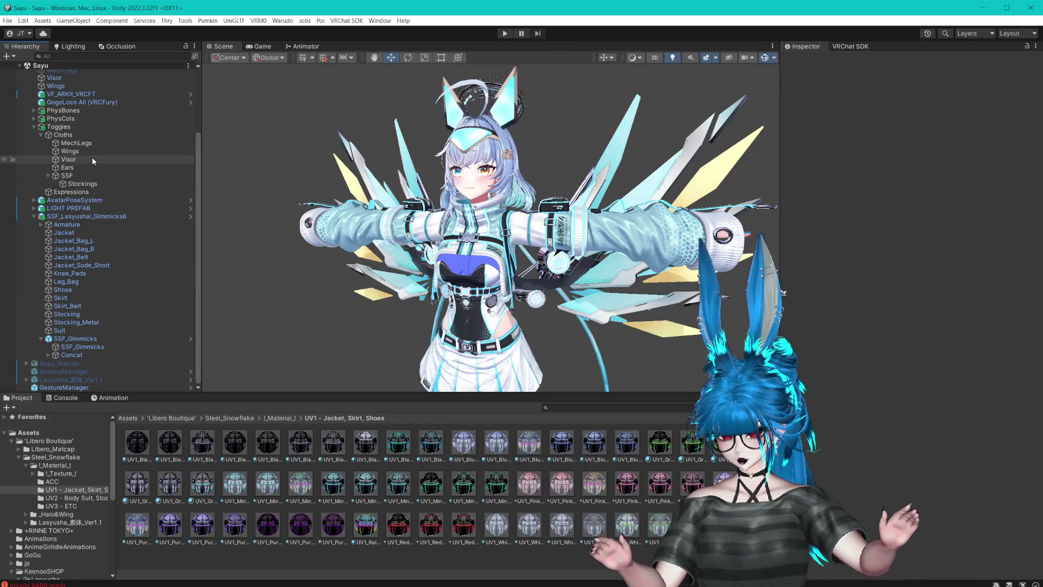
scroll(92, 163, "up", 5)
left_click(34, 212)
left_click(59, 98)
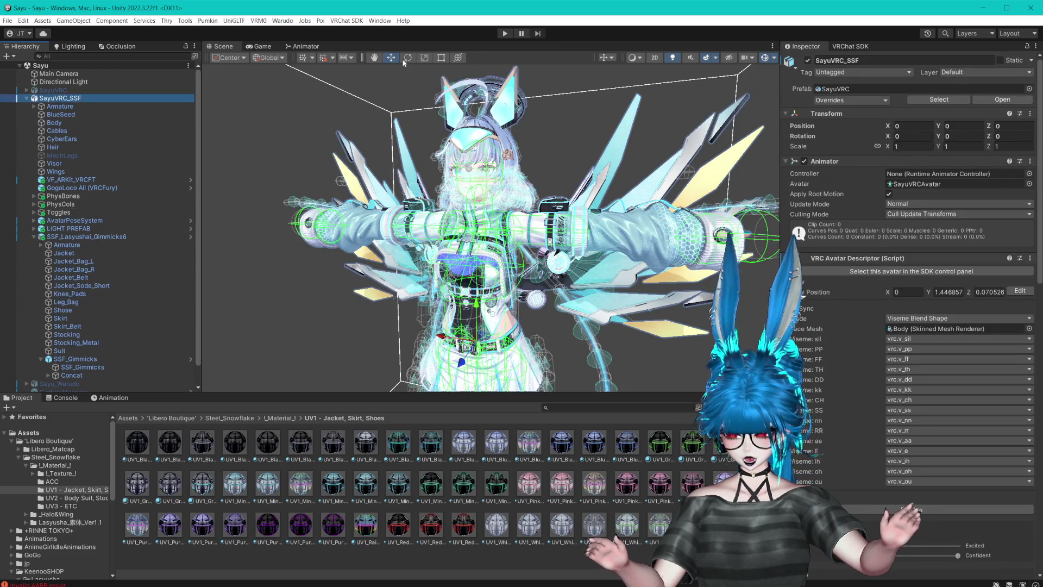
- Enter Play mode, hide Scene-view Gizmos, and select GestureManager to control SayuVRC_SSF
left_click(505, 35)
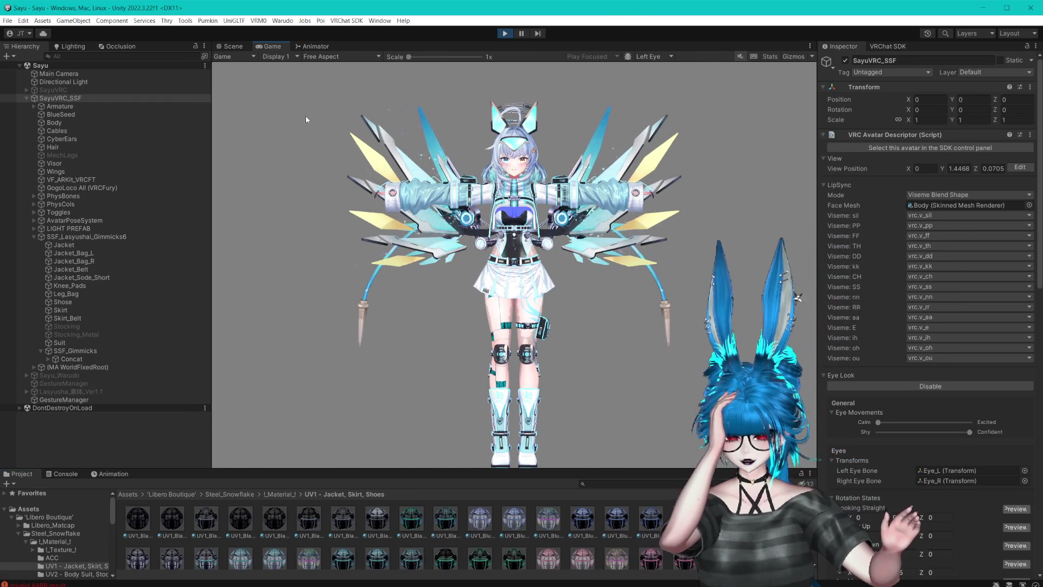
left_click(233, 46)
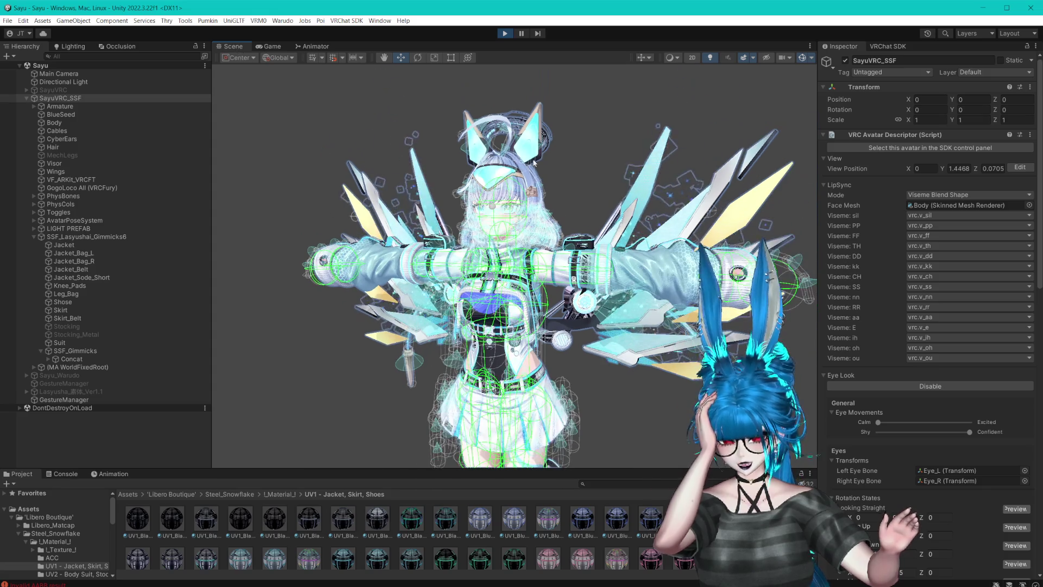
left_click_drag(542, 167, 773, 131)
left_click(803, 58)
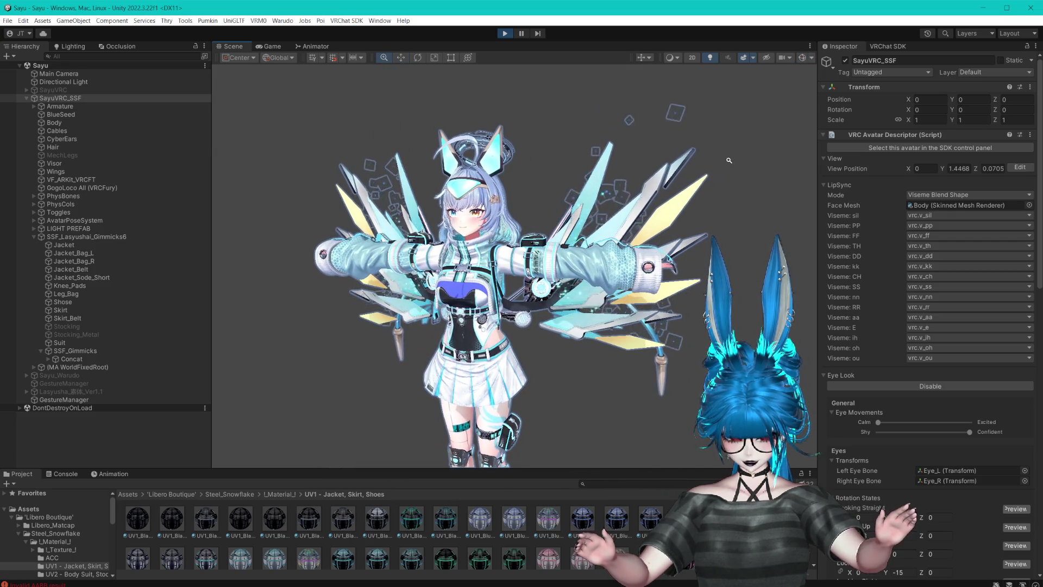
scroll(741, 175, "up", 2)
mouse_move(740, 175)
left_mouse_down()
mouse_move(728, 188)
mouse_move(744, 171)
left_mouse_up()
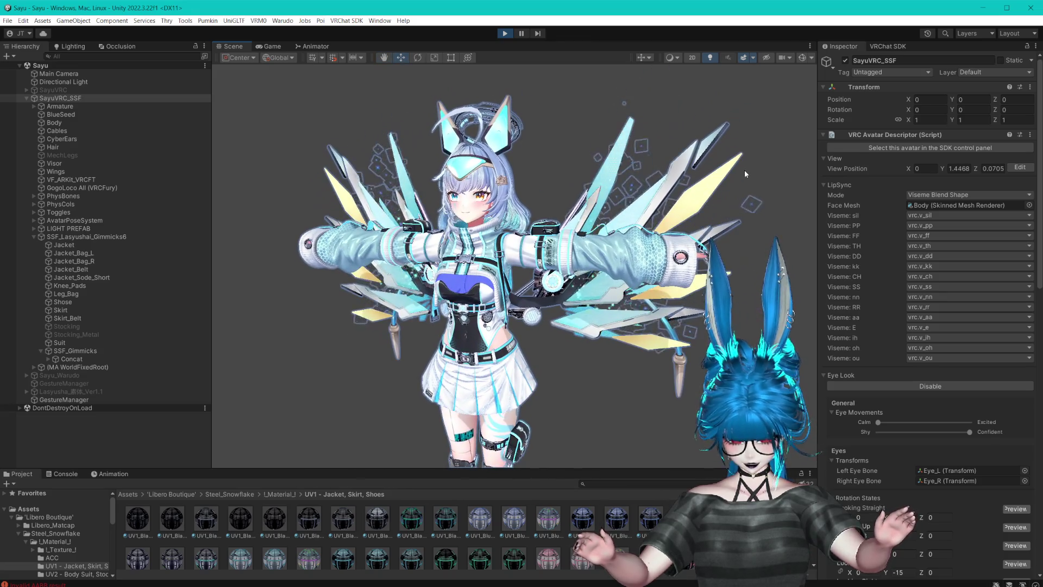
left_click(92, 400)
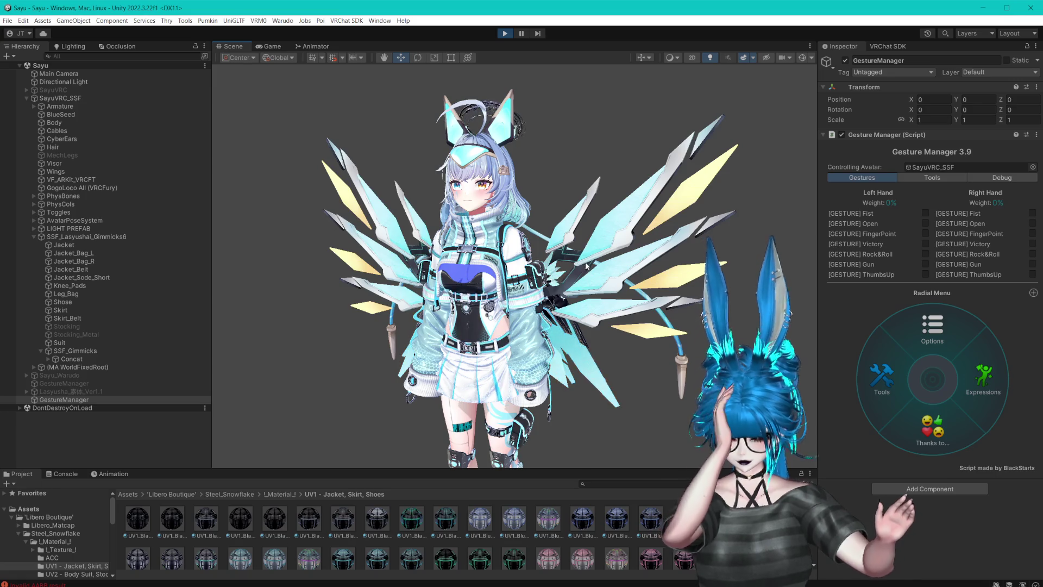
- Go to Expressions > SSF_Gimmicks > Wing, enable WingEnable, return, and stop Play mode
left_click(968, 372)
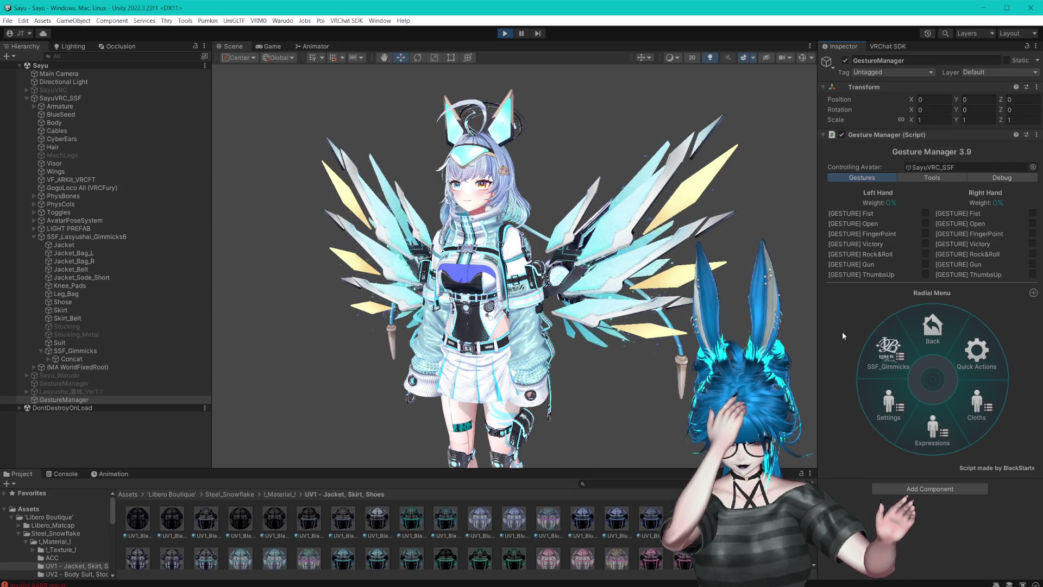
left_click(891, 346)
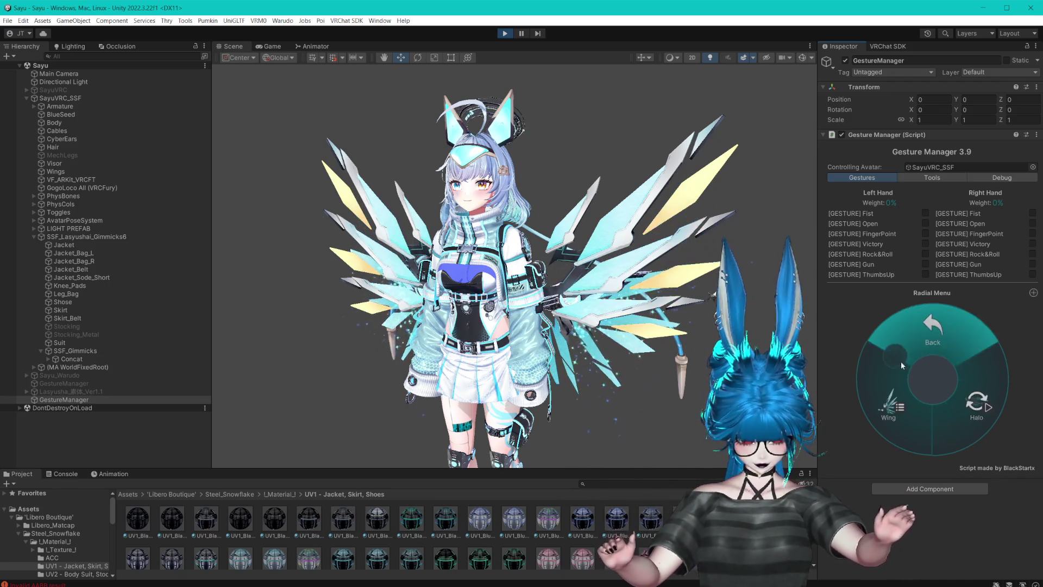
left_click(967, 403)
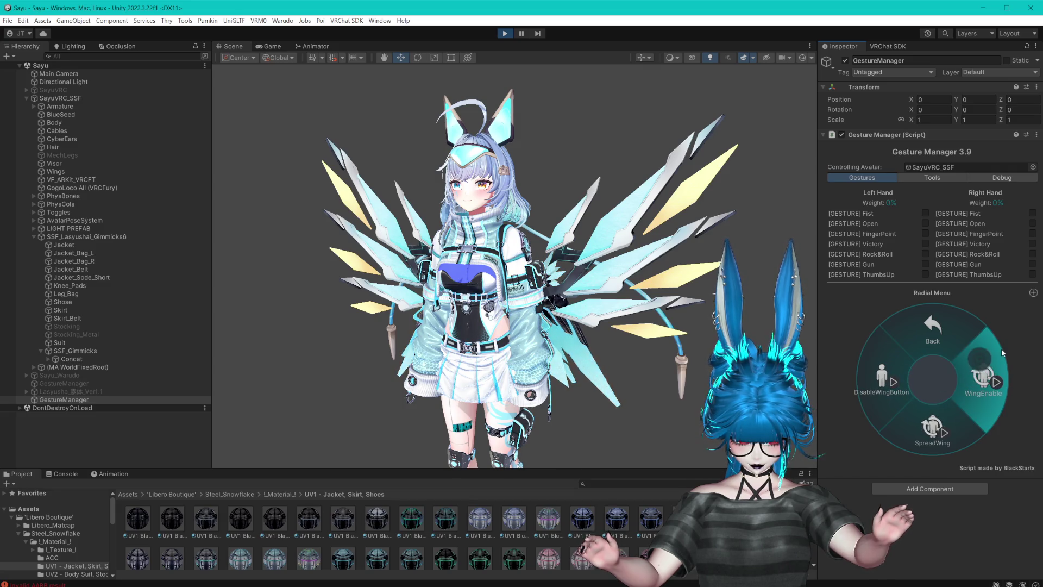
left_click(984, 371)
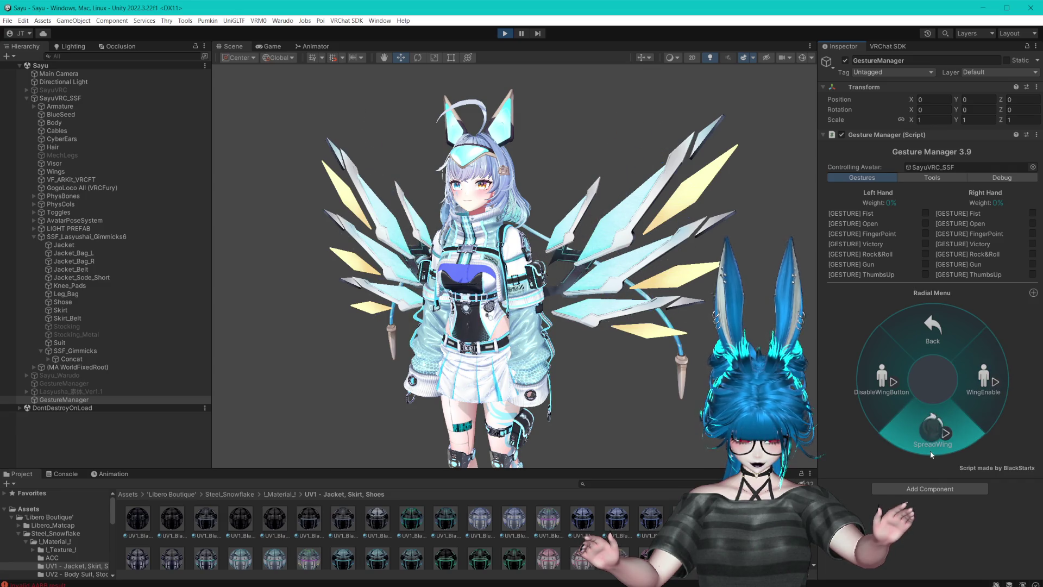
left_click(930, 330)
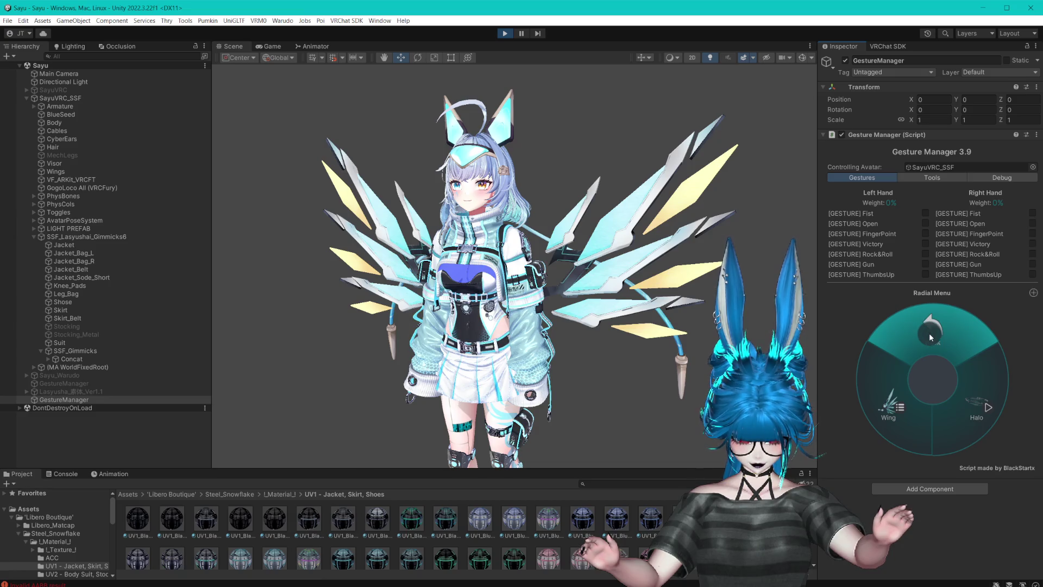
left_click(504, 34)
- Untick Default On for the Wings toggle in the Toggles group
left_click(34, 213)
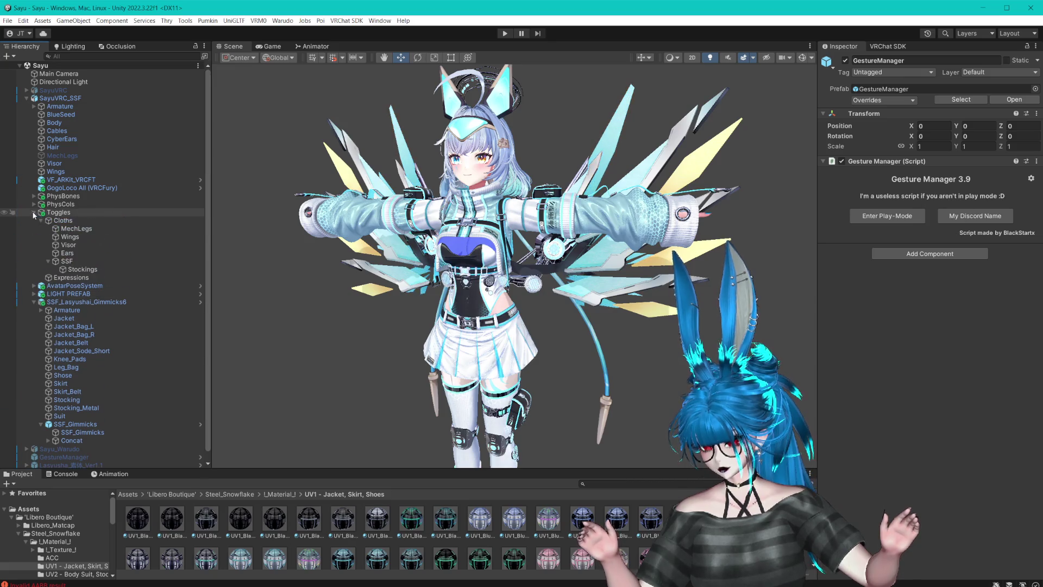
left_click(69, 245)
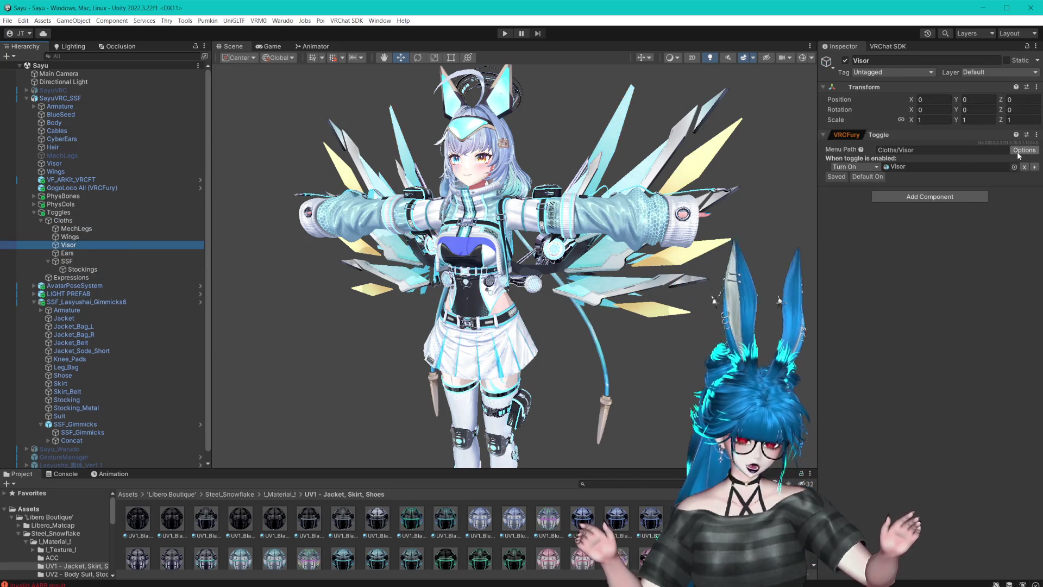
left_click(68, 238)
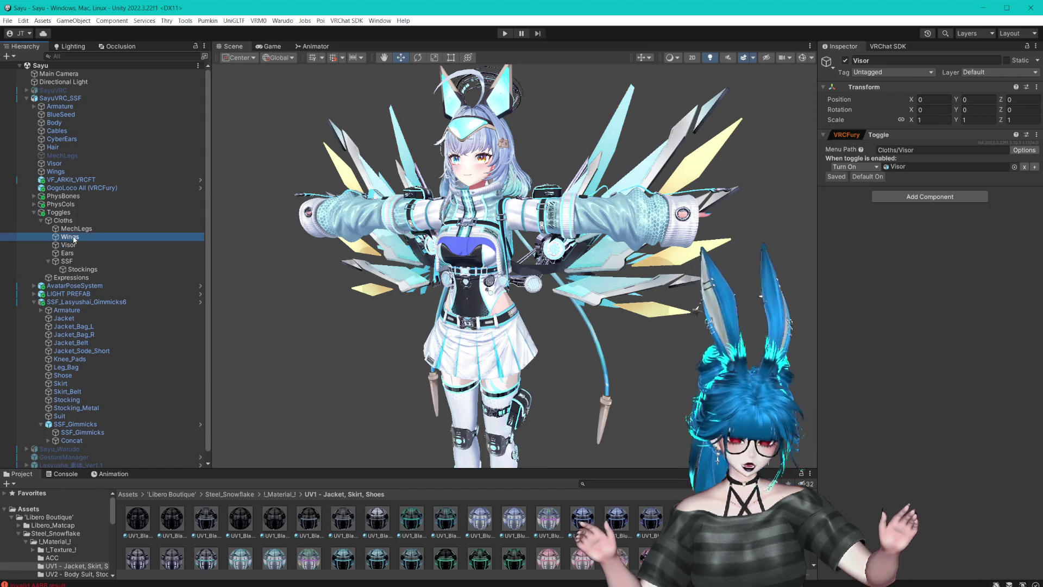
left_click(1023, 150)
left_click(966, 200)
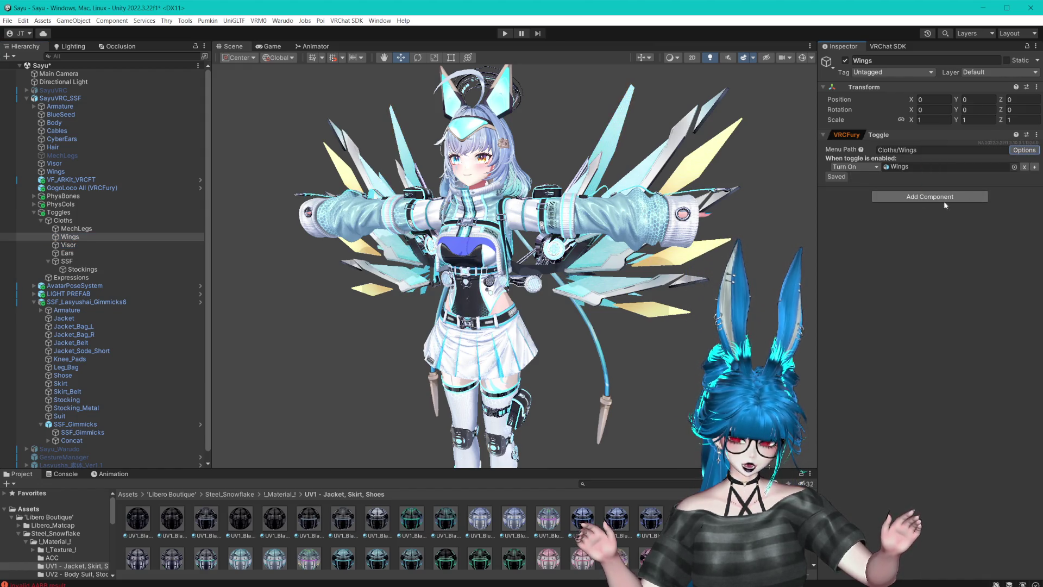
- Inspect the Wings, CyberEars, Cables and BlueSeed meshes on the avatar's upper body
left_click(56, 171)
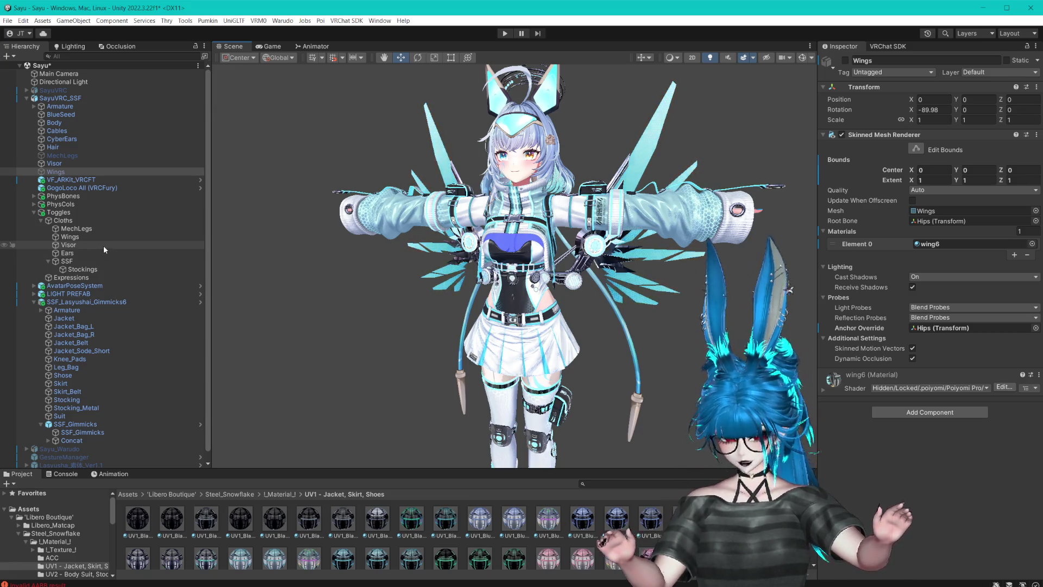
scroll(486, 264, "up", 5)
left_click_drag(487, 263, 457, 242)
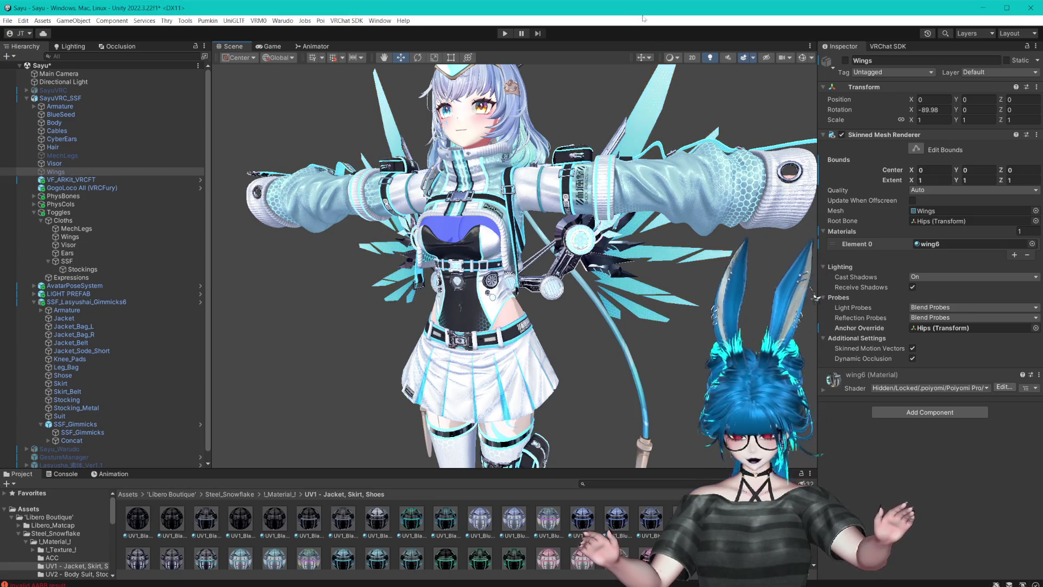
left_click(65, 141)
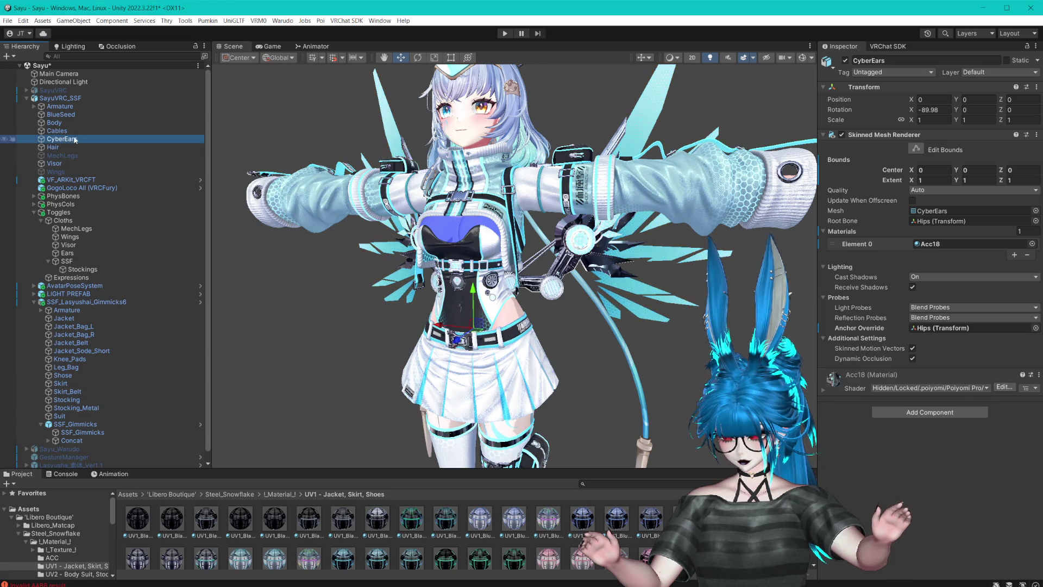
left_click(65, 131)
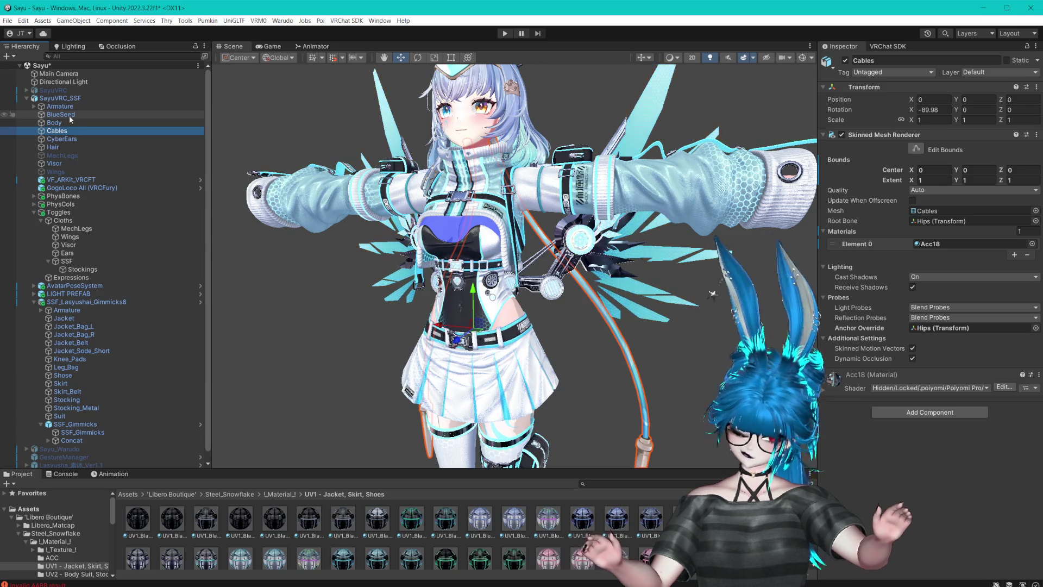
left_click(67, 115)
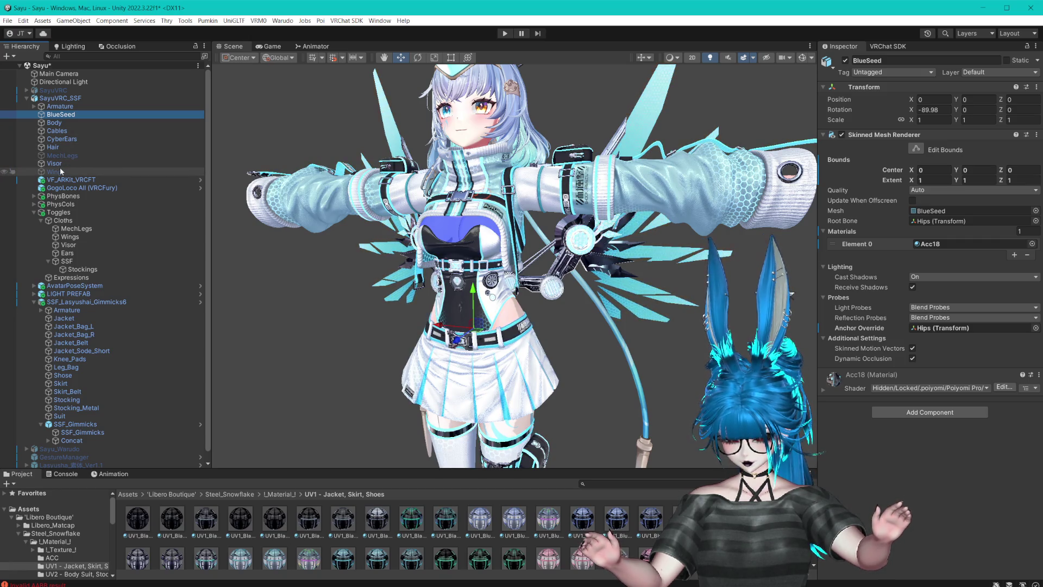
- Stop the Ears toggle defaulting on and hide the CyberEars mesh
left_click(70, 253)
scroll(534, 196, "up", 3)
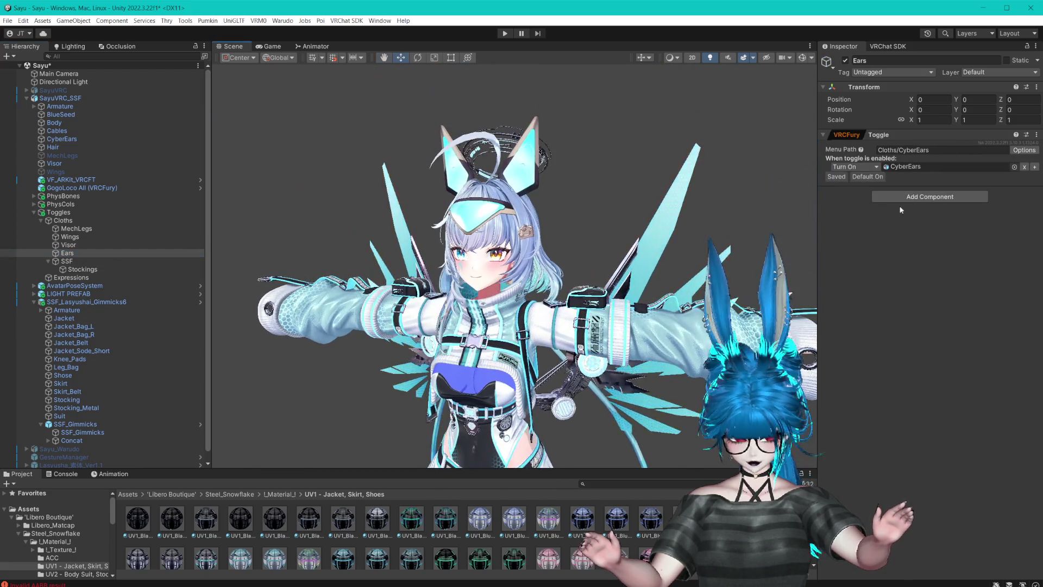
left_click(1024, 150)
left_click(955, 185)
left_click(521, 163)
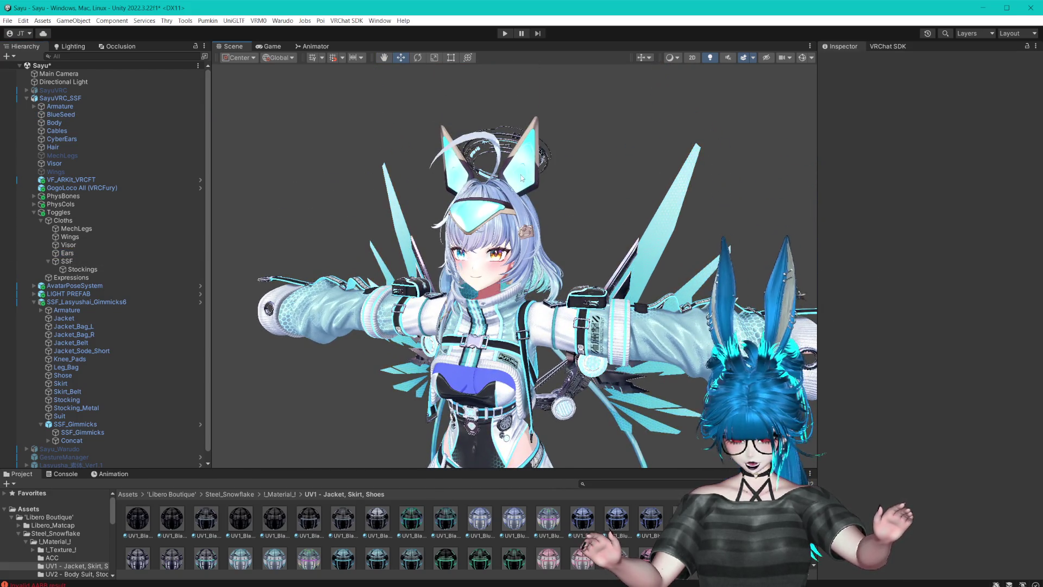
left_click(521, 163)
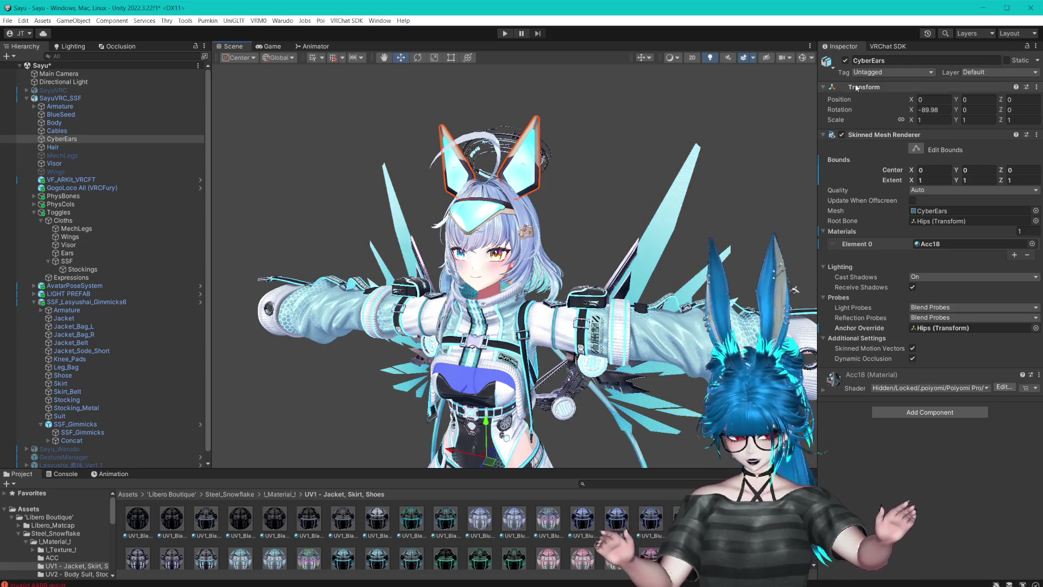
key("alt+shift+a")
mouse_move(543, 174)
left_mouse_down()
mouse_move(613, 168)
mouse_move(492, 181)
mouse_move(548, 206)
mouse_move(433, 216)
mouse_move(629, 235)
mouse_move(532, 248)
mouse_move(576, 256)
mouse_move(543, 261)
left_mouse_up()
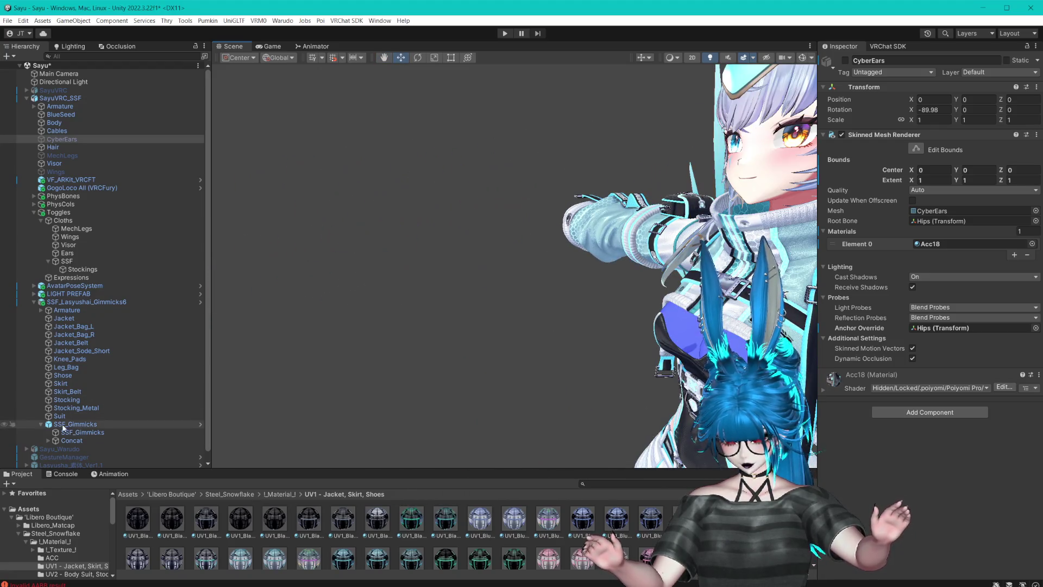
- Move the Libero_Halo Variant under Concat slightly back along Z
left_click(47, 437)
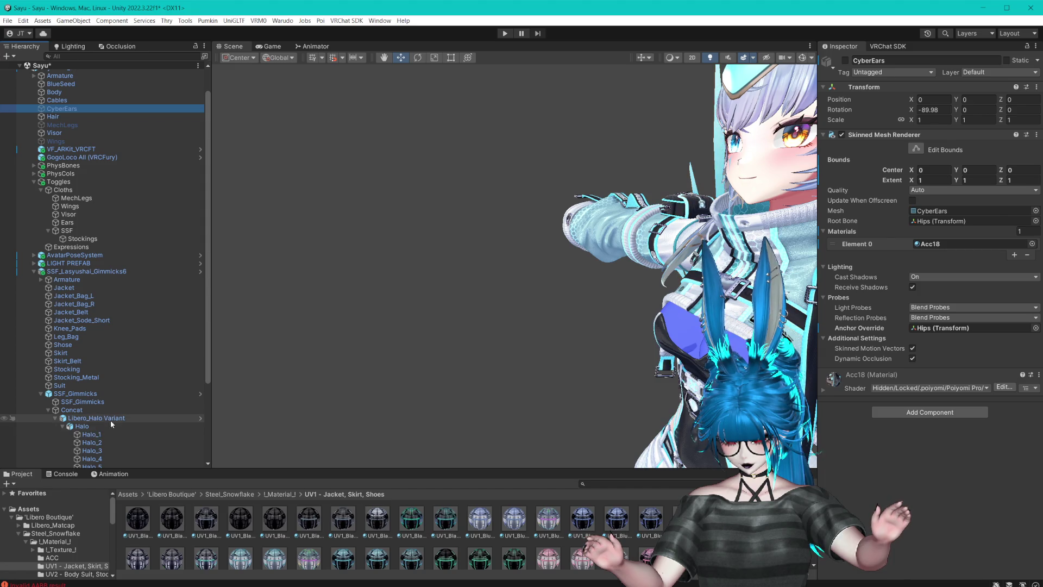
double_click(109, 419)
key("w")
left_click_drag(491, 152, 475, 164)
left_click_drag(520, 131, 538, 179)
- Collapse SSF_Gimmicks, save the scene, and look over the avatar from legs to torso
left_click(41, 394)
key("ctrl+s")
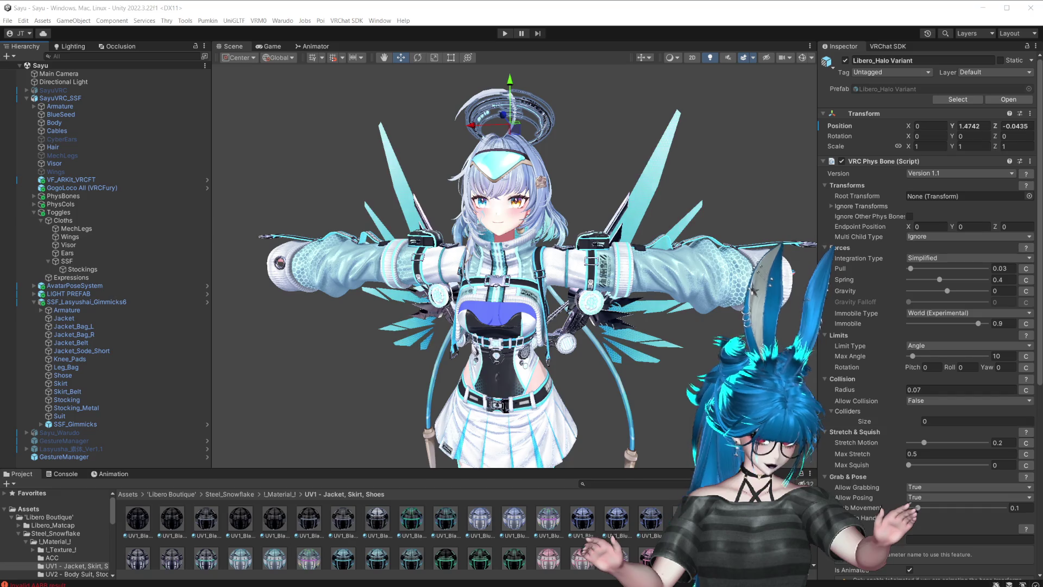
mouse_move(502, 242)
left_mouse_down()
mouse_move(477, 246)
mouse_move(520, 287)
left_mouse_up()
mouse_move(623, 395)
left_mouse_down()
mouse_move(612, 140)
mouse_move(607, 201)
mouse_move(630, 181)
mouse_move(633, 264)
left_mouse_up()
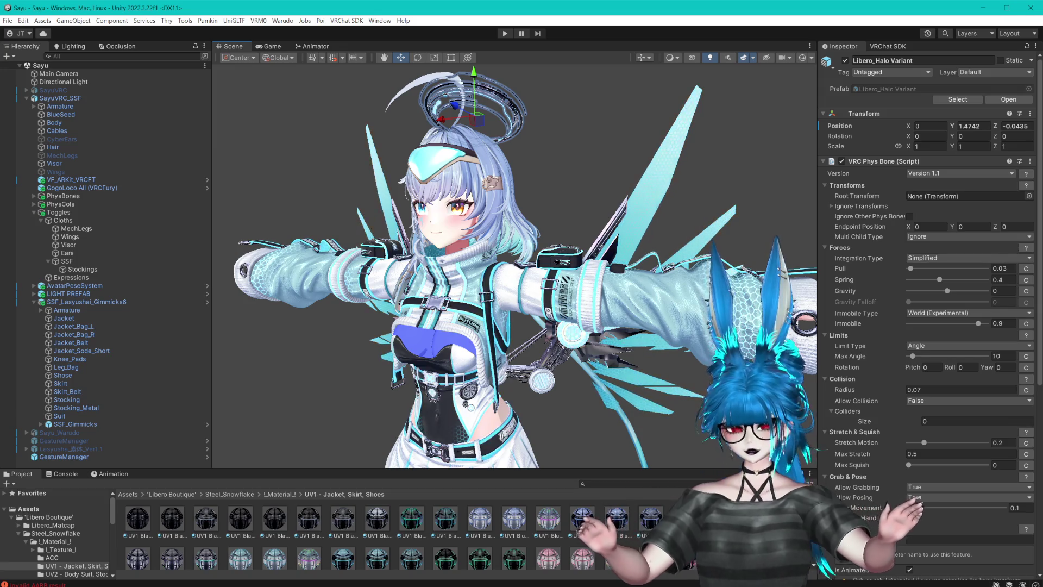
- Disable and delete the Jacket_Bag_L and Jacket_Bag_R objects
left_click(566, 259)
left_click(566, 258)
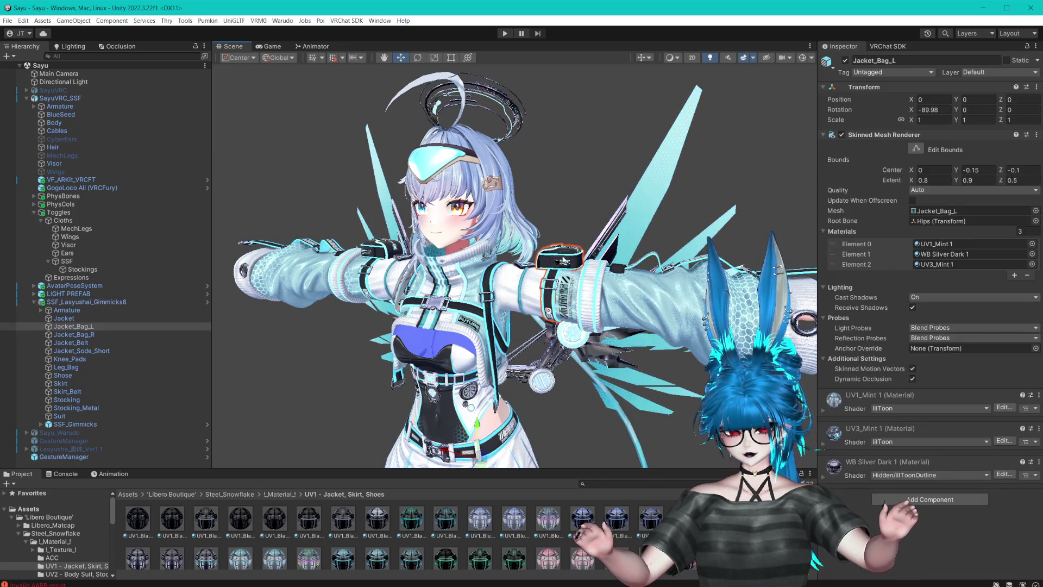
left_click(74, 334, "ctrl")
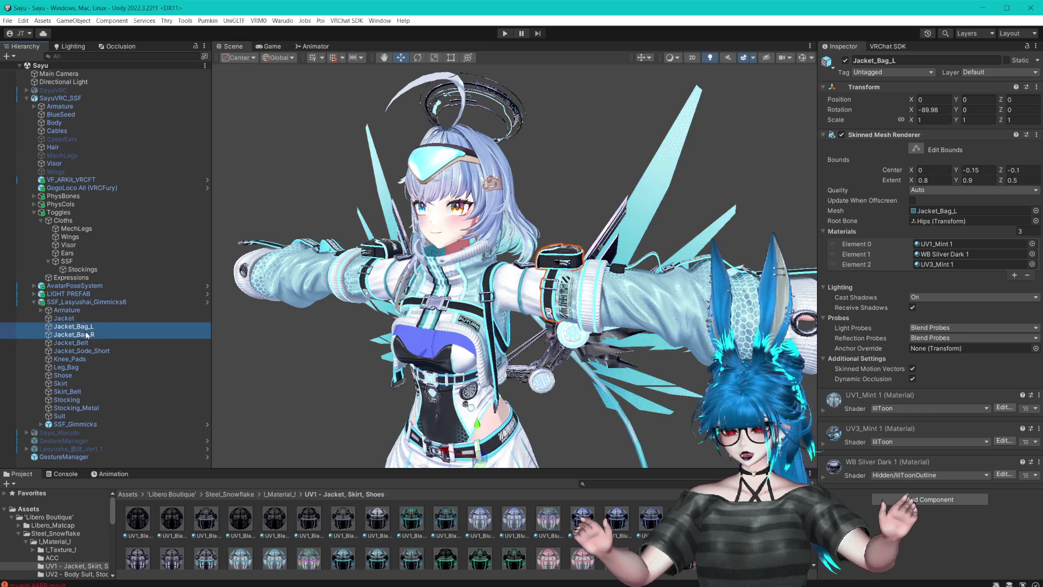
left_click(845, 60)
key("f")
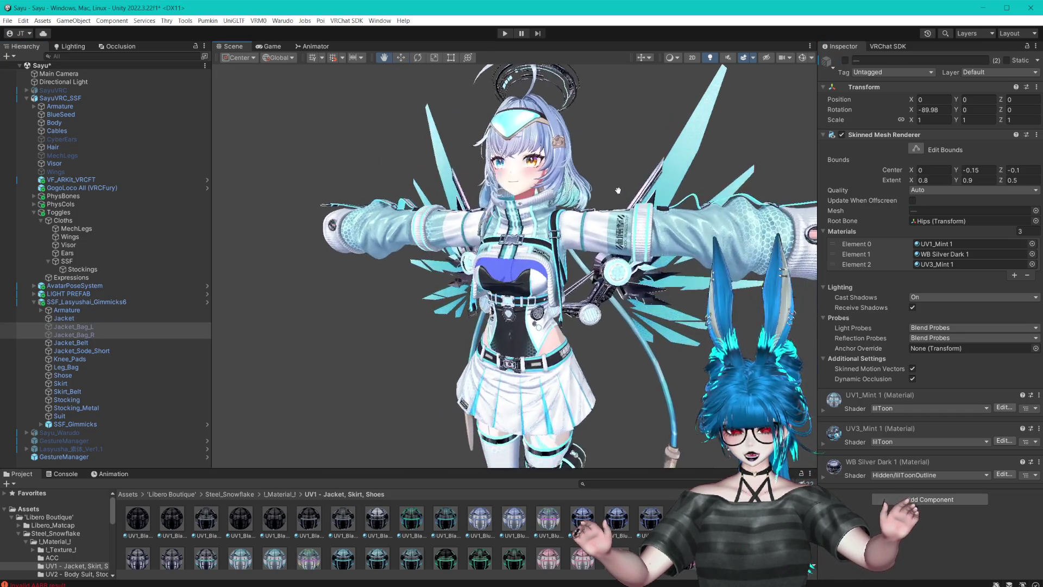
left_click(89, 333)
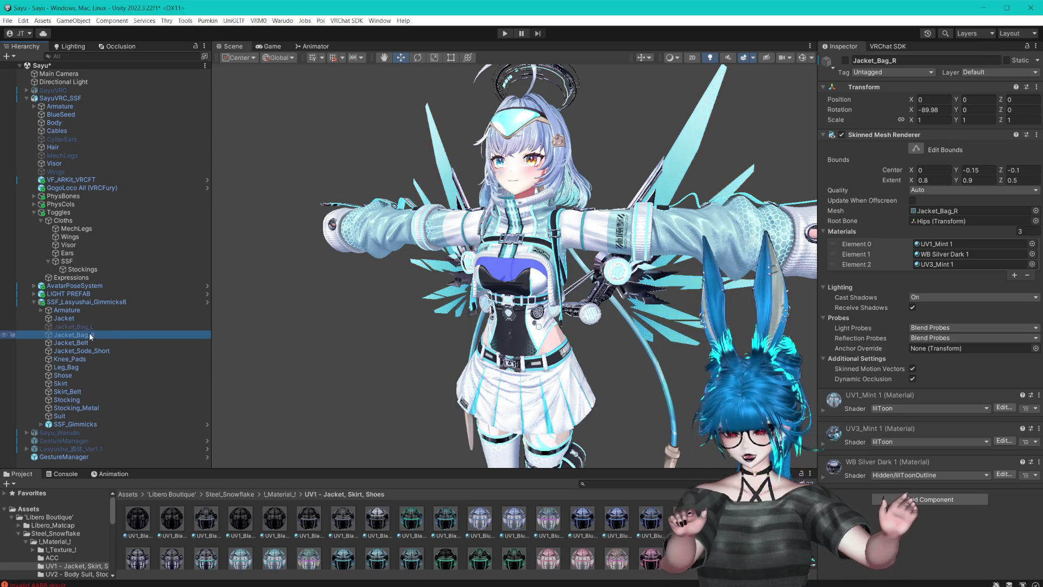
key("Delete")
- Delete the Leg_Bag from the outfit
scroll(478, 244, "up", 5)
left_click(140, 351)
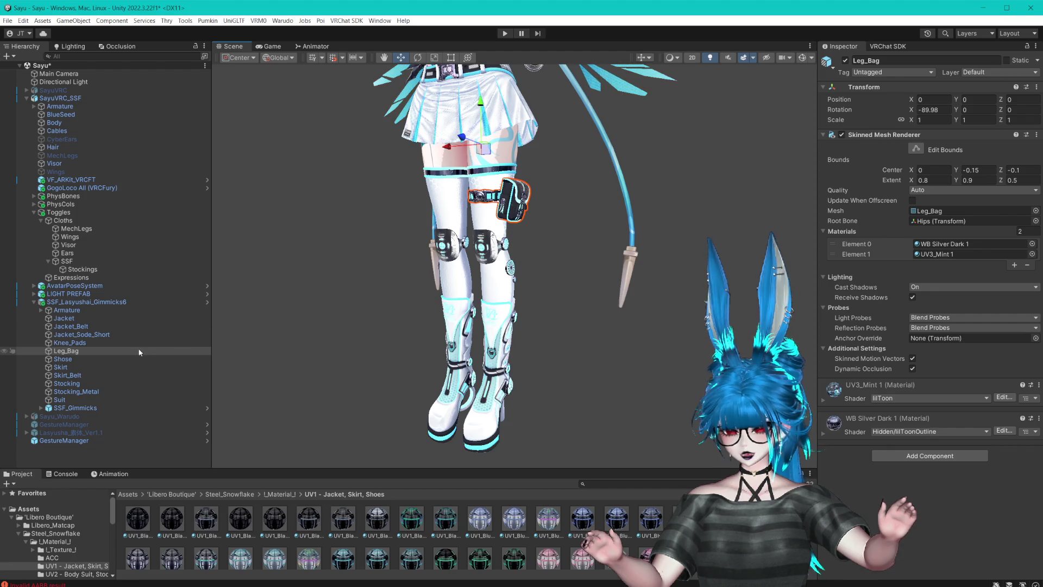
key("Delete")
left_click_drag(529, 125, 531, 279)
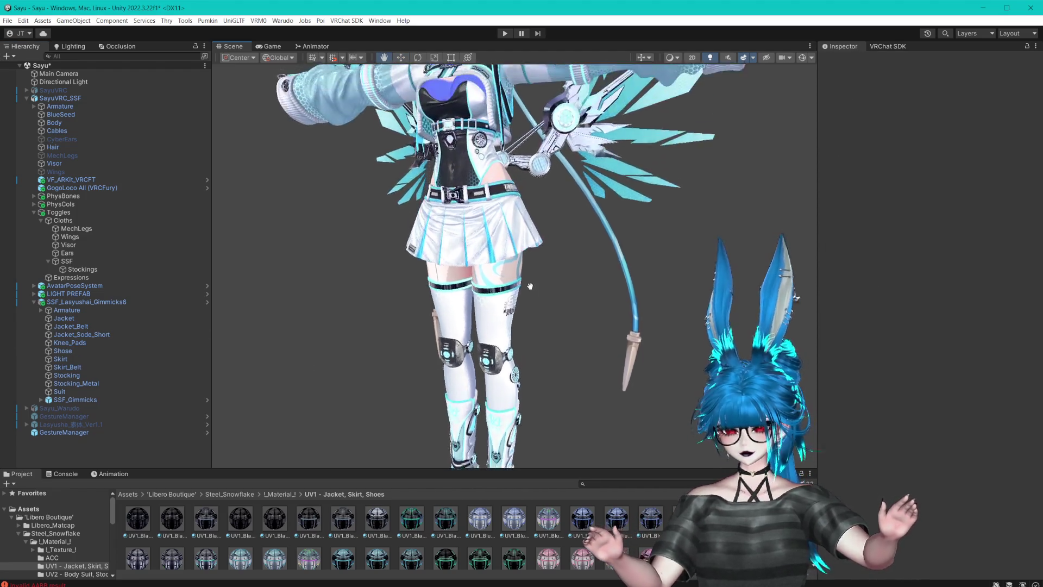
- Hide and re-show the Jacket_Belt to check how it looks
left_click(110, 335)
left_click_drag(338, 209, 338, 328)
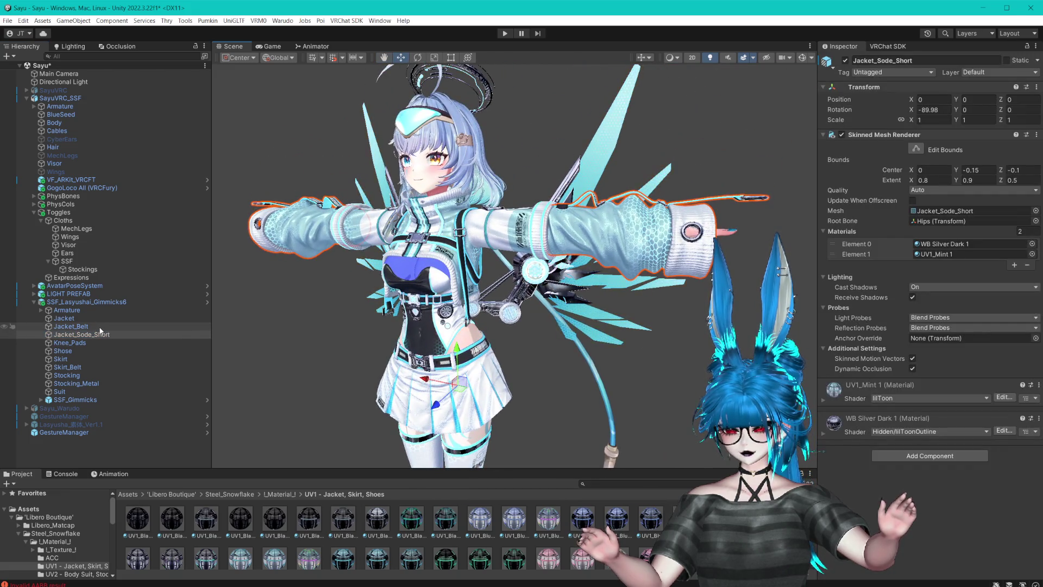
left_click(100, 327)
left_click(845, 60)
key("f")
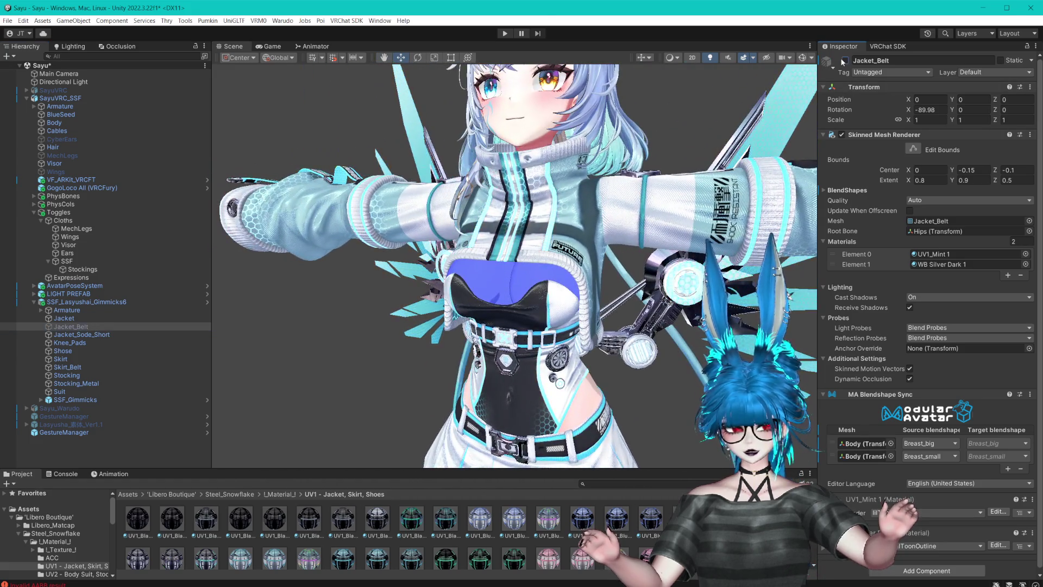
left_click(845, 60)
key("f")
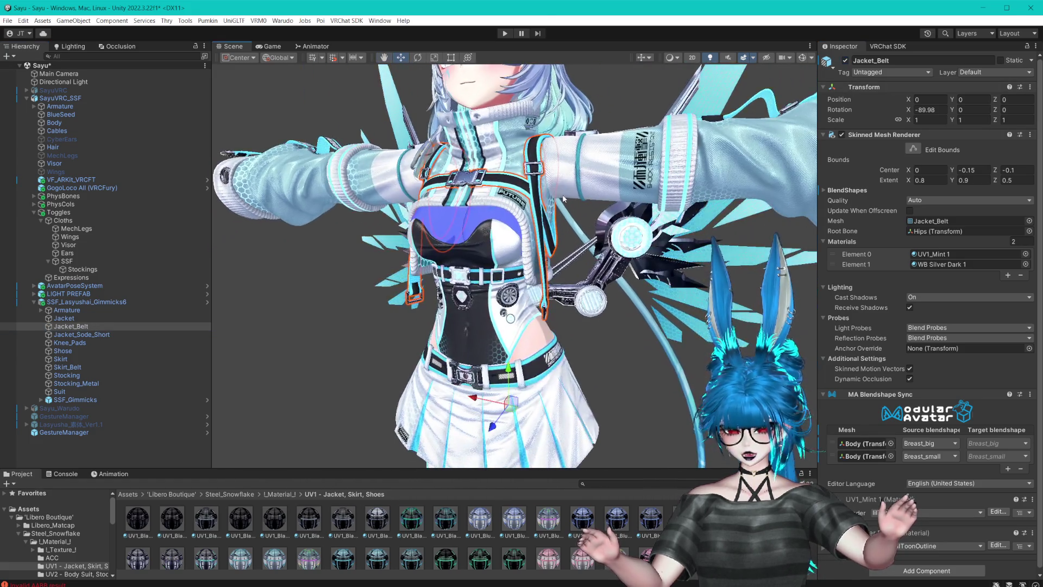
- Hide the Jacket to see underneath, inspect legs and boots, then show it again
left_click(81, 335)
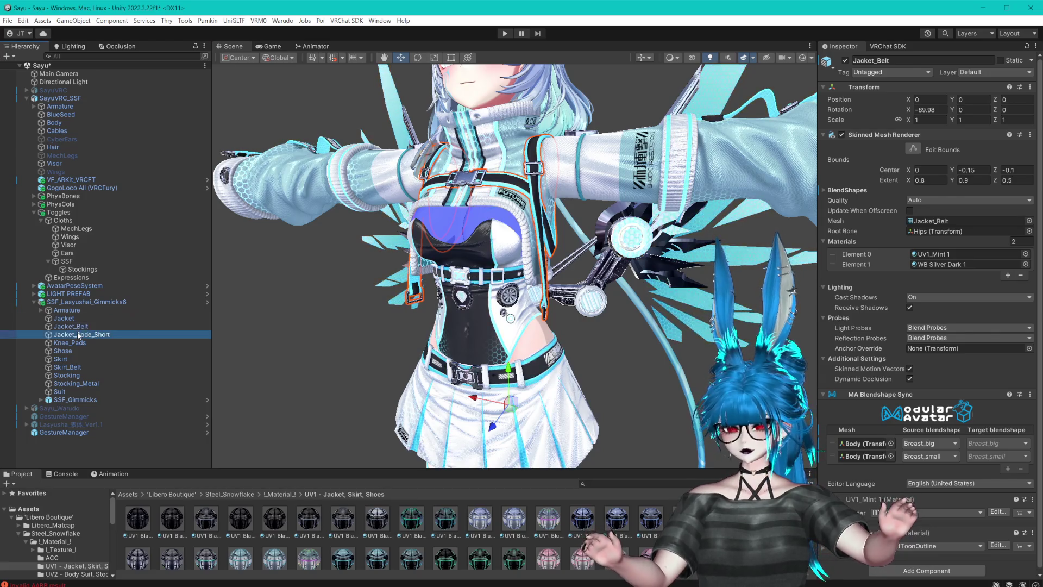
left_click(585, 184)
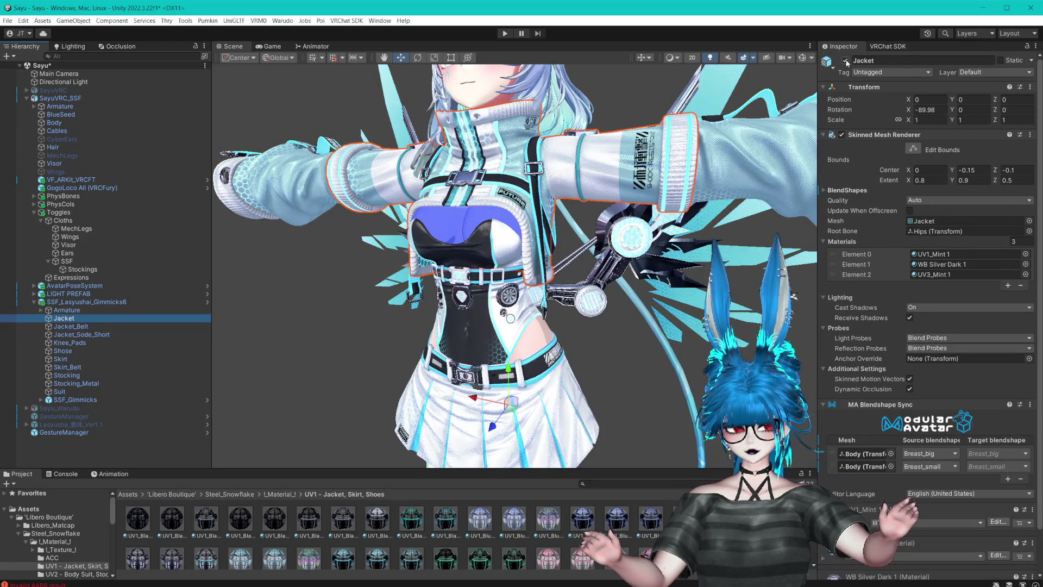
key("alt+shift+a")
key("f")
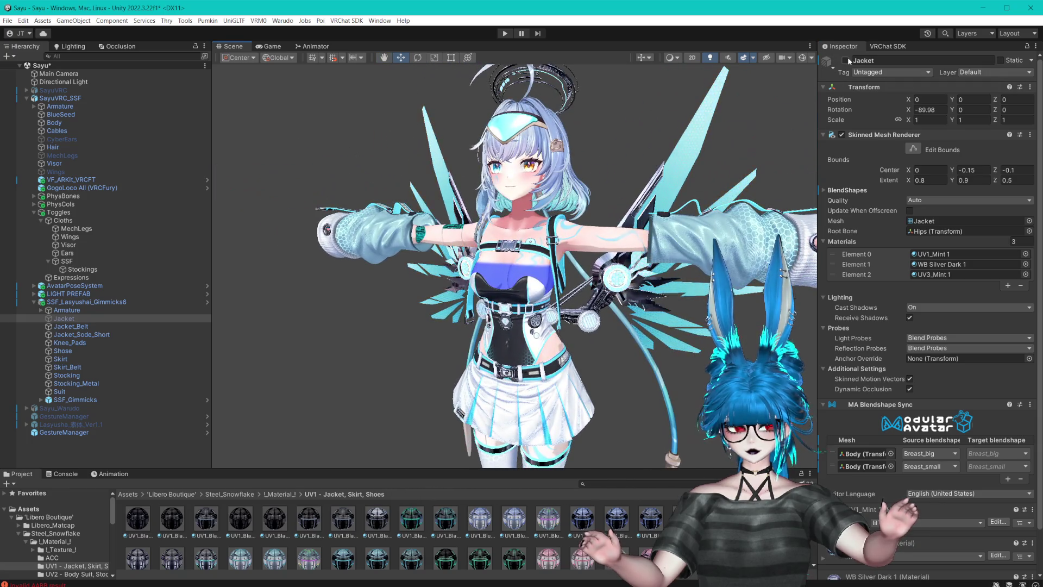
left_click_drag(627, 185, 558, 178)
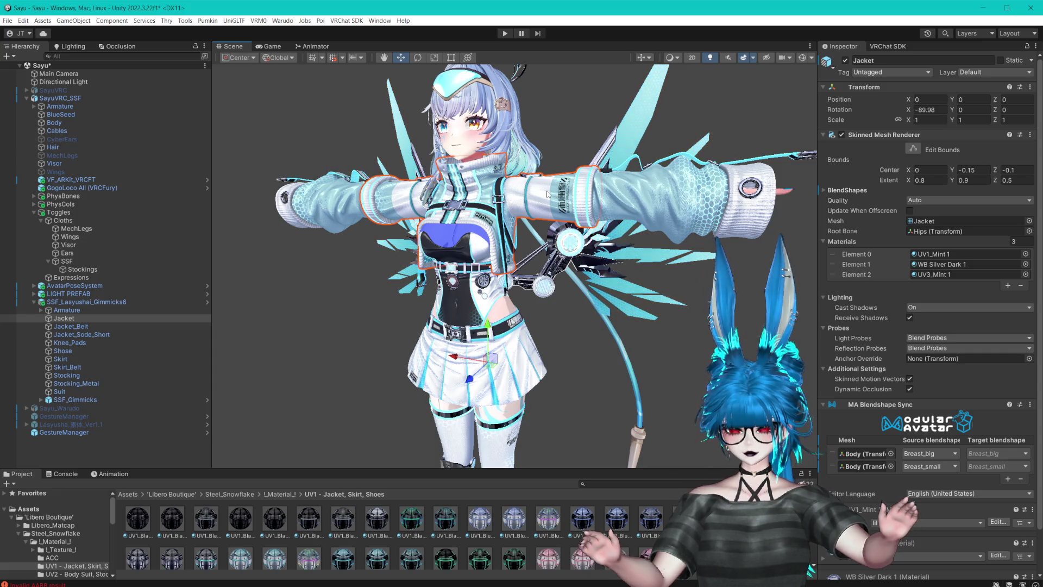
mouse_move(506, 303)
left_mouse_down()
mouse_move(520, 151)
mouse_move(518, 289)
mouse_move(519, 279)
left_mouse_up()
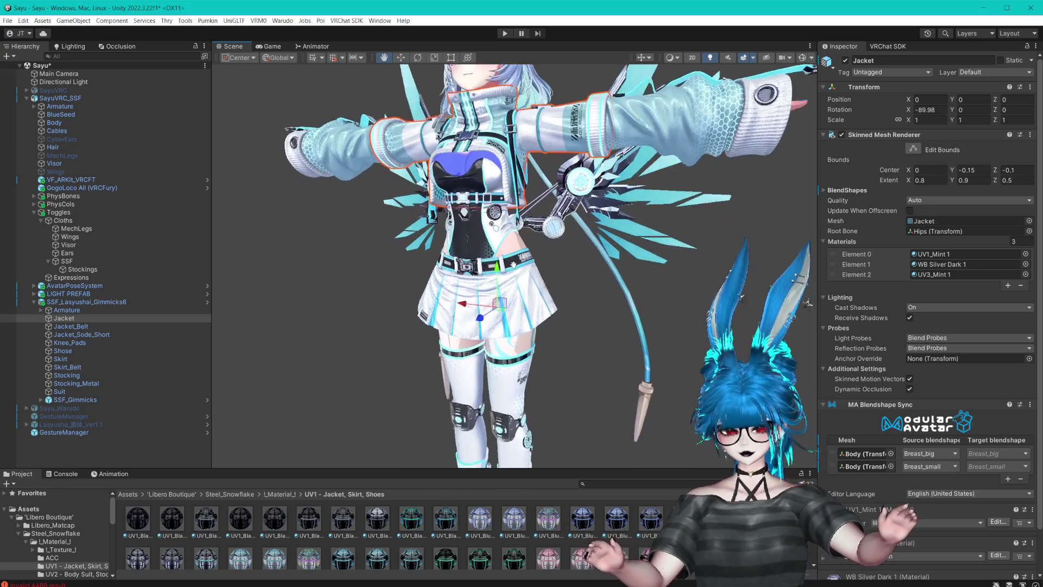
left_click(845, 61)
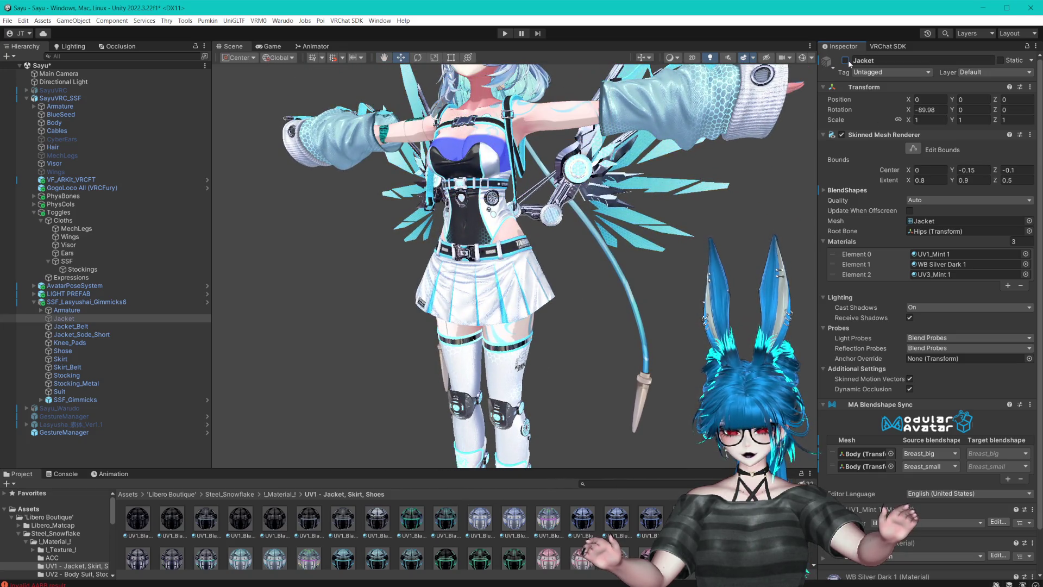
left_click(845, 61)
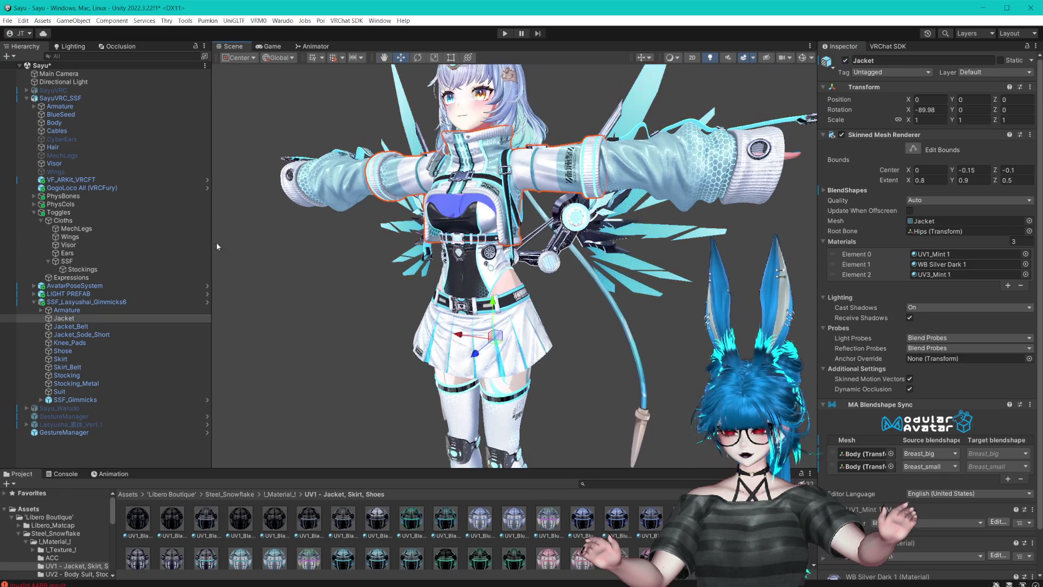
- Duplicate the Stockings toggle and rename the copy Skirt
left_click(83, 269)
key("ctrl+d")
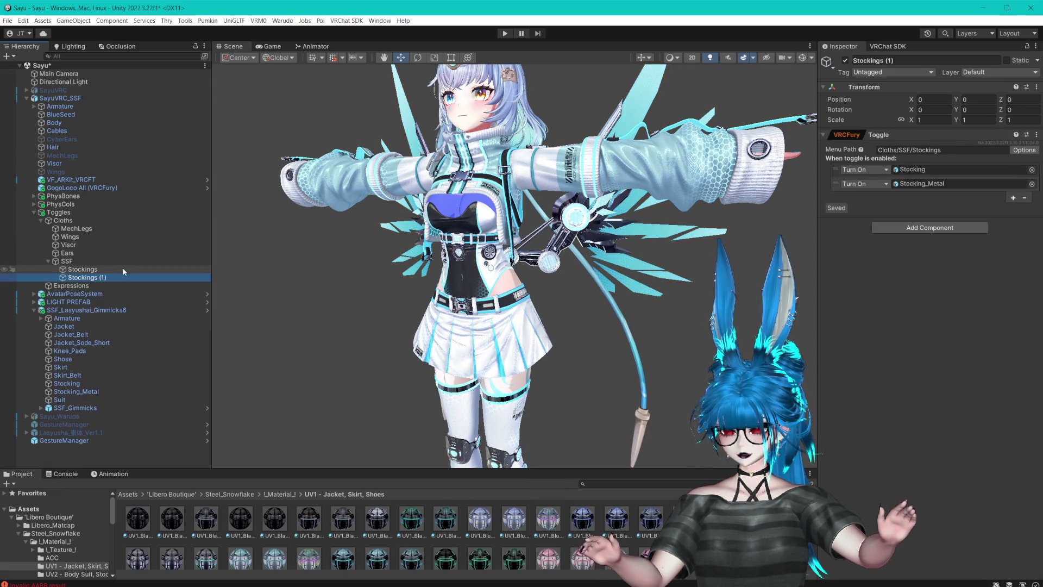
left_click(94, 271)
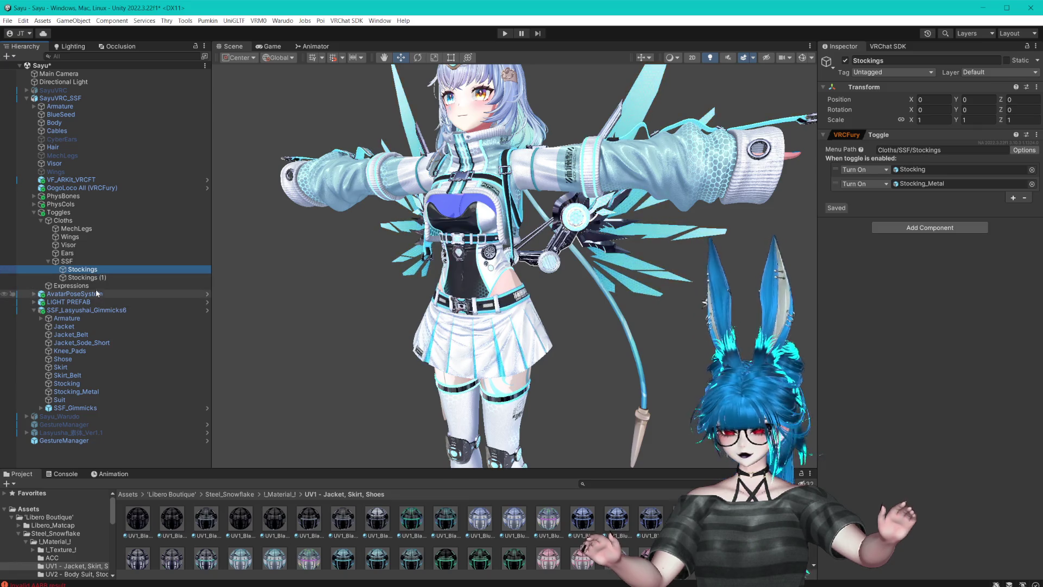
left_click(92, 278)
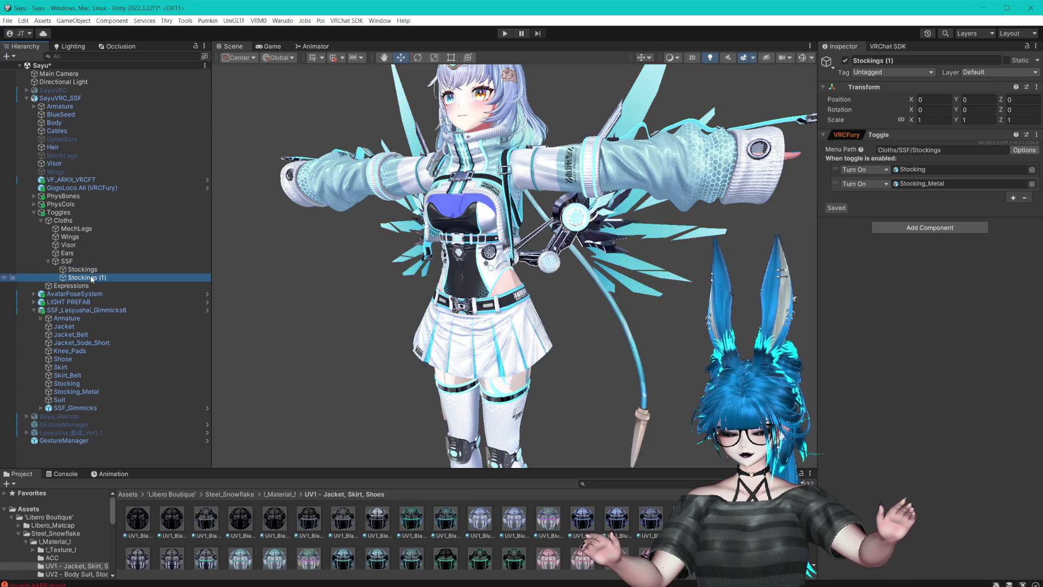
left_click(121, 278)
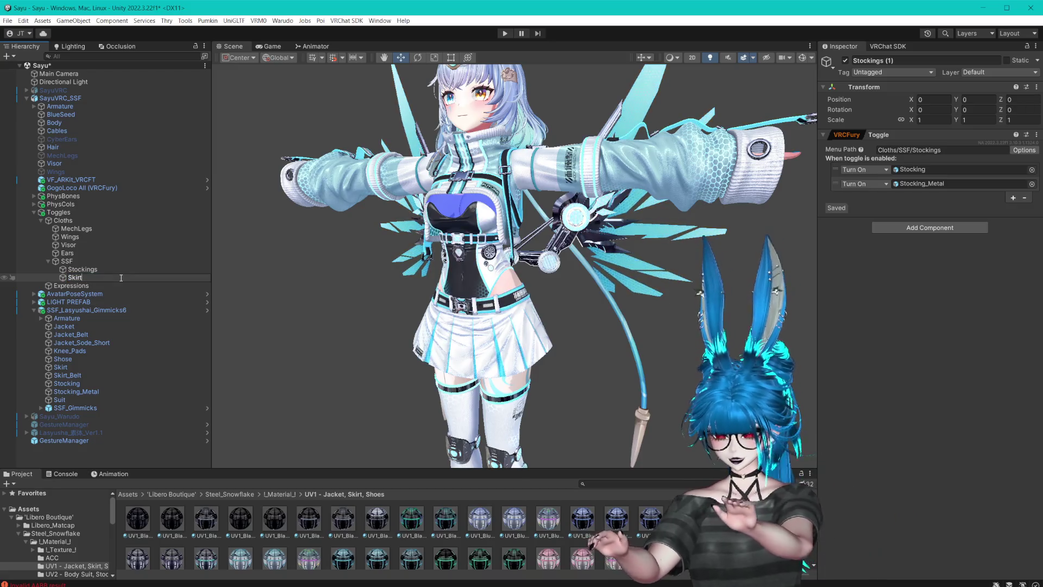
key("Return")
- Set the Skirt toggle's menu path to Cloths/SSF/Skirt and add Skirt_Belt to it
left_click(952, 154)
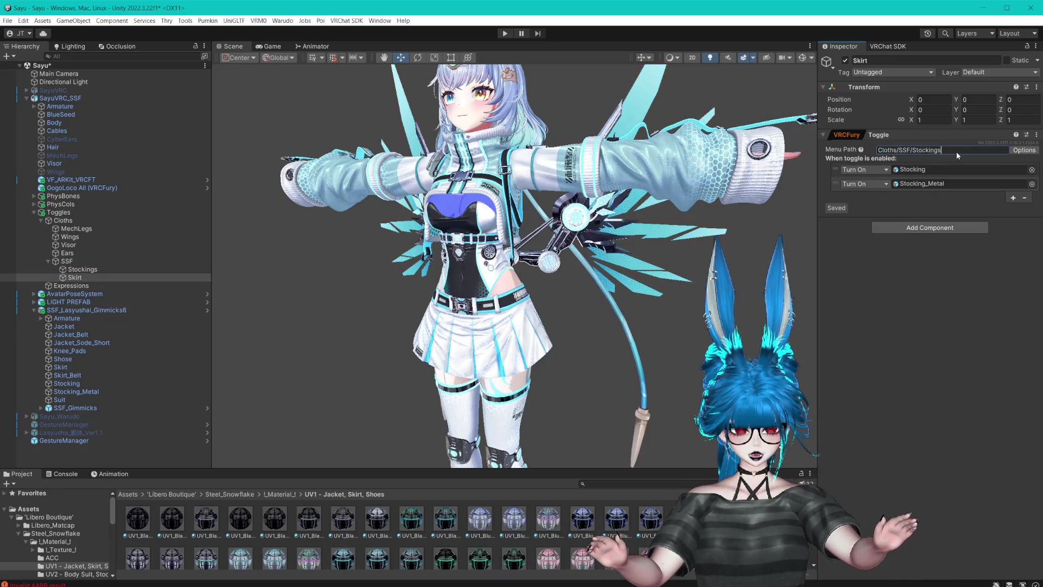
left_click_drag(913, 152, 924, 153)
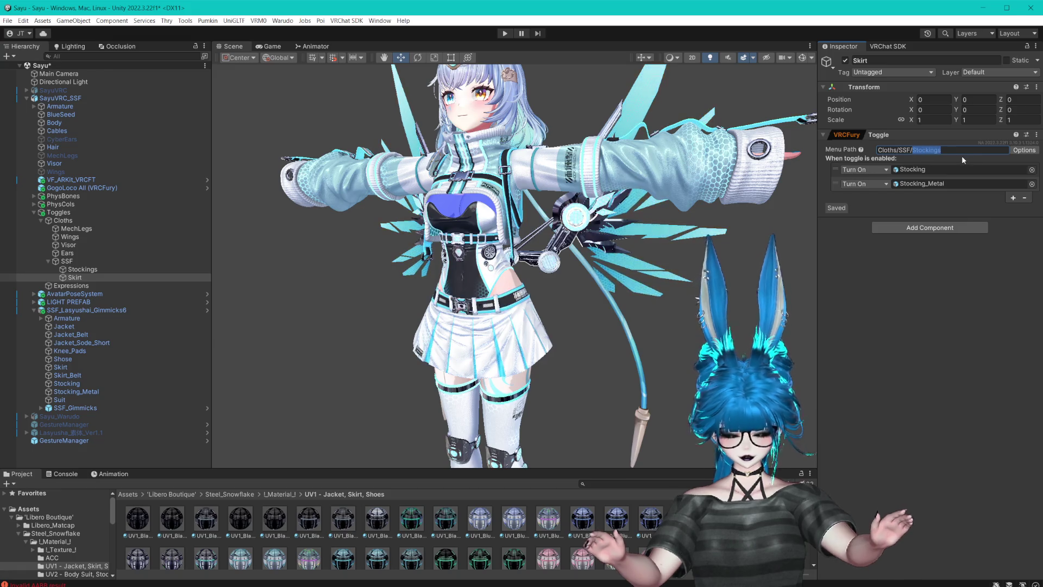
type("Skirt")
key("Return")
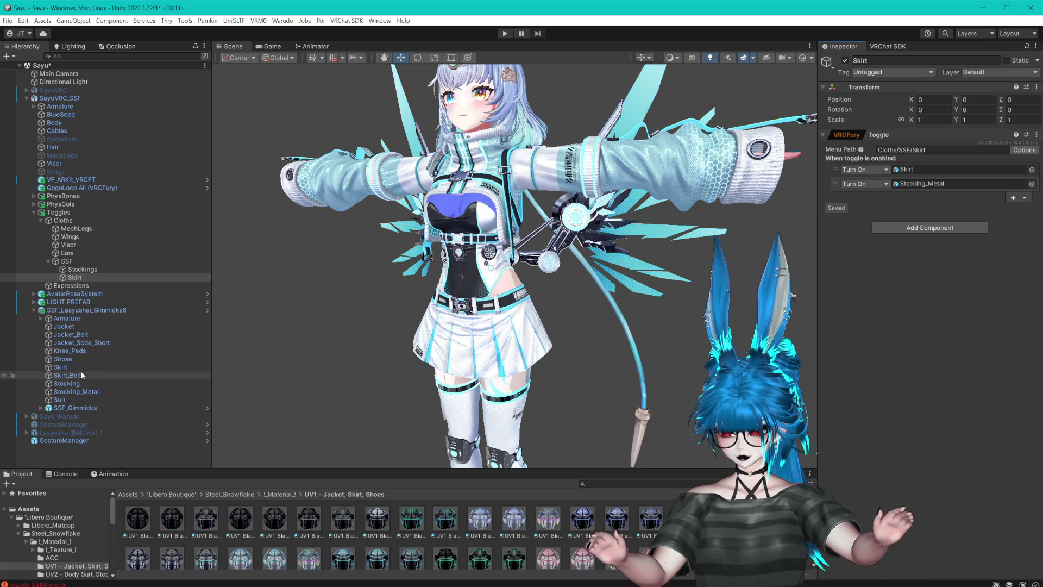
left_click_drag(73, 377, 936, 185)
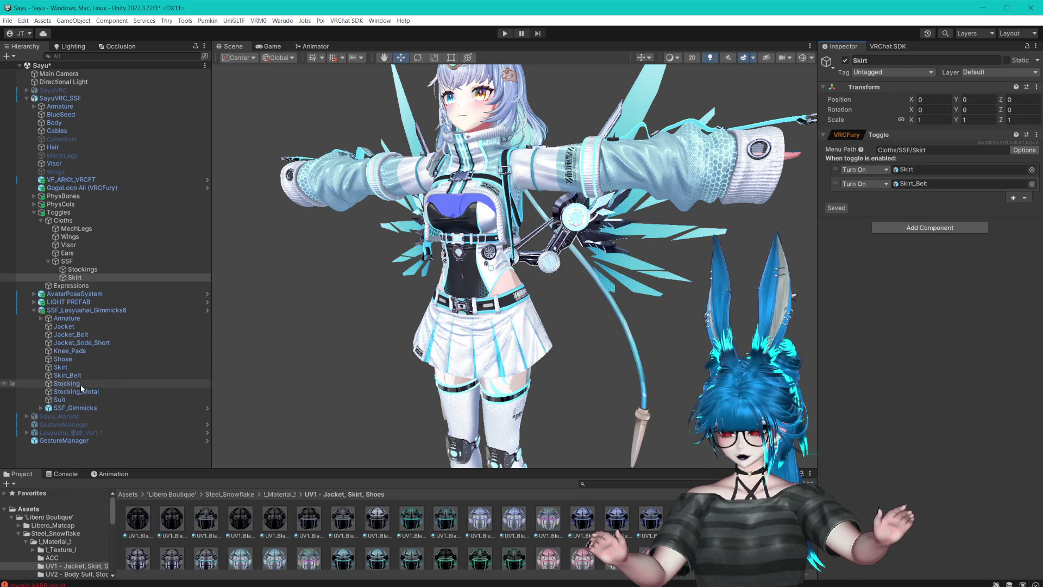
- Hide the Skirt_Belt and inspect the Shose boots, Jacket and Knee_Pads
left_click(71, 375)
left_click(845, 61)
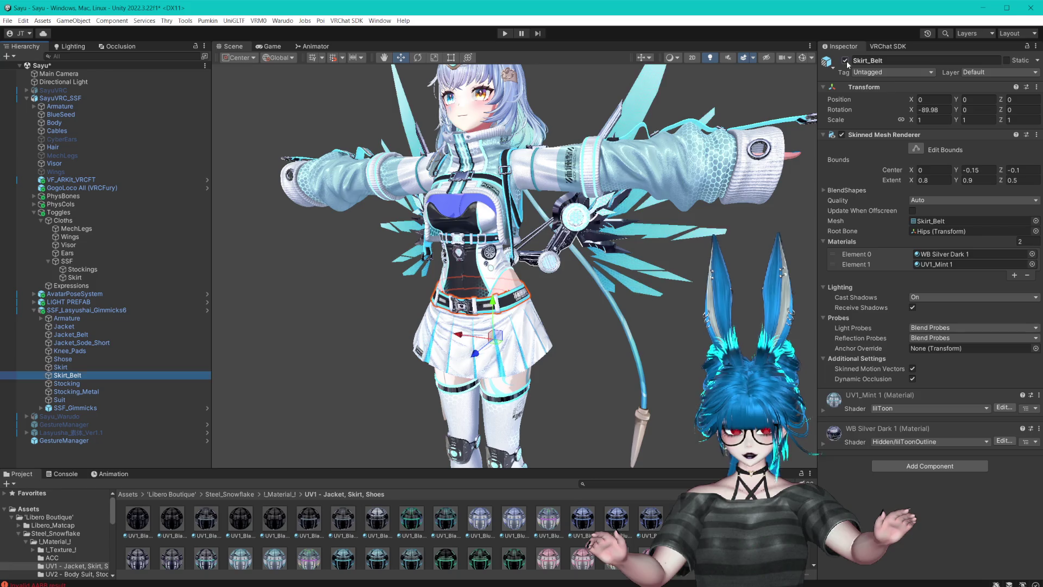
left_click(64, 359)
key("f")
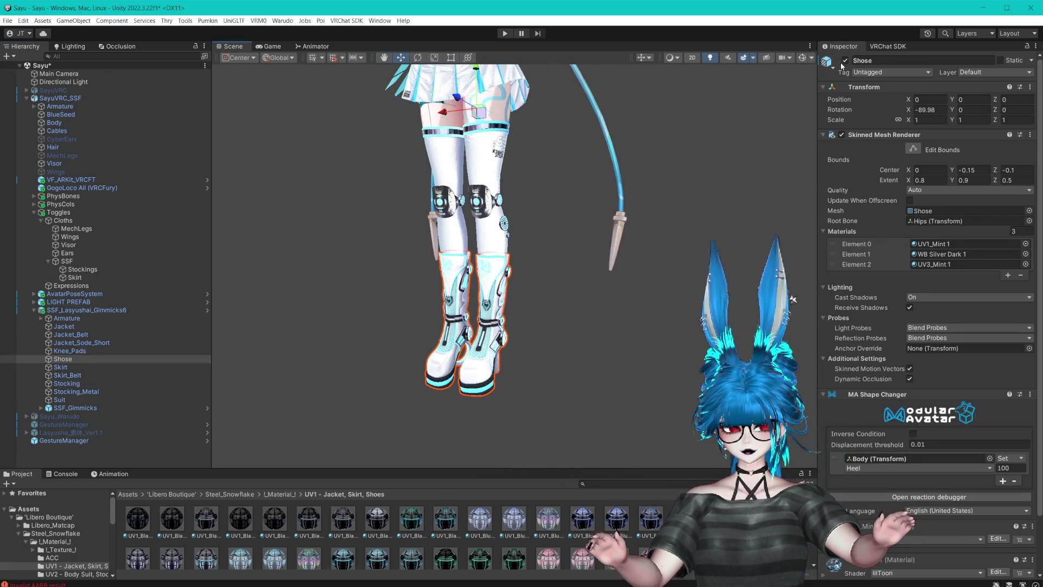
left_click(102, 326)
left_click(69, 351)
left_click(70, 358)
left_click_drag(380, 227, 376, 282)
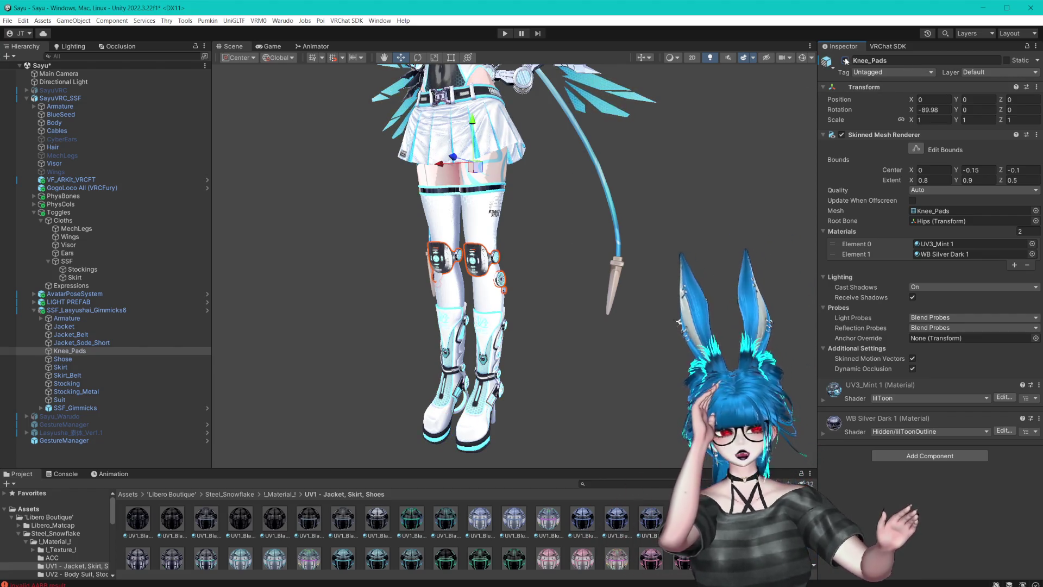
- Duplicate Skirt into a KneePads toggle that turns on Knee_Pads, placed between Stockings and Skirt
left_click(81, 277)
key("ctrl+d")
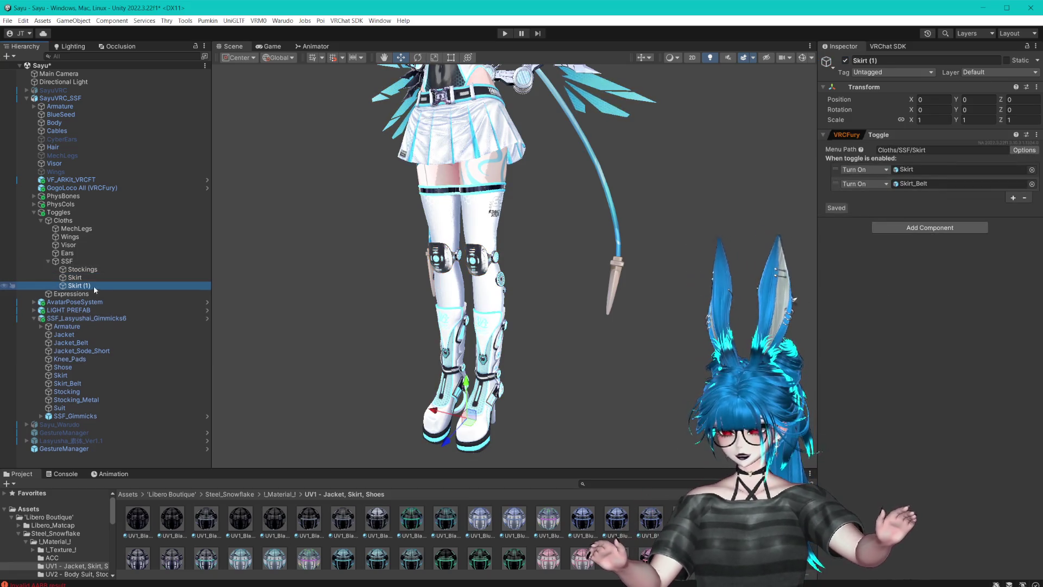
type("KneePads")
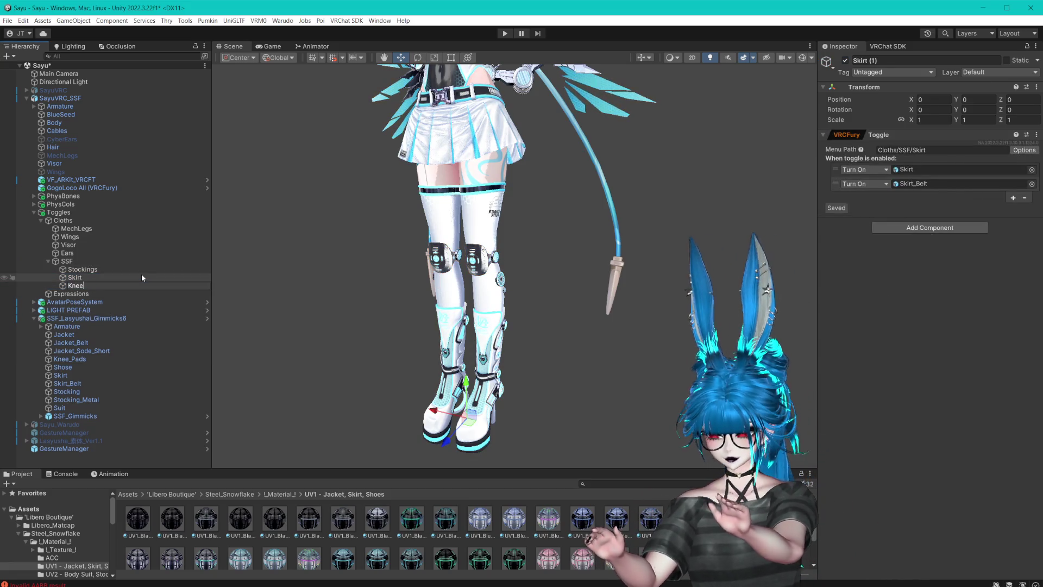
key("Return")
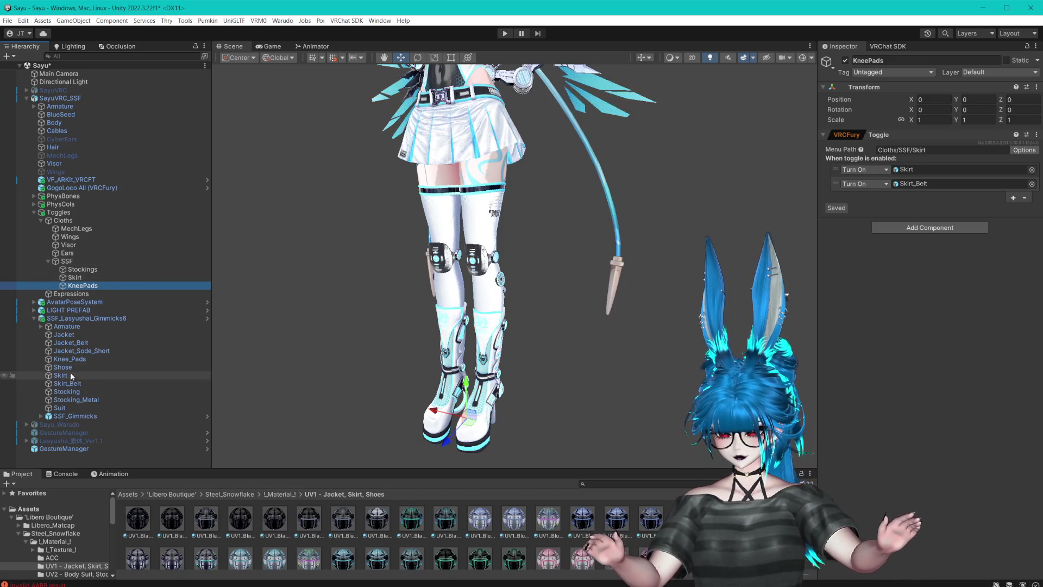
left_click_drag(72, 359, 911, 173)
right_click(878, 184)
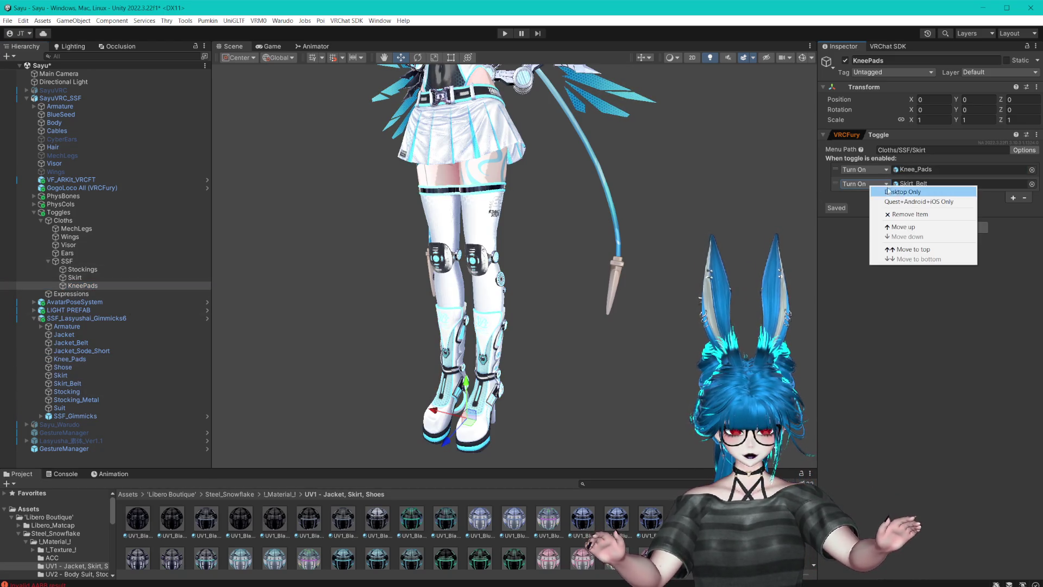
left_click(906, 214)
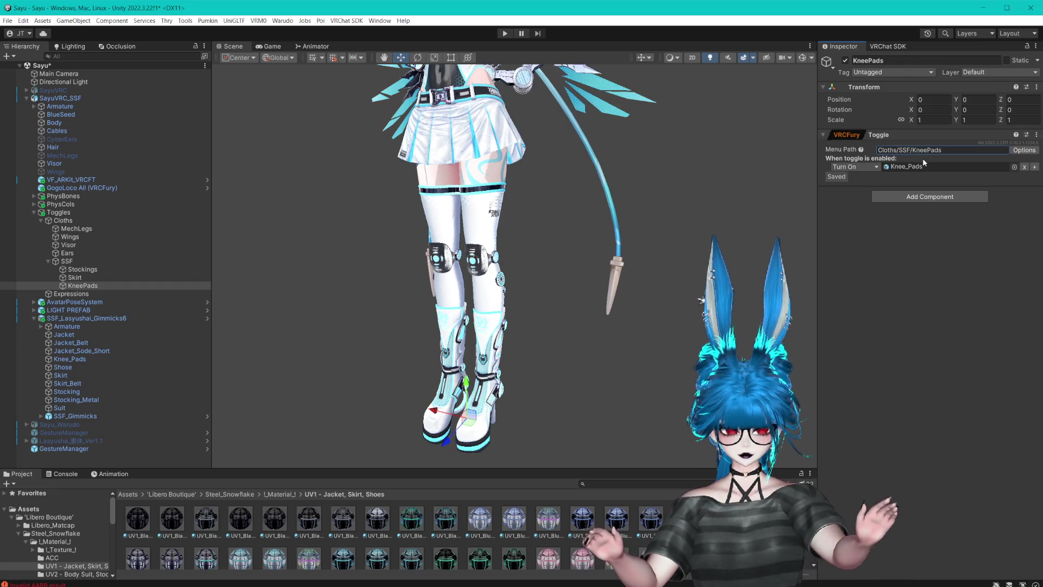
left_click_drag(100, 278, 97, 279)
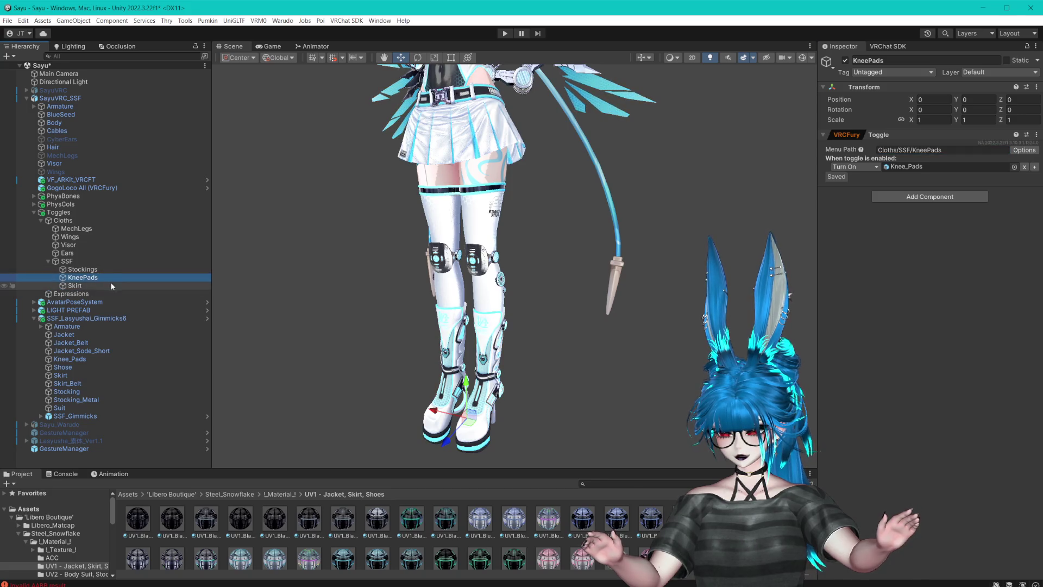
left_click(89, 286)
left_click_drag(562, 179, 552, 239)
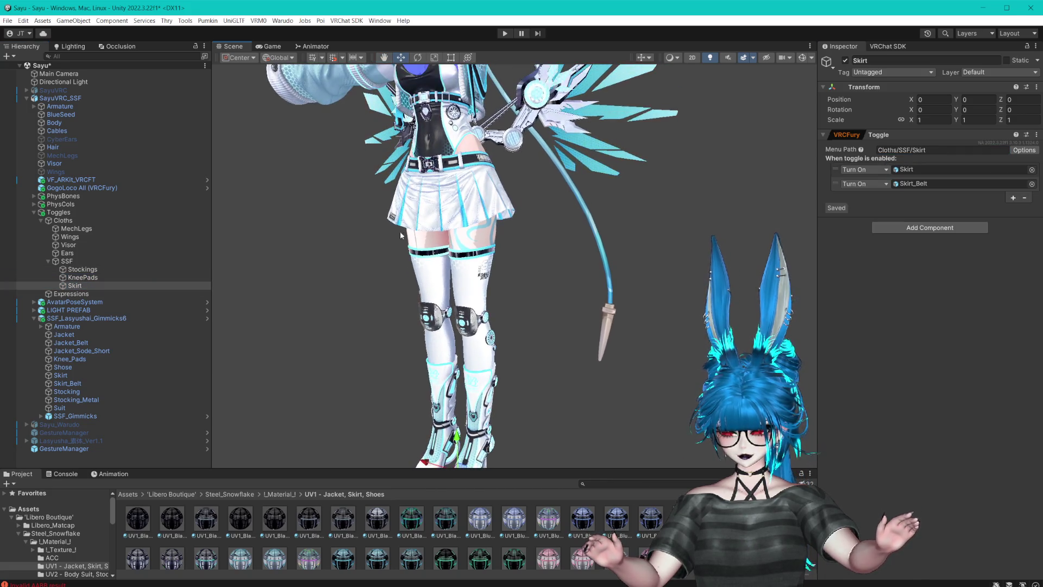
- Duplicate Stockings into a Shoes toggle that turns on Shose instead of Stocking_Metal
left_click(78, 269)
key("ctrl+d")
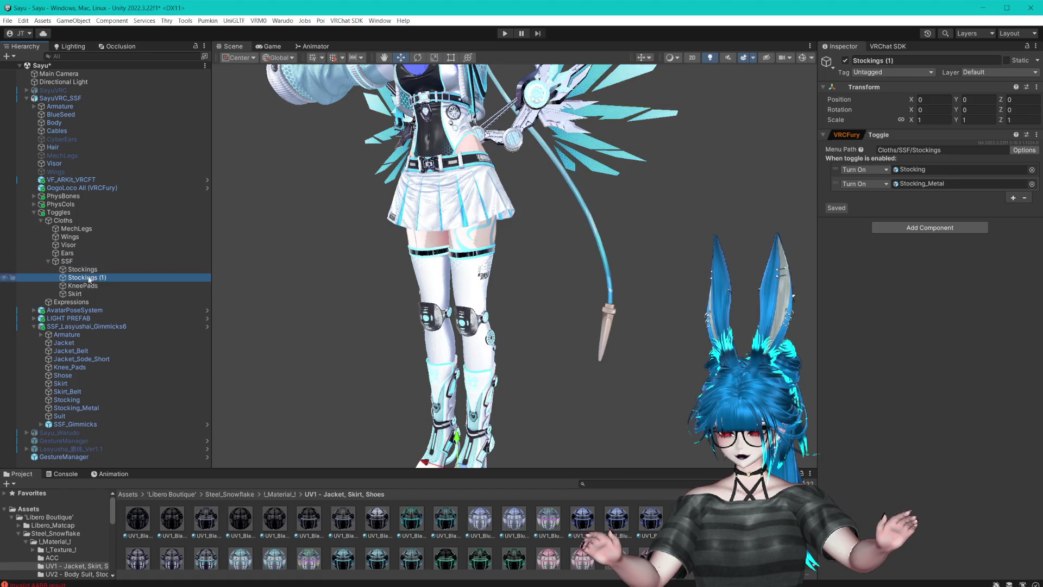
left_click_drag(113, 294, 86, 286)
key("F2")
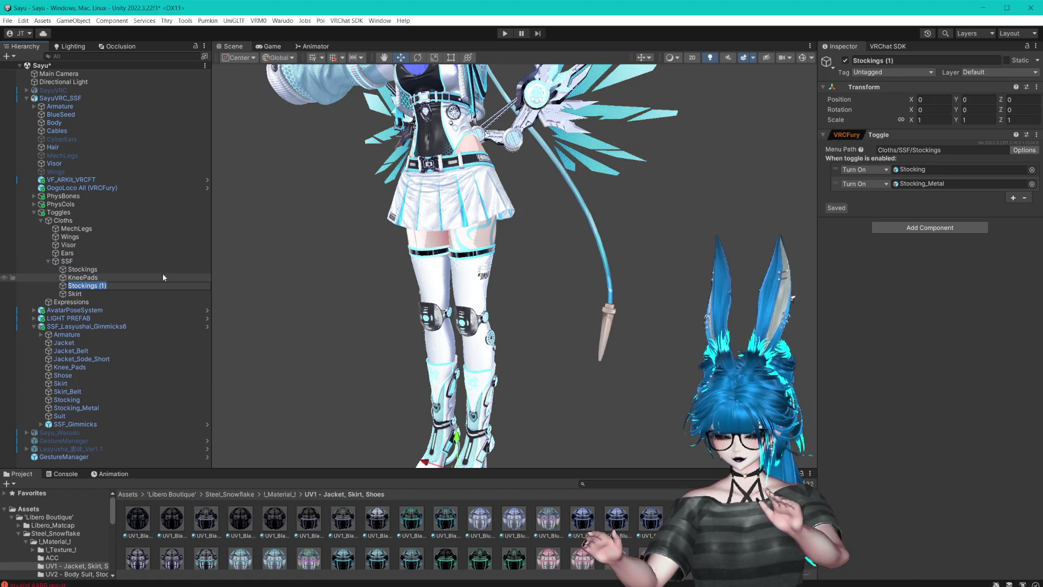
type("Shoes")
key("Return")
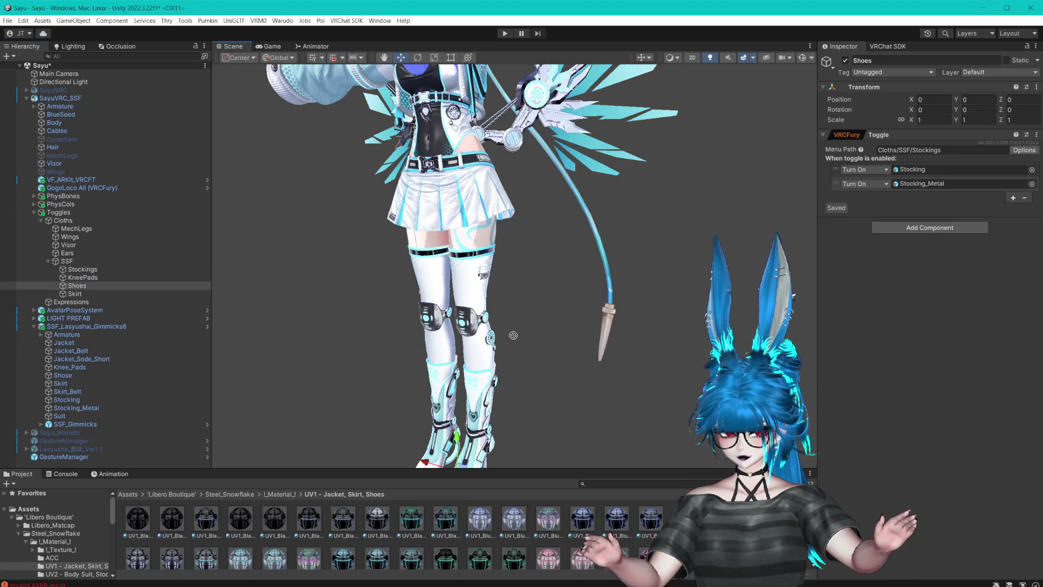
left_click_drag(933, 186, 941, 172)
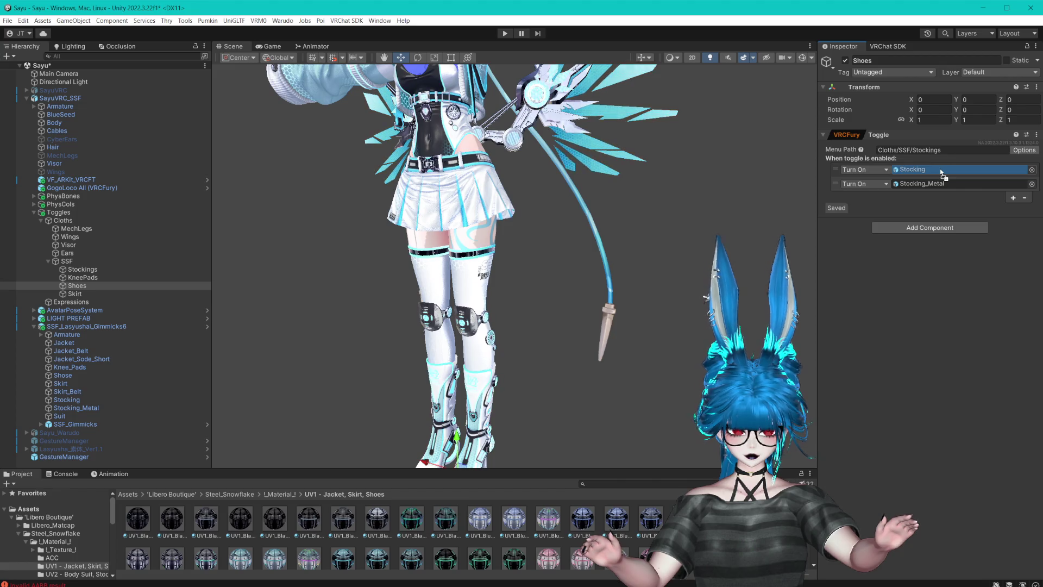
left_click_drag(940, 168, 939, 169)
right_click(999, 186)
left_click(971, 216)
- Save the scene and make another copy of the Skirt toggle
type("Shoes")
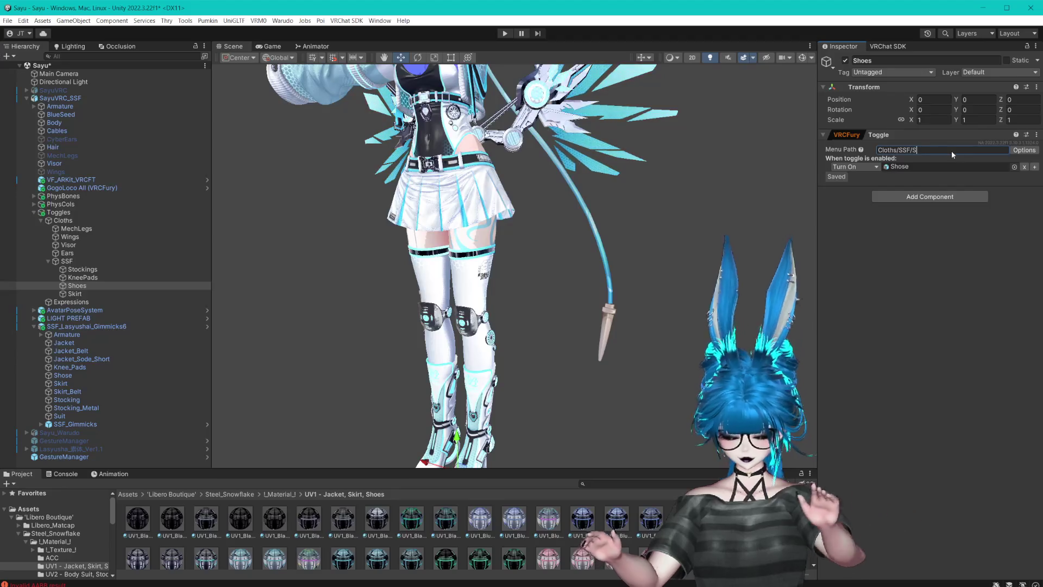
key("ctrl+s")
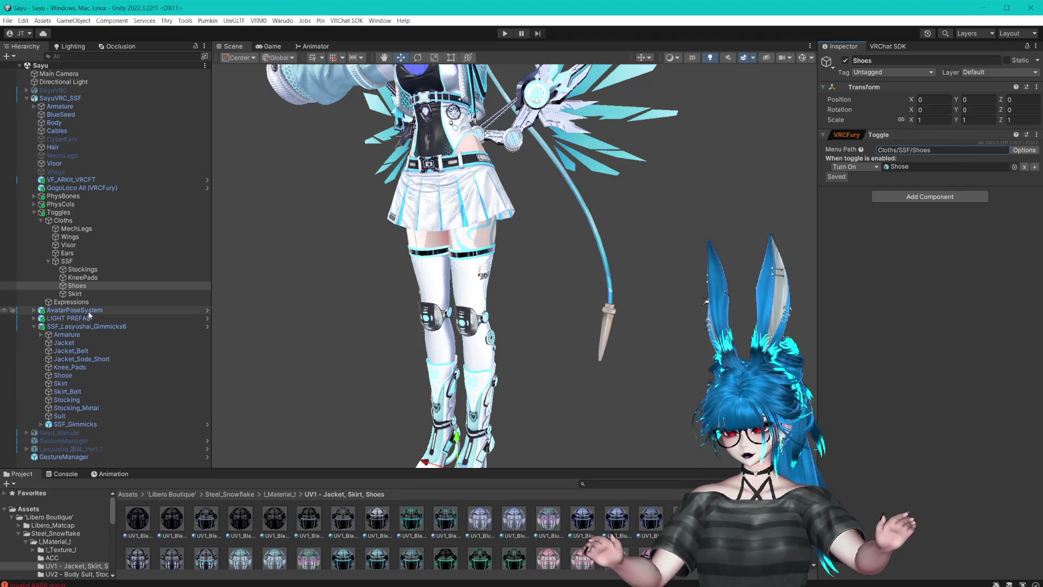
left_click(76, 293)
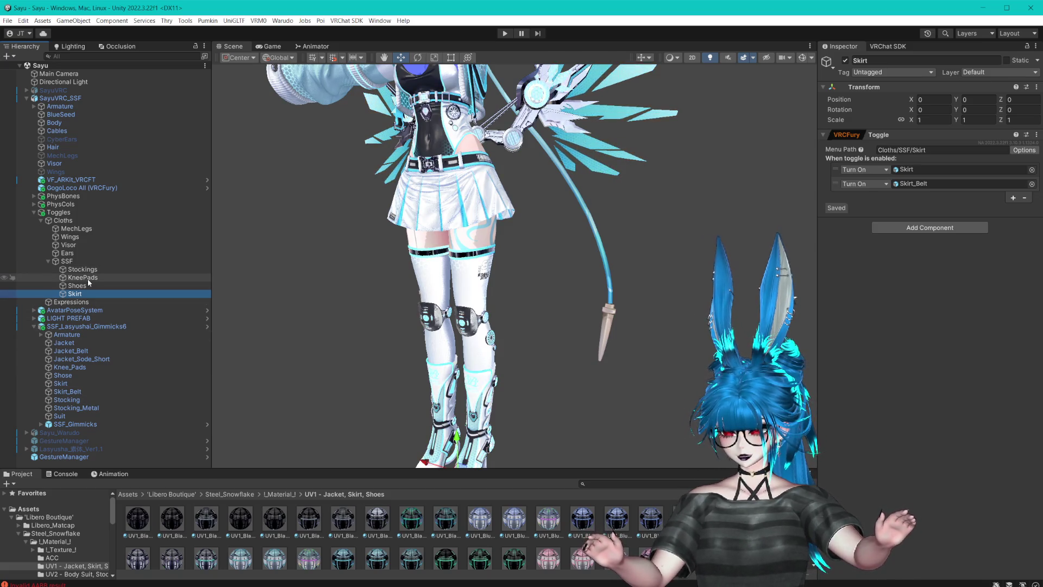
key("ctrl+d")
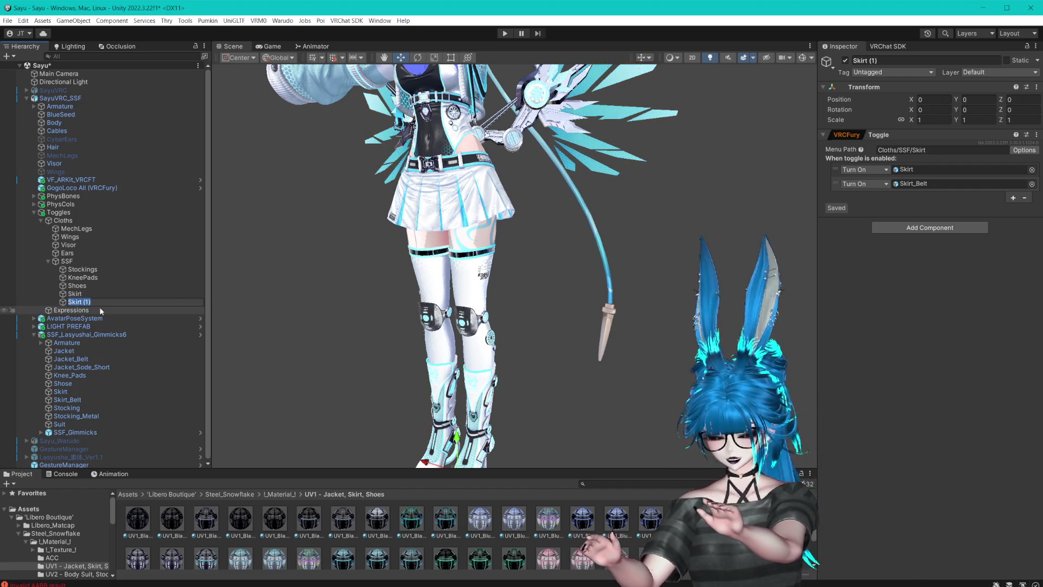
- Rename the Skirt copy to Jacket
type("JacketSleeves")
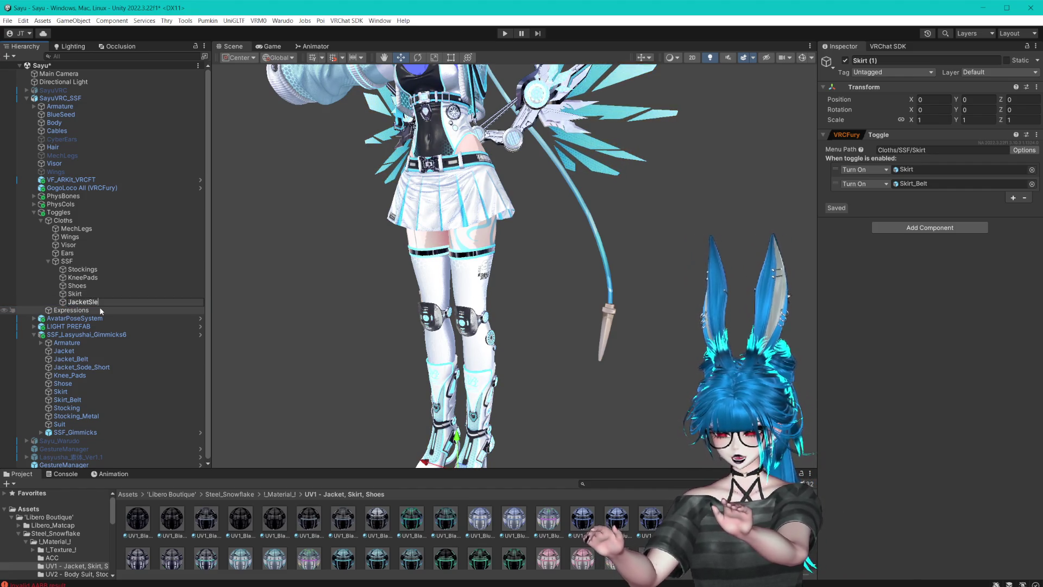
key("Return")
scroll(531, 180, "down", 3)
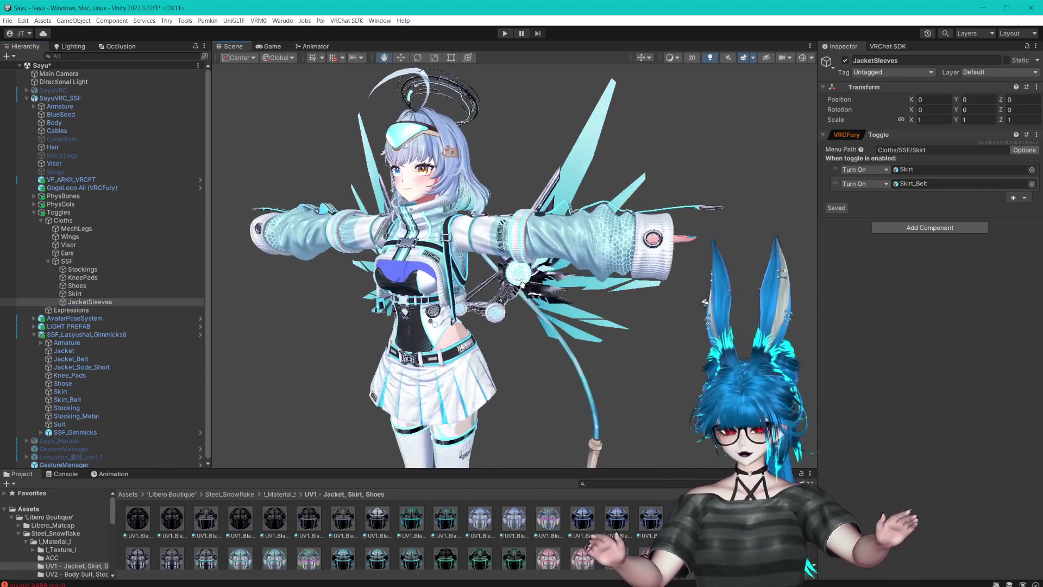
scroll(527, 247, "up", 5)
left_click_drag(527, 248, 609, 247)
left_click(98, 302)
left_click(89, 301)
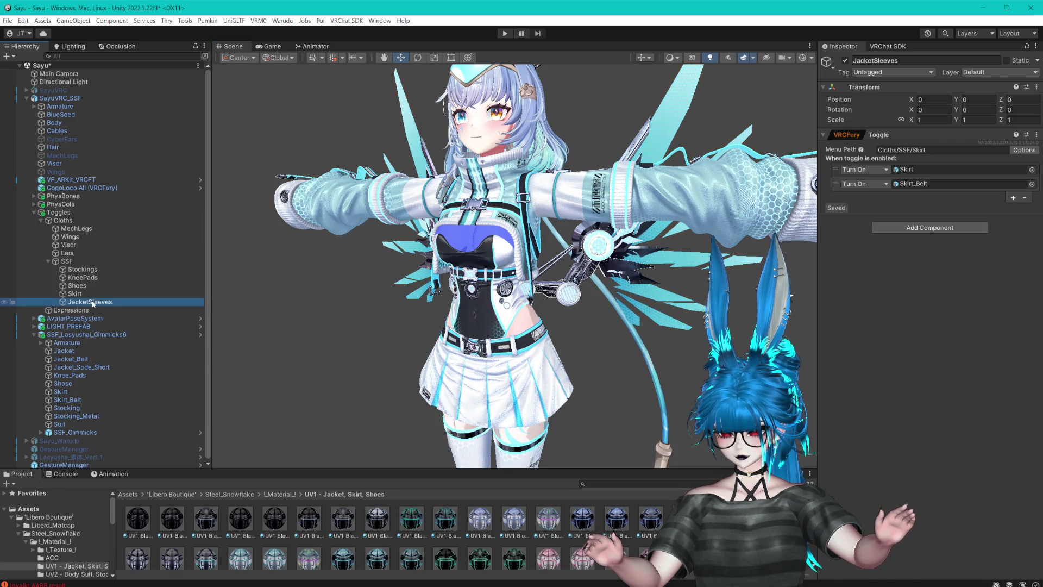
type("Jacket")
key("BackSpace")
key("Return")
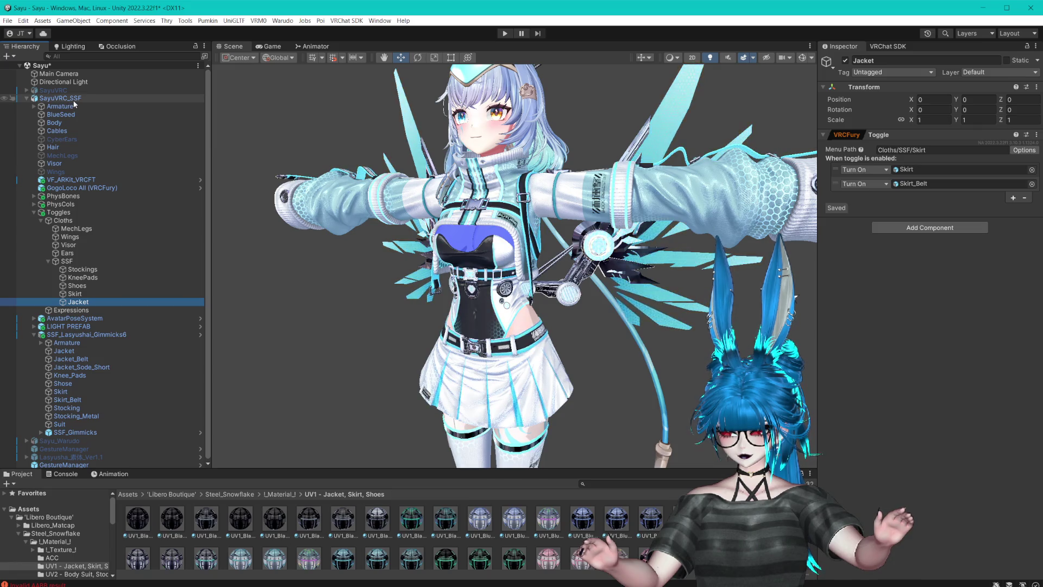
- Make the Jacket toggle turn on Jacket, Jacket_Sode_Short and Jacket_Belt, then save
scroll(112, 278, "down", 1)
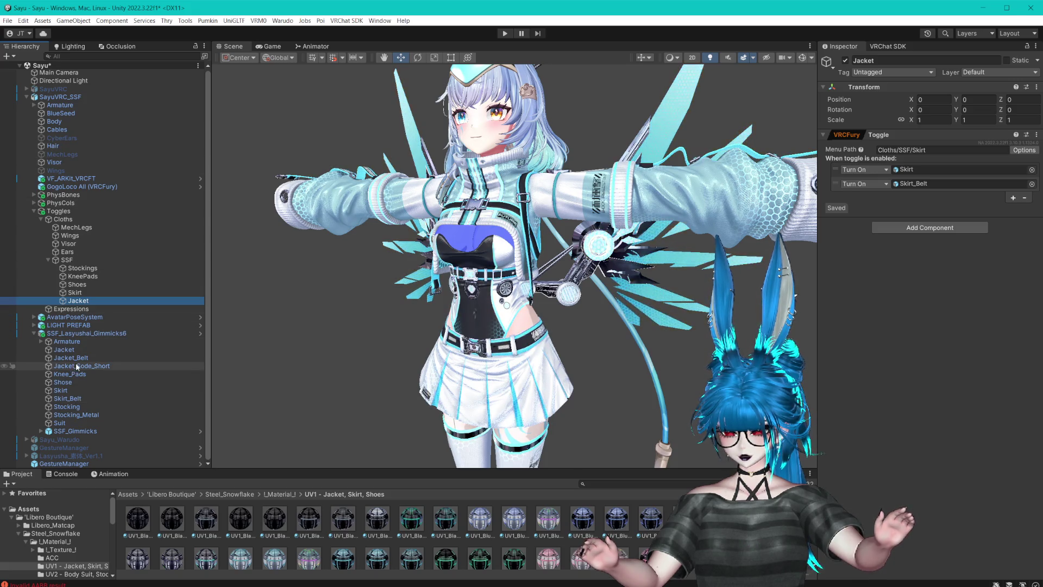
mouse_move(63, 350)
left_mouse_down()
mouse_move(489, 244)
mouse_move(934, 170)
left_mouse_up()
mouse_move(81, 366)
left_mouse_down()
mouse_move(435, 272)
mouse_move(952, 185)
left_mouse_up()
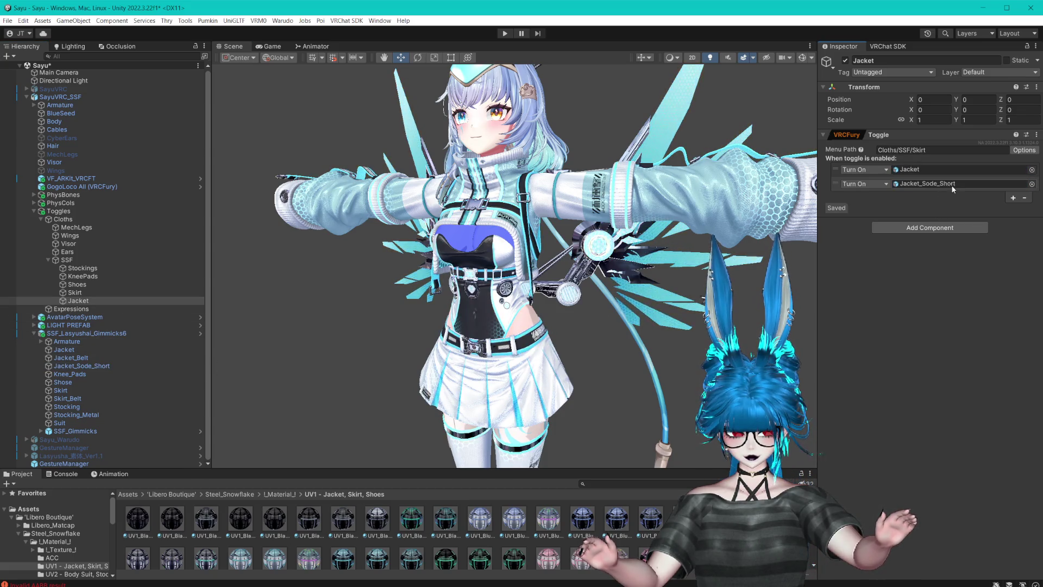
left_click(1013, 198)
left_click(934, 289)
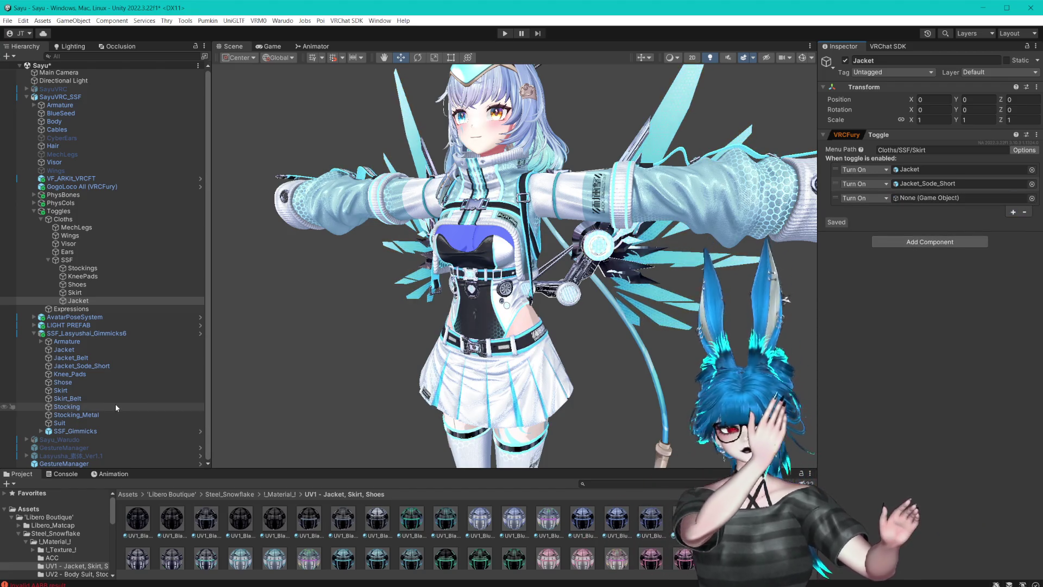
mouse_move(121, 398)
left_mouse_down()
mouse_move(128, 363)
mouse_move(228, 326)
mouse_move(927, 200)
left_mouse_up()
scroll(544, 256, "up", 5)
key("ctrl+s")
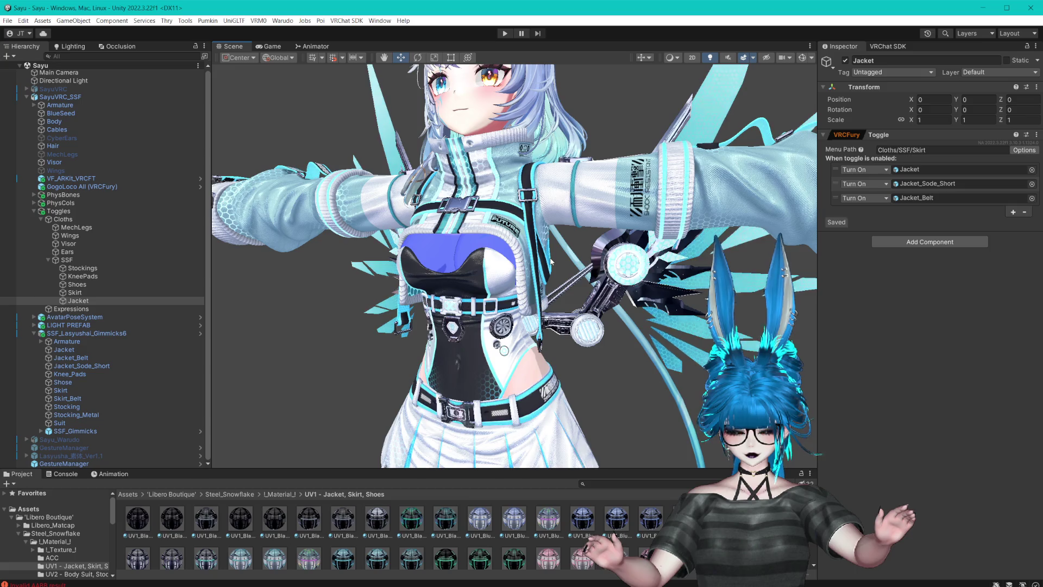
- Frame the jacket and upper body in the view and enter Play mode
scroll(550, 261, "down", 1)
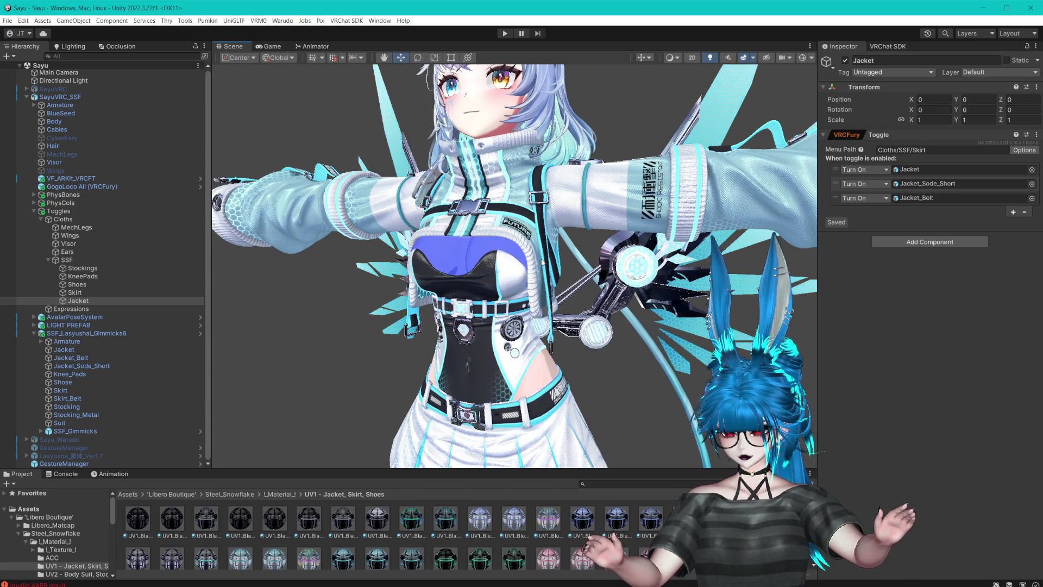
scroll(515, 269, "down", 1)
scroll(485, 274, "up", 2)
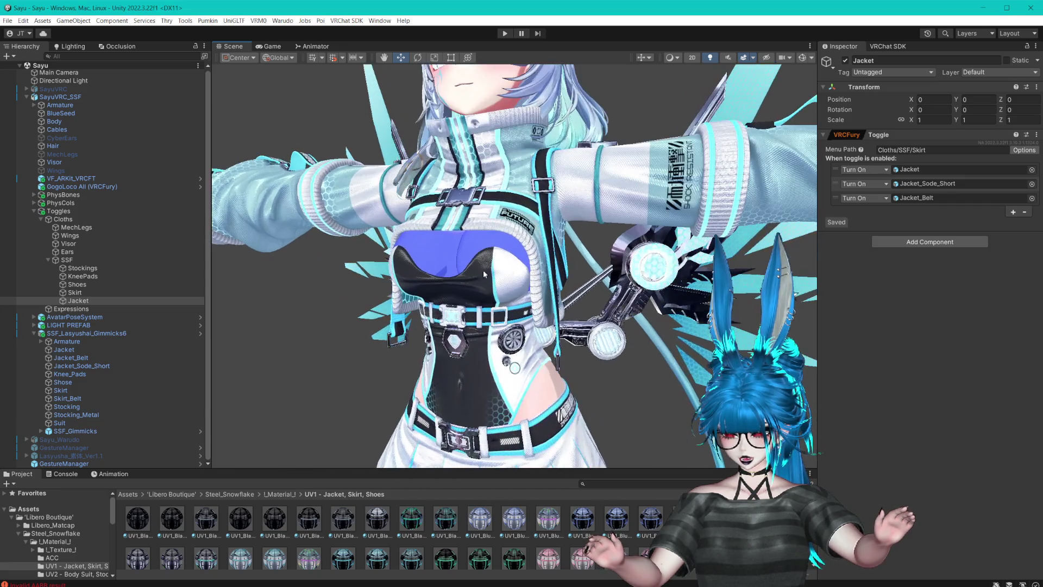
left_click(91, 297)
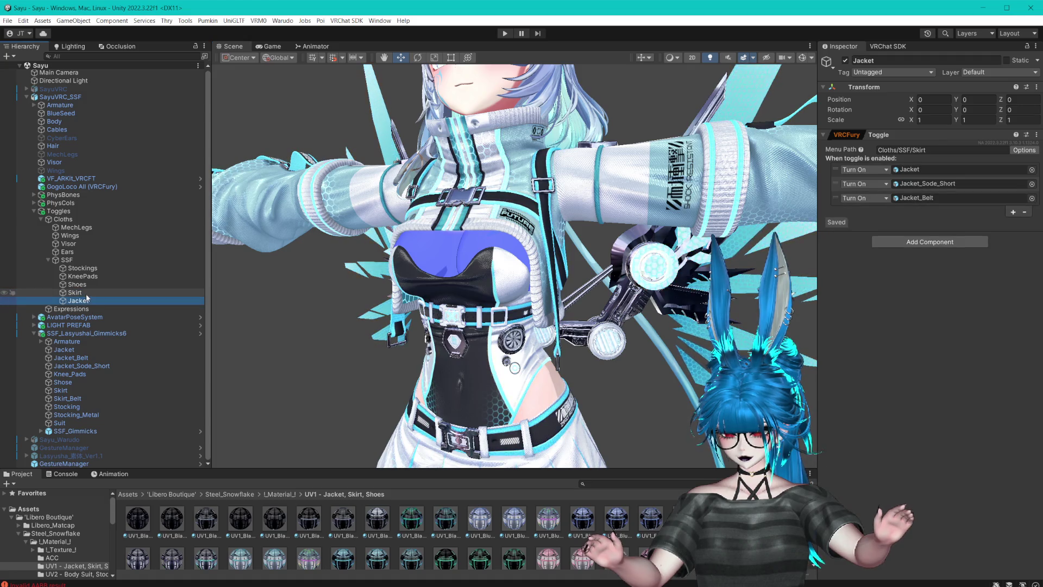
scroll(402, 253, "down", 3)
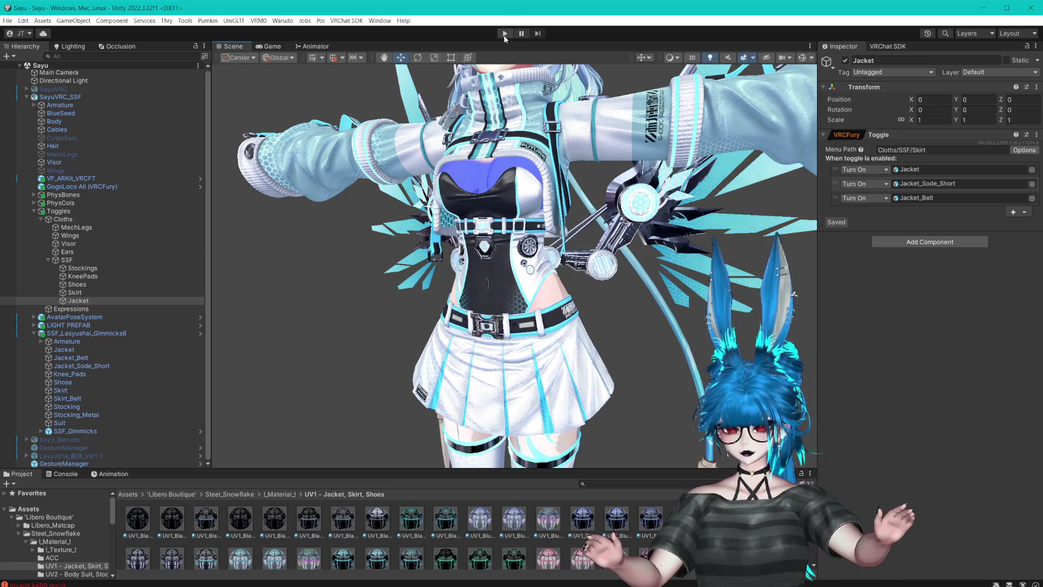
key("f")
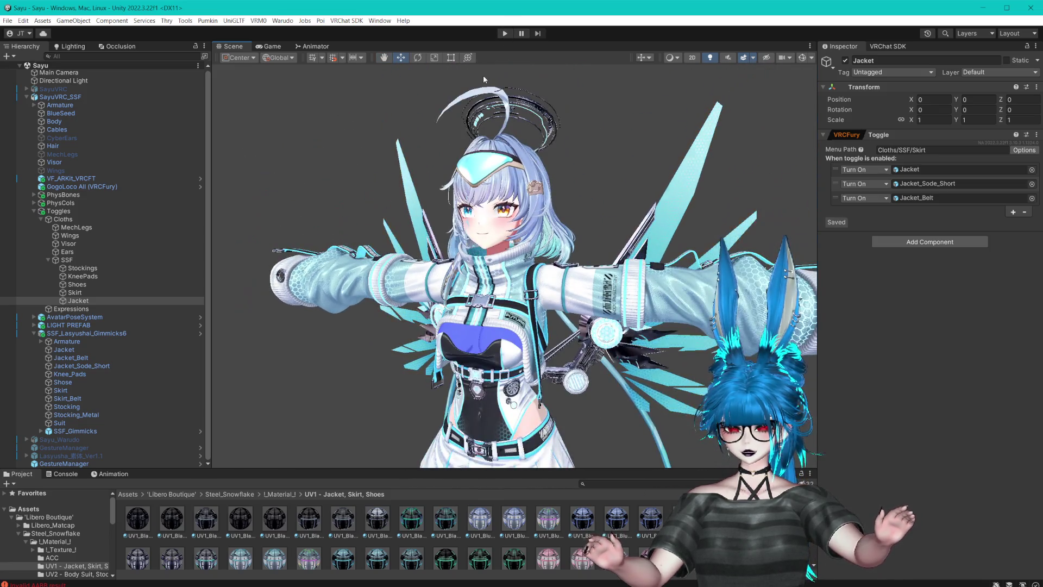
left_click_drag(484, 80, 507, 50)
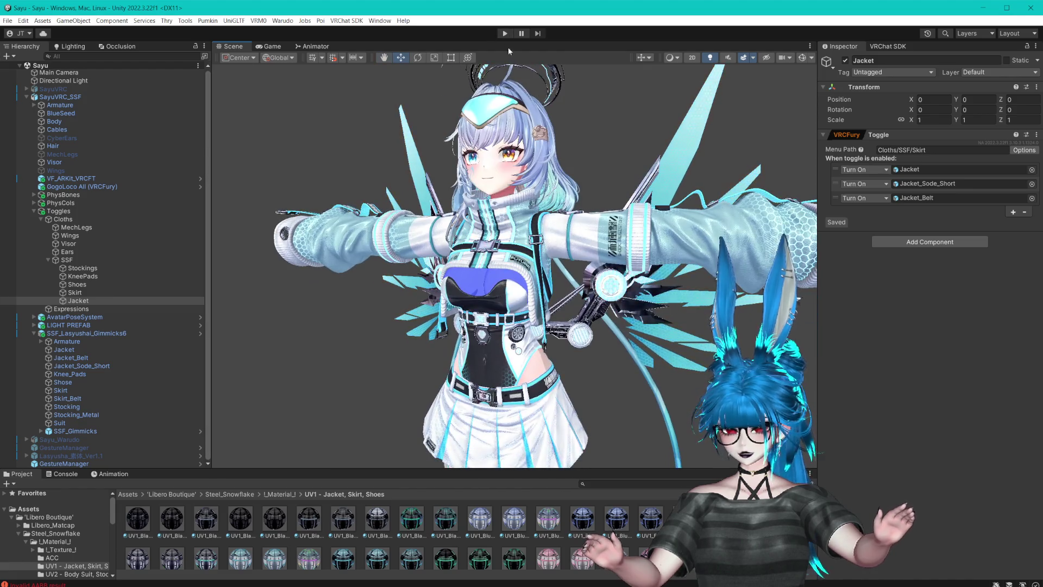
left_click(504, 33)
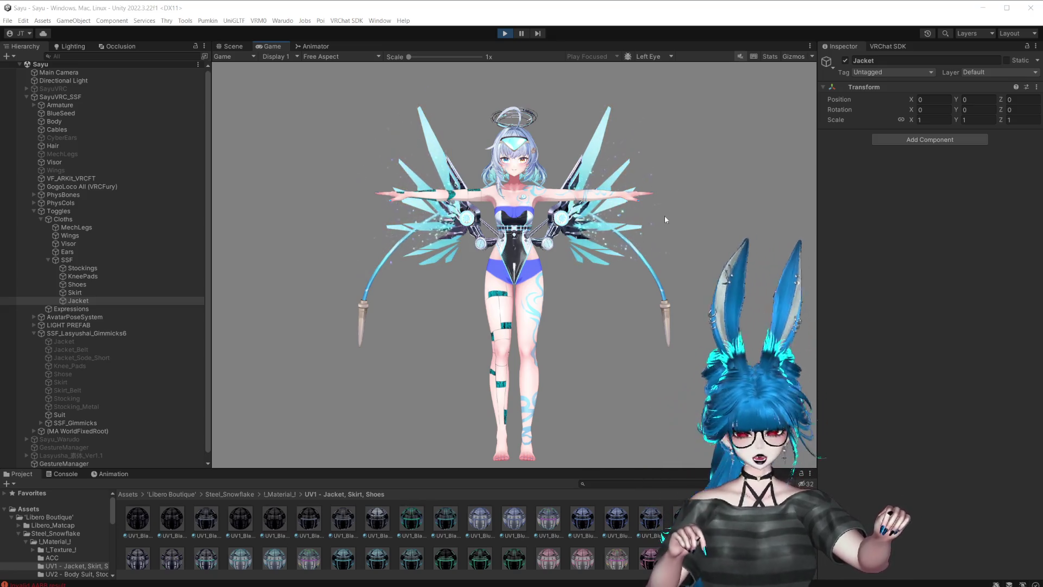
left_click(504, 33)
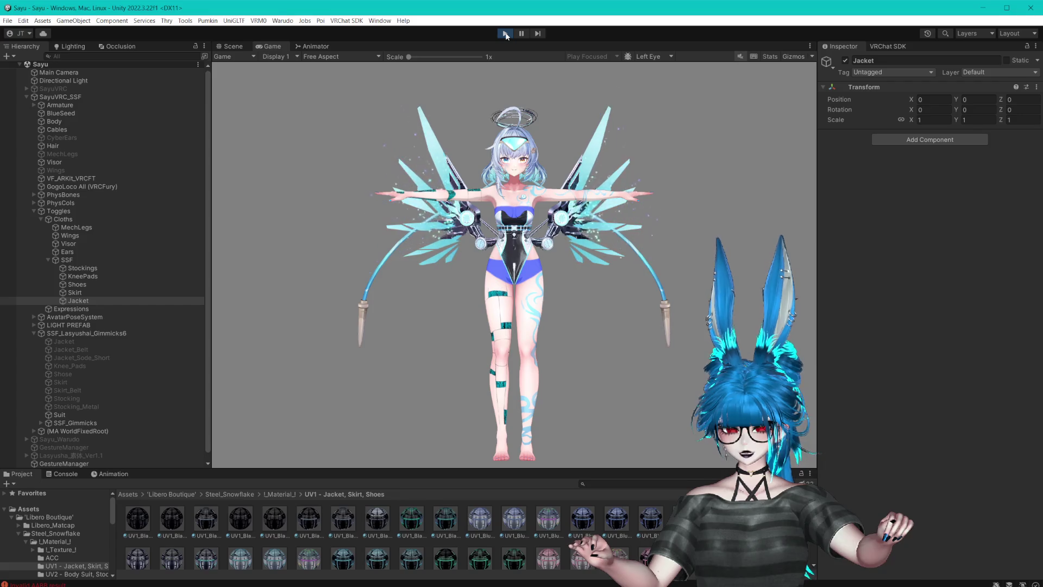
left_click(505, 34)
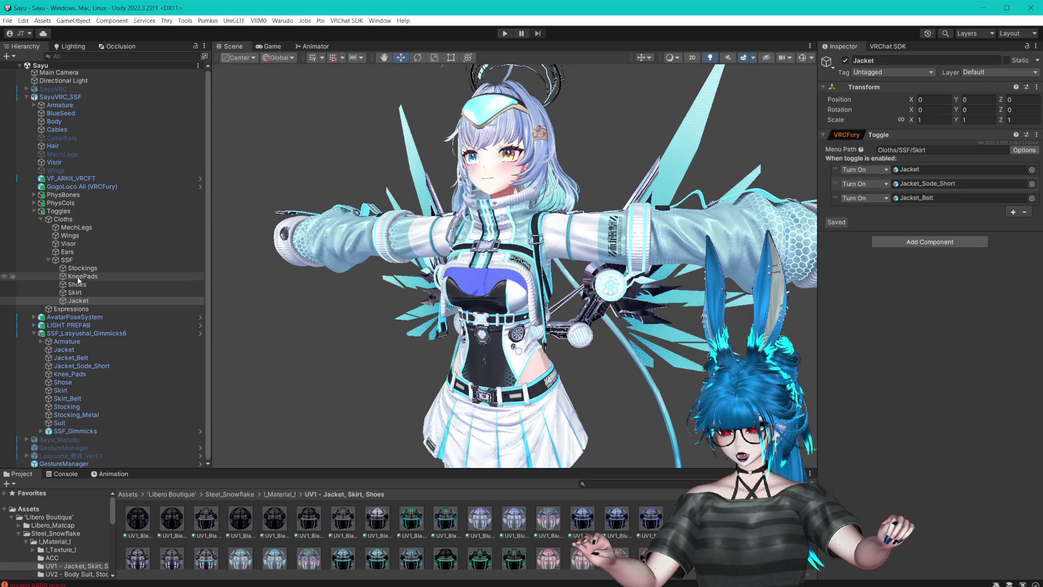
- Tick Default On for the Stockings, KneePads and Shoes toggles
left_click(83, 269)
left_click(1024, 150)
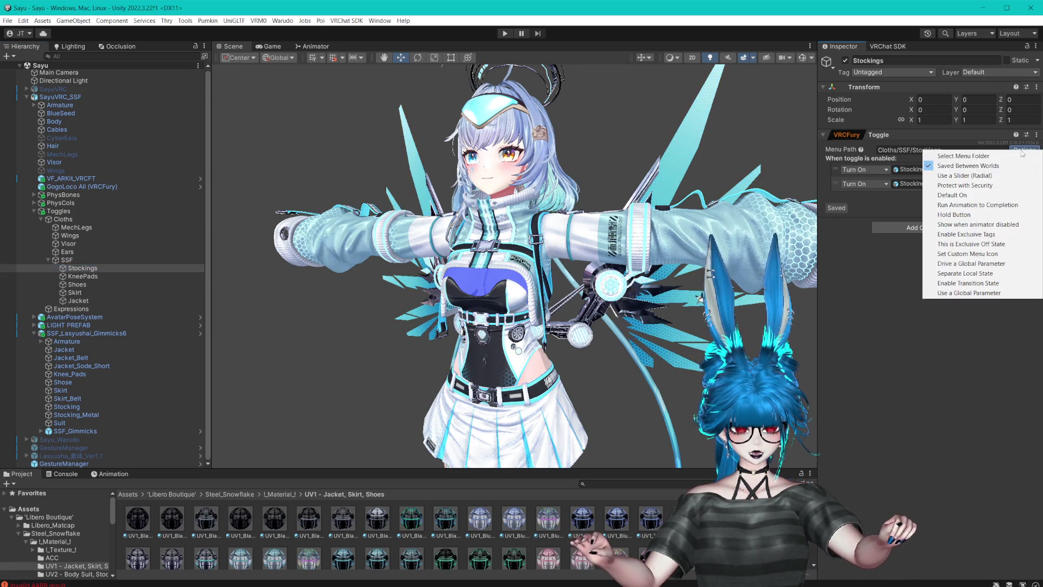
left_click(979, 199)
left_click(83, 277)
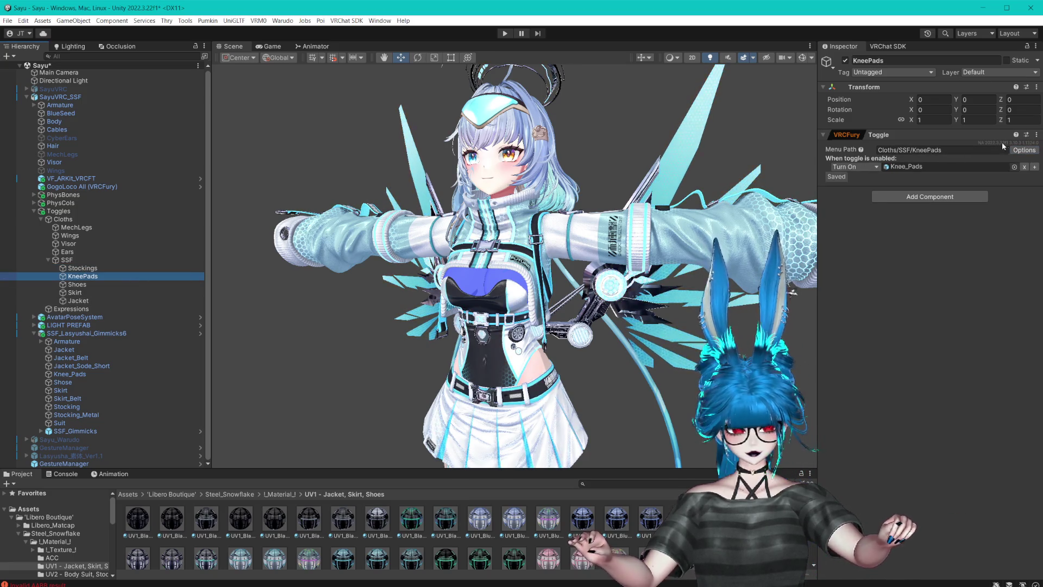
left_click(1024, 150)
left_click(977, 194)
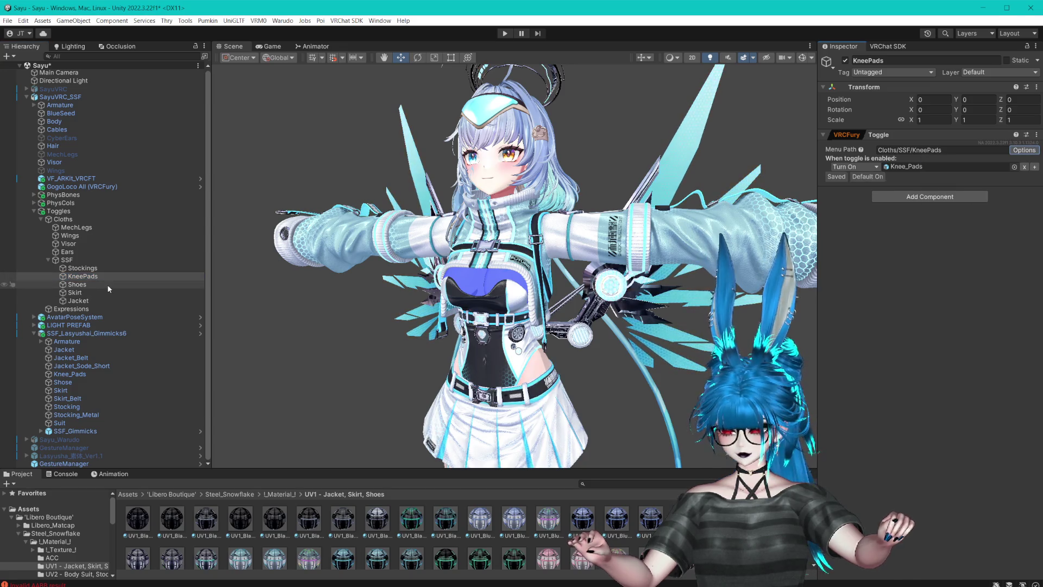
left_click(77, 284)
left_click(1024, 150)
left_click(978, 194)
- Tick Default On for Skirt and Jacket, save, and select GestureManager
left_click(81, 292)
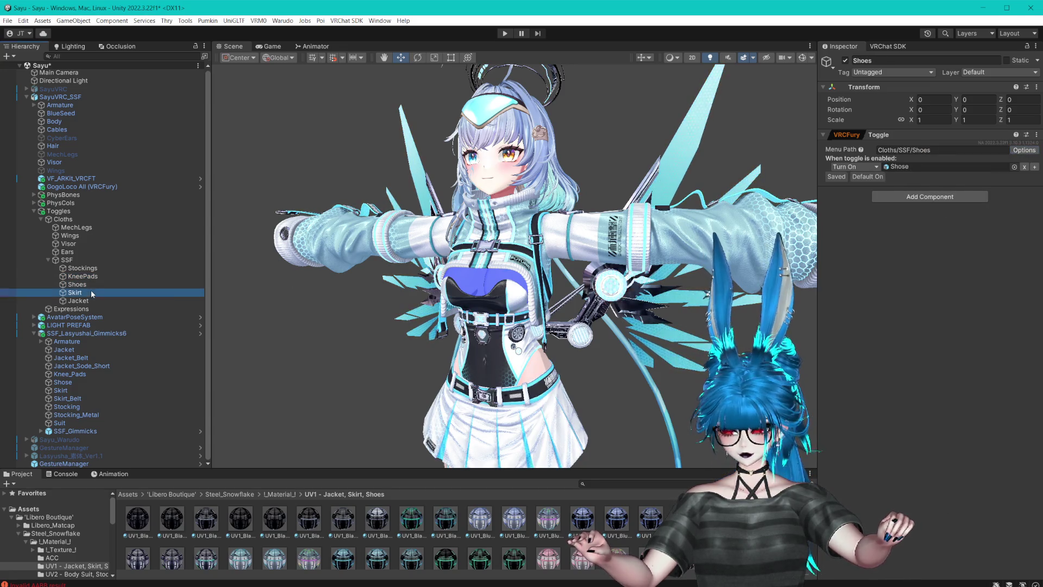
left_click(1024, 150)
left_click(977, 194)
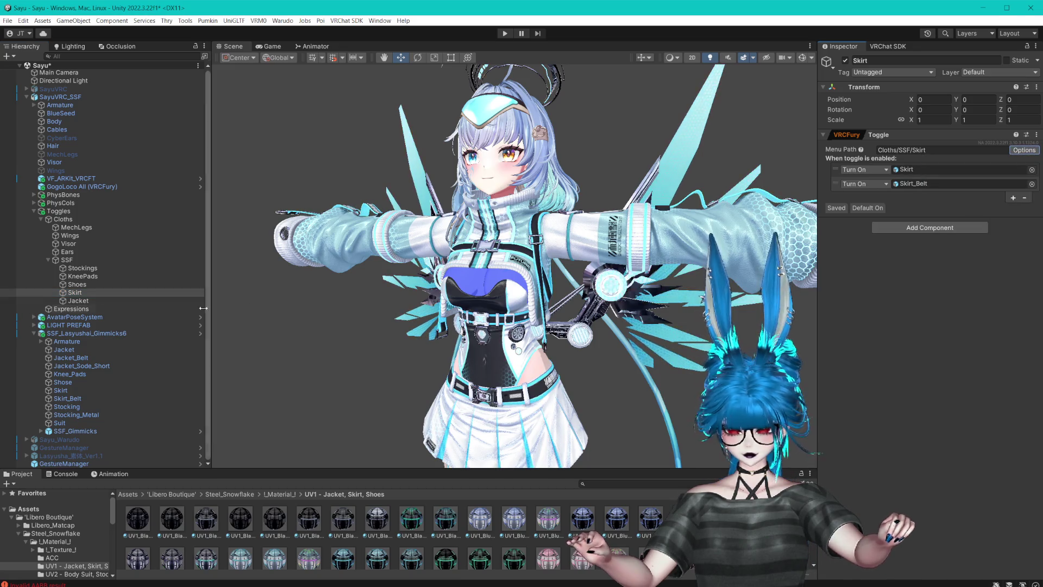
left_click(79, 301)
left_click(1023, 150)
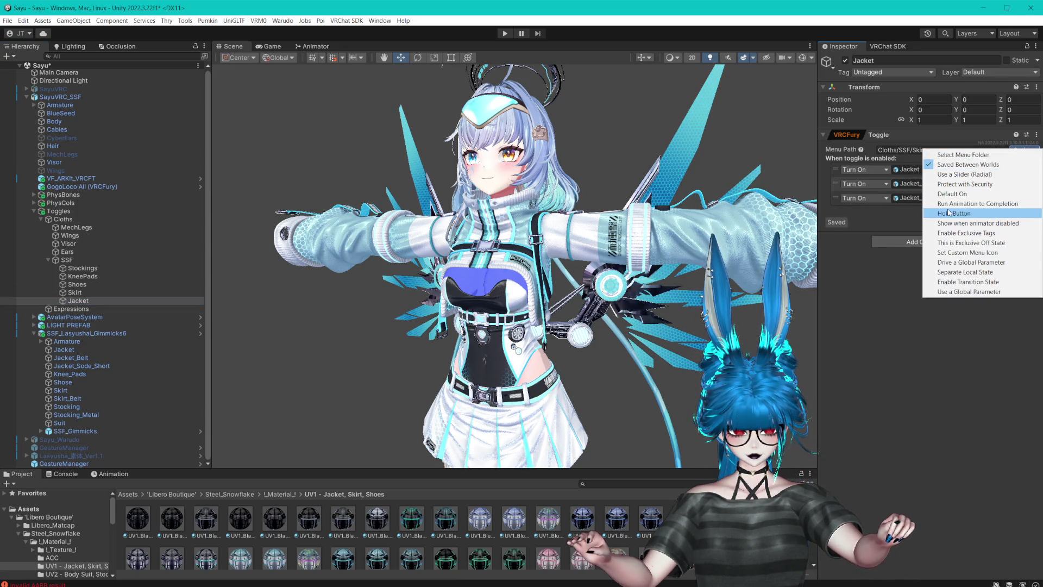
left_click(951, 197)
key("ctrl+s")
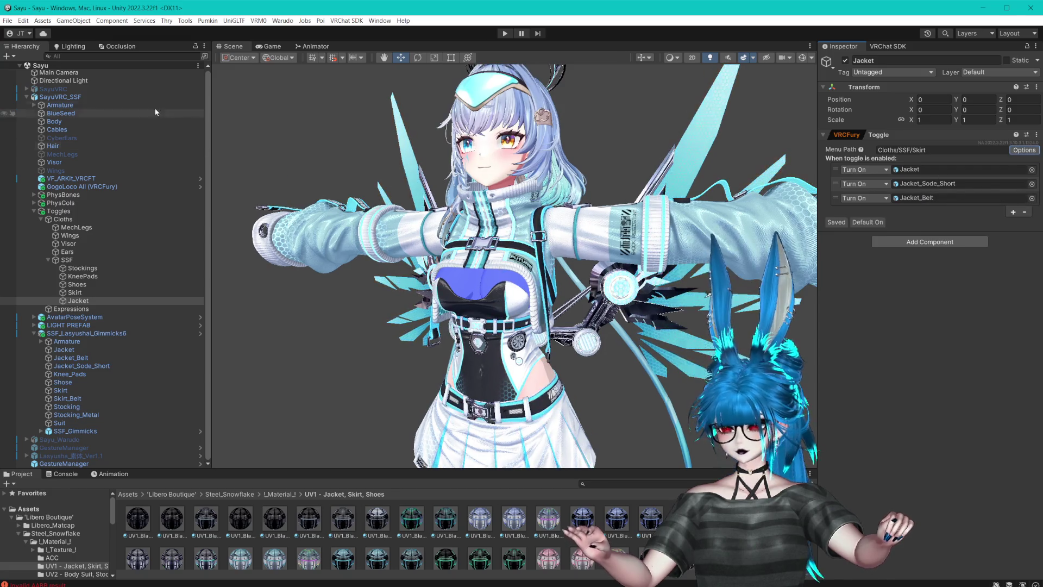
left_click(26, 97)
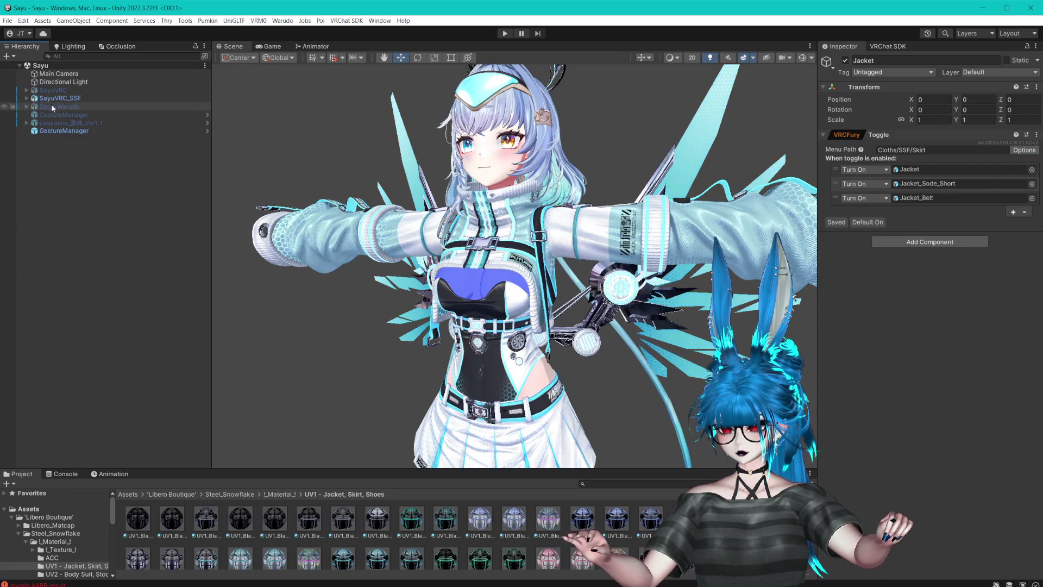
left_click(90, 132)
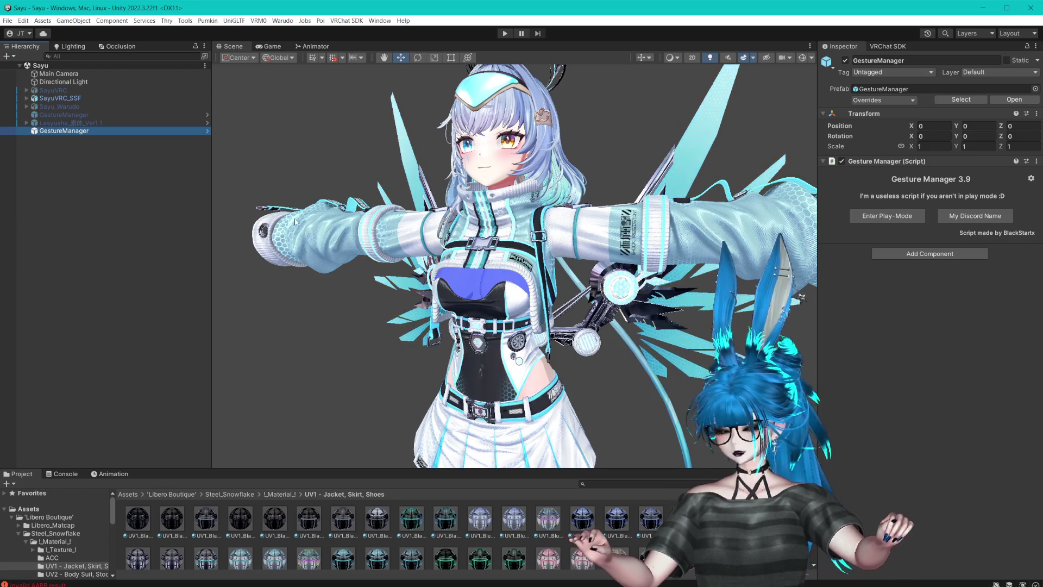
- Enter Play mode from GestureManager's Inspector to drive the SayuVRC_SSF avatar
left_click(894, 220)
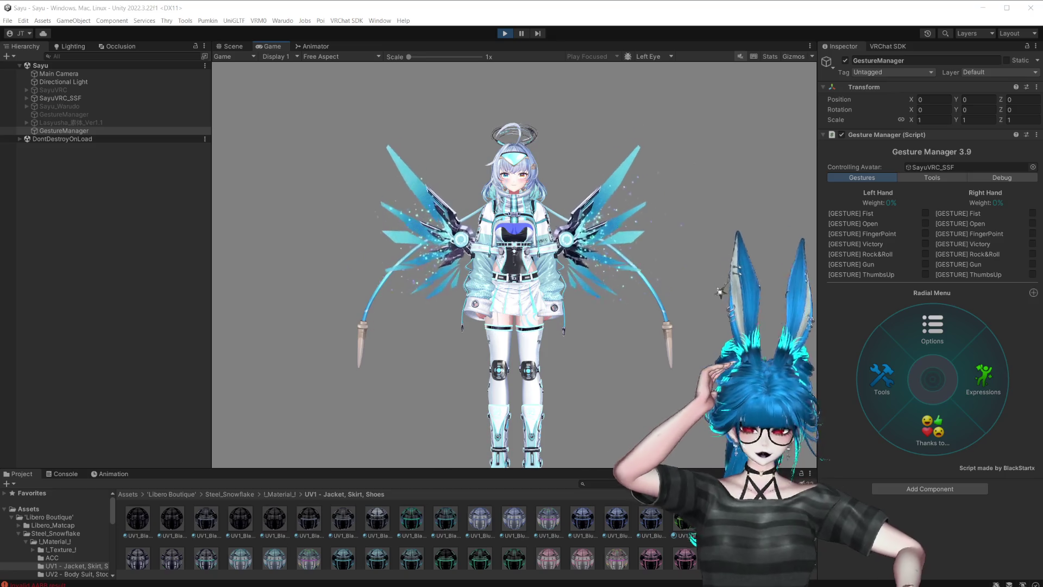
- In the Scene view, open Expressions > wing submenu in the radial menu and toggle the wings off
left_click(499, 3)
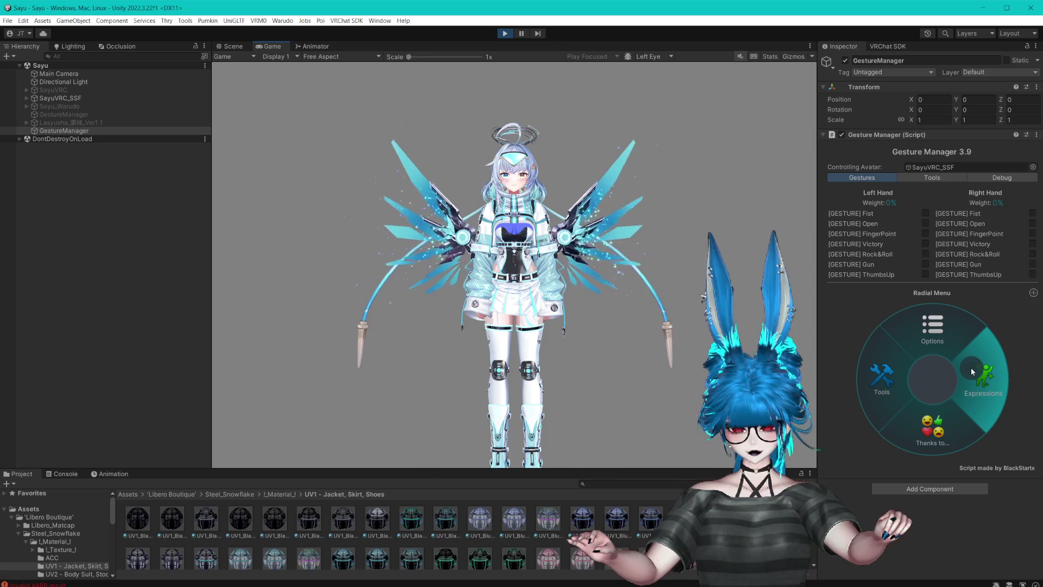
left_click(243, 47)
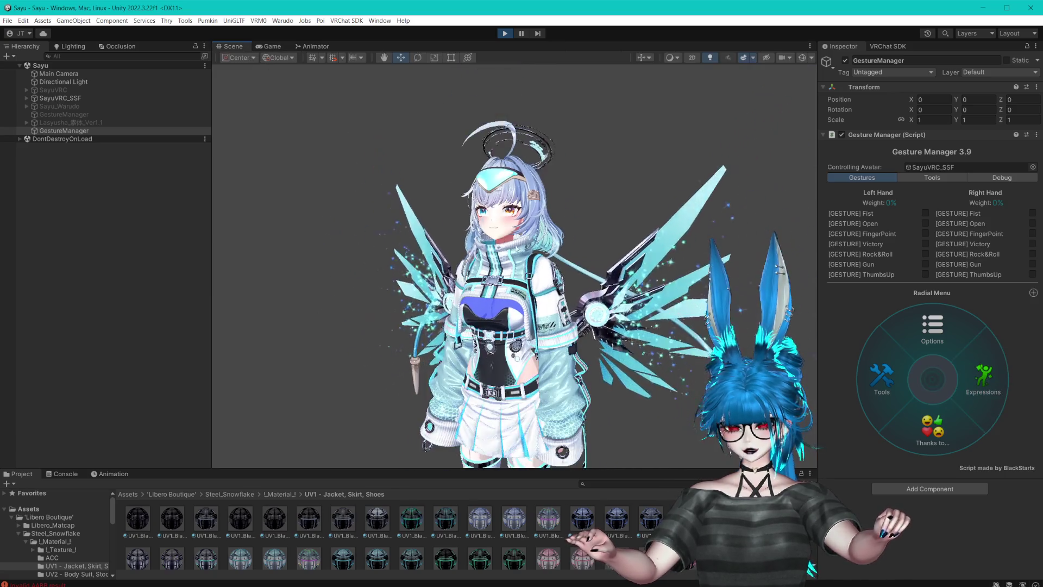
scroll(621, 226, "up", 5)
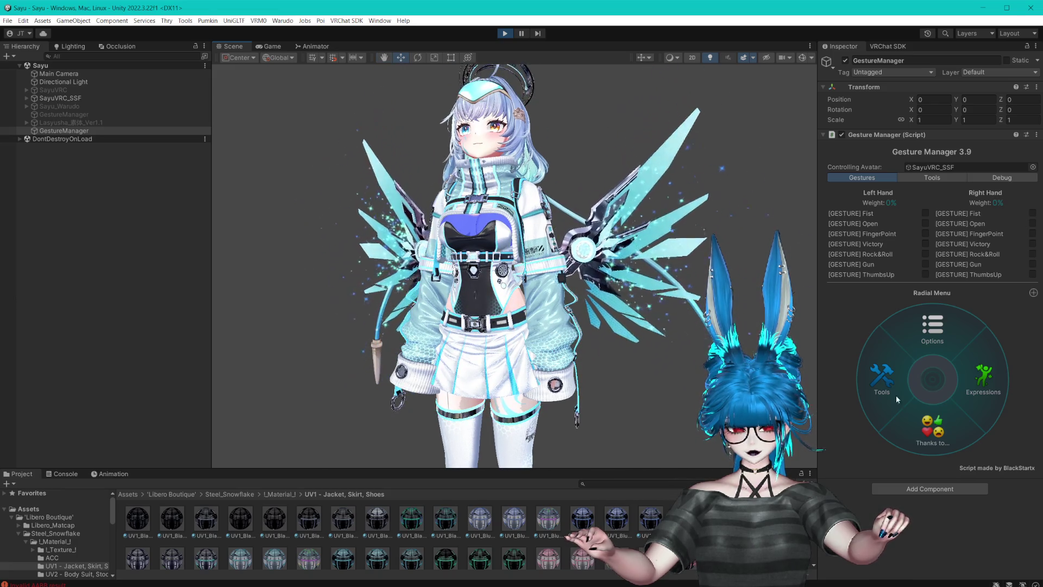
left_click(975, 383)
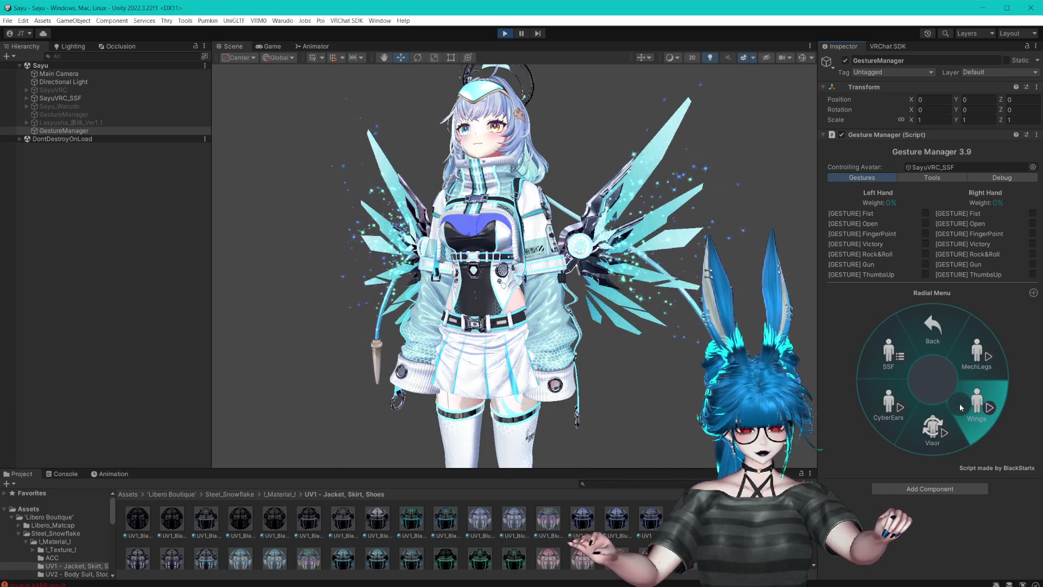
left_click(959, 403)
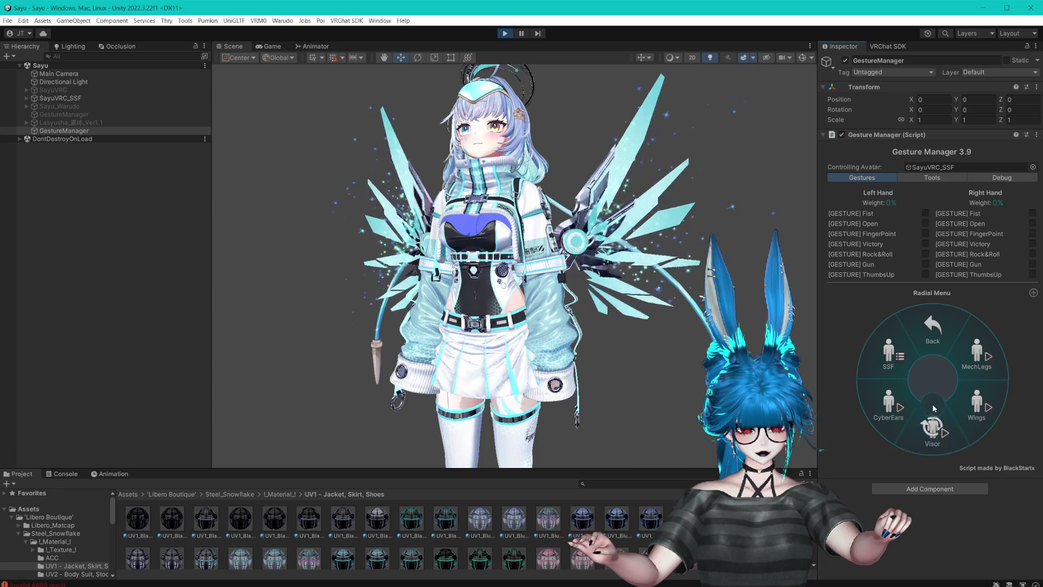
left_click(922, 319)
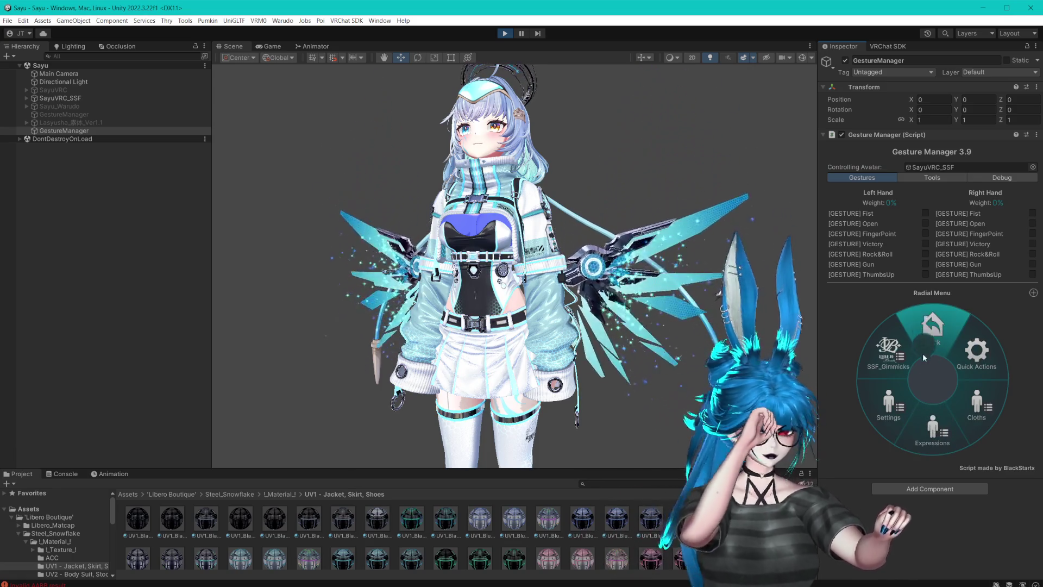
left_click(887, 395)
left_click(969, 381)
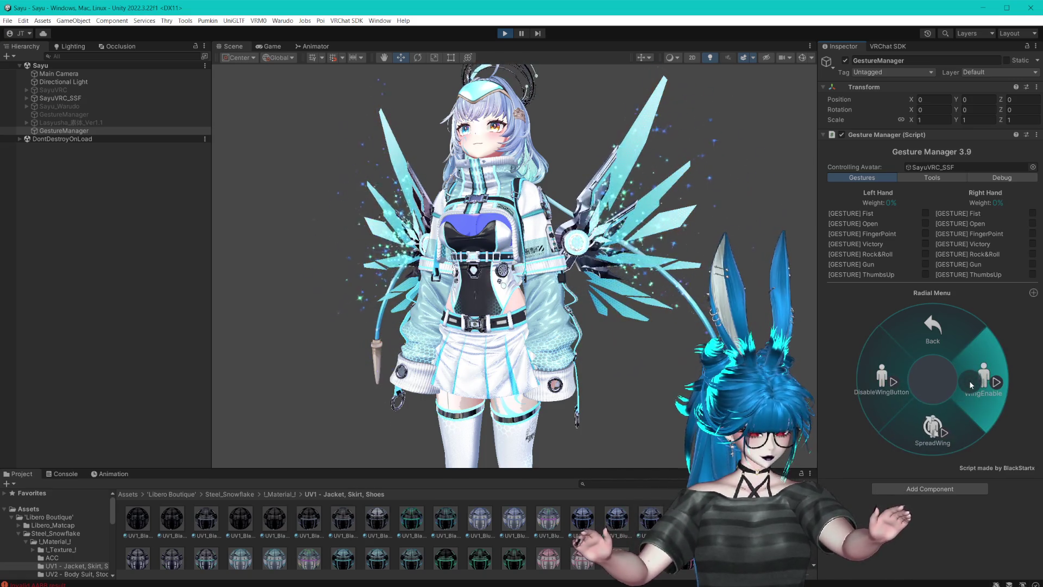
left_click(983, 380)
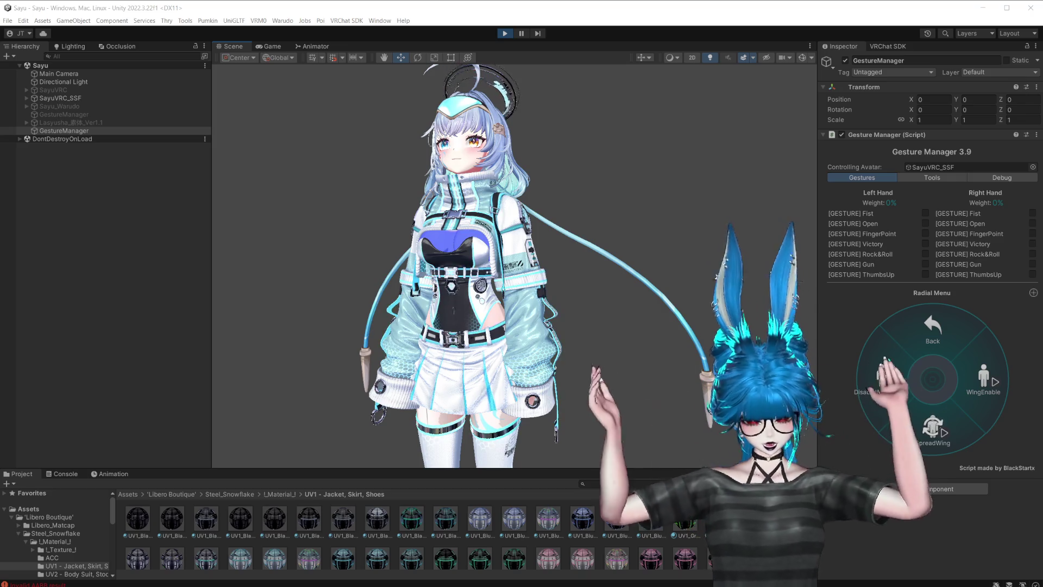
- In the radial menu, turn off Stockings and KneePads, turn on MechLegs, then exit Play mode
key("alt+Tab")
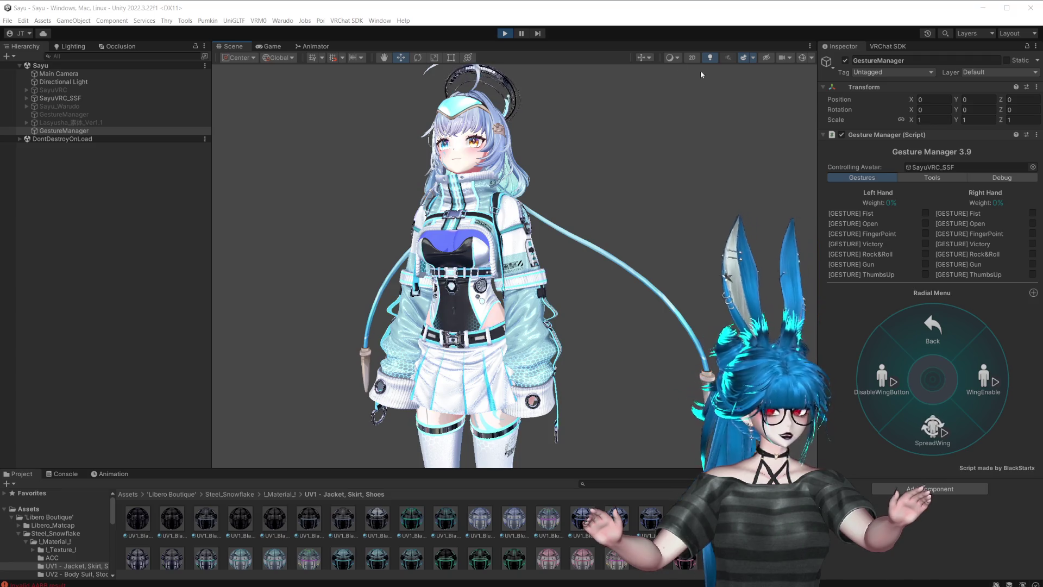
left_click(588, 31)
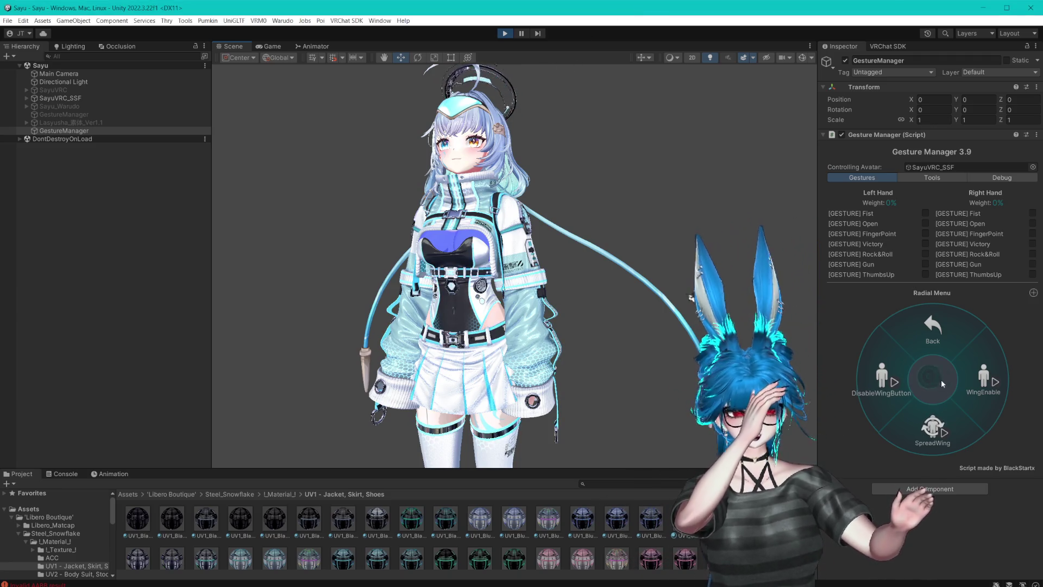
left_click(934, 333)
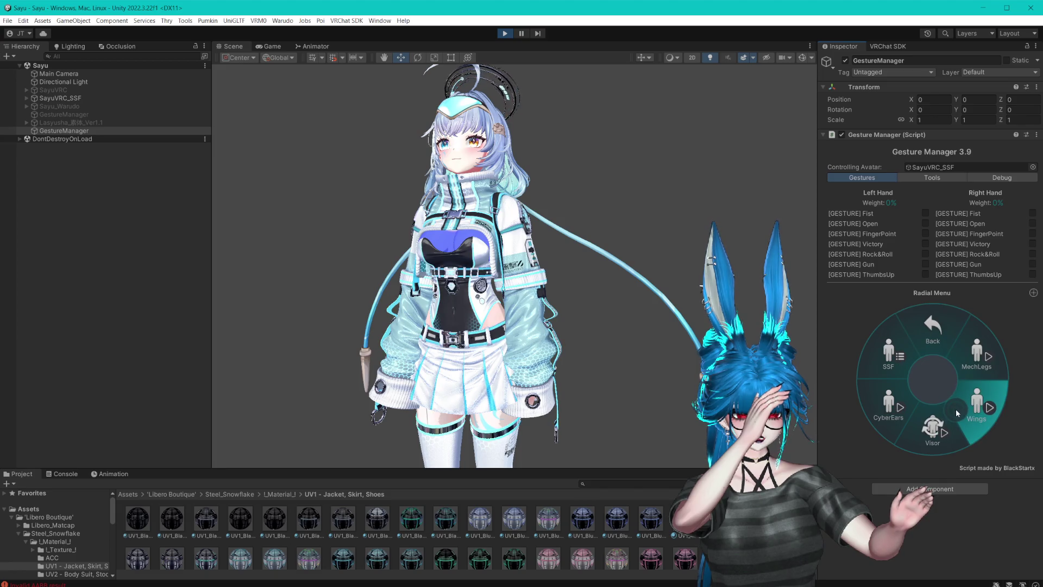
left_click(905, 364)
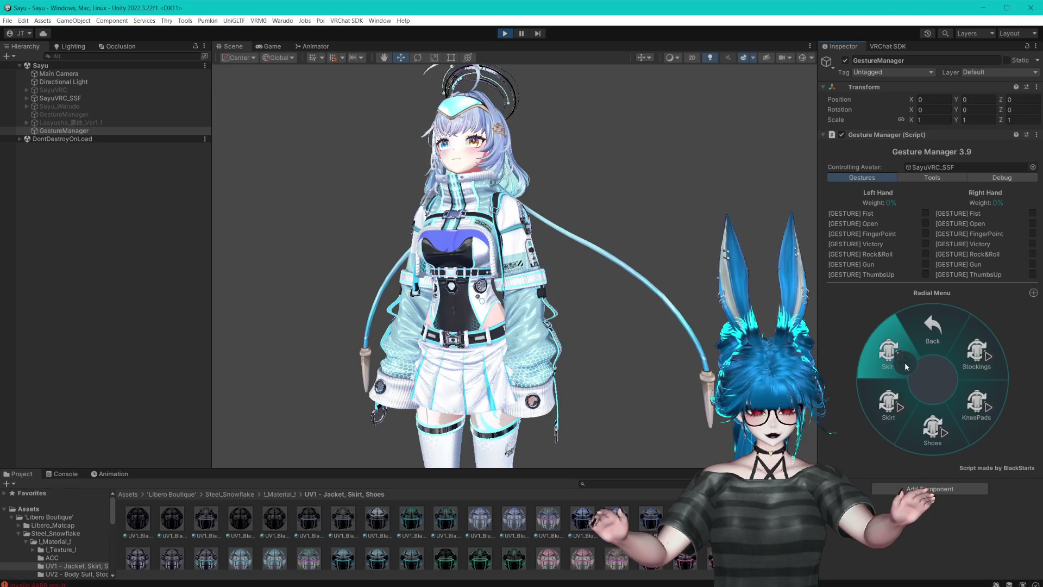
left_click(976, 353)
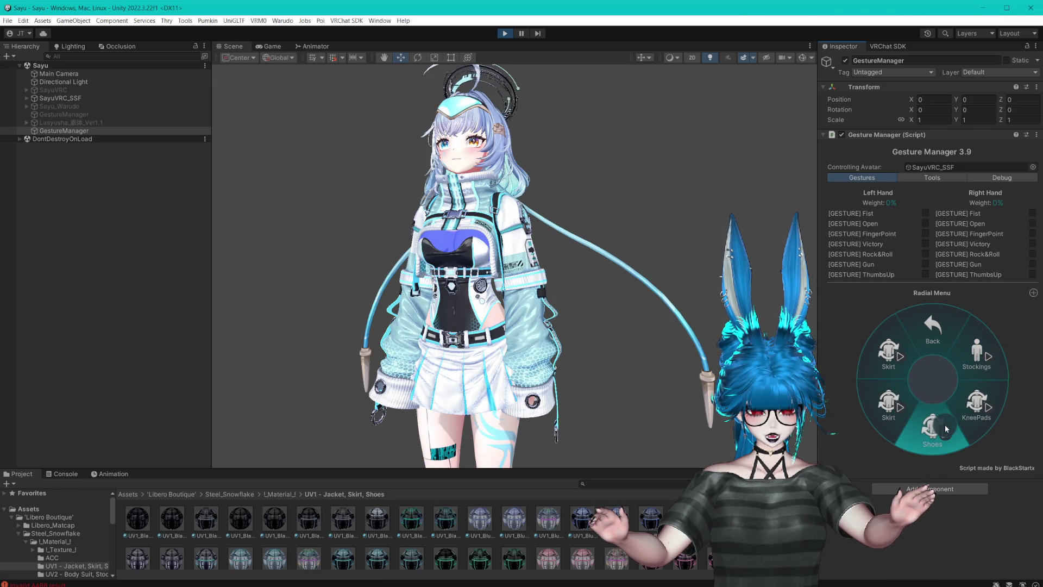
left_click_drag(642, 348, 654, 179)
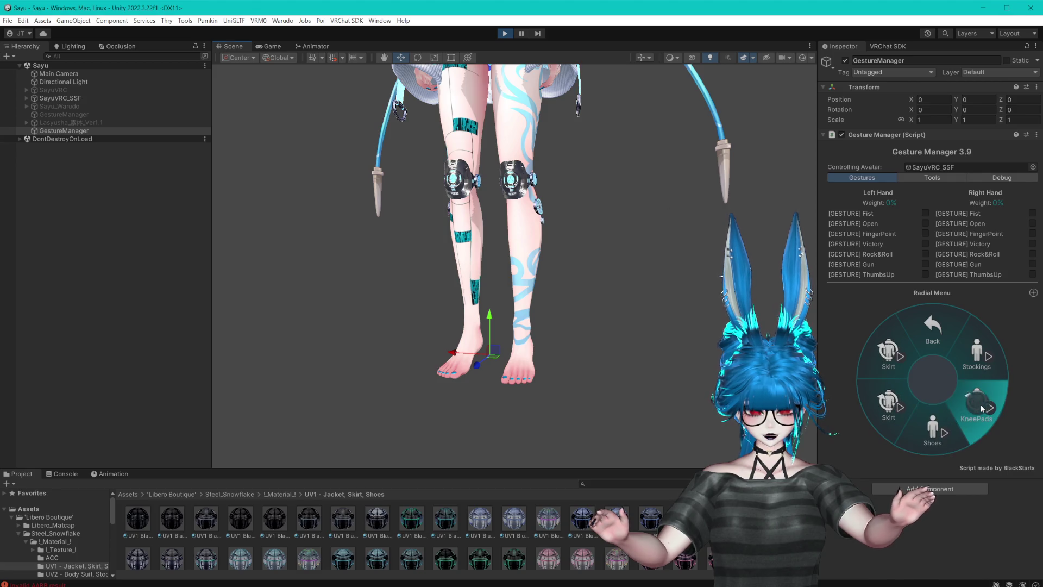
left_click(982, 409)
left_click(935, 329)
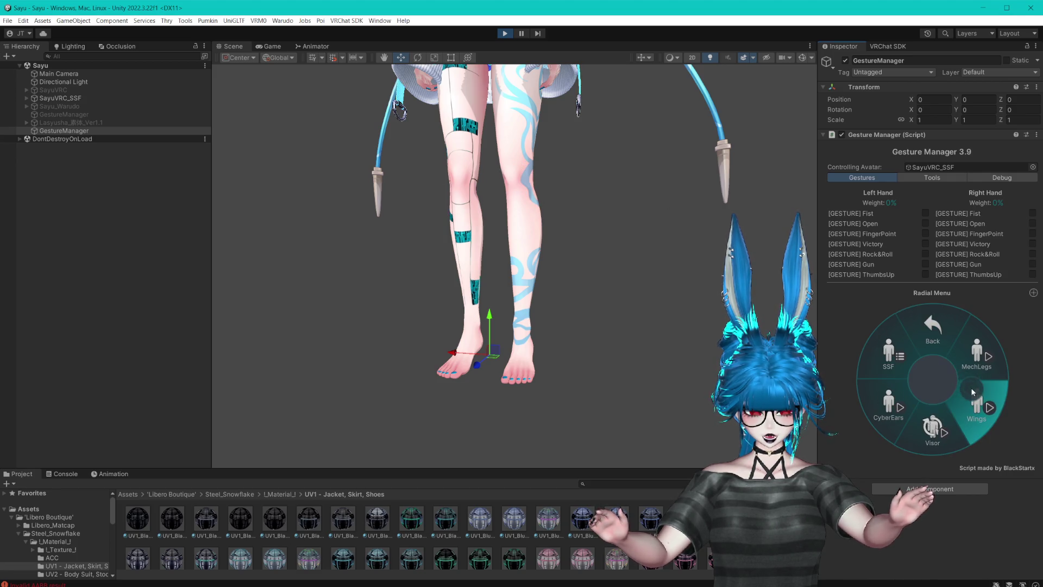
left_click(957, 349)
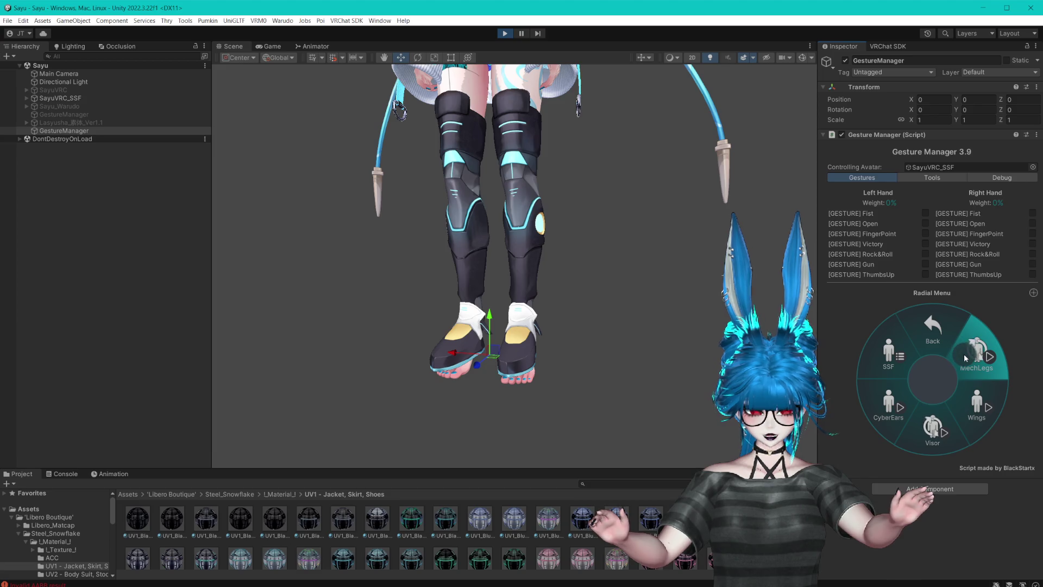
mouse_move(576, 206)
left_mouse_down()
mouse_move(559, 189)
mouse_move(582, 226)
mouse_move(527, 126)
left_mouse_up()
key("ctrl+p")
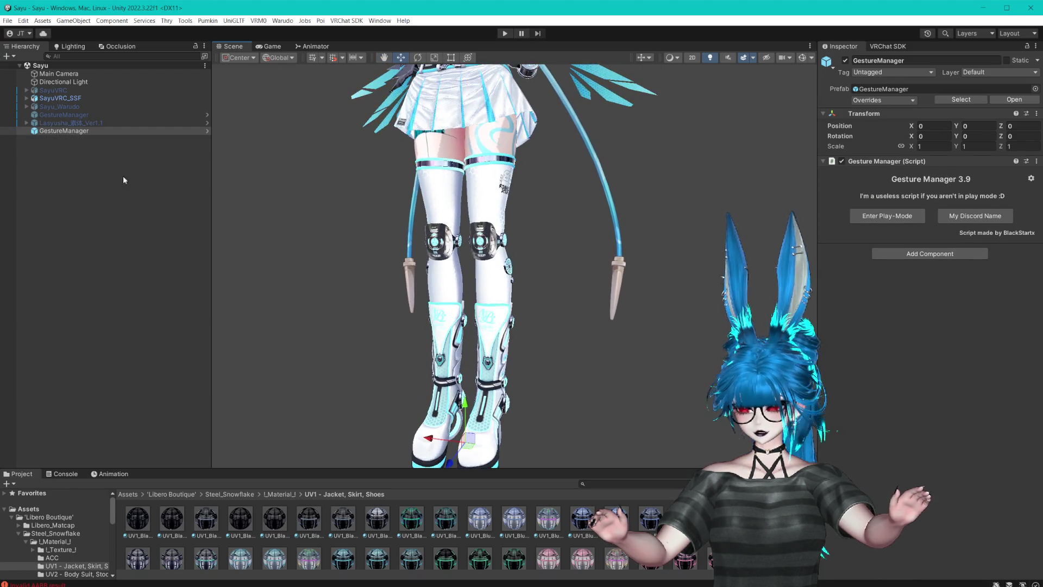
- Assign Body as the renderer of the MechLegs toggle's material action
left_click(26, 98)
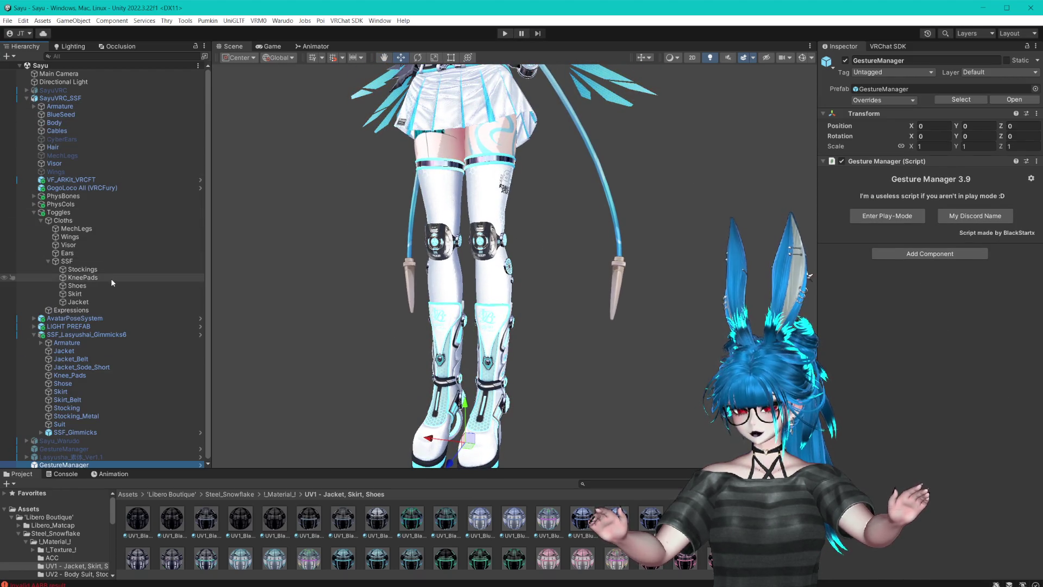
left_click(76, 228)
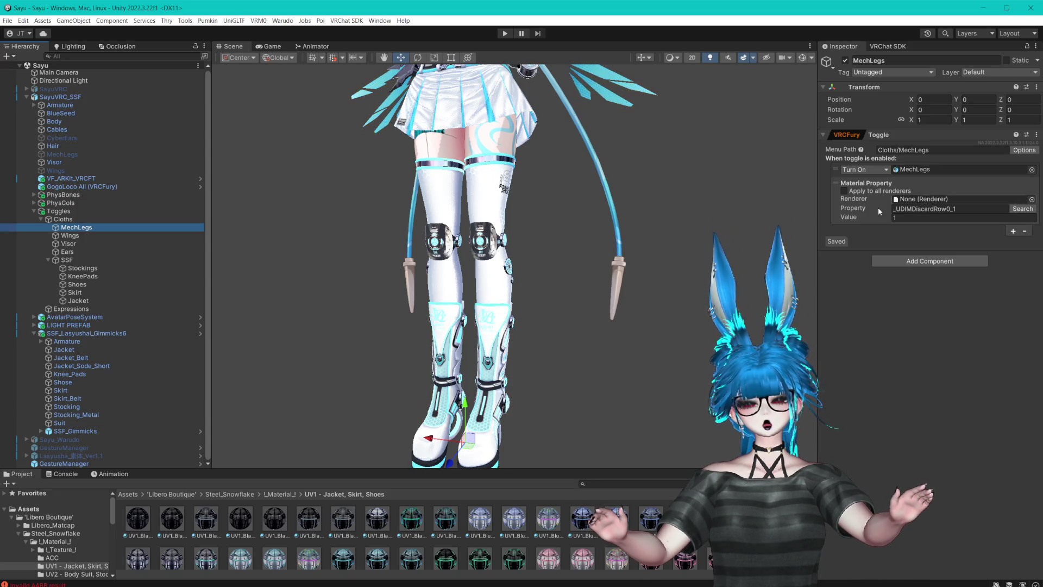
scroll(82, 187, "up", 1)
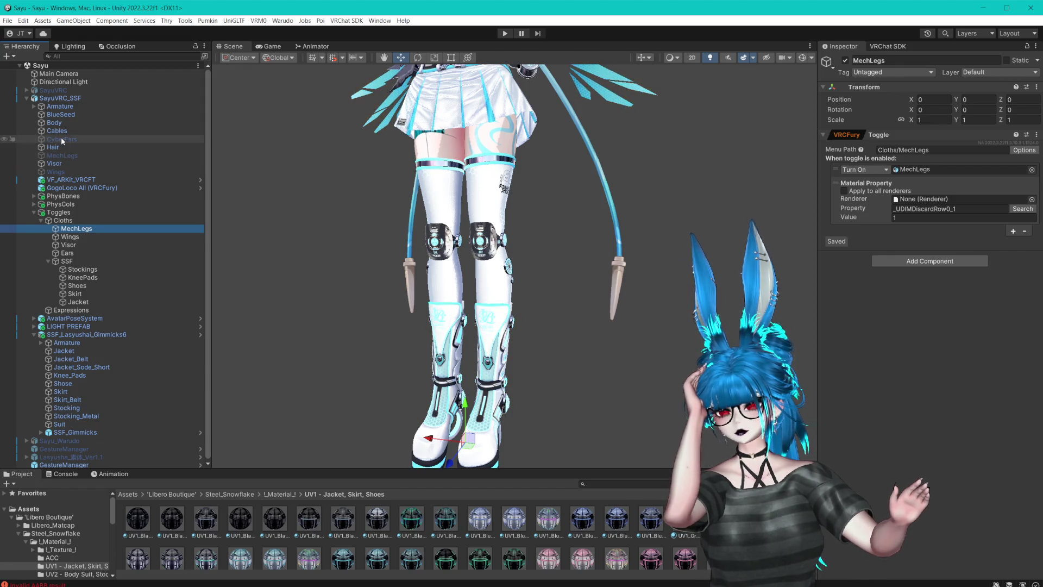
left_click(58, 123)
mouse_move(59, 124)
left_mouse_down()
mouse_move(863, 212)
mouse_move(942, 200)
left_mouse_up()
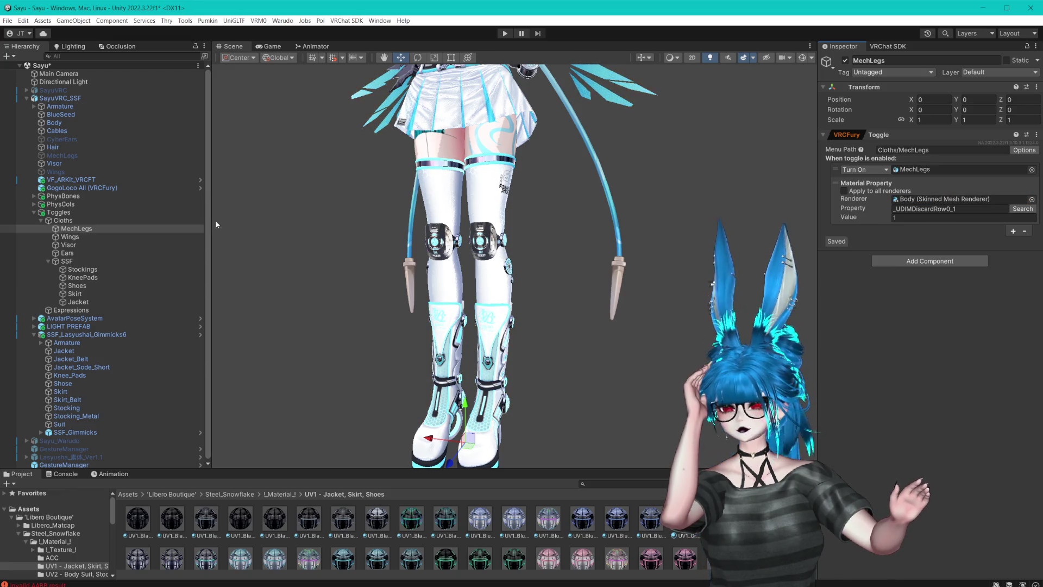
- Inspect the older SayuVRC avatar's MechLegs toggle, then bring up the new one's Material Property options
left_click(25, 90)
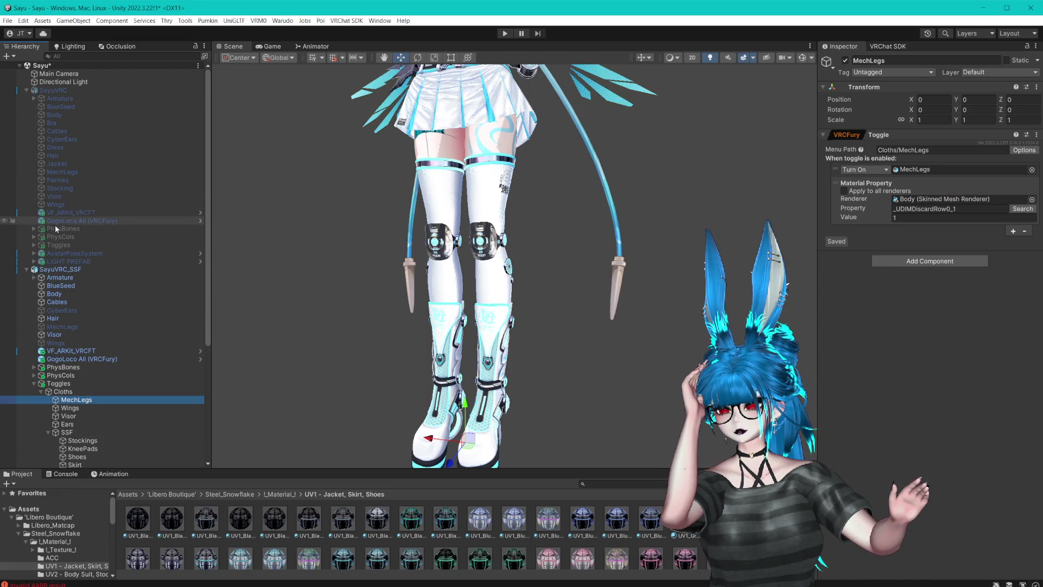
left_click(34, 245)
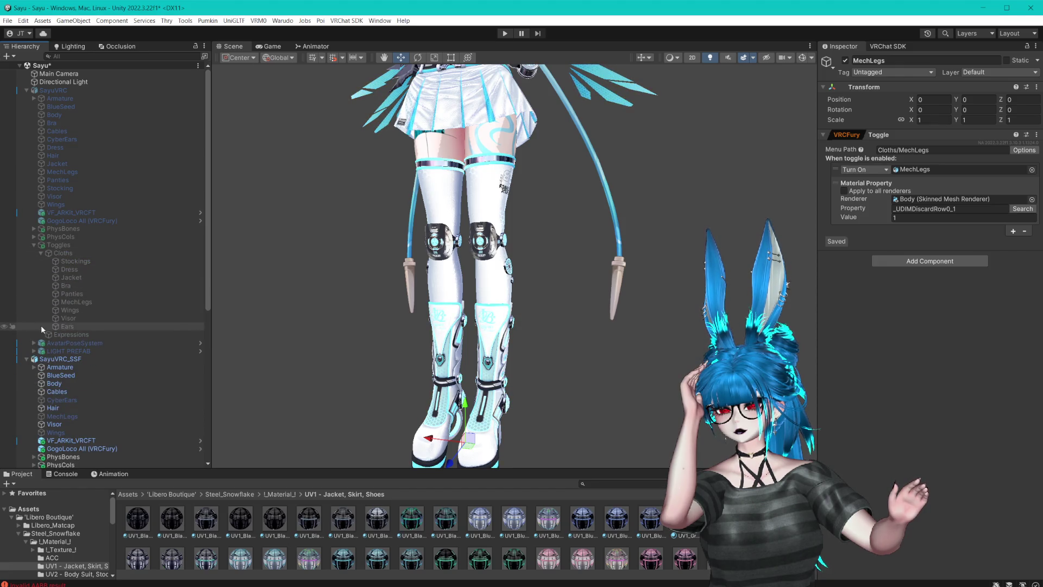
left_click(40, 253)
left_click(40, 254)
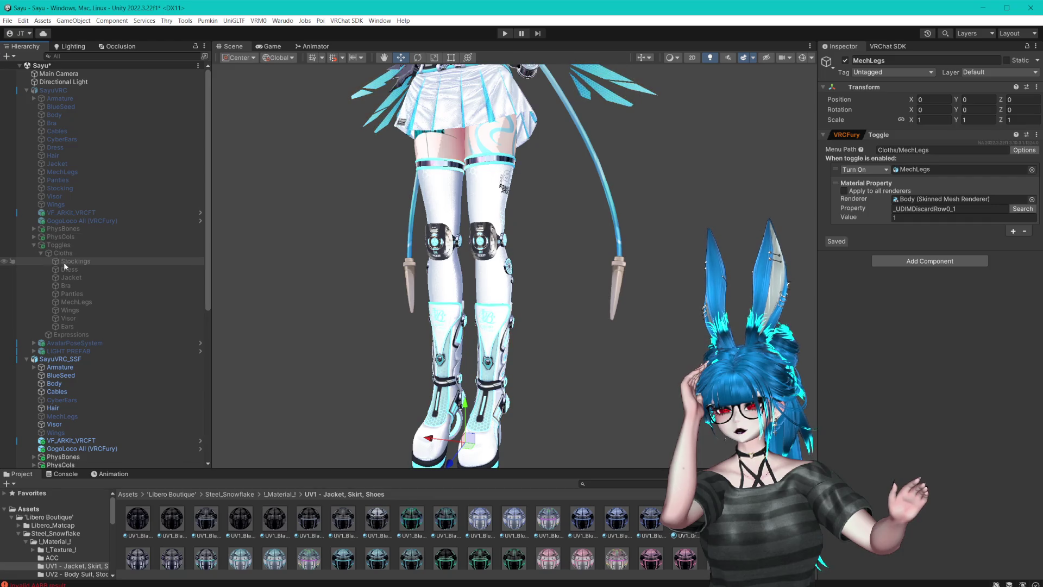
left_click(80, 301)
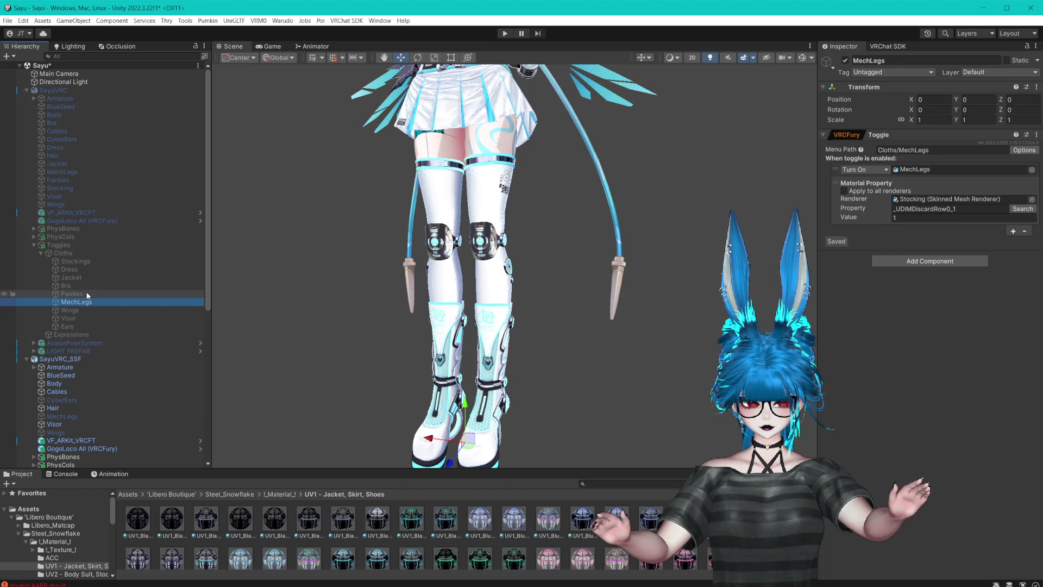
scroll(87, 293, "down", 8)
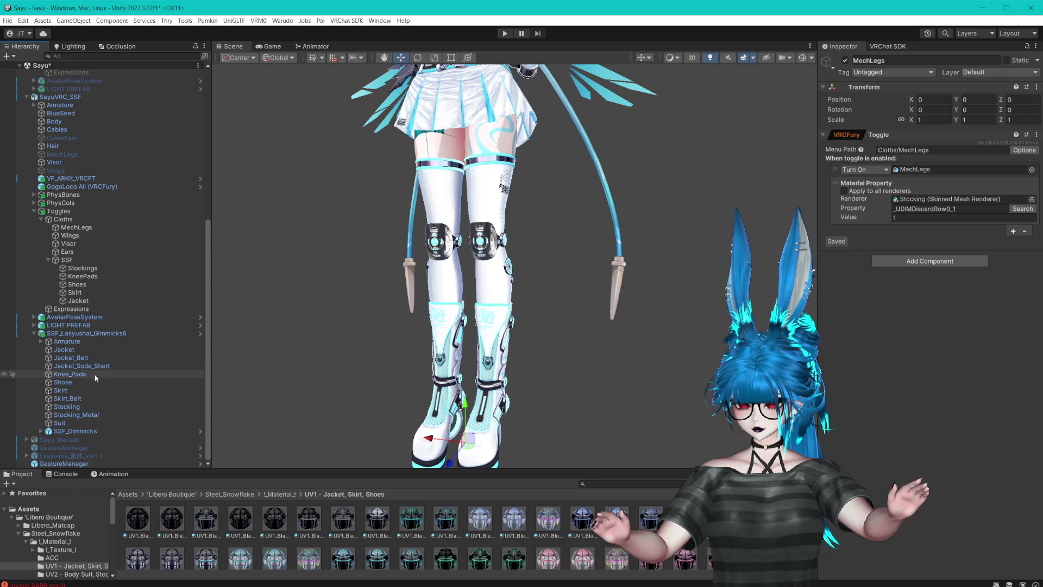
left_click(76, 220)
left_click(83, 228)
right_click(930, 186)
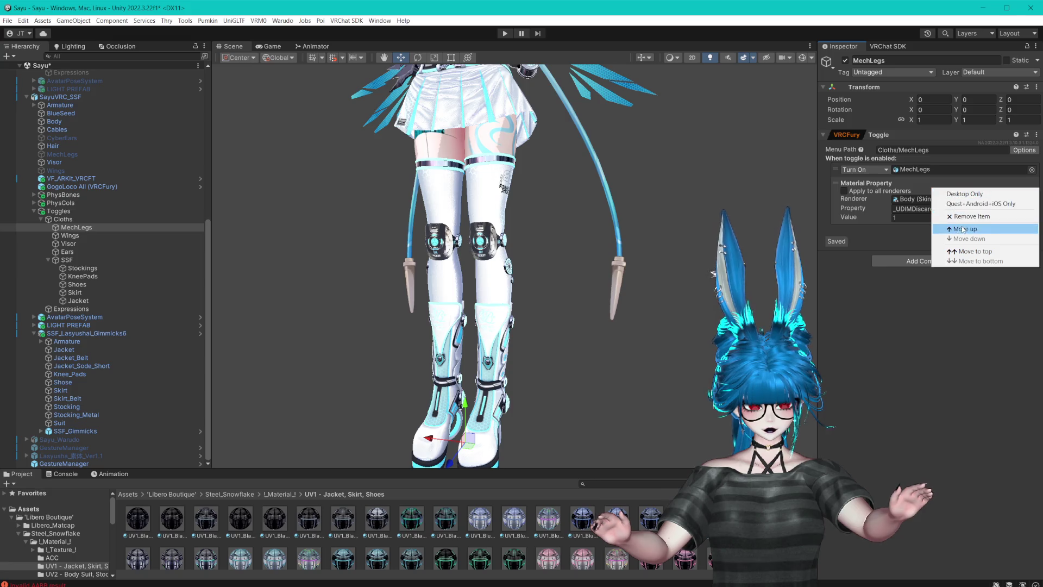
- Replace the Material Property action with a BlendShape action using the Body renderer
left_click(969, 217)
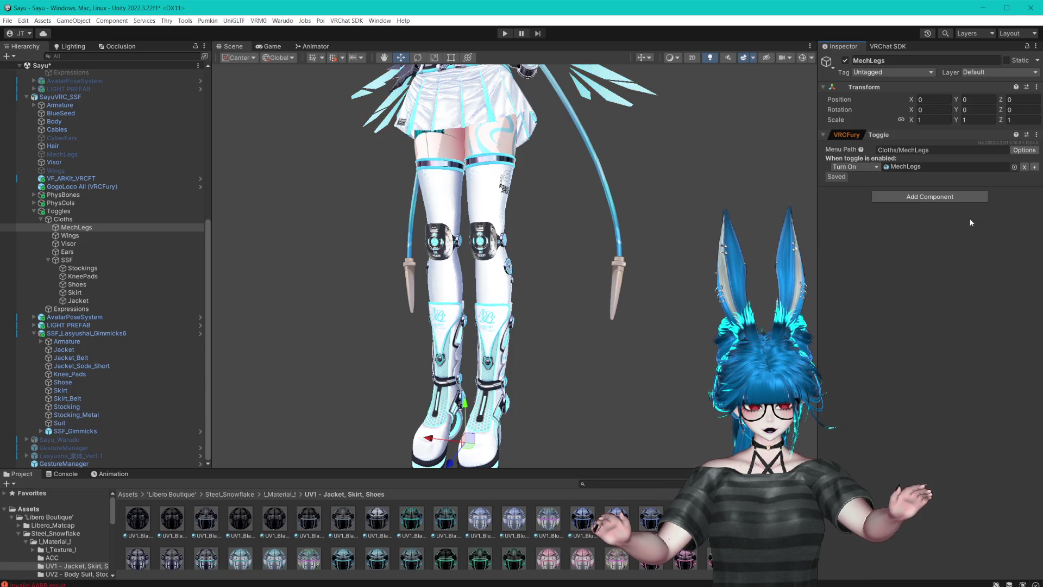
left_click(1034, 168)
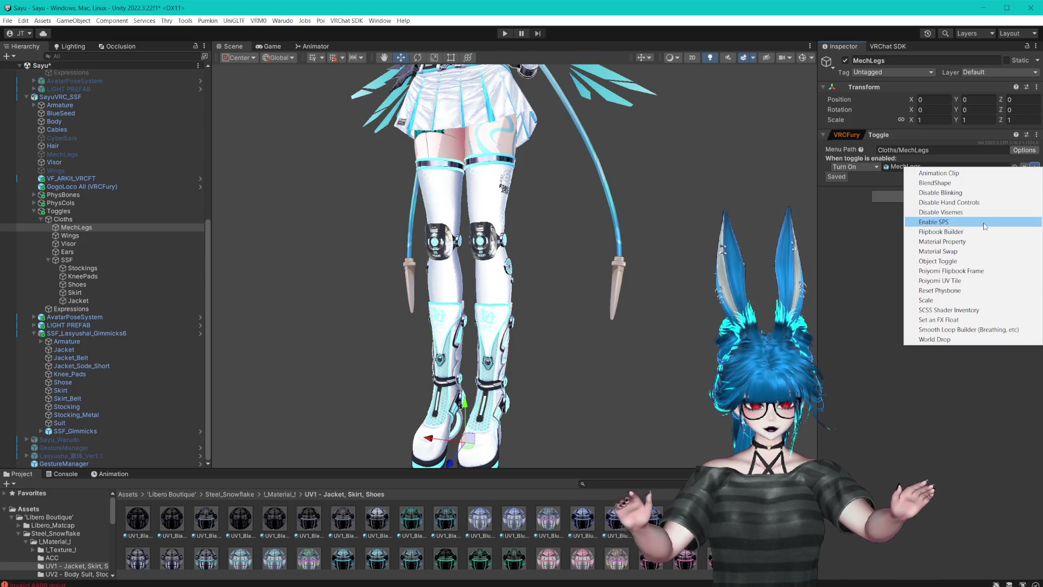
left_click(947, 183)
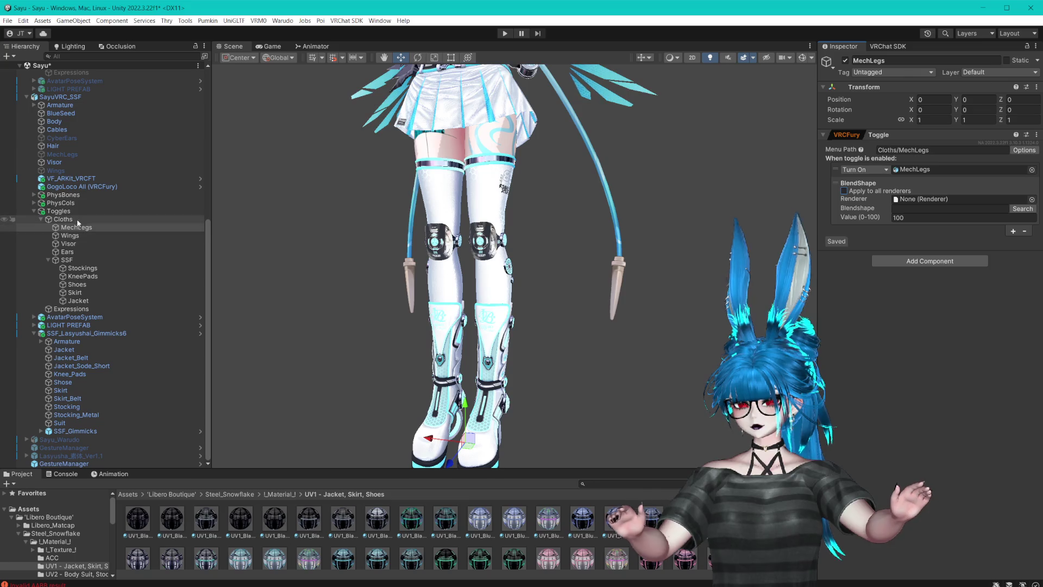
mouse_move(55, 126)
left_mouse_down()
mouse_move(380, 163)
mouse_move(956, 199)
left_mouse_up()
left_click(101, 121)
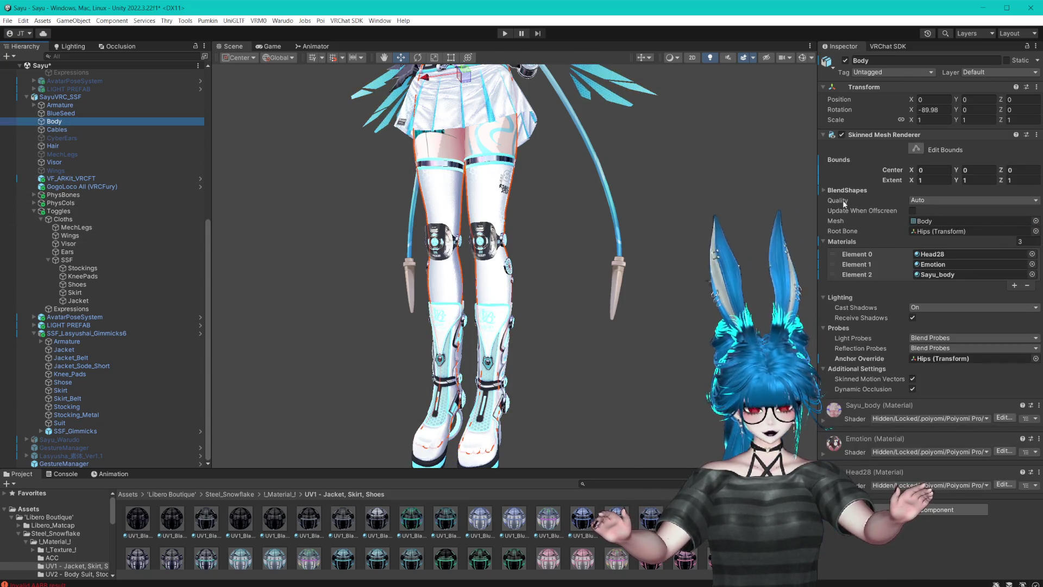
left_click(822, 190)
scroll(863, 277, "down", 15)
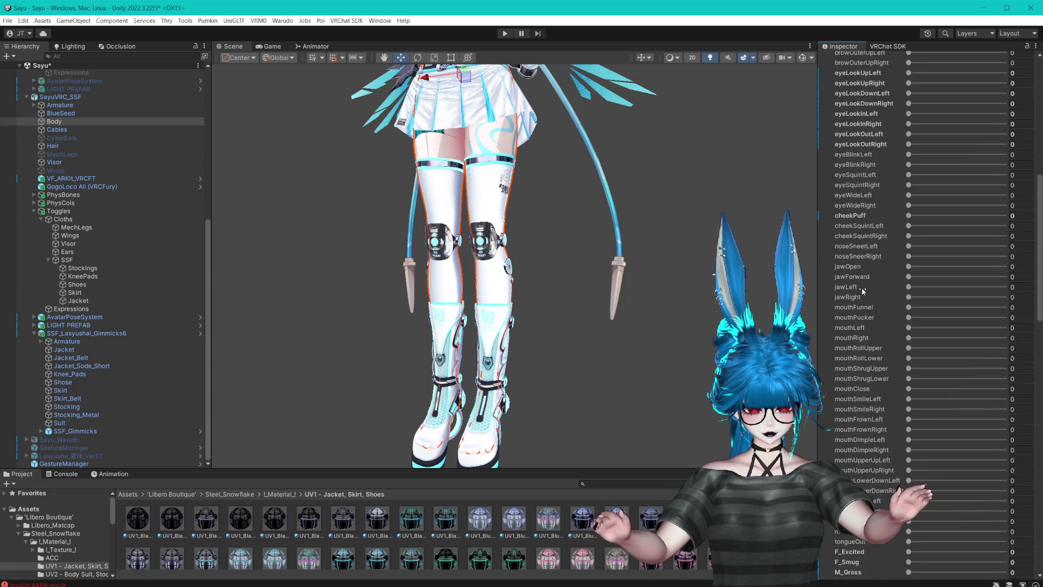
scroll(858, 281, "down", 10)
scroll(858, 279, "up", 7)
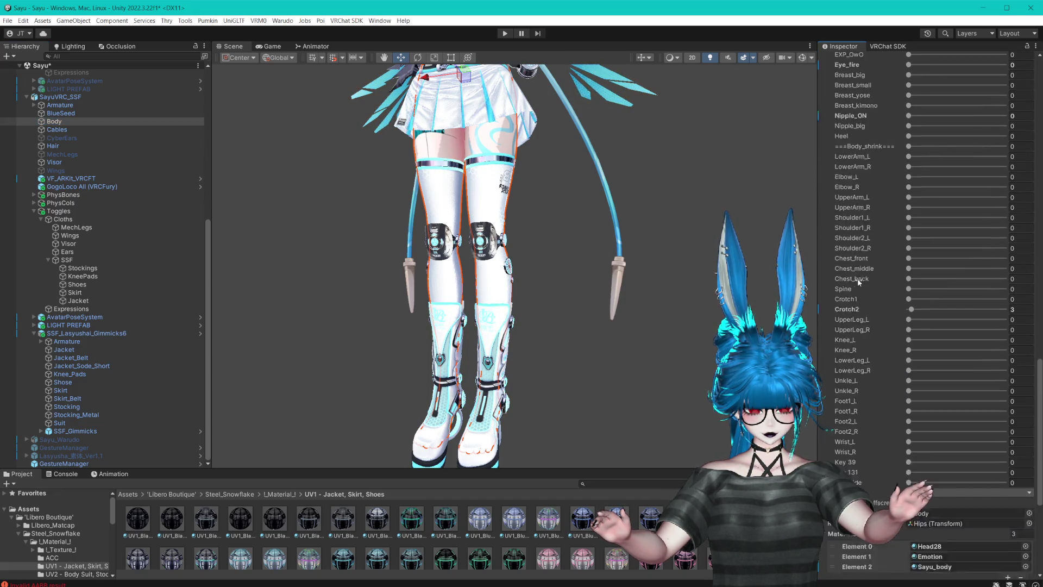
- Show the MechLegs mesh and hide Stocking, Stocking_Metal and Shose
mouse_move(659, 279)
left_mouse_down()
mouse_move(621, 199)
mouse_move(621, 210)
left_mouse_up()
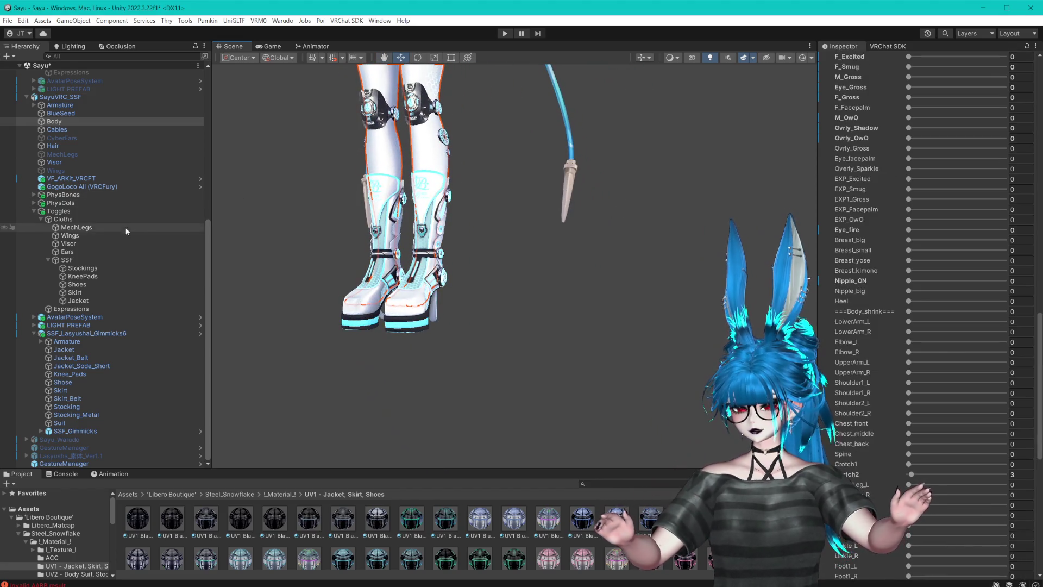
left_click(116, 154)
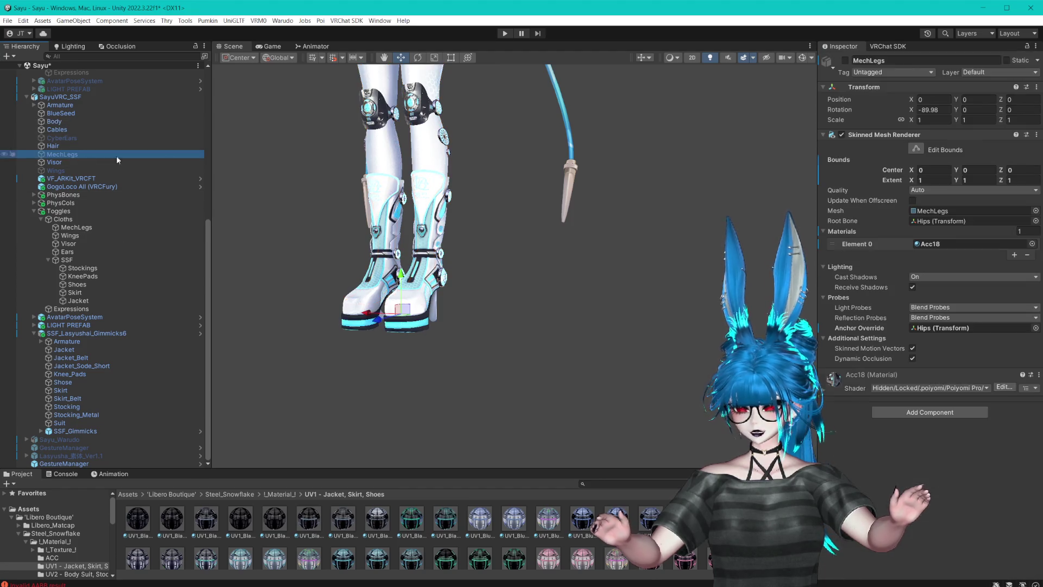
left_click(845, 61)
scroll(612, 155, "up", 2)
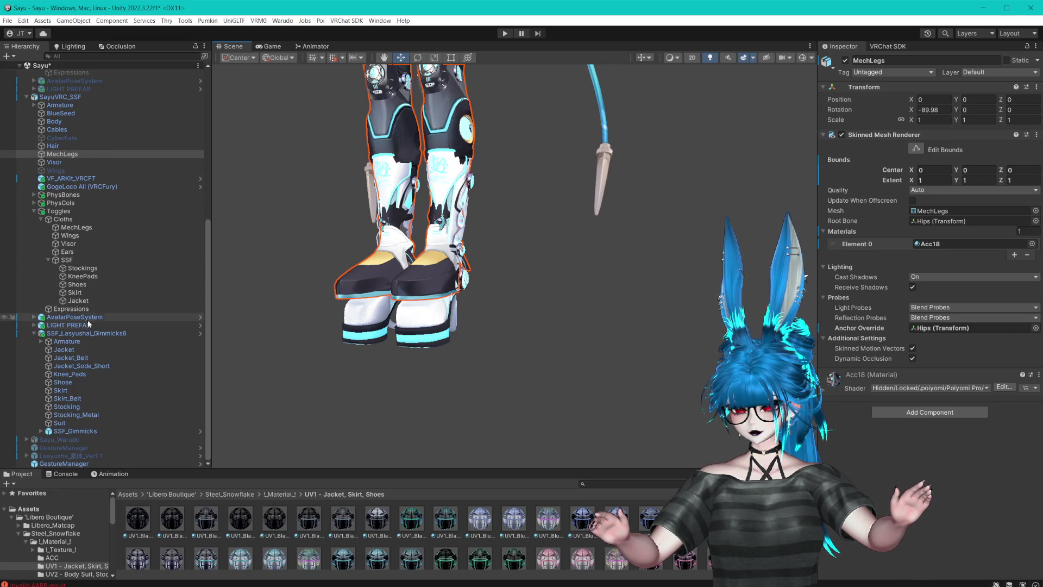
left_click(86, 405)
left_click(89, 415, "shift")
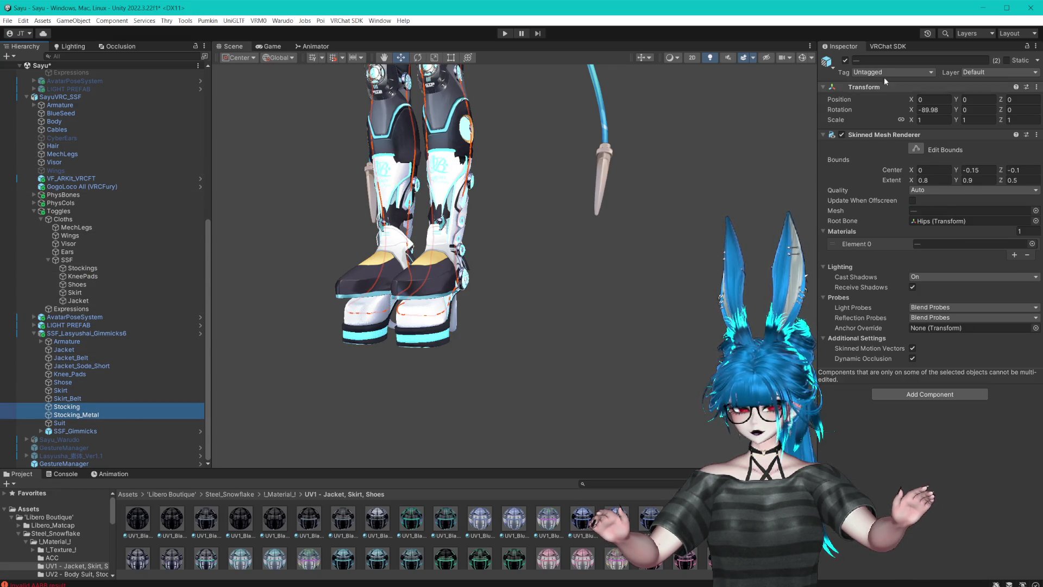
left_click(845, 60)
scroll(545, 247, "up", 3)
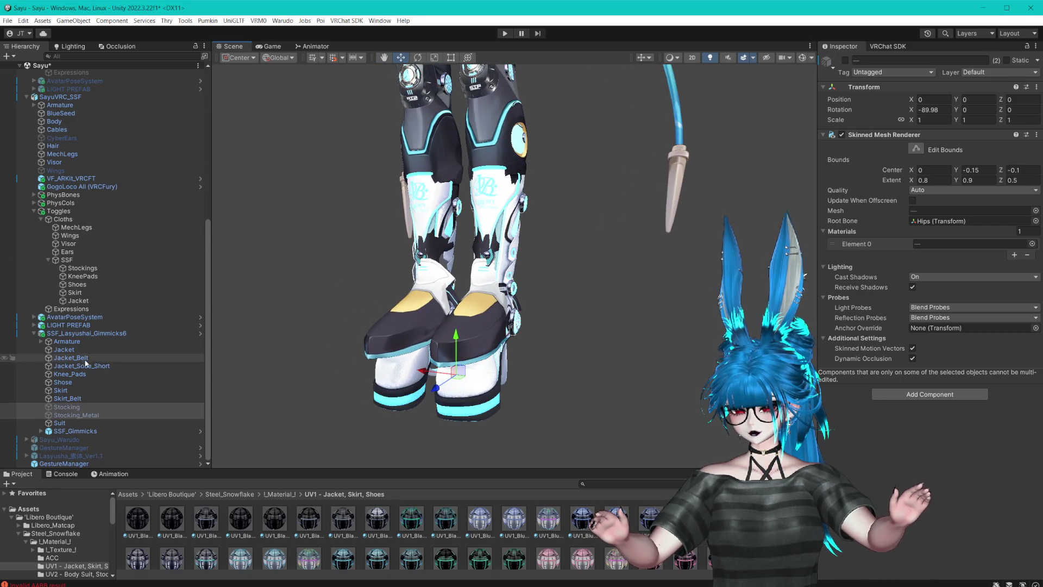
left_click(73, 382)
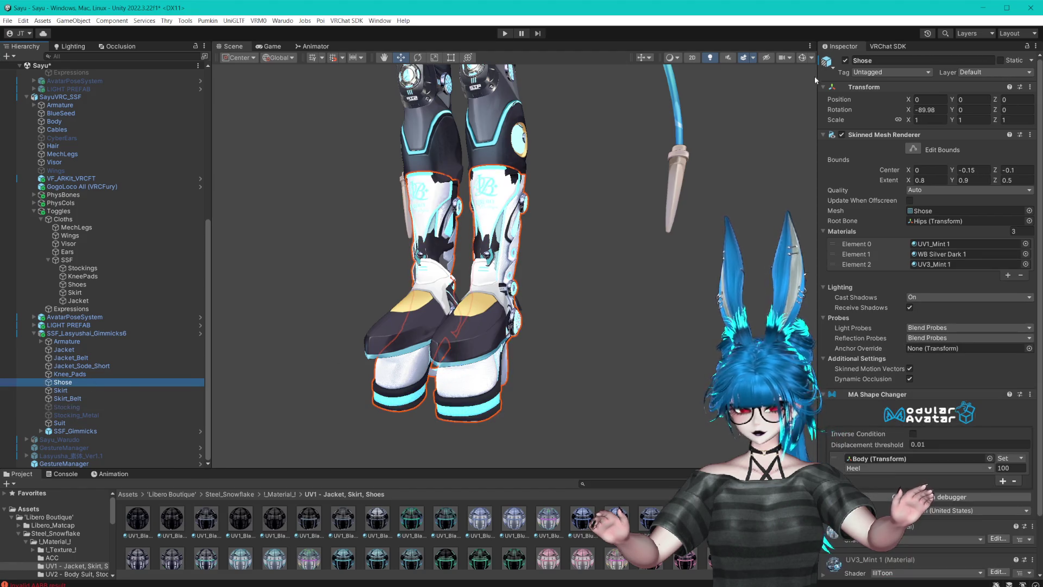
left_click(845, 60)
mouse_move(543, 244)
left_mouse_down()
mouse_move(549, 133)
mouse_move(537, 240)
mouse_move(496, 211)
mouse_move(523, 229)
mouse_move(554, 204)
mouse_move(581, 207)
left_mouse_up()
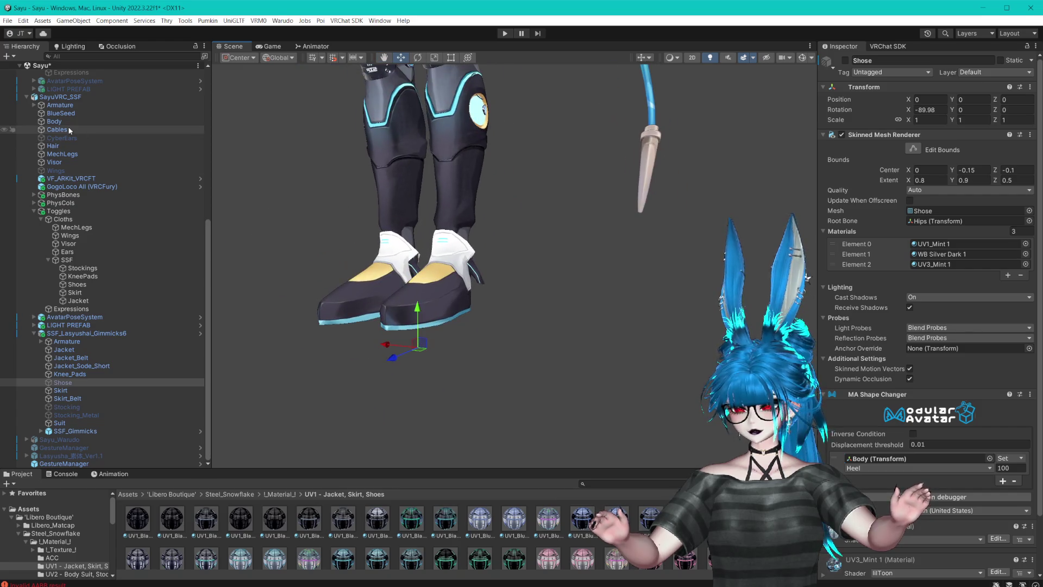
- Preview the Body's Heel blendshape slider on the feet
left_click(145, 122)
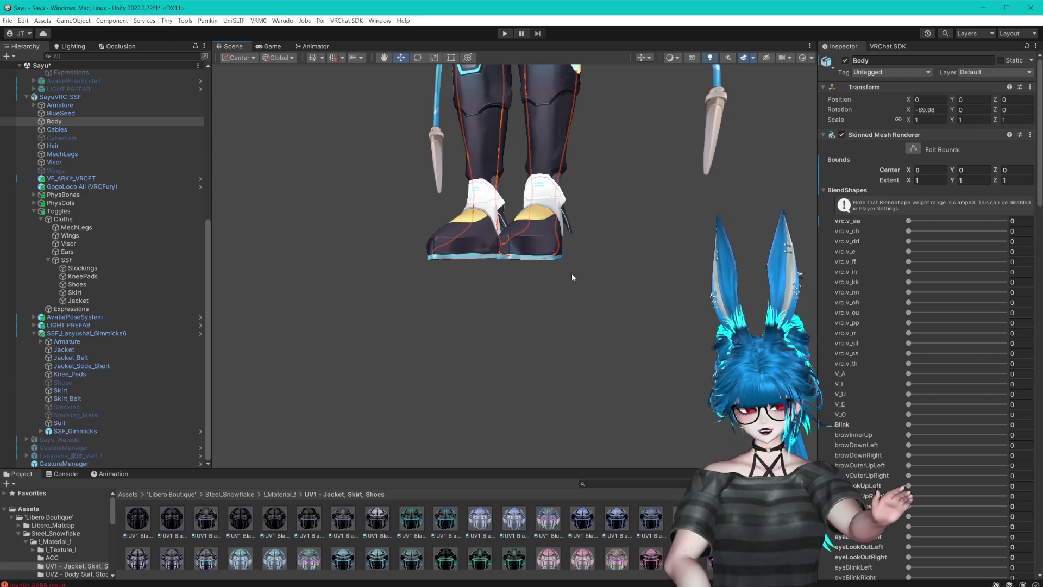
scroll(871, 333, "down", 15)
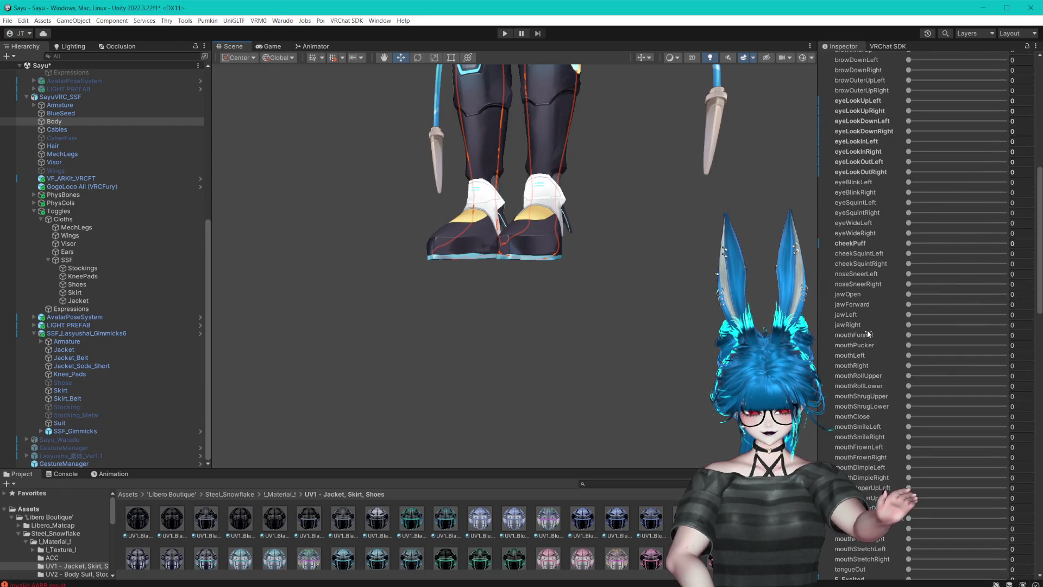
scroll(867, 329, "down", 10)
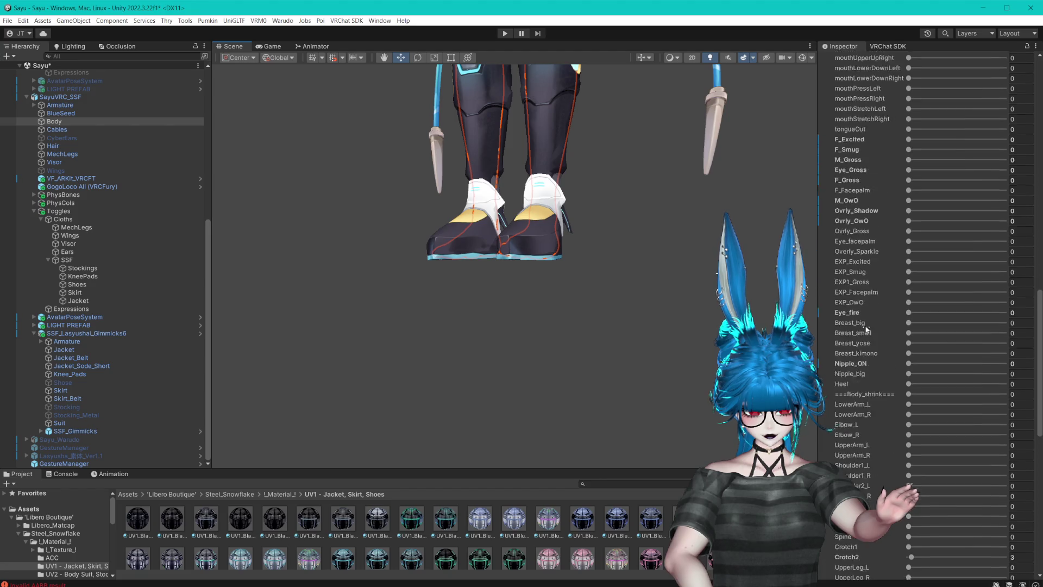
mouse_move(907, 357)
left_mouse_down()
mouse_move(973, 361)
mouse_move(850, 361)
left_mouse_up()
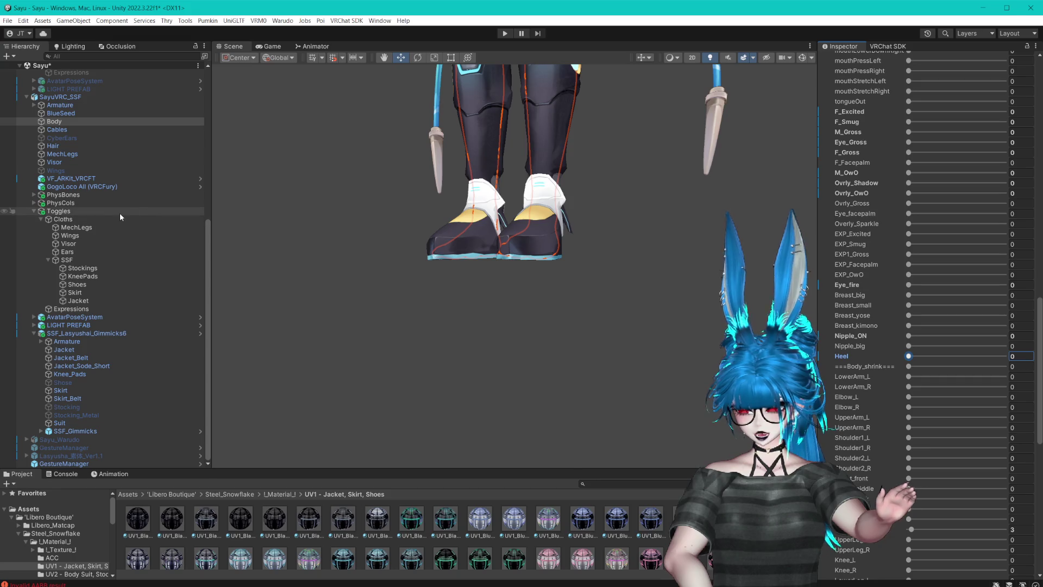
- Make the MechLegs toggle set the Heel blendshape to 0, then save the scene
left_click(82, 230)
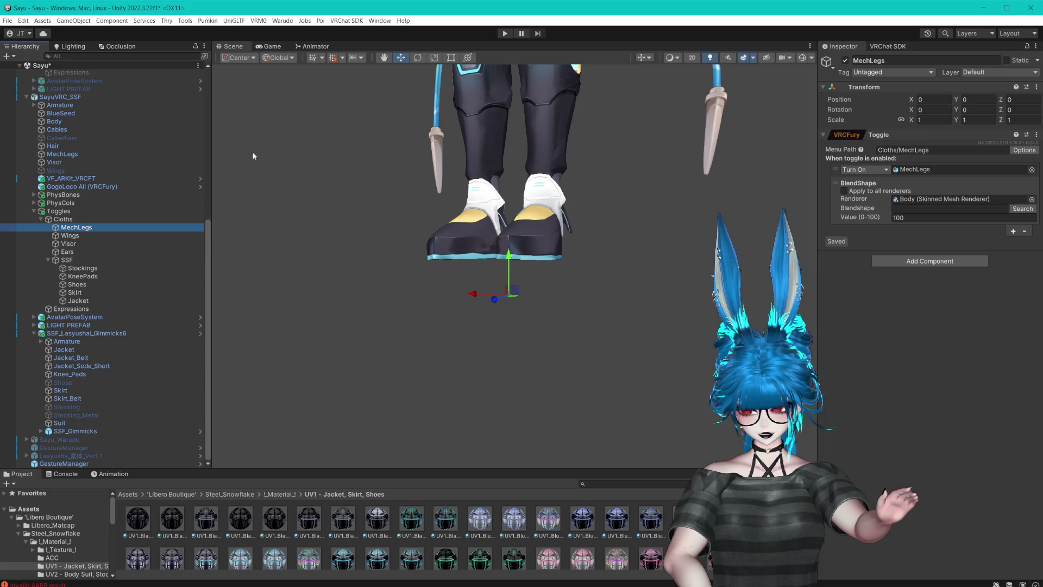
left_click(1011, 209)
type("he")
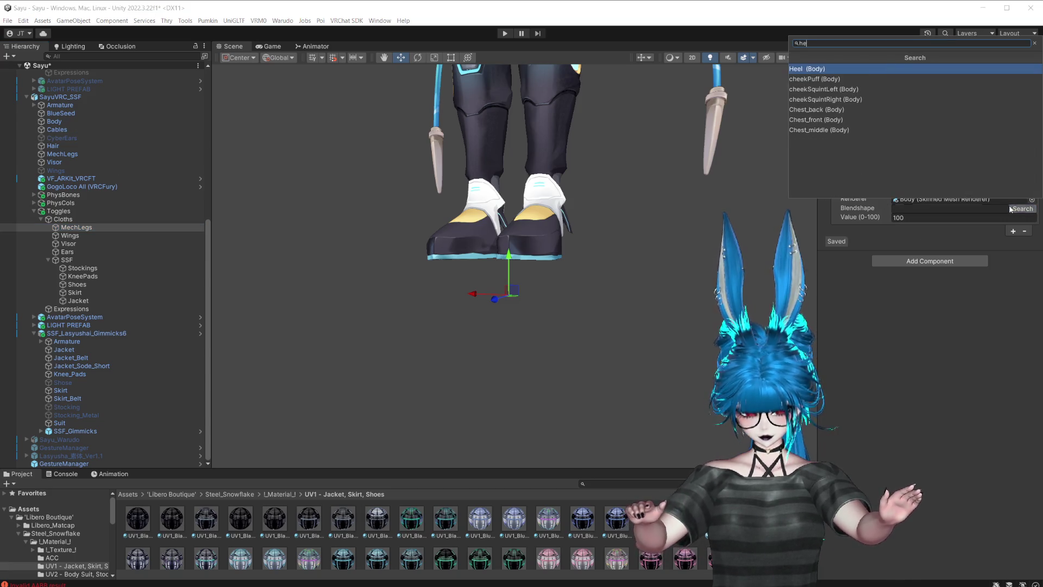
key("Return")
left_click(909, 217)
type("0")
key("Return")
left_click_drag(611, 143, 595, 238)
key("ctrl+s")
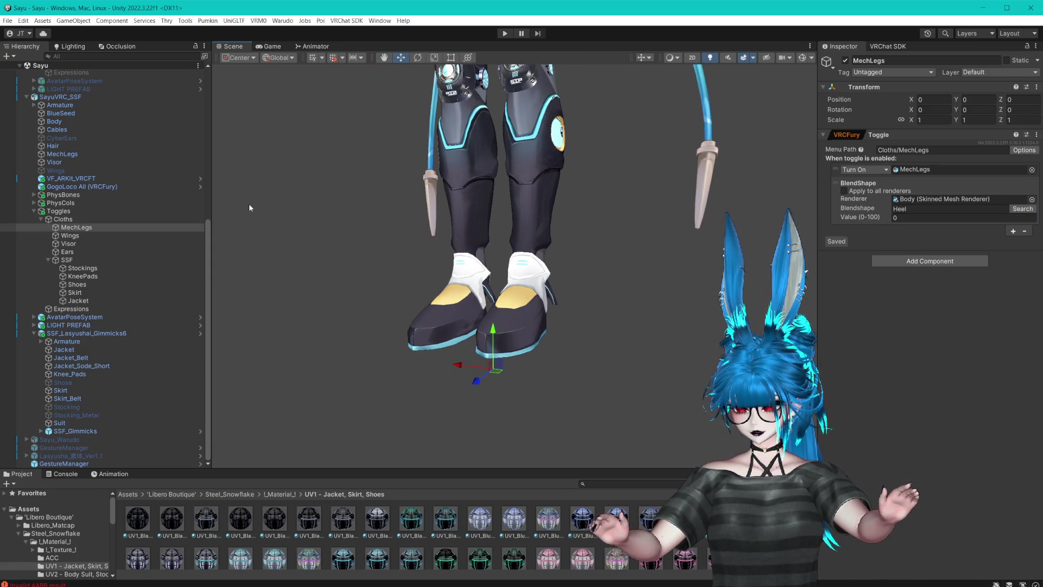
- Hide the MechLegs mesh and re-enable Shose, Stocking and Stocking_Metal
left_click(80, 153)
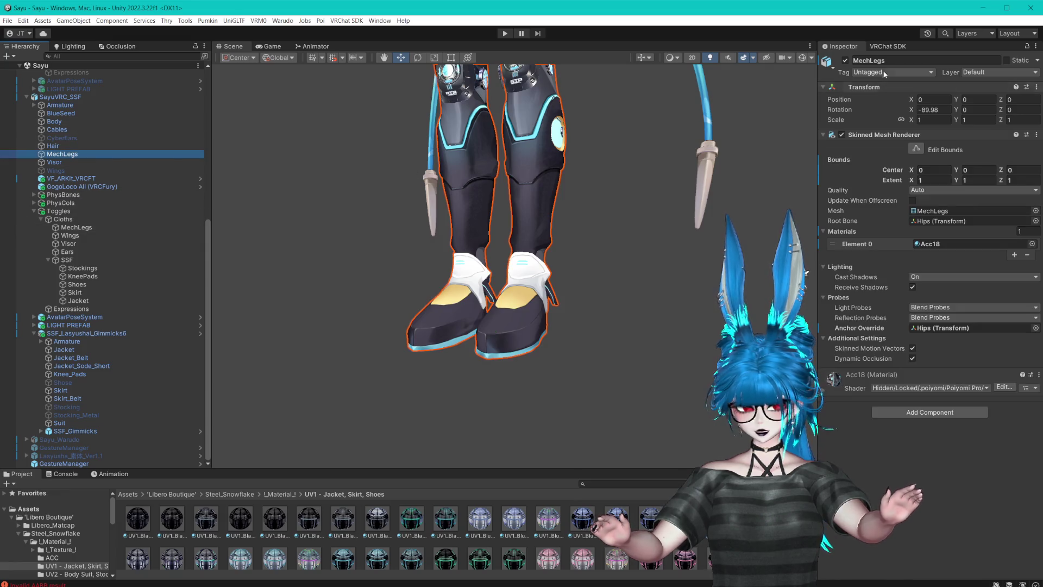
left_click(845, 60)
left_click(68, 383)
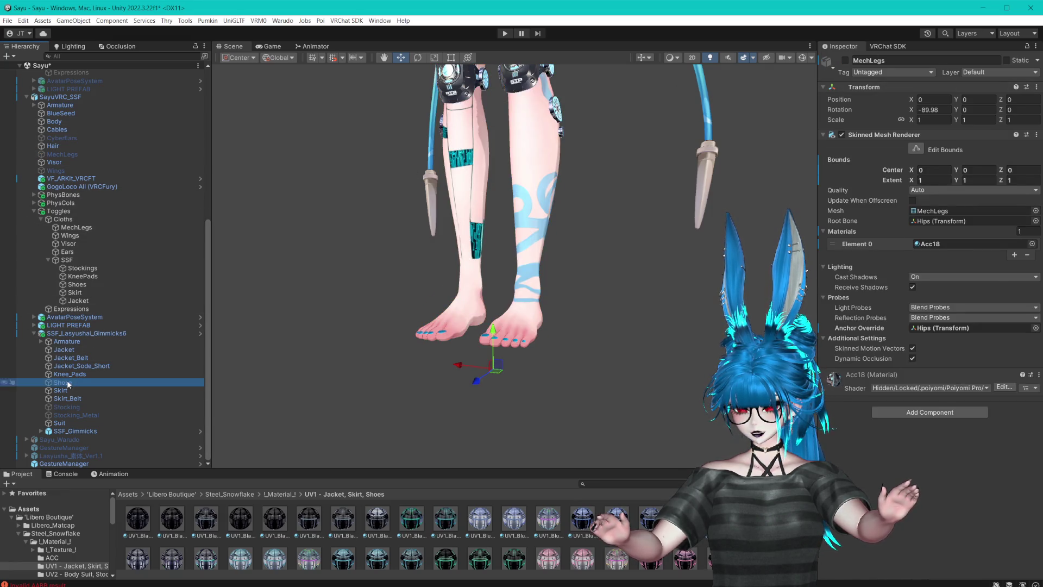
left_click(69, 406, "ctrl")
left_click(78, 415, "ctrl")
left_click(845, 61)
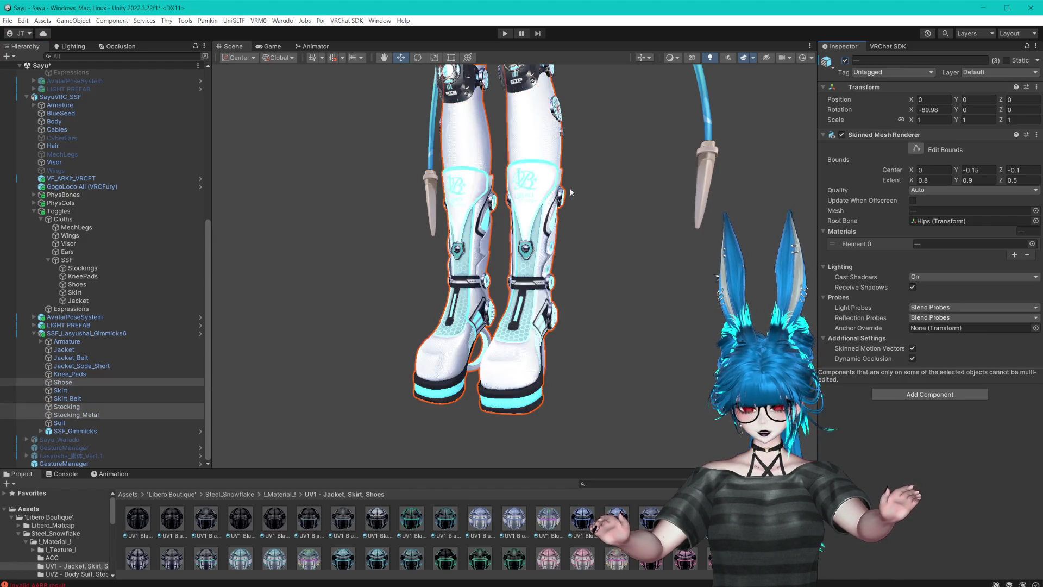
- Collapse the older SayuVRC avatar in the hierarchy and enter play mode to test
scroll(109, 125, "up", 5)
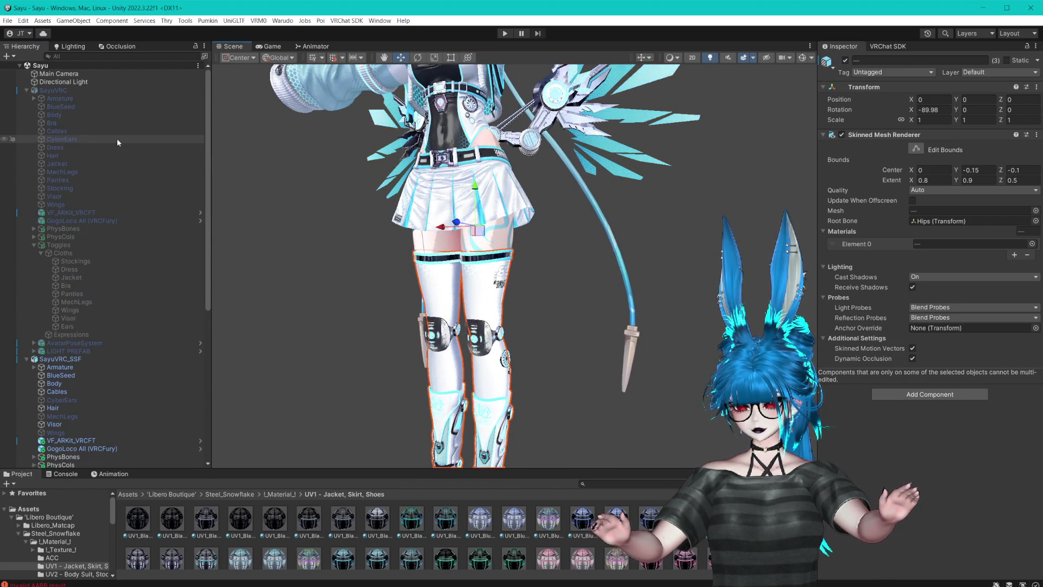
left_click(26, 90)
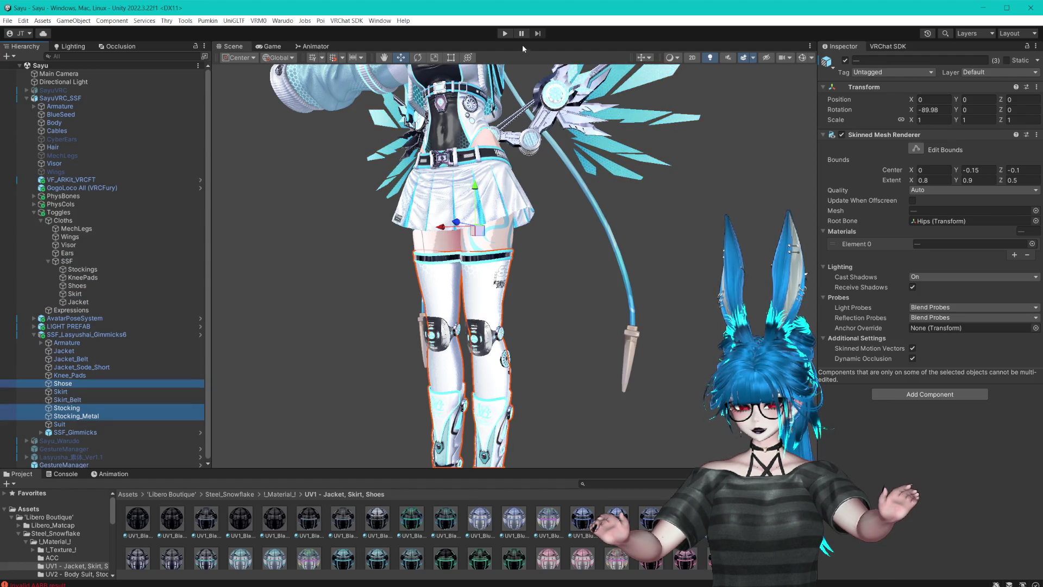
left_click(504, 34)
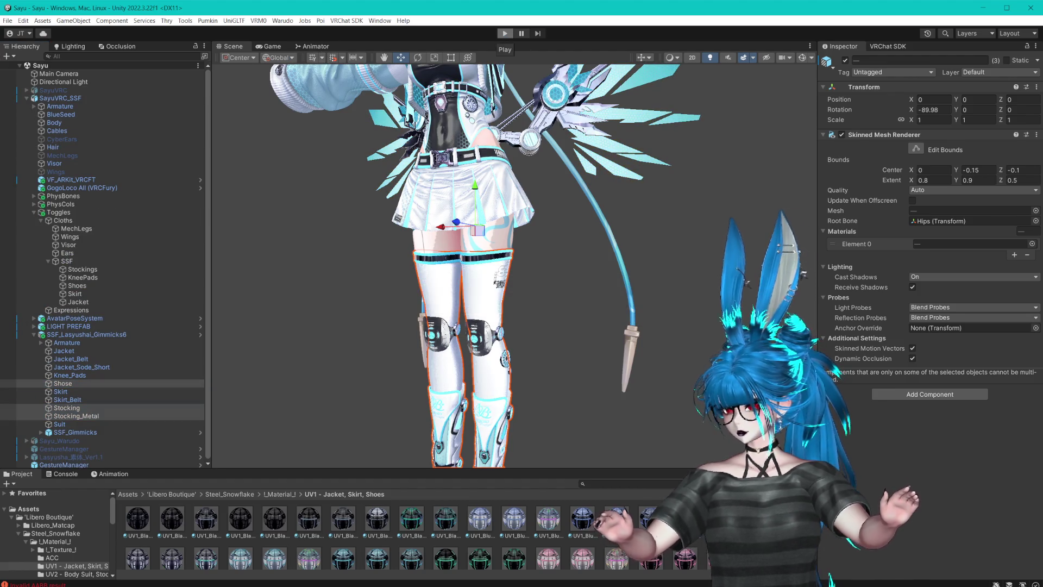
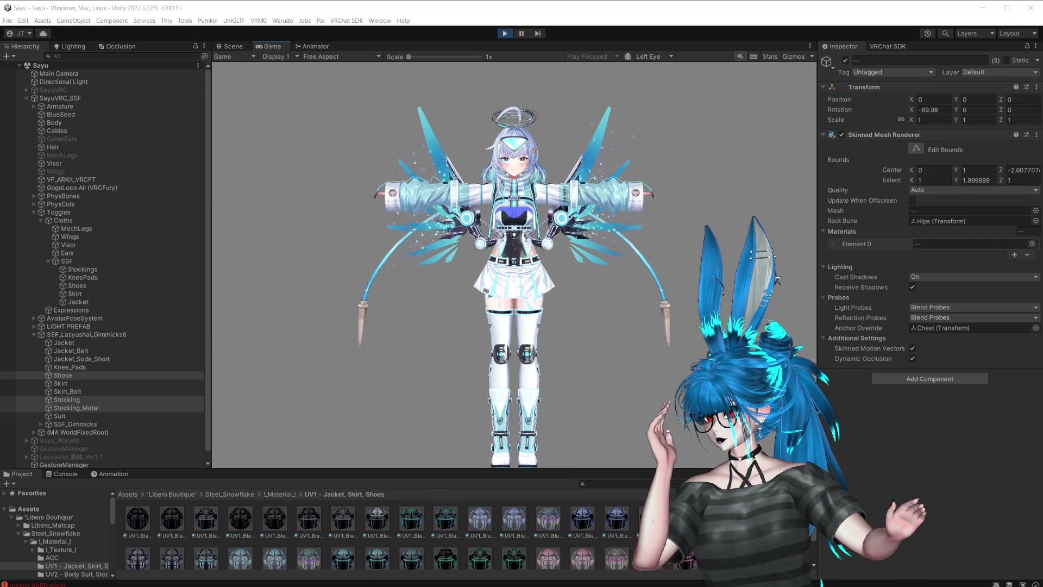
- With the avatar in play mode, select Toggles and then the GestureManager object in the Hierarchy
left_click(6, 143)
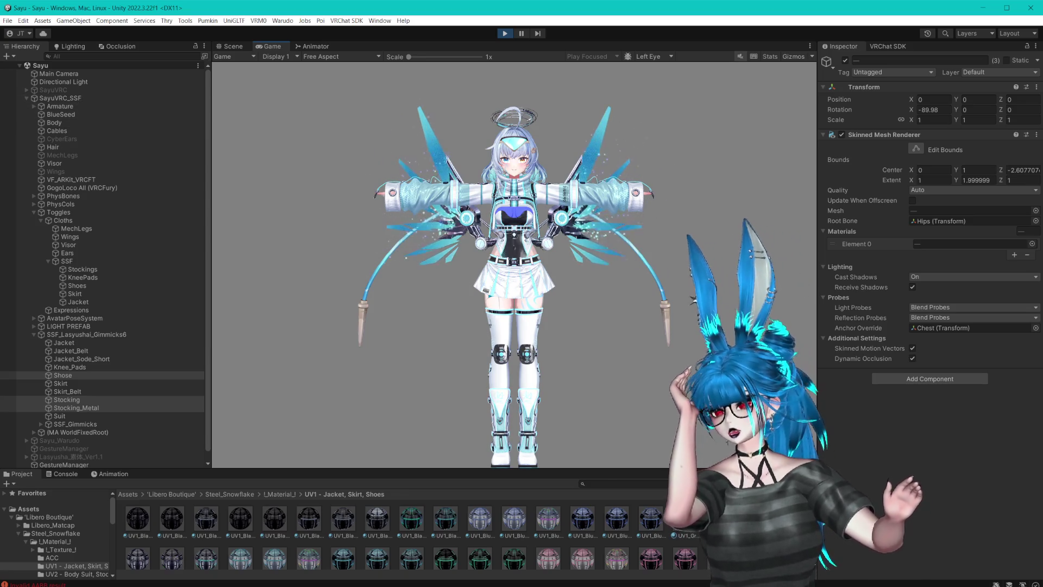
left_click(352, 3)
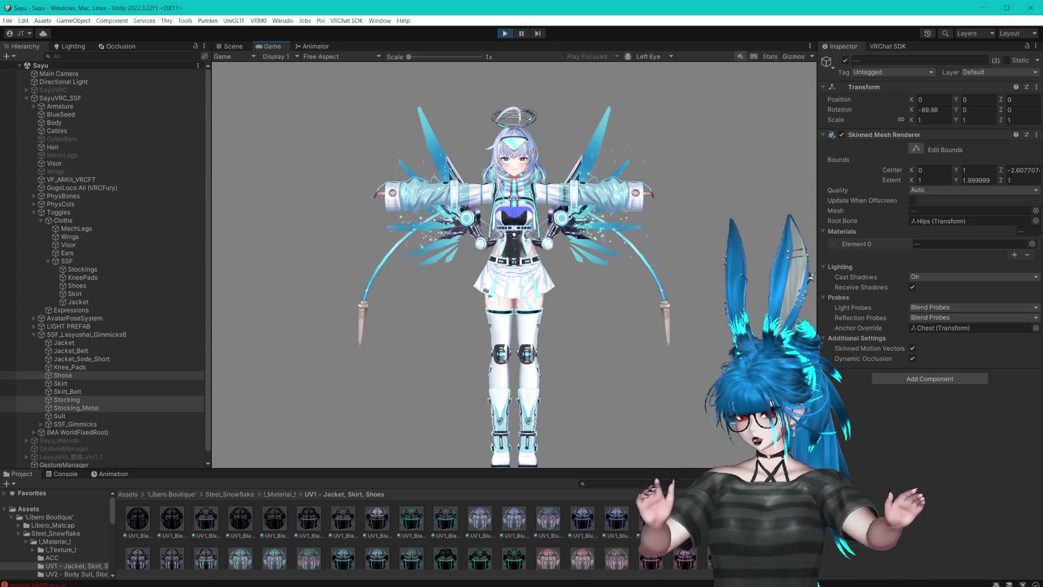
left_click(393, 2)
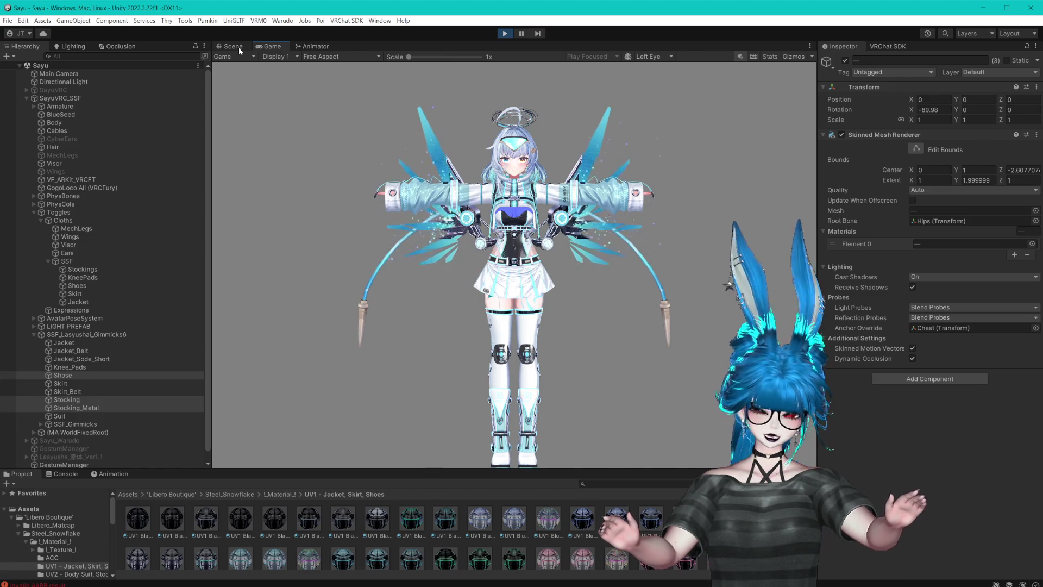
left_click(60, 211)
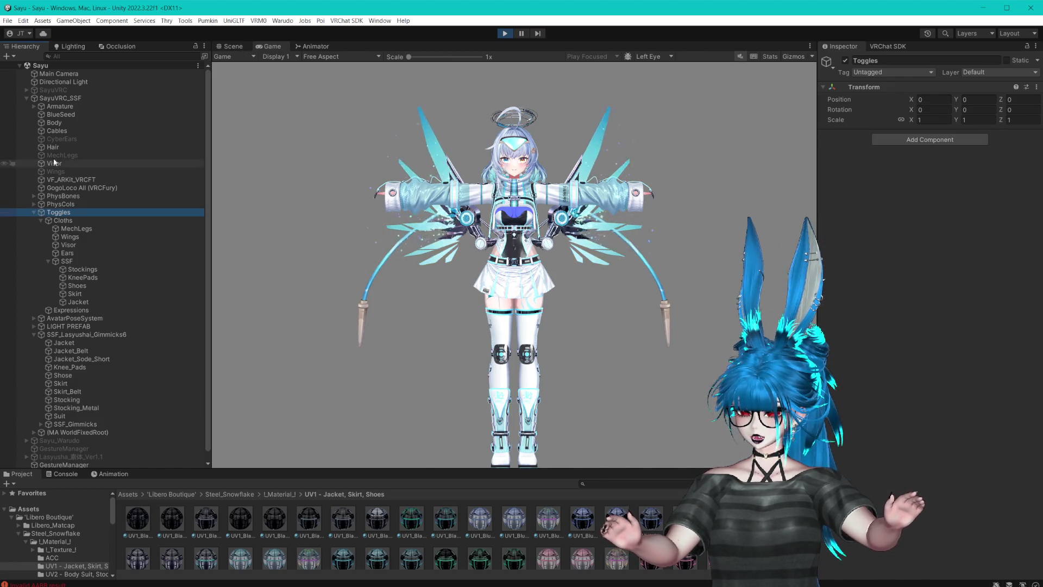
left_click(63, 131)
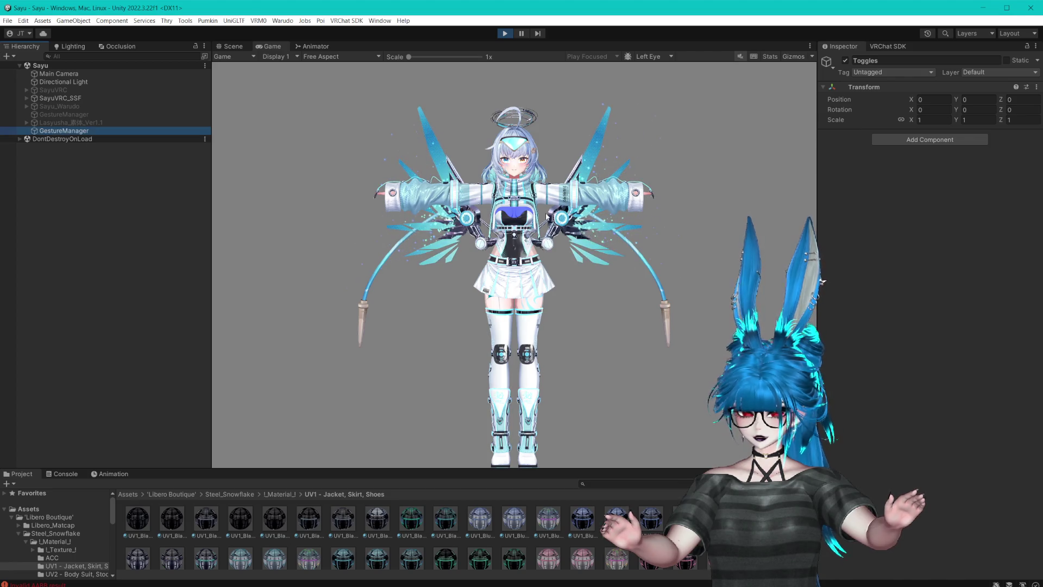
- In the Expressions > Cloths menu, toggle off Stockings, KneePads and Shoes, then go back
left_click(233, 46)
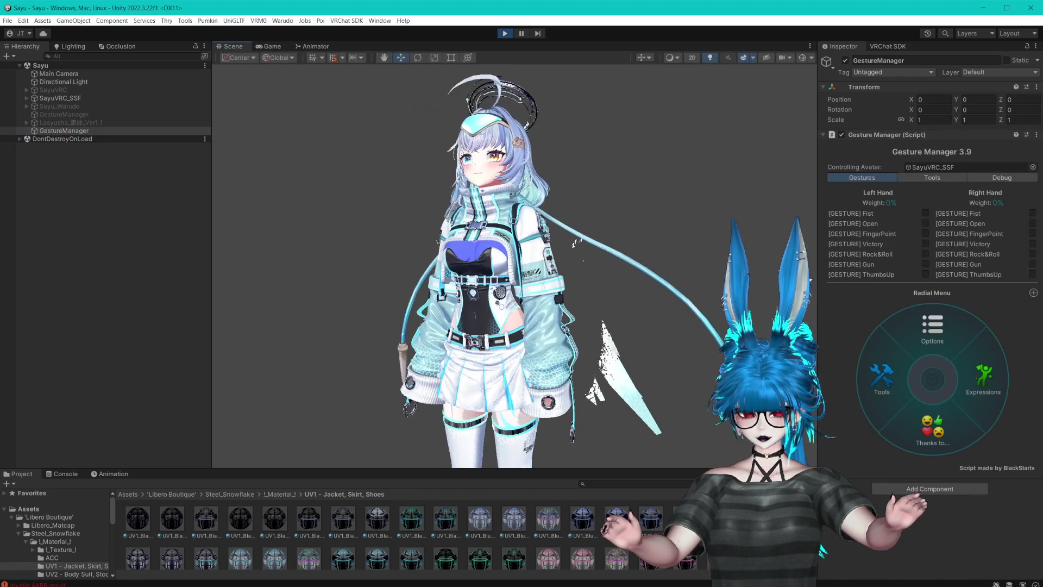
left_click(982, 383)
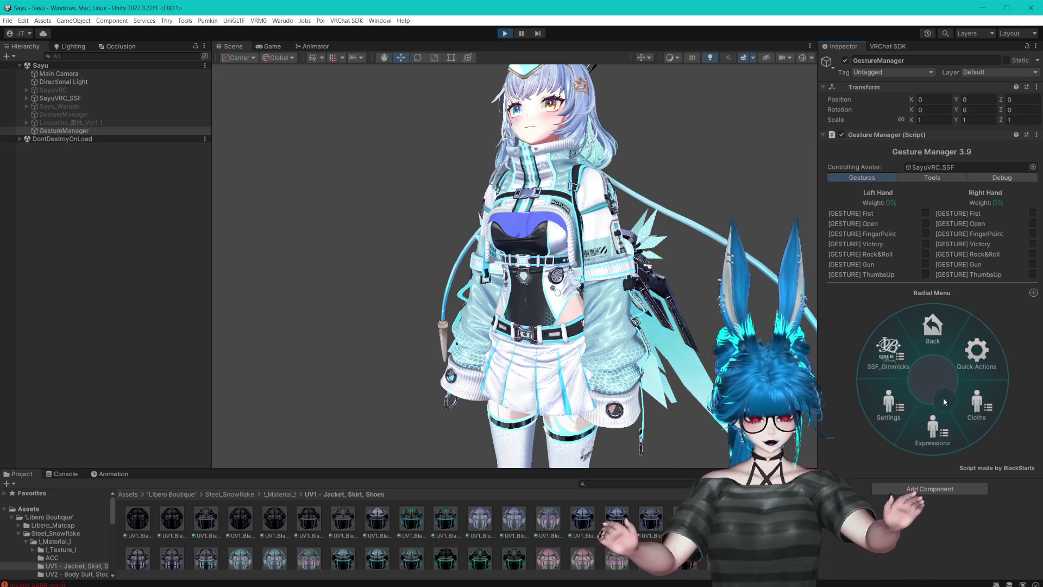
left_click(985, 409)
left_click(983, 360)
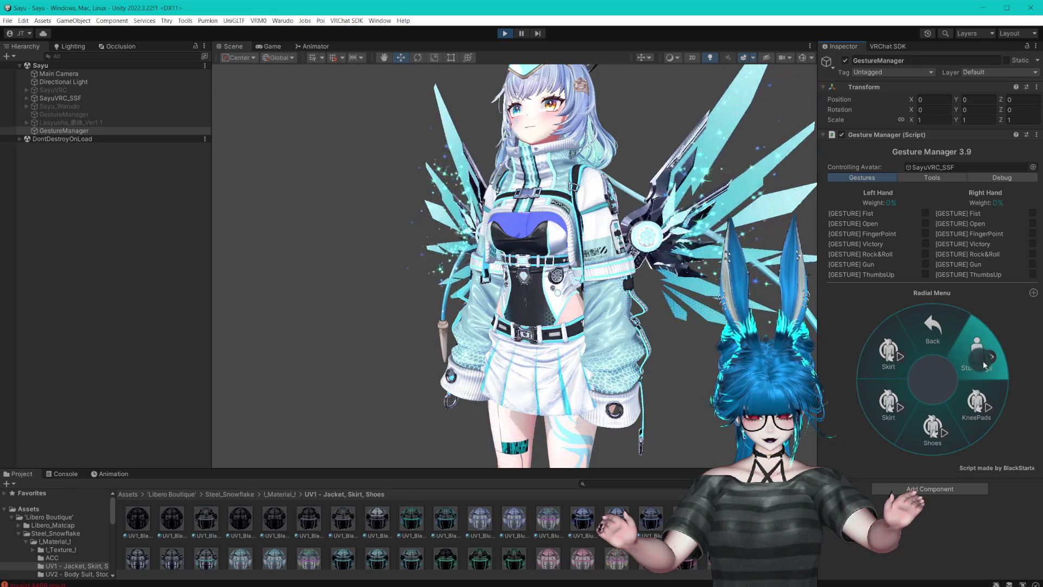
left_click(976, 394)
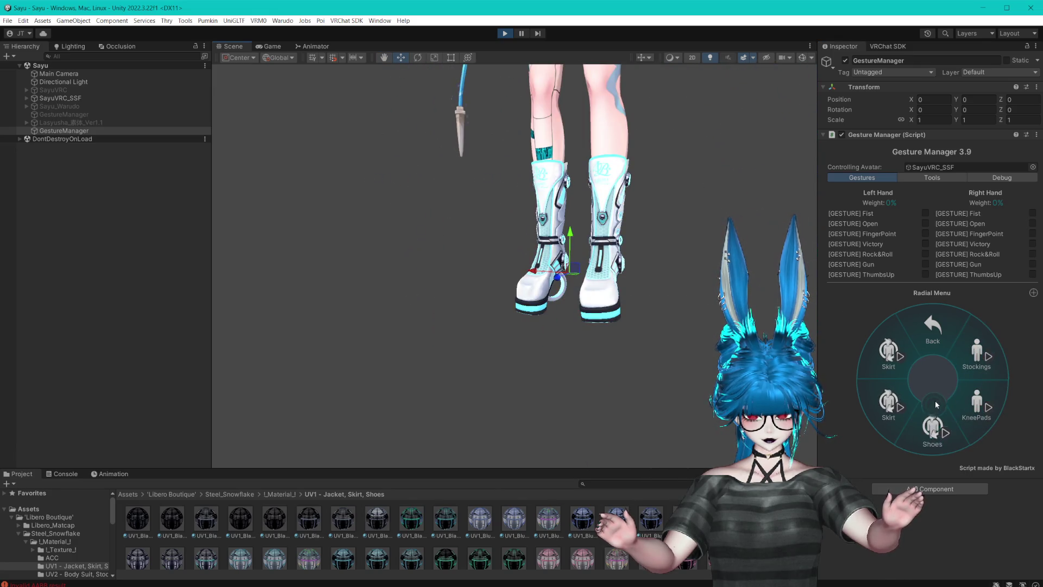
left_click(932, 429)
left_click(932, 329)
- Deselect GestureManager, look over the skirt, jacket and wings, and exit play mode
left_click(680, 240)
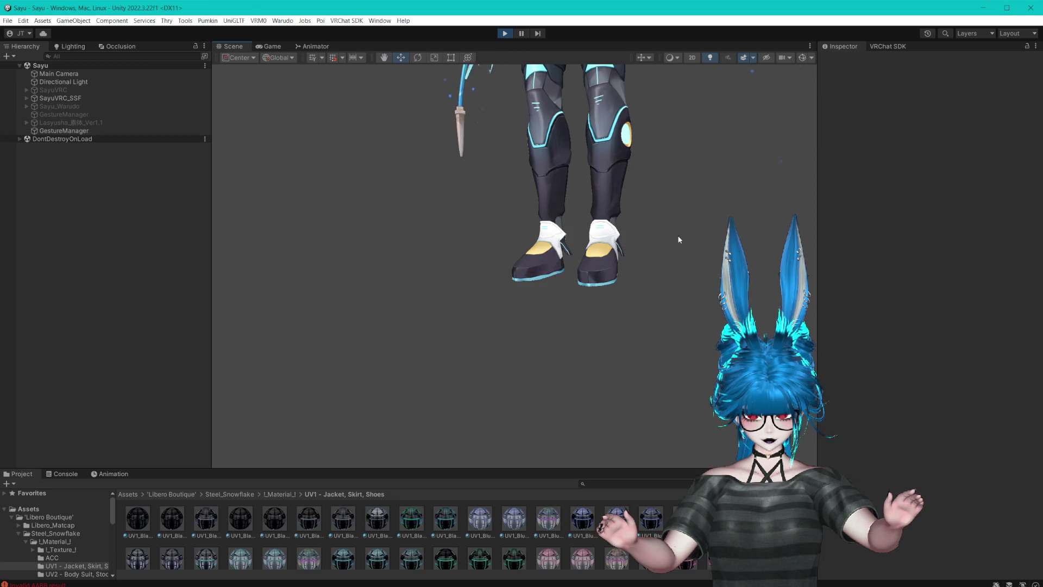
mouse_move(630, 321)
left_mouse_down()
mouse_move(566, 342)
mouse_move(617, 250)
mouse_move(788, 326)
mouse_move(672, 377)
mouse_move(626, 307)
mouse_move(634, 318)
mouse_move(705, 298)
mouse_move(512, 44)
left_mouse_up()
left_click(506, 34)
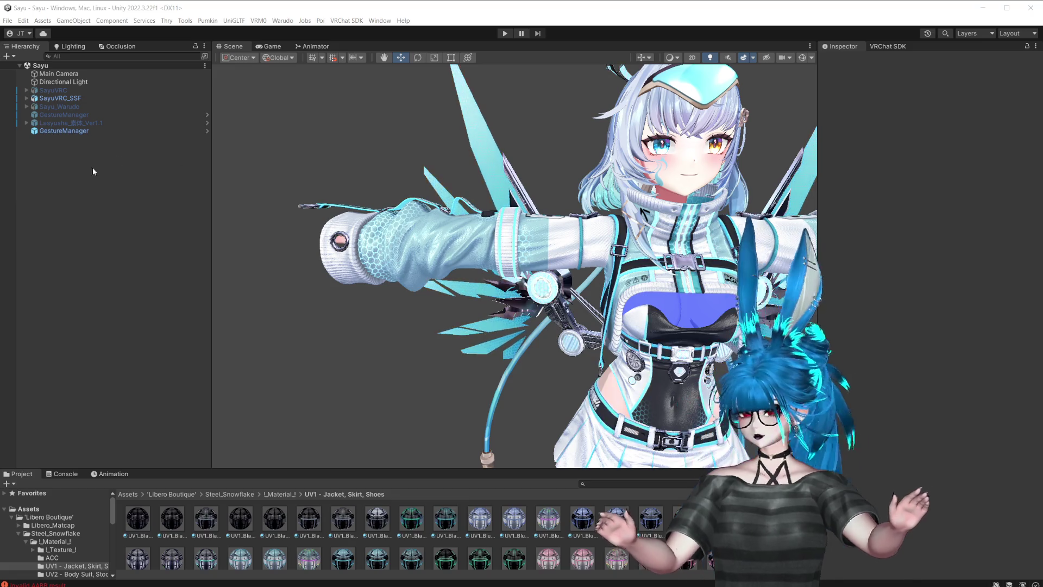
- Frame the avatar, select the Jacket and ping its first material, then select Jacket_Sode_Short
left_click(475, 9)
key("f")
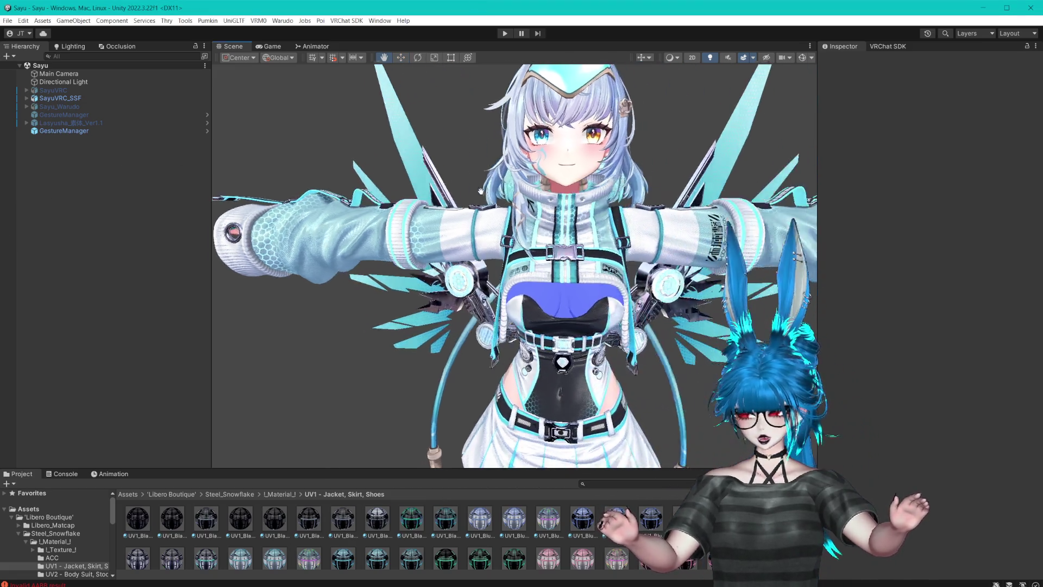
scroll(545, 248, "up", 8)
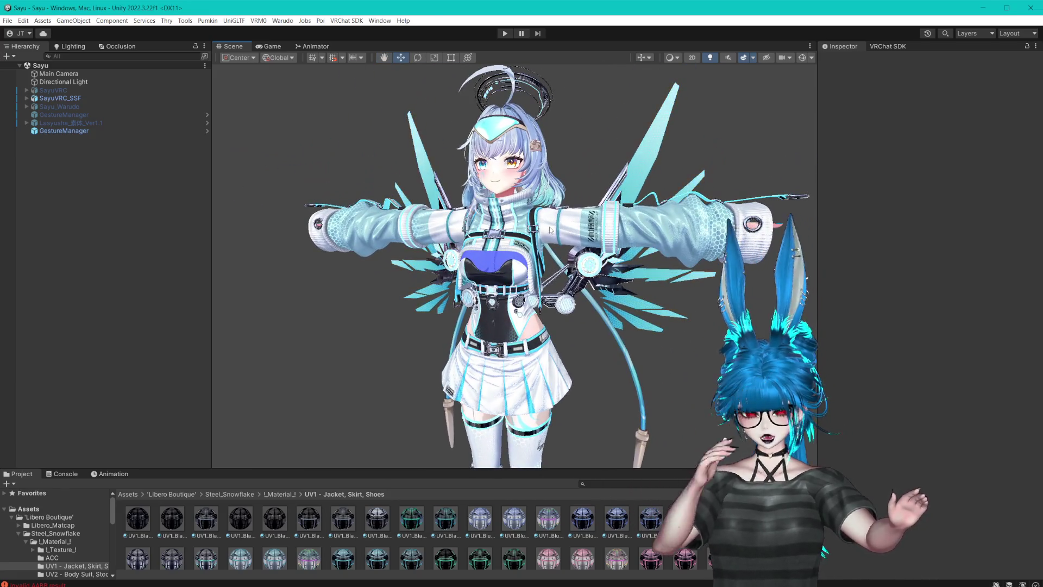
left_click(556, 208)
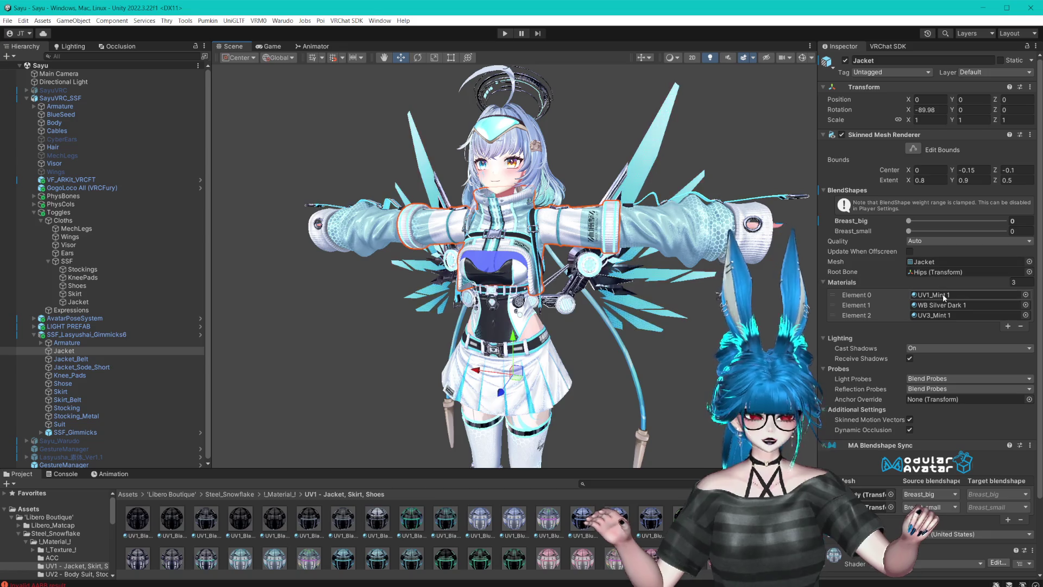
left_click(943, 294)
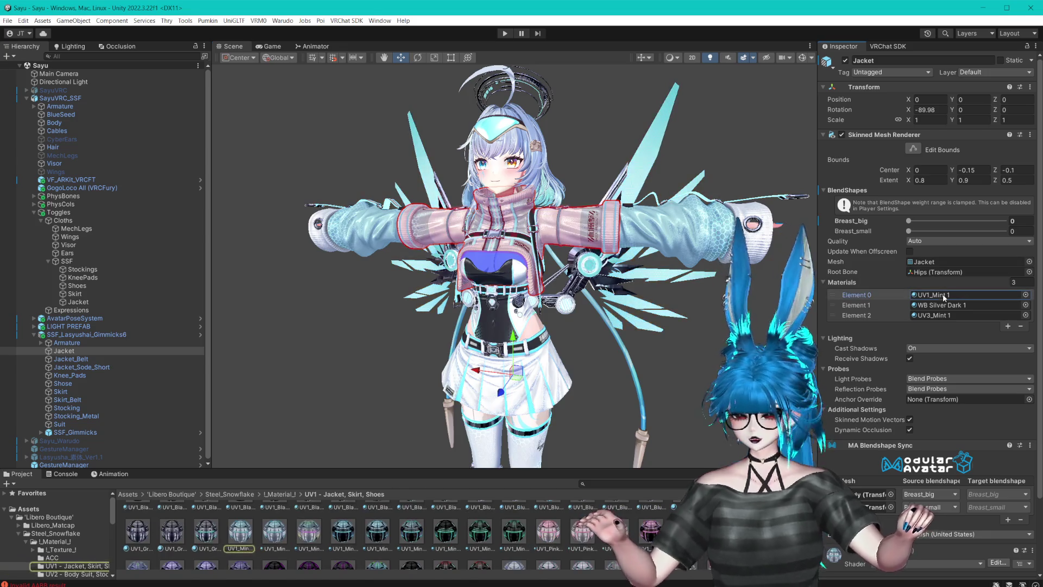
left_click(107, 367)
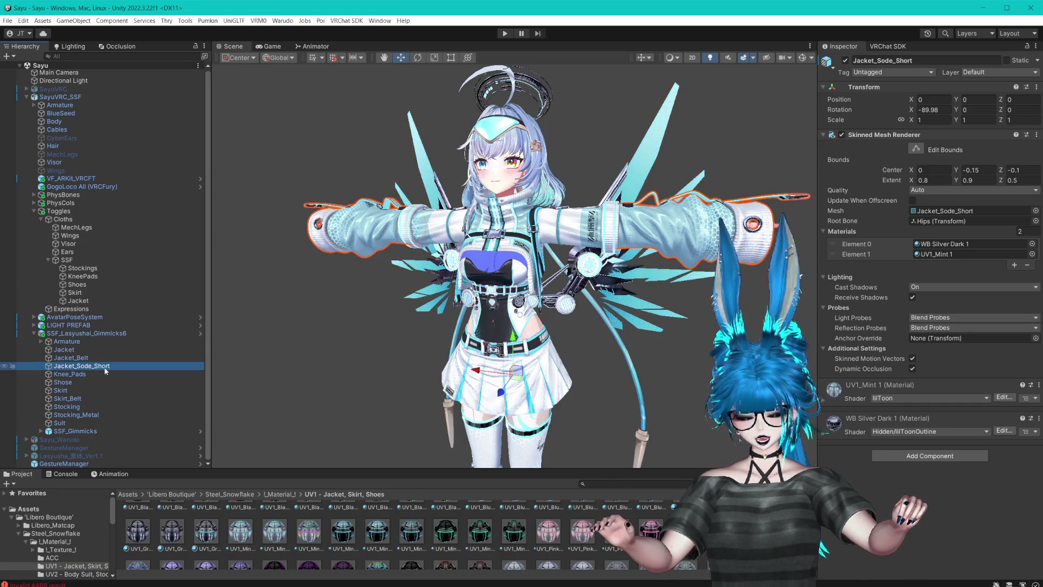
- Enlarge the Project browser and browse the !_Material_!, UV2 and UV3 - ETC material folders
left_click_drag(318, 468, 334, 394)
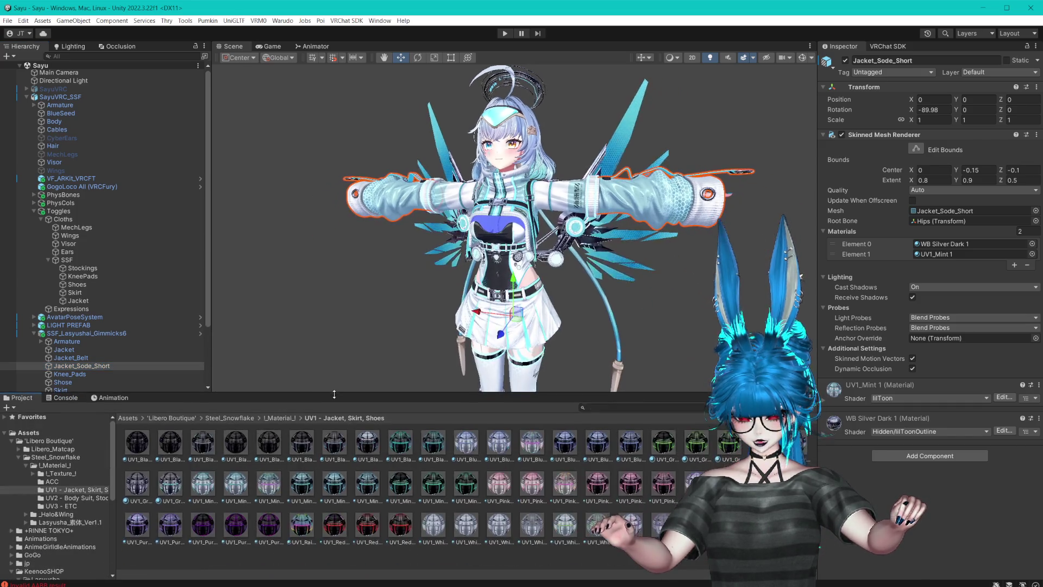
left_click(279, 418)
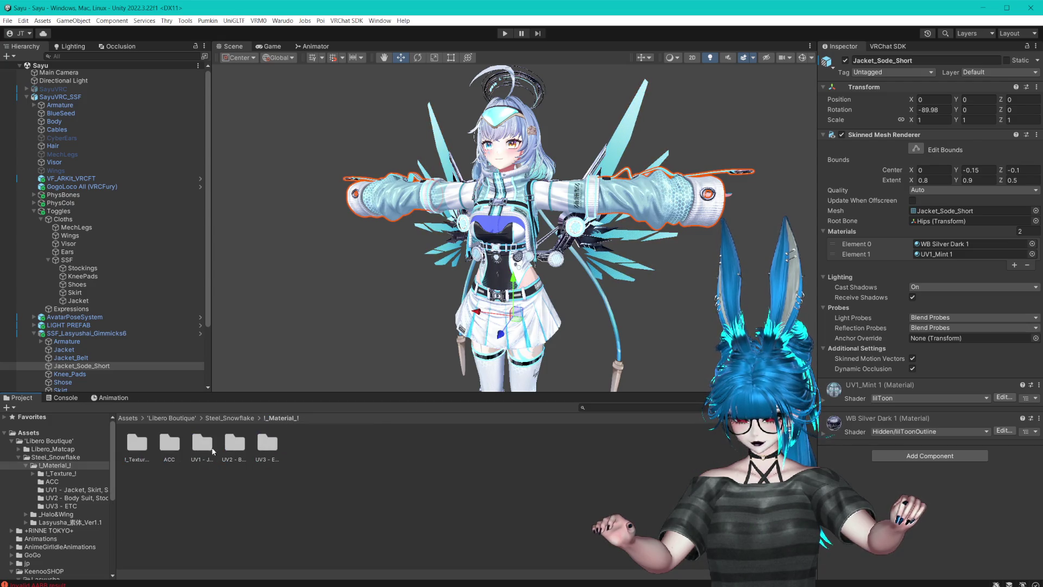
left_click(244, 450)
left_click(267, 452)
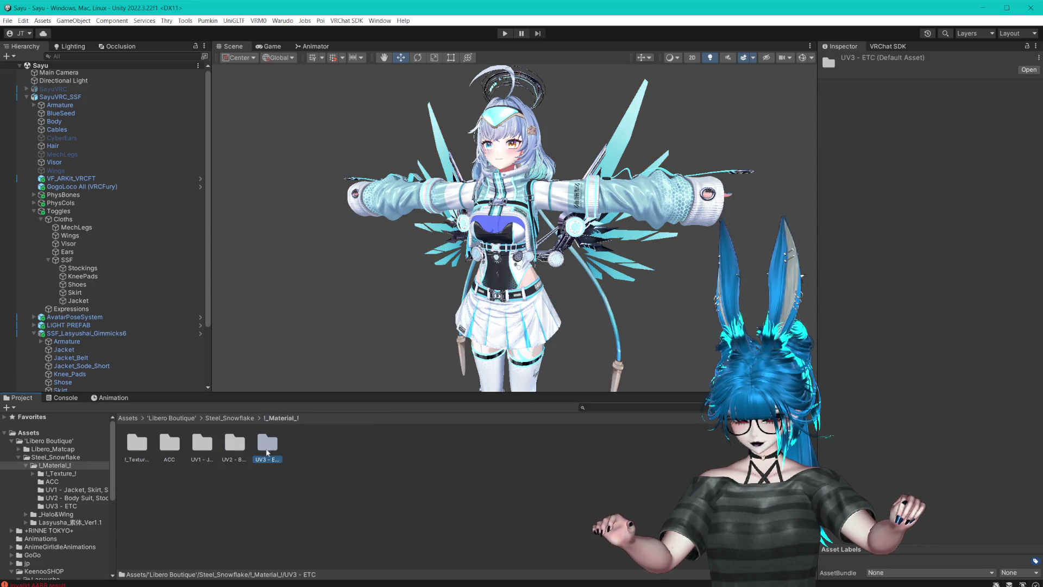
left_click(81, 366)
scroll(97, 358, "down", 3)
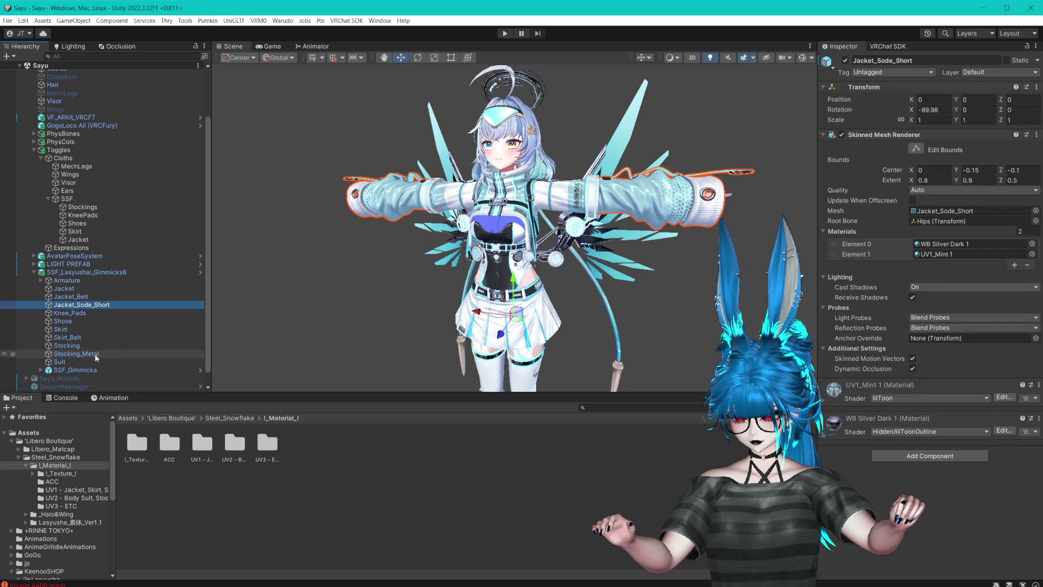
left_click(86, 289)
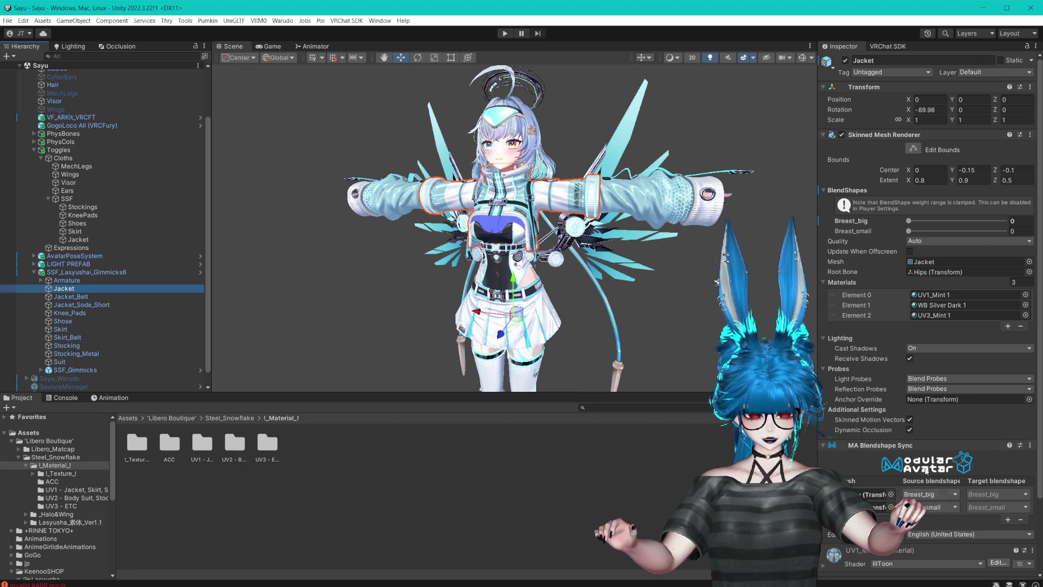
scroll(911, 416, "down", 3)
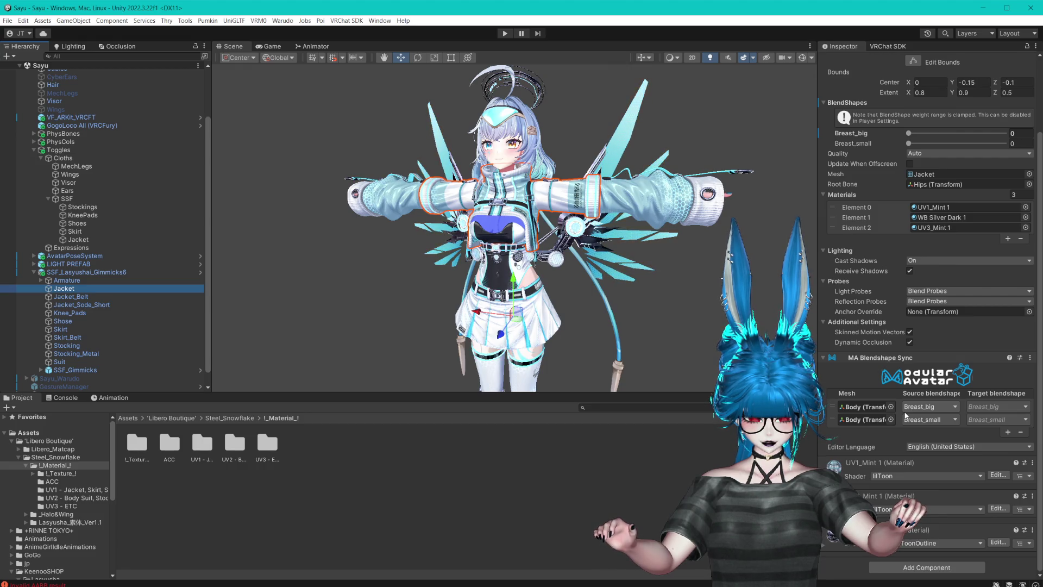
- Ping the Jacket's UV1_Mint, WB Silver Dark 1 and UV3_Mint materials in the Project
left_click(952, 207)
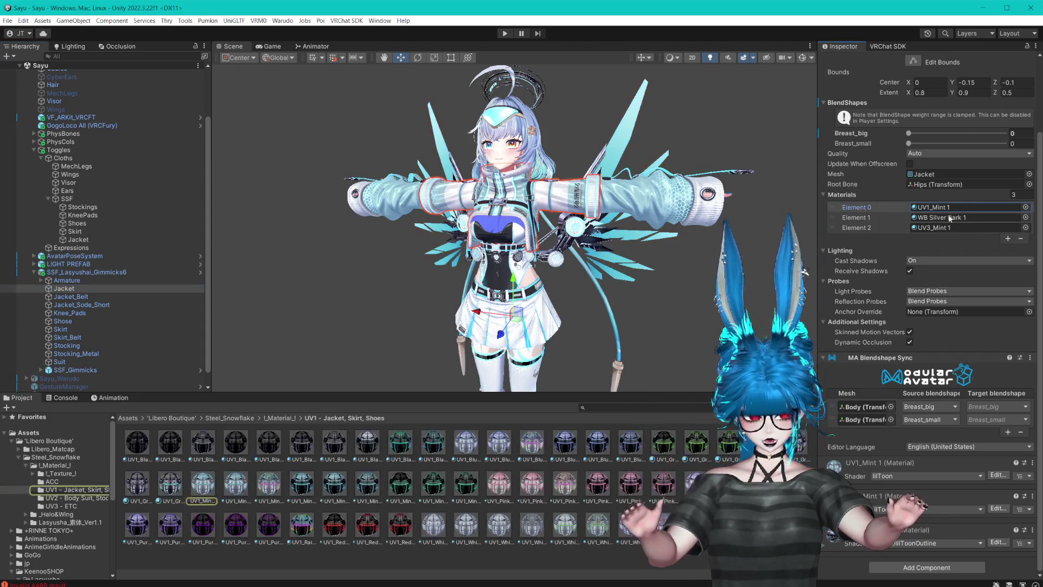
left_click(942, 219)
left_click(943, 227)
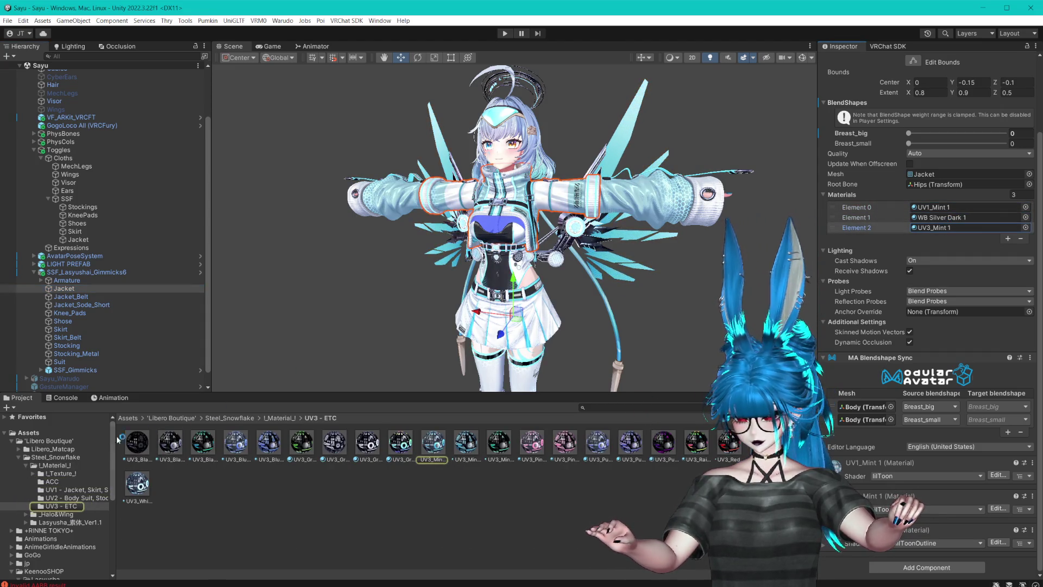
scroll(21, 489, "down", 3)
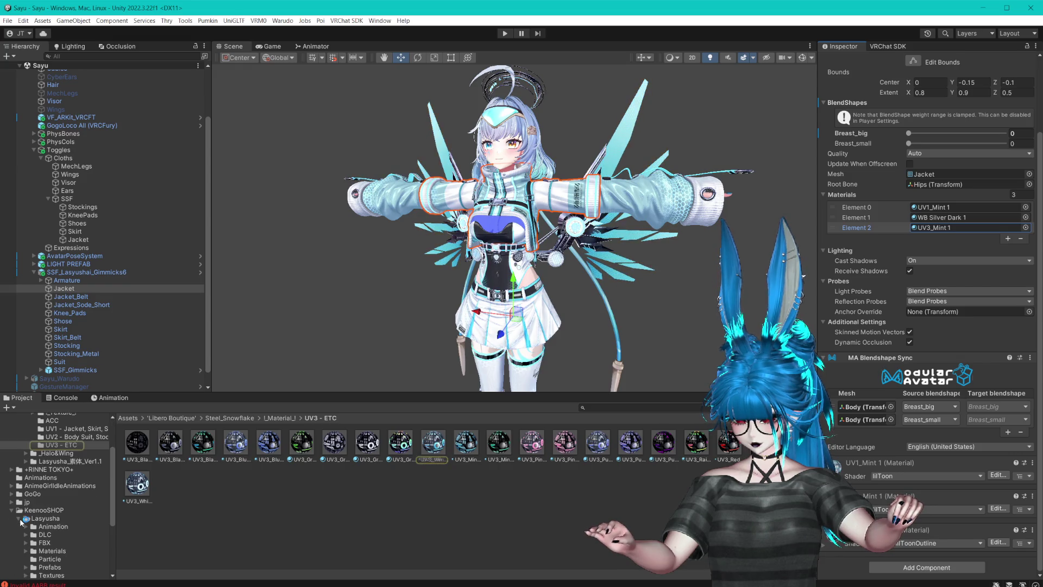
left_click(11, 510)
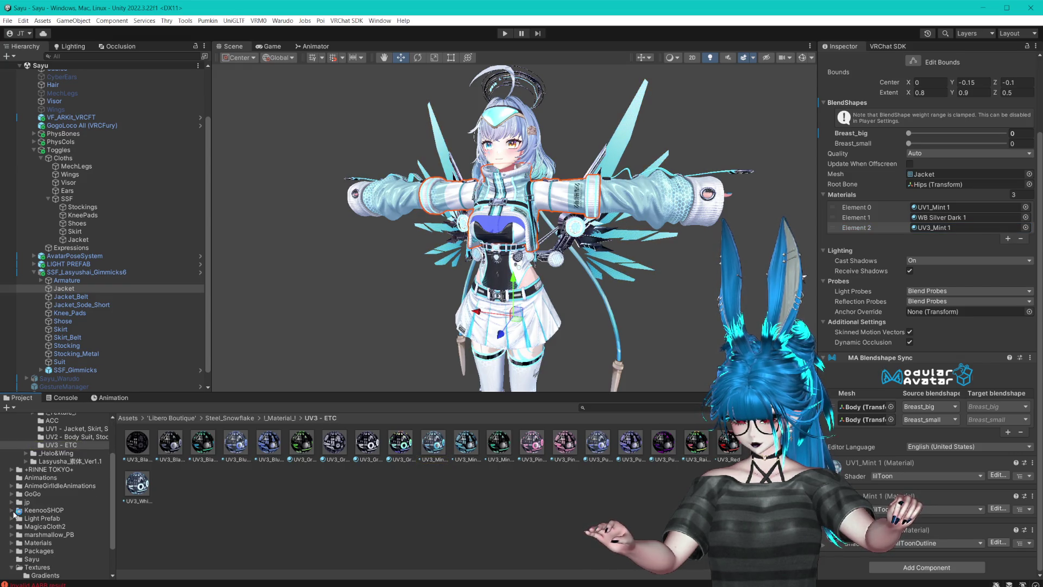
scroll(11, 526, "down", 2)
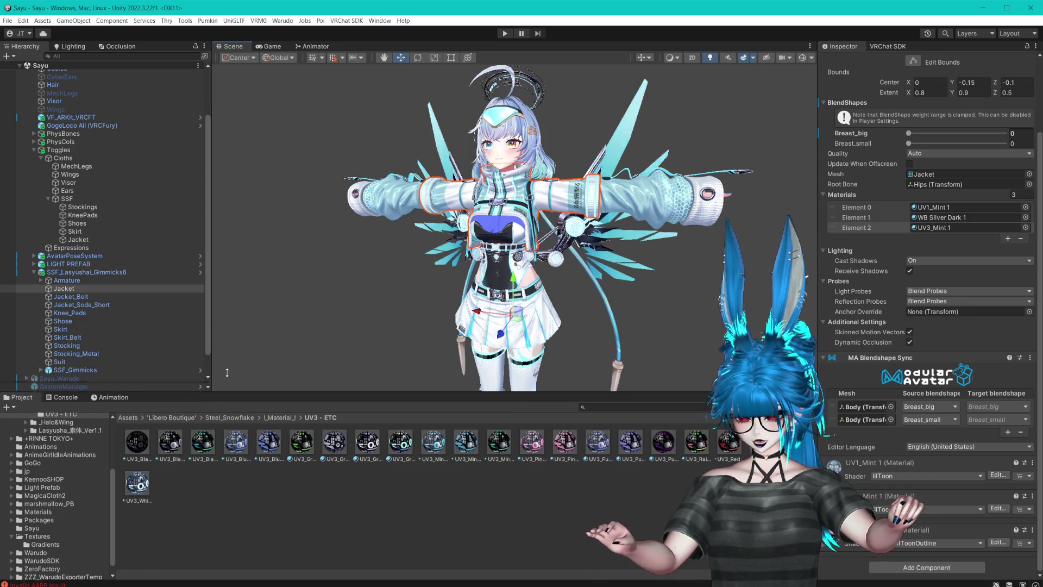
left_click_drag(221, 392, 209, 312)
scroll(124, 237, "down", 3)
left_click(67, 224)
left_click(931, 207)
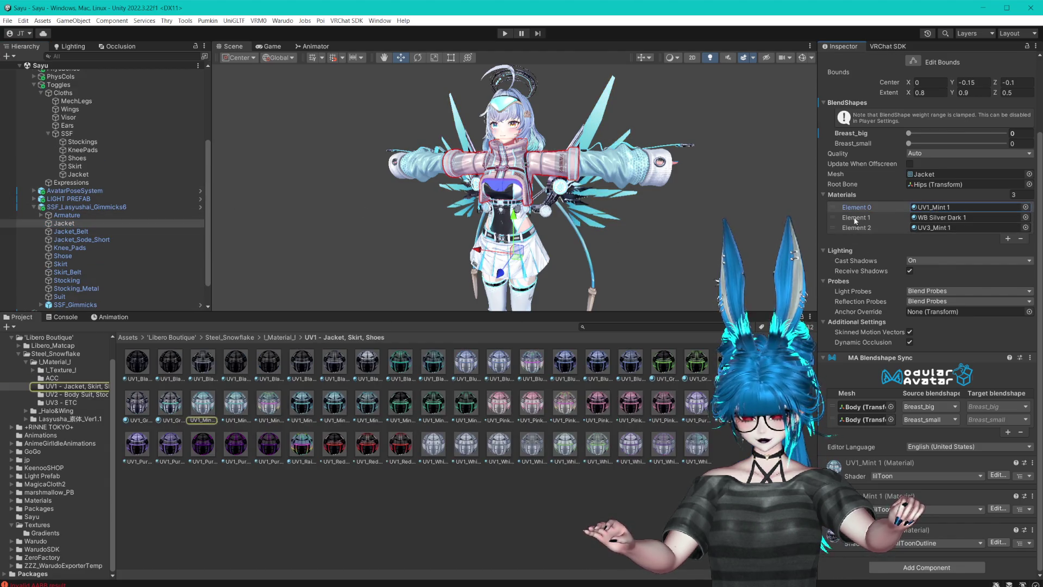
- Move the Jacket's UV1_Mint, WB Silver Dark 1 and UV3_Mint materials into the Sayu folder
left_click_drag(206, 408, 41, 520)
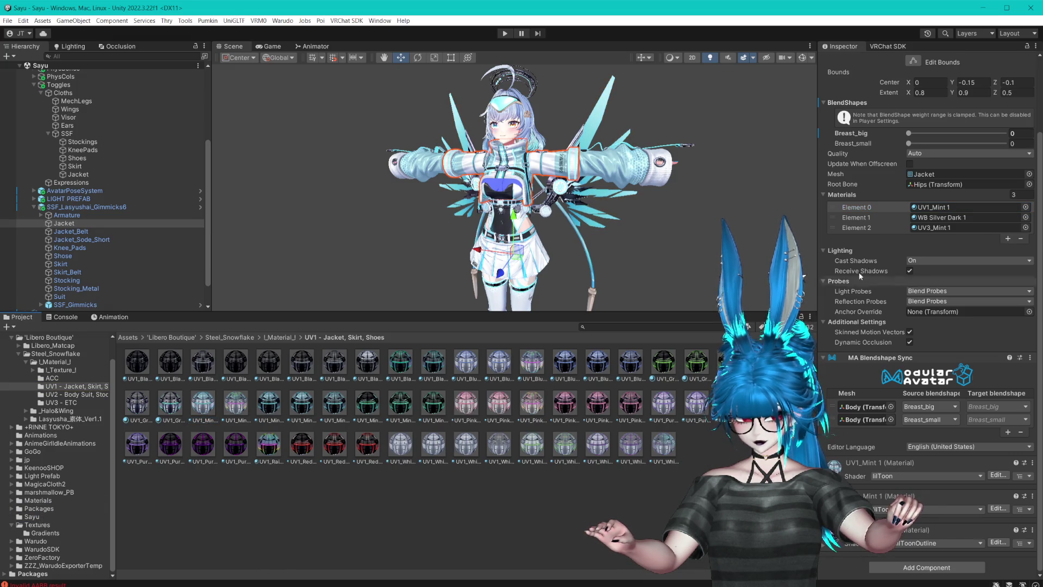
left_click(942, 217)
left_click_drag(356, 369, 27, 517)
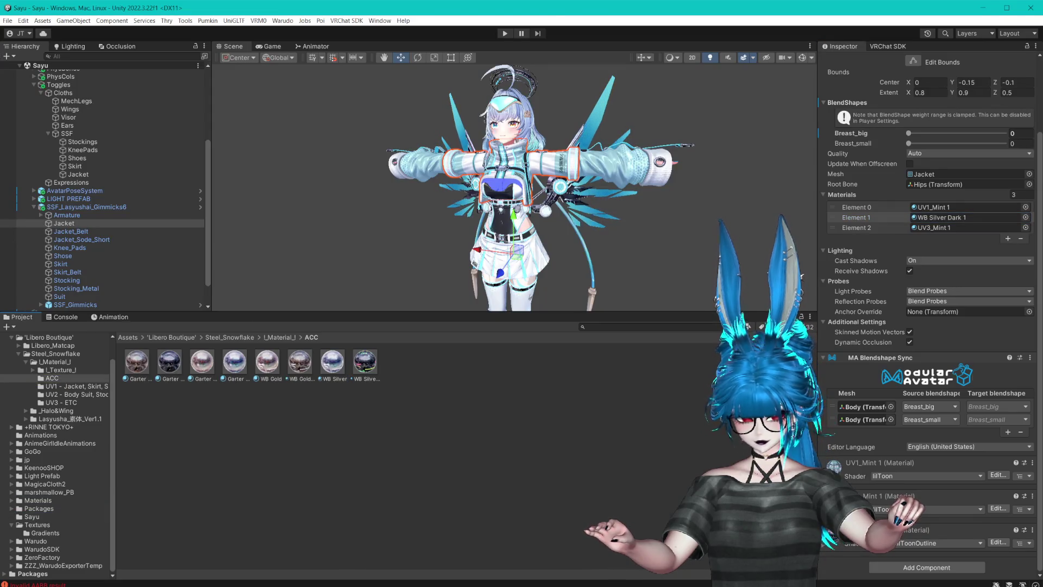
left_click(931, 227)
left_click_drag(433, 361, 101, 487)
left_click_drag(33, 519, 31, 517)
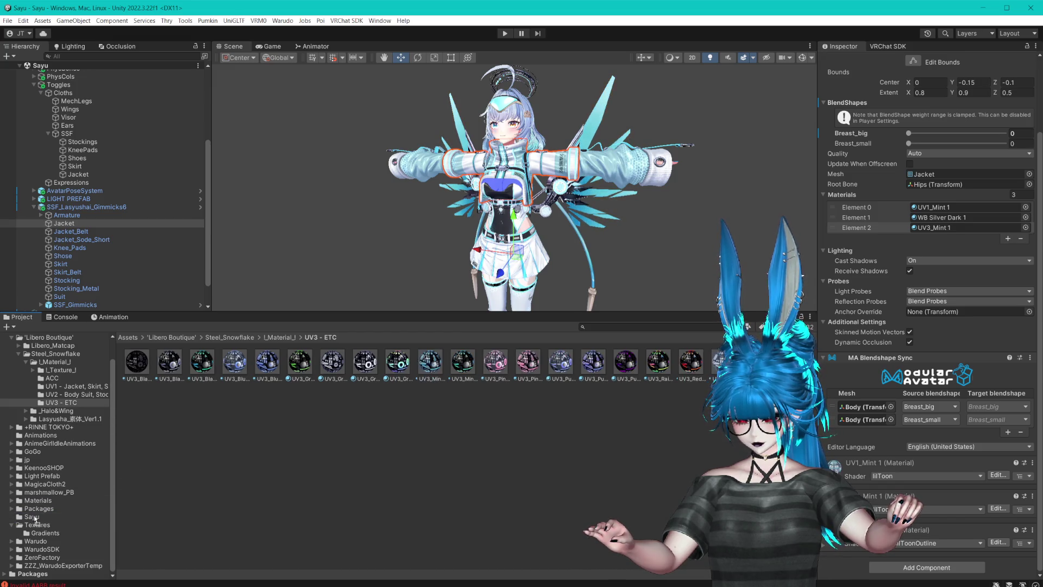
- Check the materials of Jacket_Belt, Jacket_Sode_Short, Knee_Pads and Shose (UV1_Mint 1, WB Silver Dark 1, UV3_Mint 1)
left_click(71, 231)
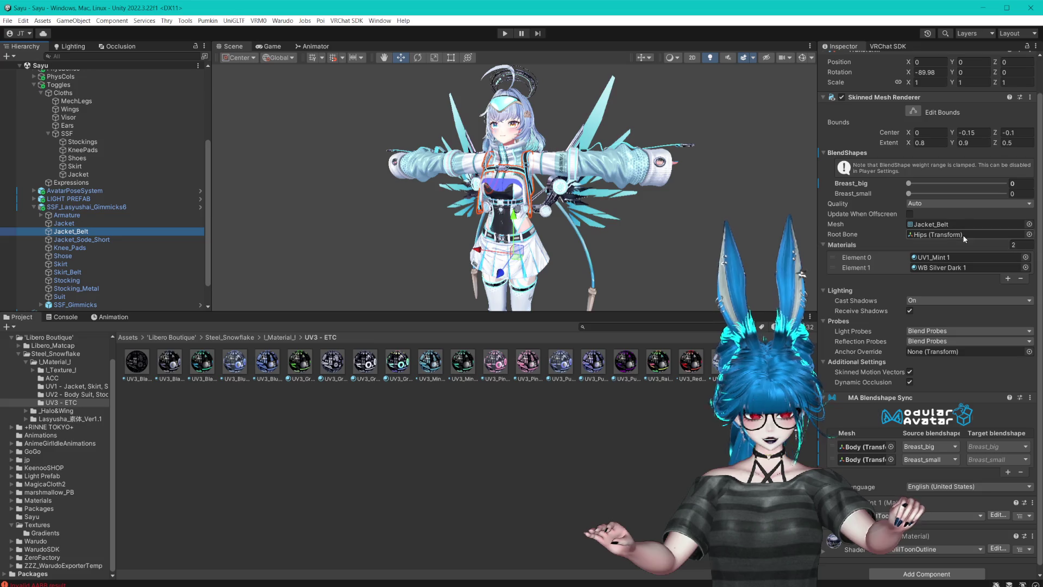
left_click(937, 258)
left_click(938, 265)
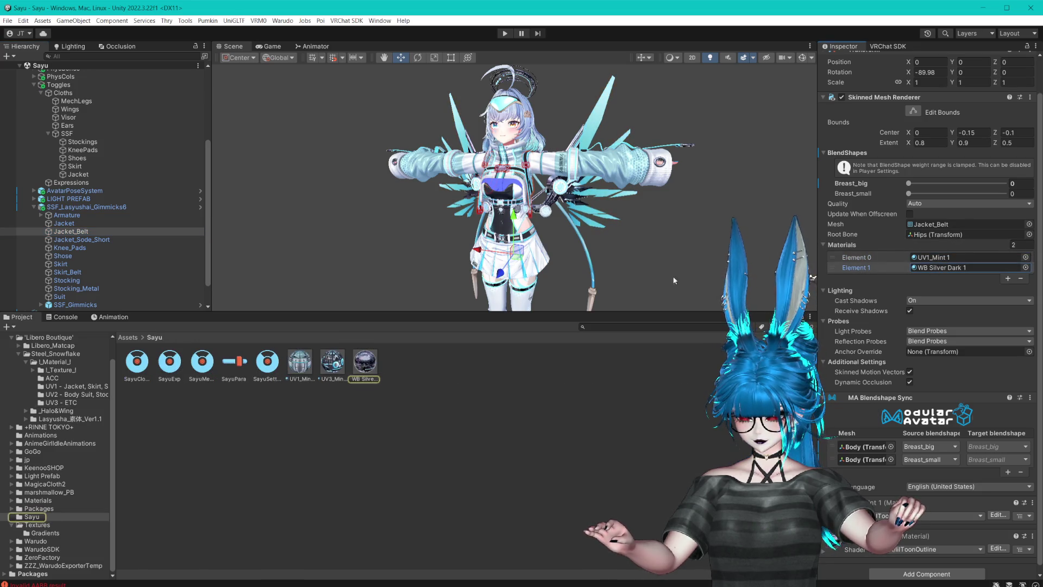
key("Down")
left_click(937, 254)
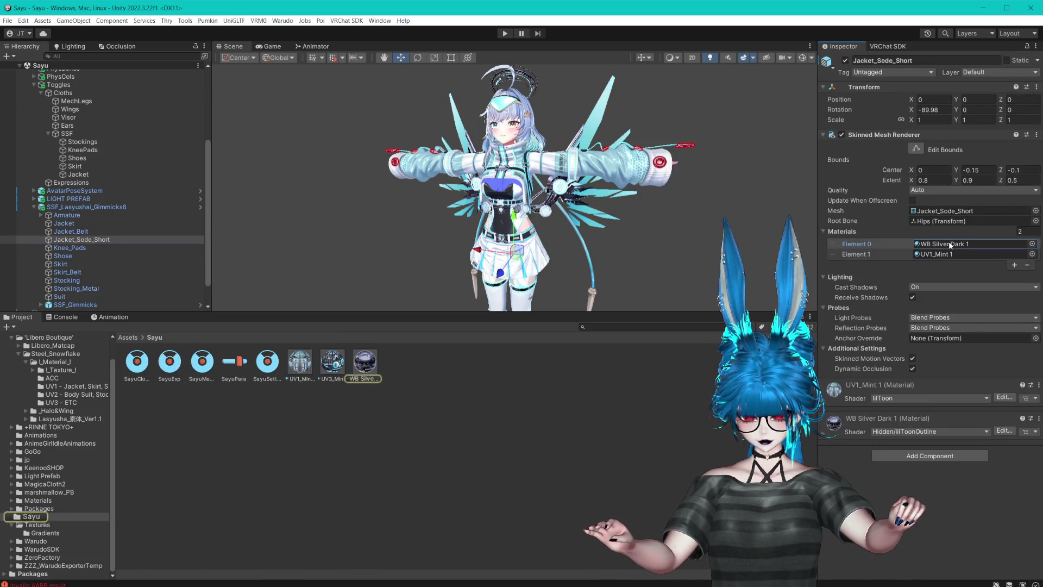
left_click(86, 248)
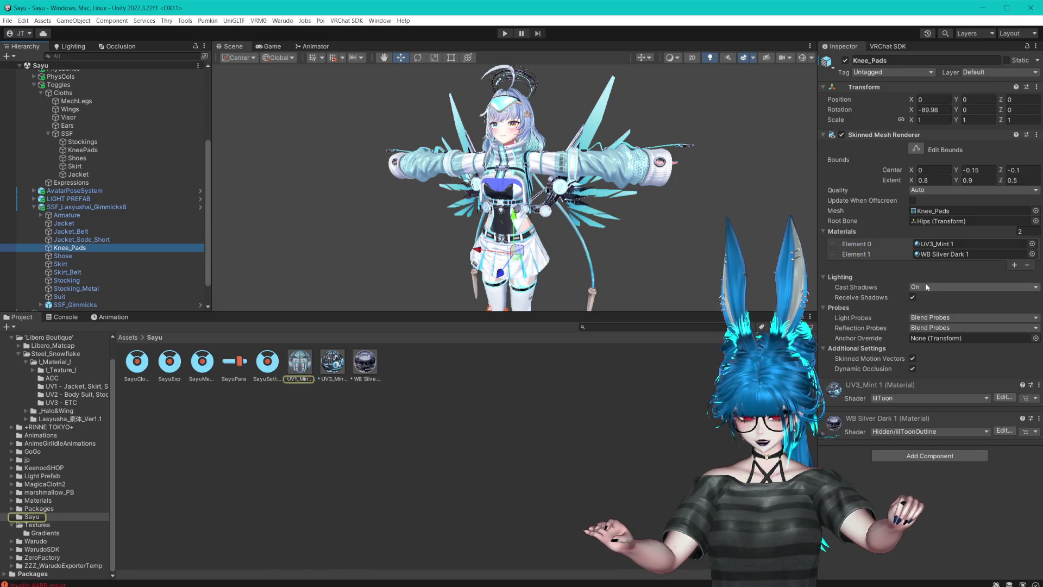
left_click(940, 244)
left_click(939, 255)
key("Down")
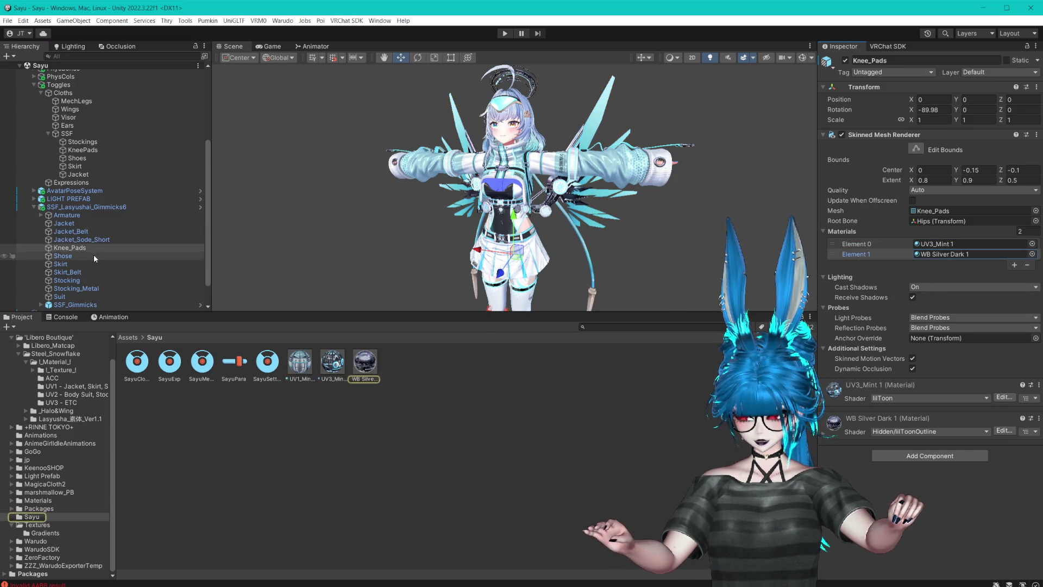
left_click(934, 254)
left_click(927, 263)
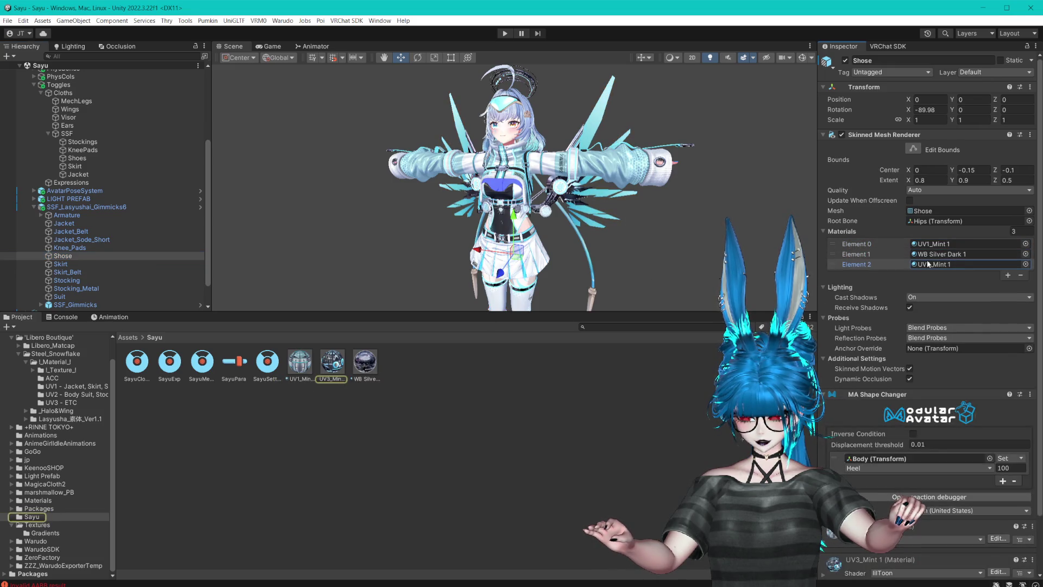
- Check the Skirt's and Skirt_Belt's UV1_Mint 1 and WB Silver materials
left_click(76, 262)
left_click(945, 251)
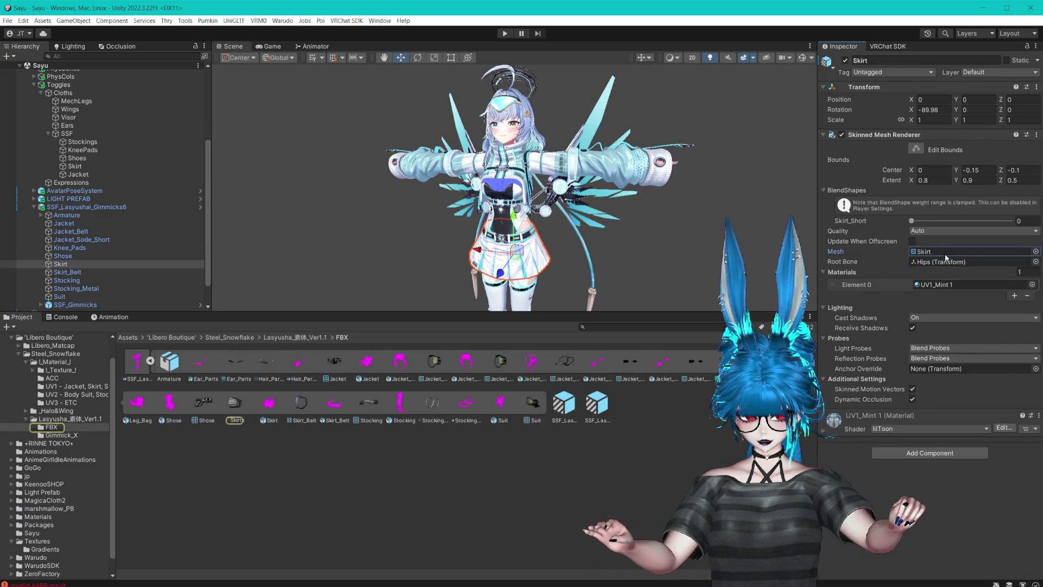
left_click(937, 285)
left_click(68, 272)
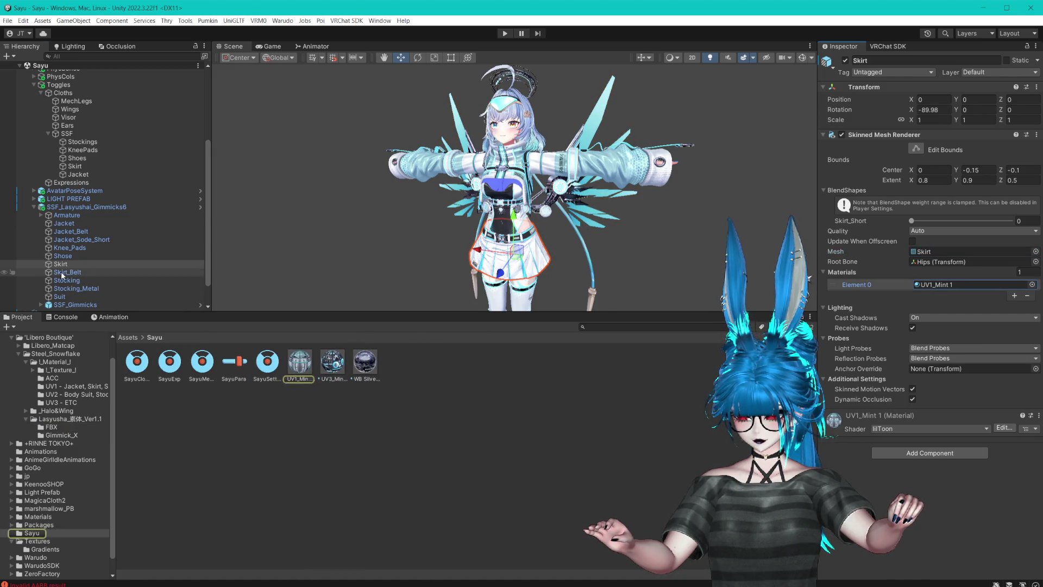
left_click(946, 282)
left_click(940, 294)
left_click(934, 295)
- Move Stocking's UV2_Mint 1 and Stocking_Metal's Garter Belt 2 materials into the Sayu folder
left_click(66, 280)
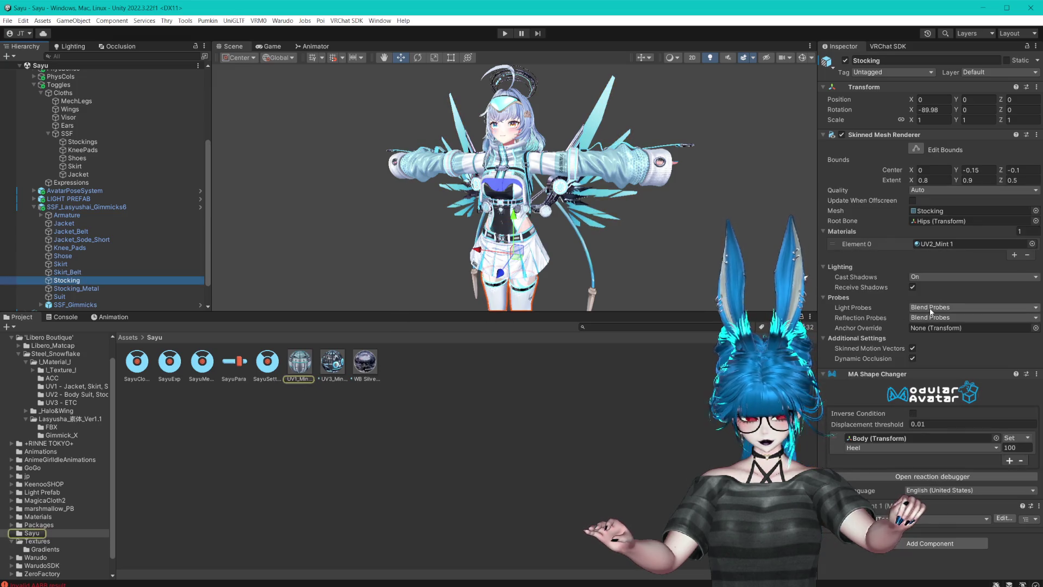
left_click(934, 245)
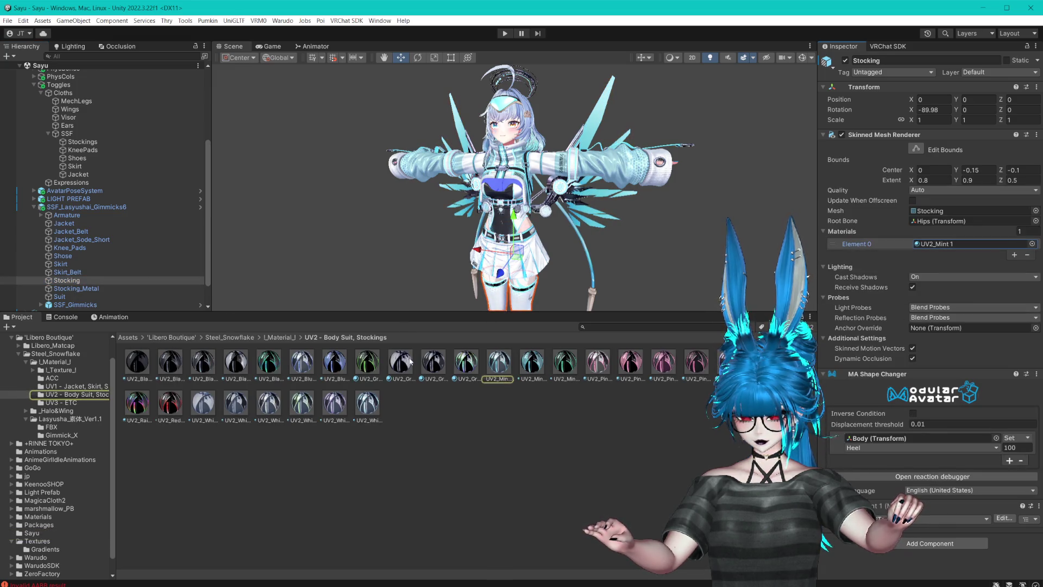
left_click_drag(509, 366, 409, 457)
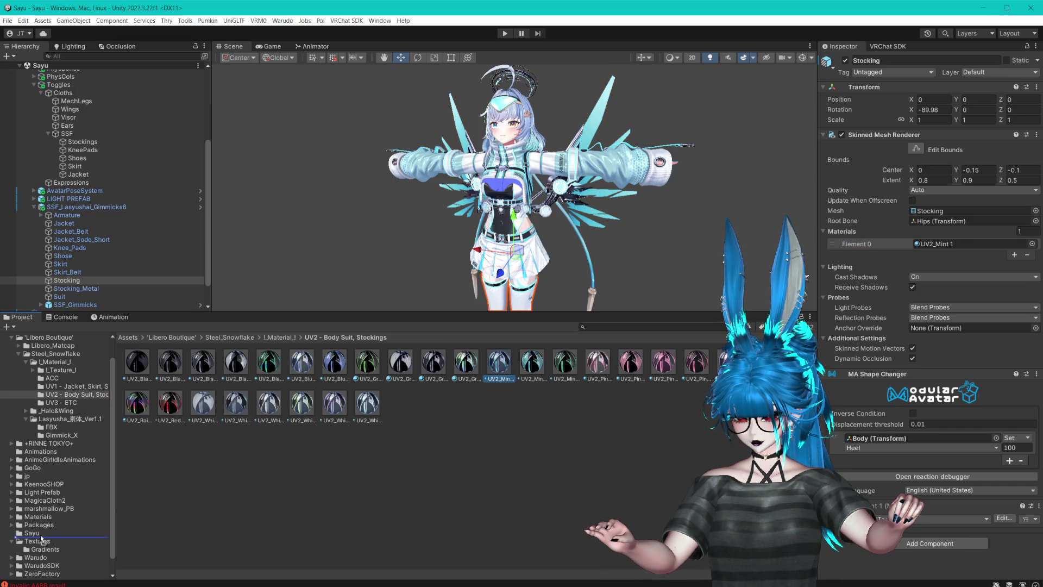
left_click(76, 288)
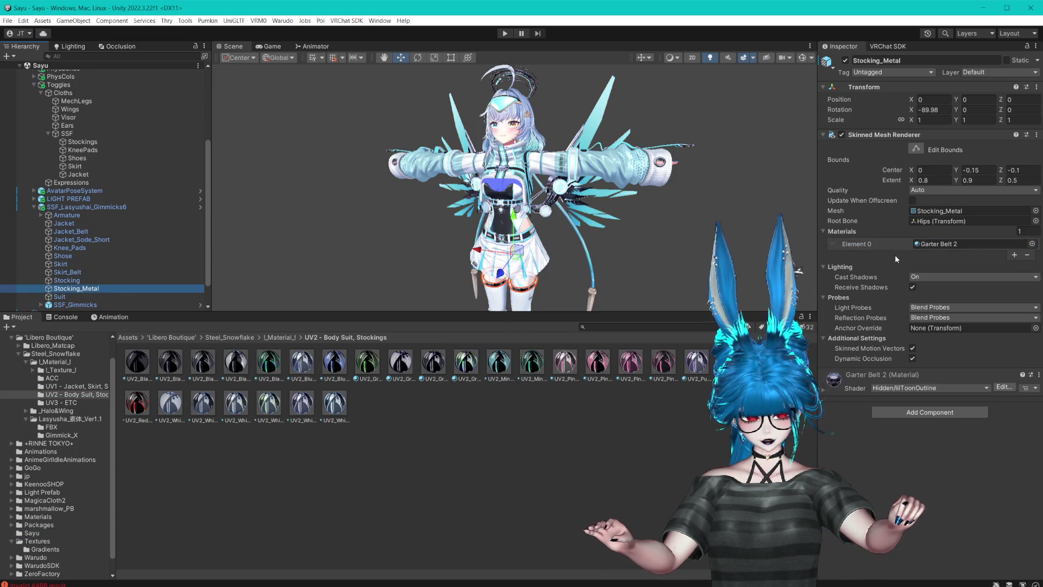
left_click(942, 245)
mouse_move(942, 245)
left_mouse_down()
mouse_move(43, 540)
mouse_move(31, 534)
left_mouse_up()
- Check the Suit's four materials, including UV3_Mint 1, UV2_Mint 1 and WB Silver Dark 1
left_click(74, 296)
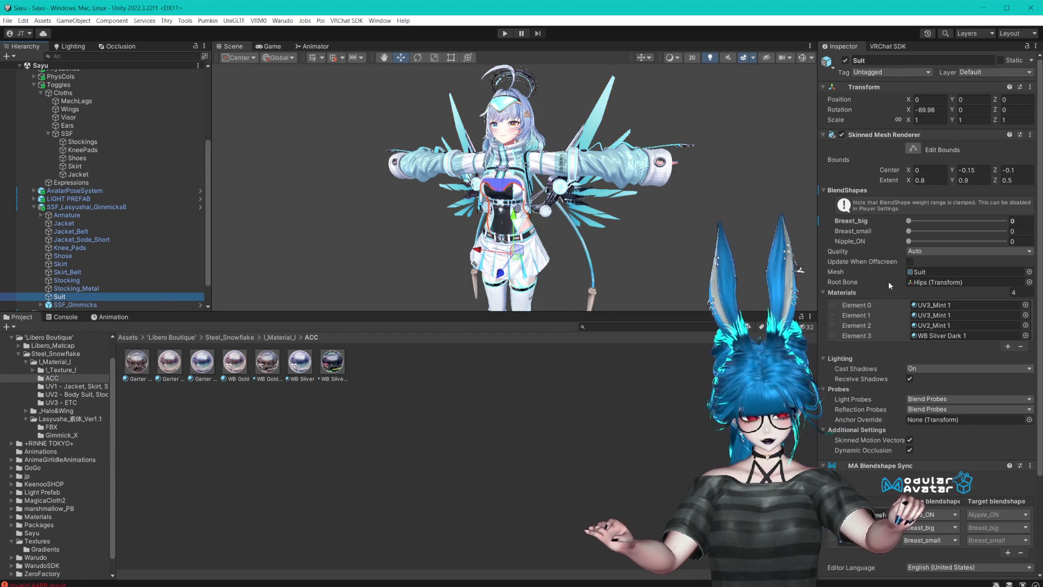
left_click(944, 305)
left_click(933, 316)
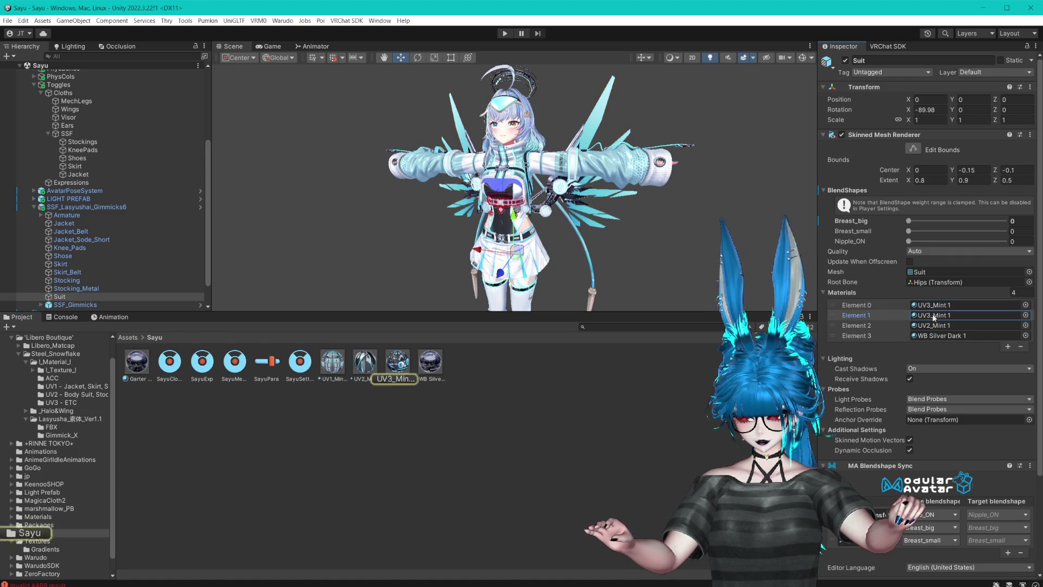
left_click(929, 326)
left_click(942, 334)
scroll(81, 245, "down", 2)
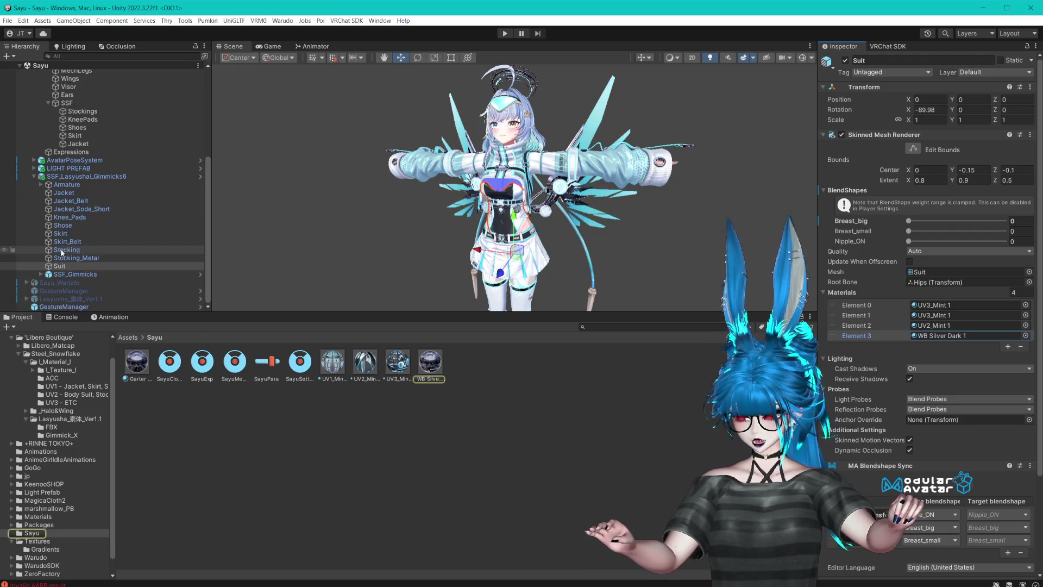
left_click(42, 279)
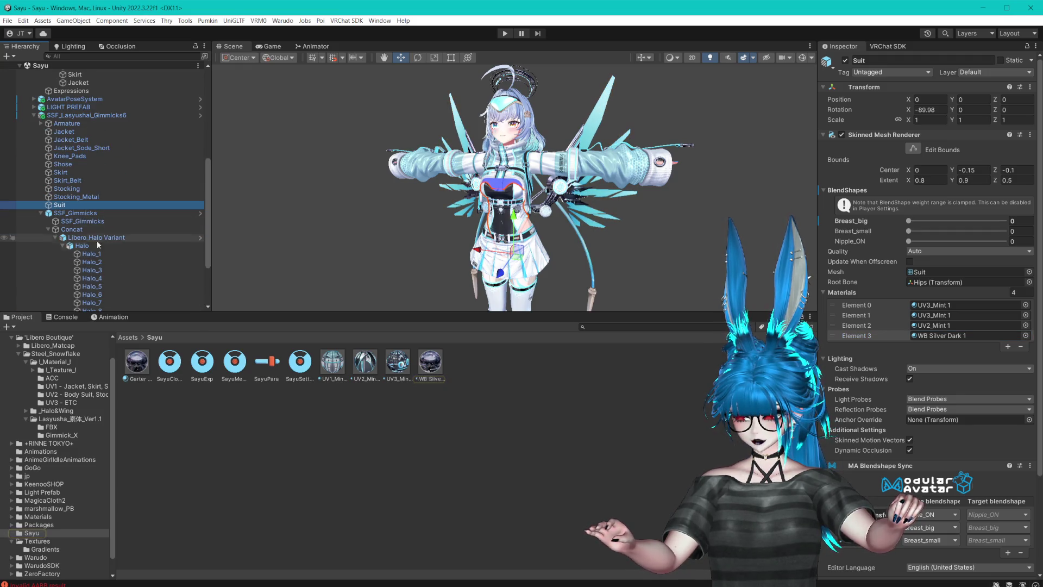
- Move Halo_3's Metal1 and Halo_5's Emission1 materials from Halo&Wing Mat into the Sayu folder
left_click(80, 247)
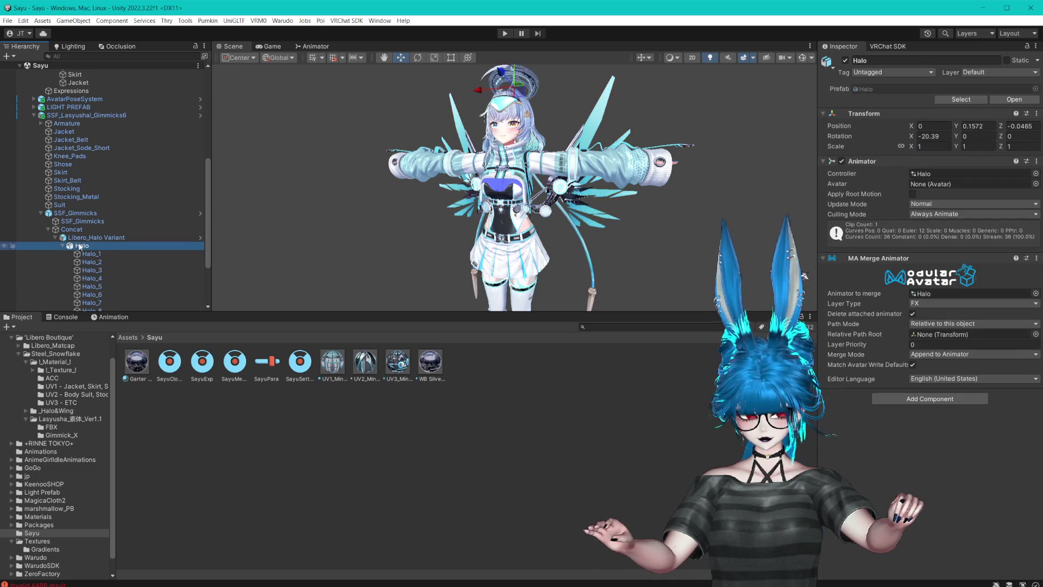
left_click(160, 272)
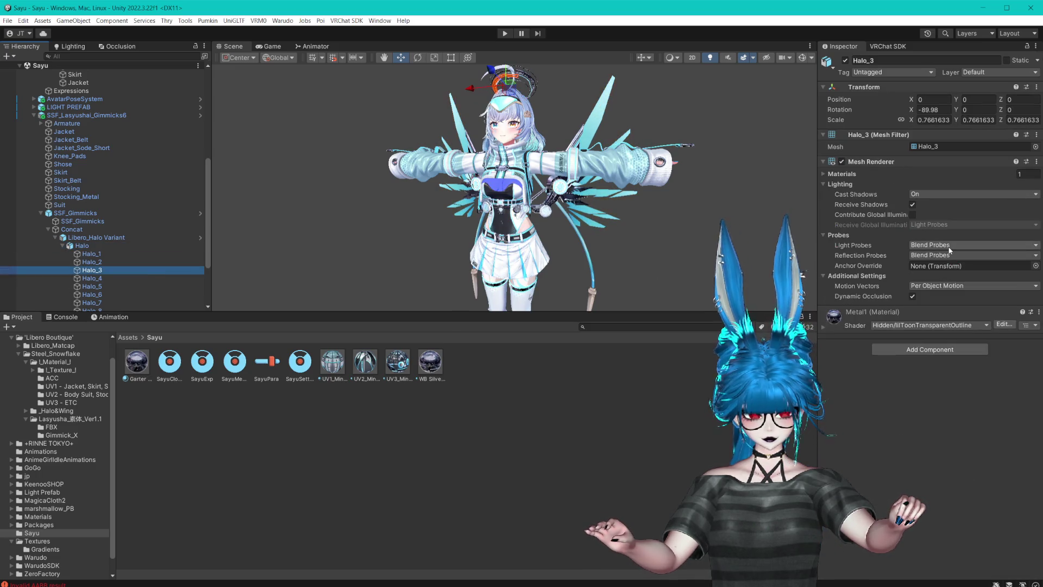
left_click(830, 173)
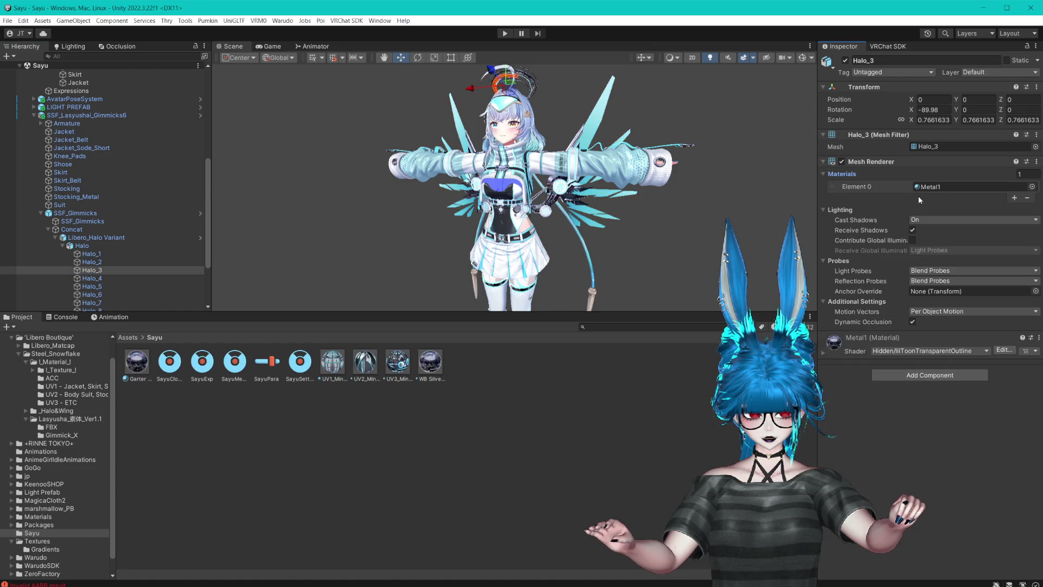
left_click(930, 187)
left_click_drag(299, 362, 286, 407)
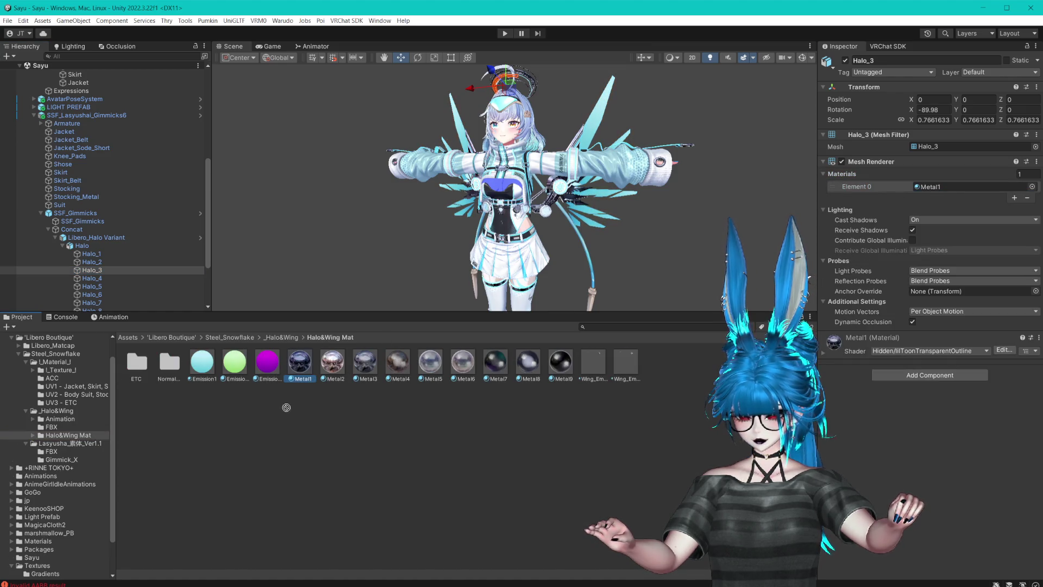
left_click_drag(34, 561, 32, 558)
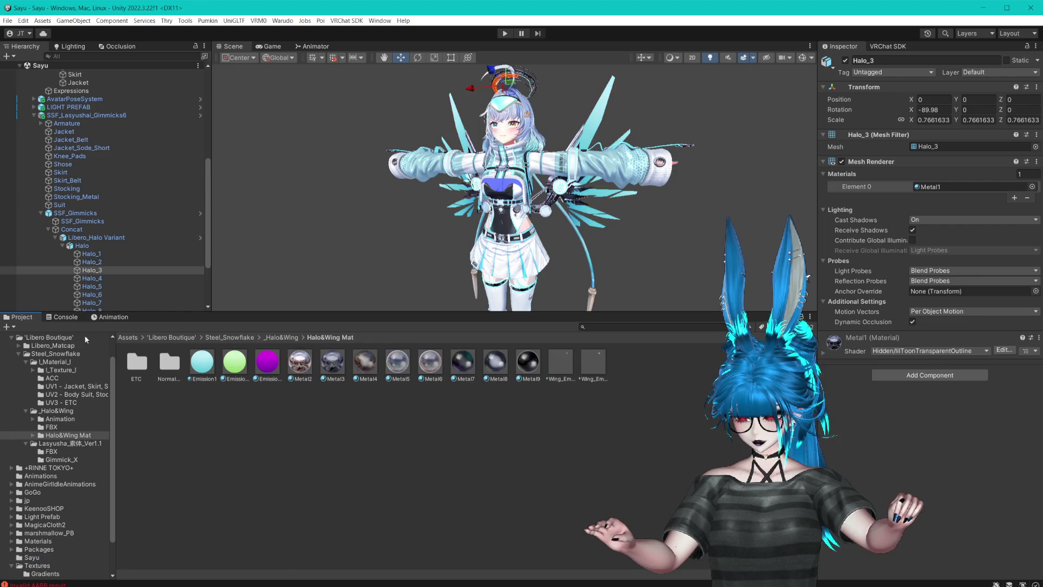
left_click(106, 286)
left_click(929, 188)
left_click_drag(203, 371, 206, 437)
left_click_drag(34, 562, 34, 559)
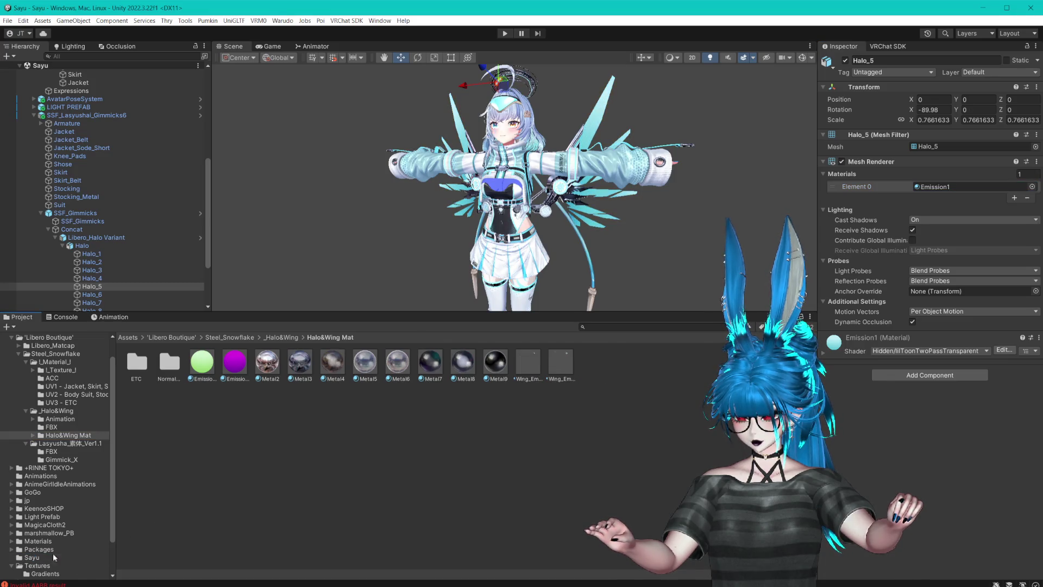
- Verify Halo_6, Halo_9 and Libero pieces now use the Metal1 material in Sayu
left_click(95, 295)
scroll(92, 288, "down", 2)
left_click(90, 287)
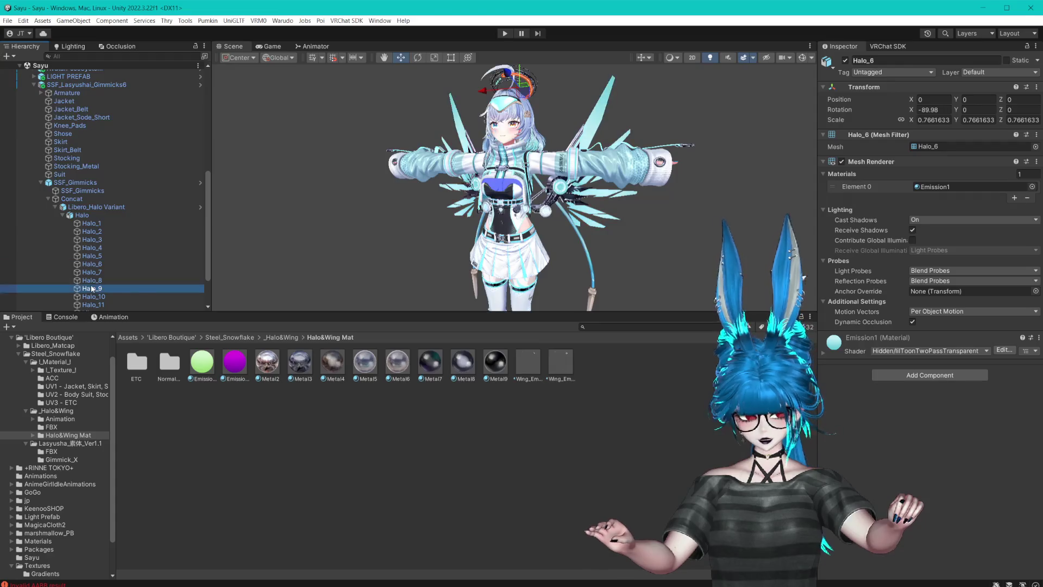
left_click(927, 187)
scroll(103, 255, "down", 3)
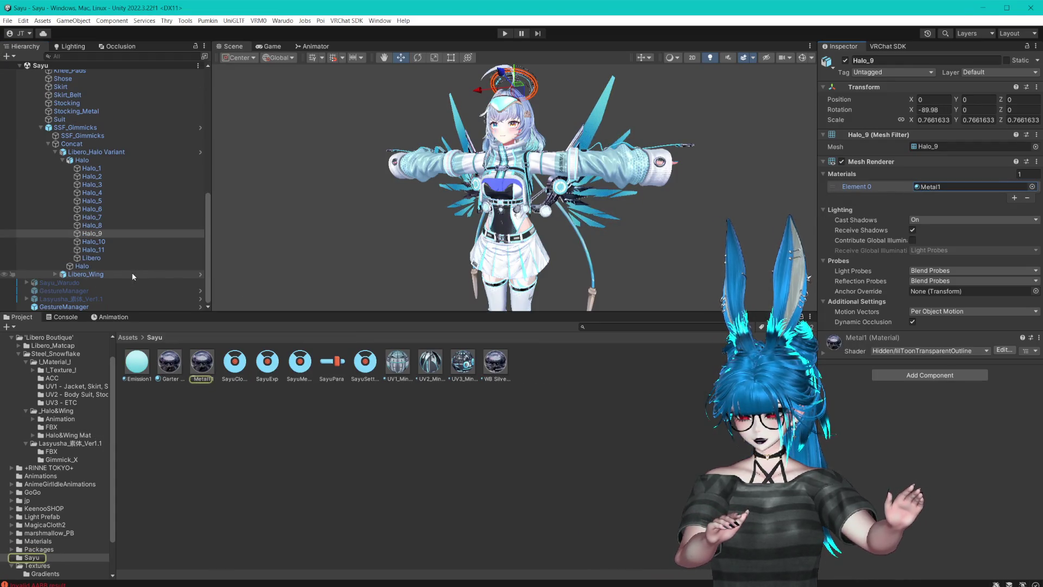
left_click(100, 257)
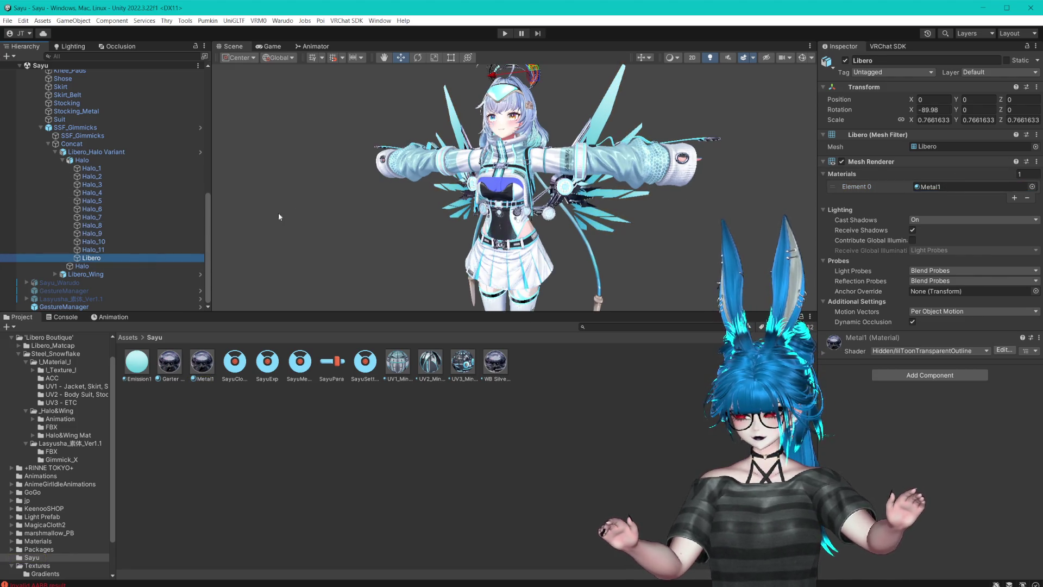
- Expand Libero_Wing and confirm Wing_R uses the Metal1 and Emission1 materials
left_click(61, 274)
left_click(56, 275)
scroll(60, 280, "down", 3)
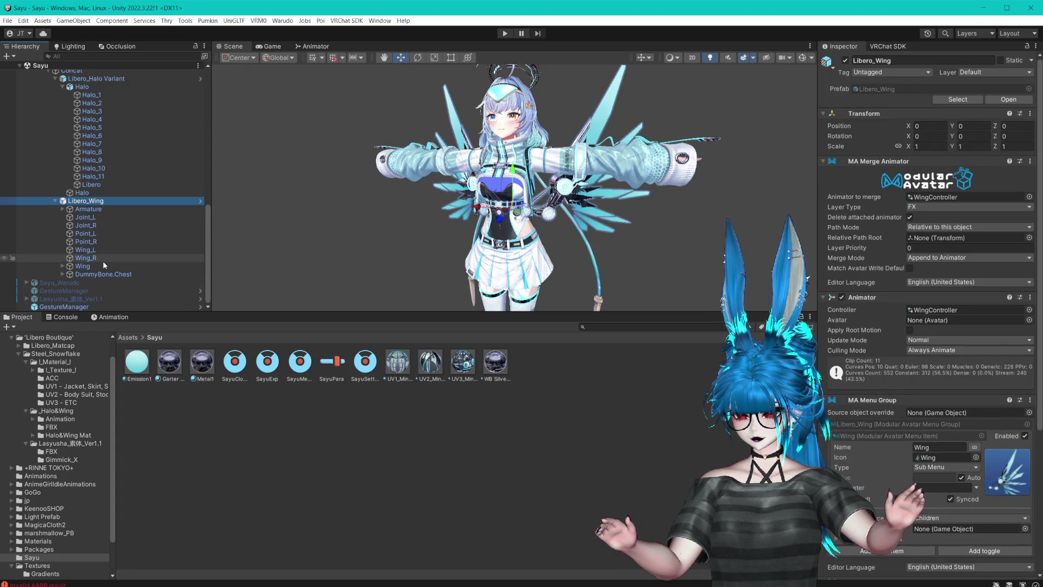
left_click(64, 209)
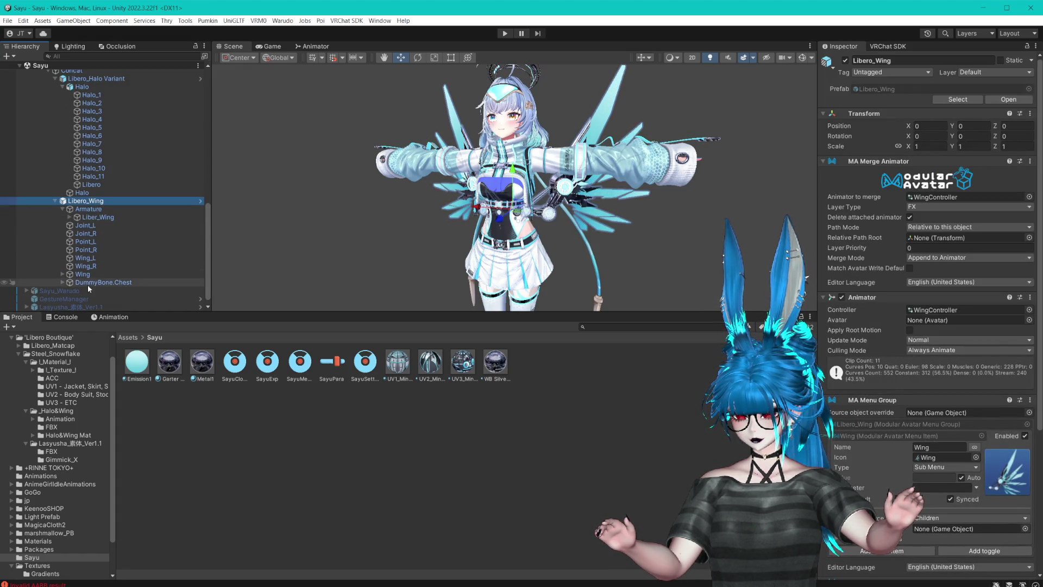
left_click(90, 276)
left_click(86, 266)
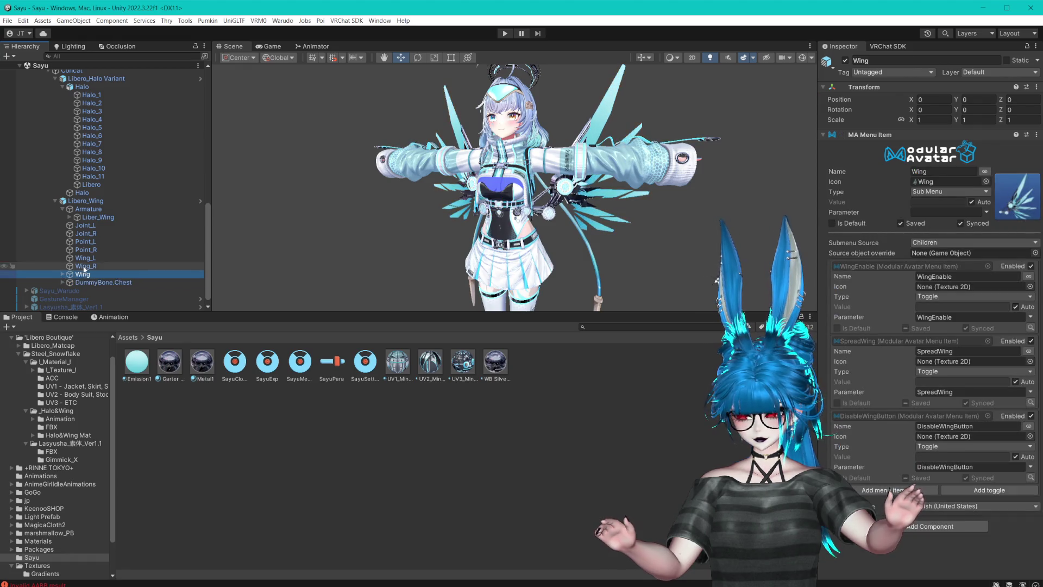
left_click(929, 244)
left_click(939, 254)
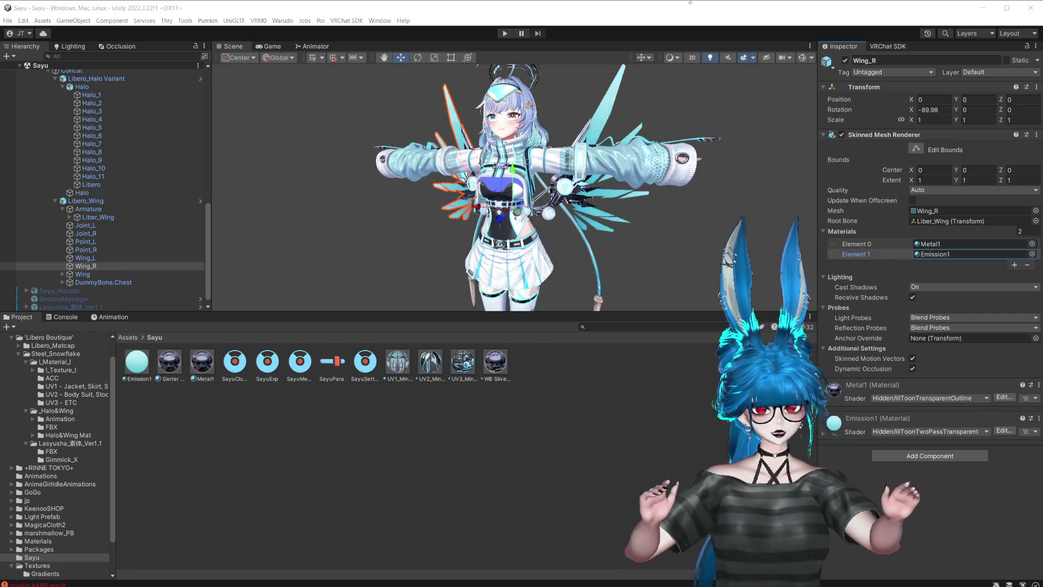
- Give the Scene view more height and centre the avatar in it
left_click_drag(603, 313, 603, 444)
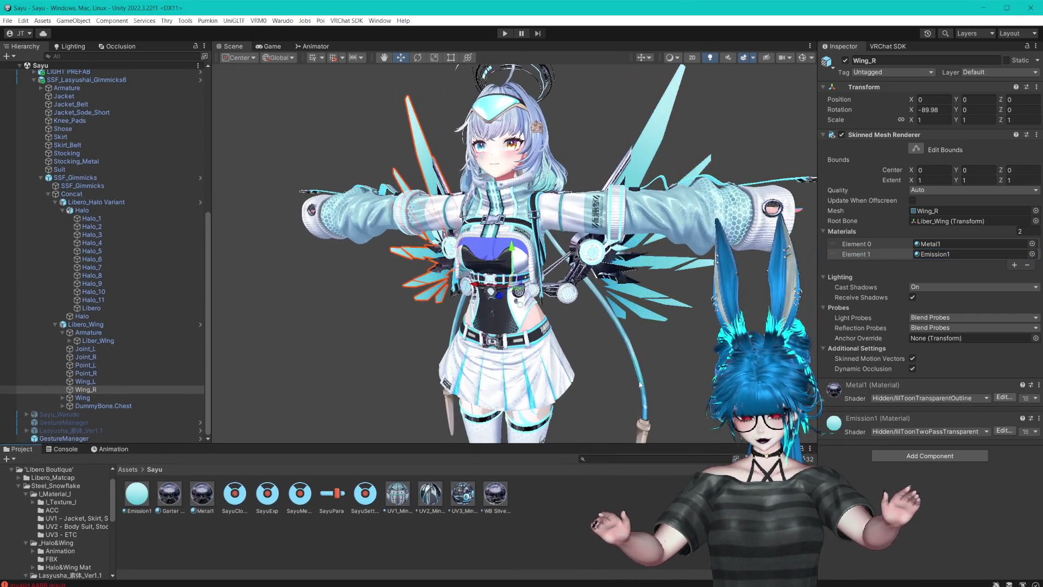
scroll(638, 333, "up", 2)
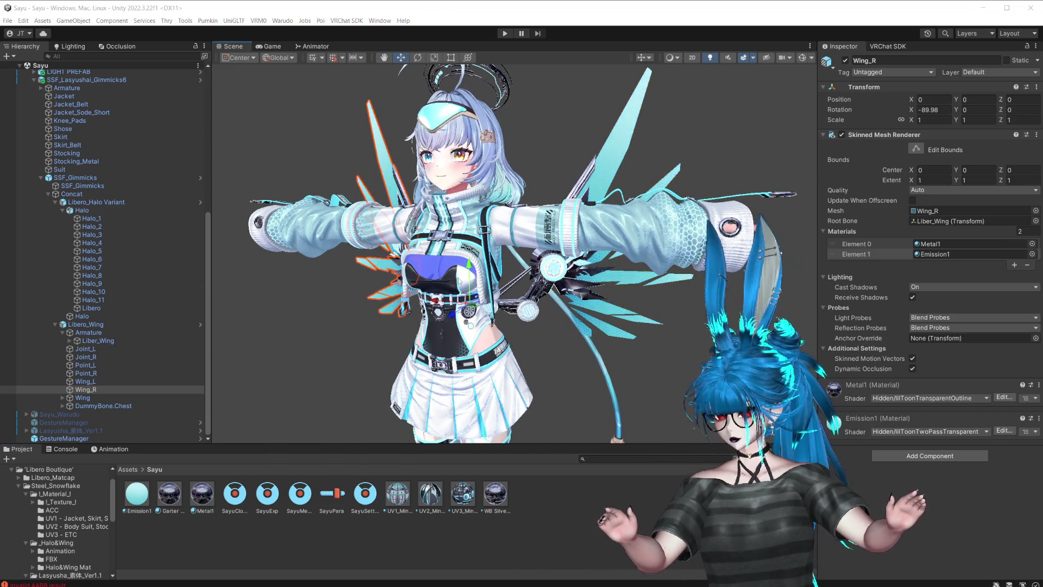
left_click_drag(663, 307, 693, 275)
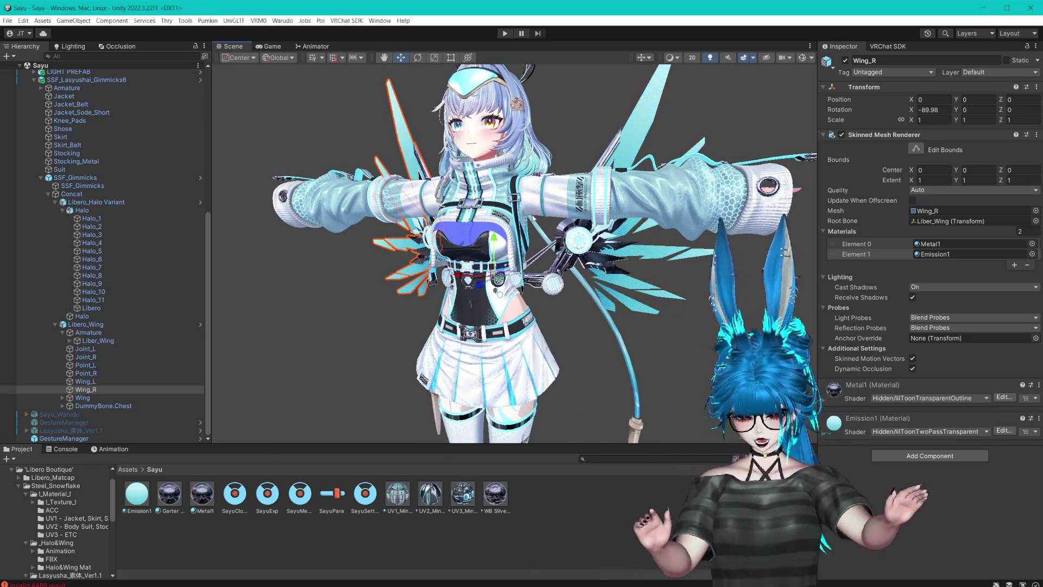
left_click(202, 493)
right_click(376, 534)
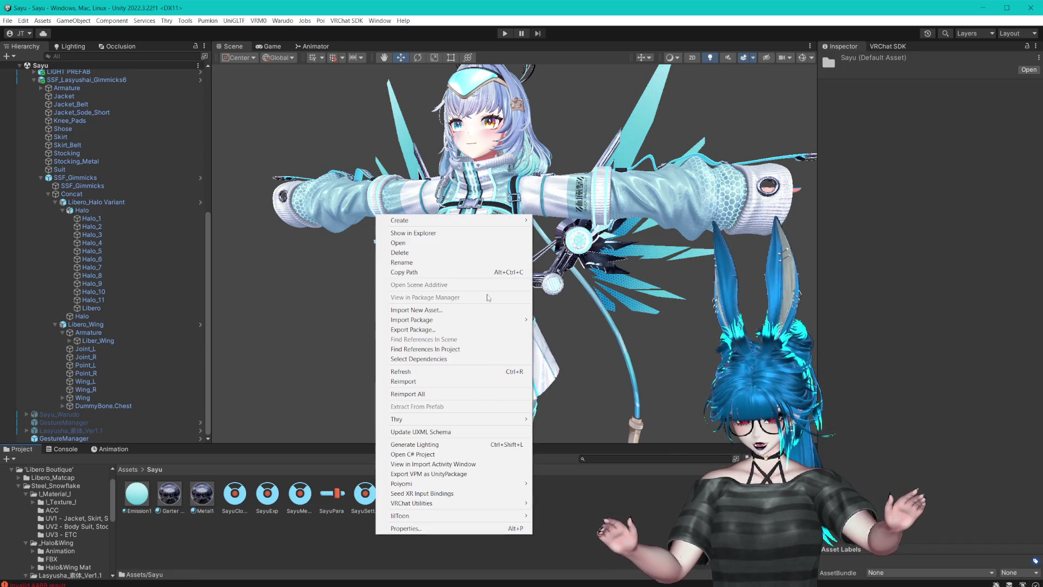
- Create a 'Materials' folder in Sayu, move all seven materials into it, and open it
mouse_move(413, 220)
left_click(554, 110)
type("Materials")
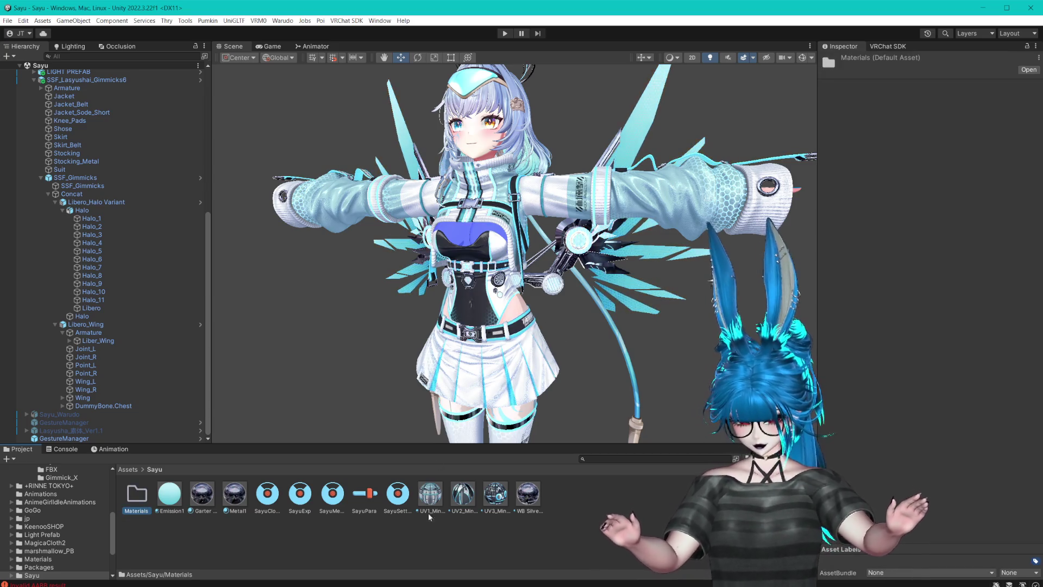
left_click(430, 494)
left_click(533, 498, "shift")
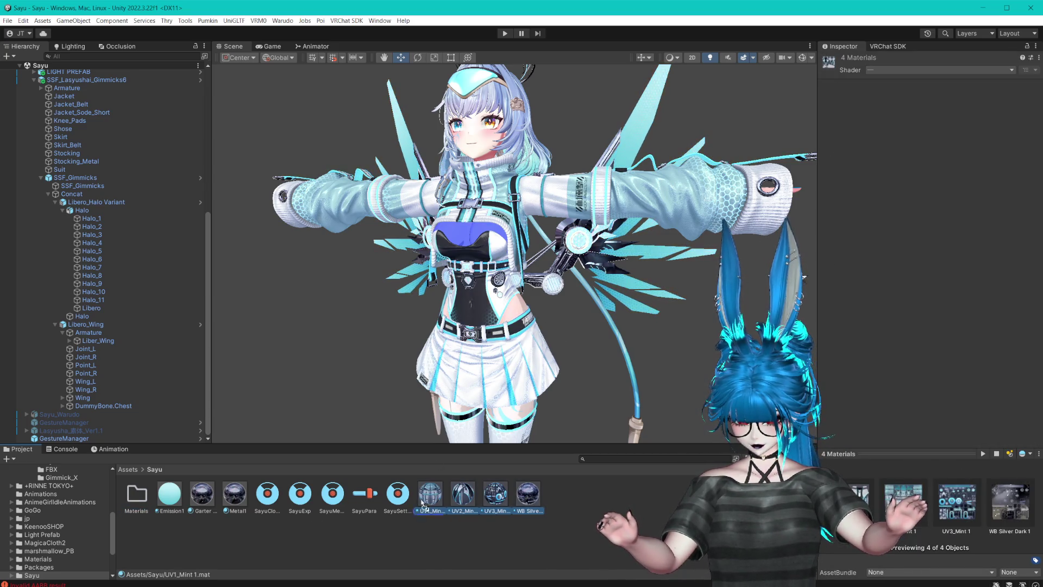
mouse_move(528, 494)
left_mouse_down()
mouse_move(136, 494)
mouse_move(140, 507)
left_mouse_up()
left_click(169, 494)
left_click(235, 494, "shift")
double_click(138, 502)
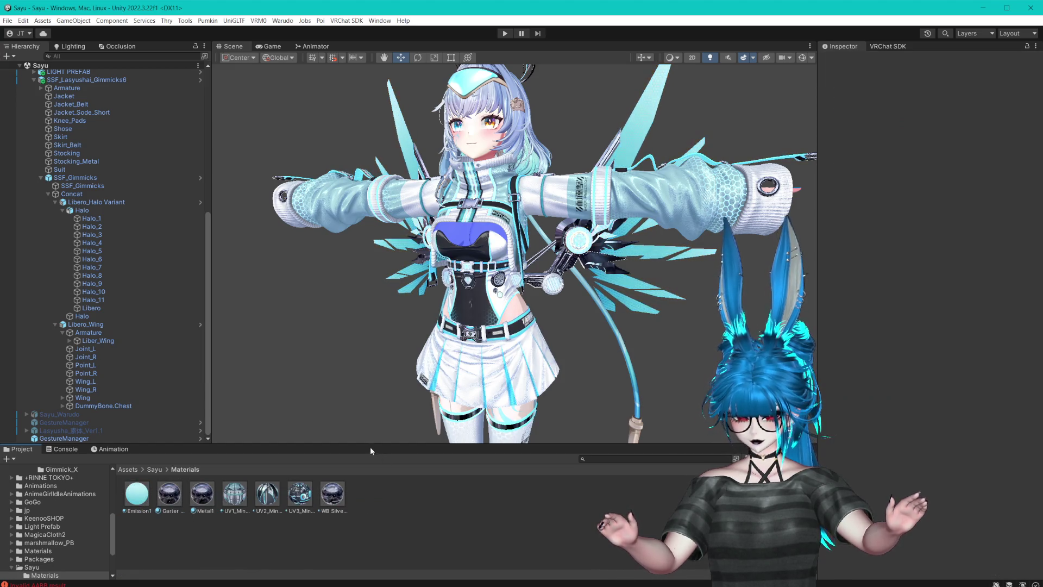
- Resize the panels to enlarge the Scene view and the Project panel
left_click_drag(370, 446, 369, 463)
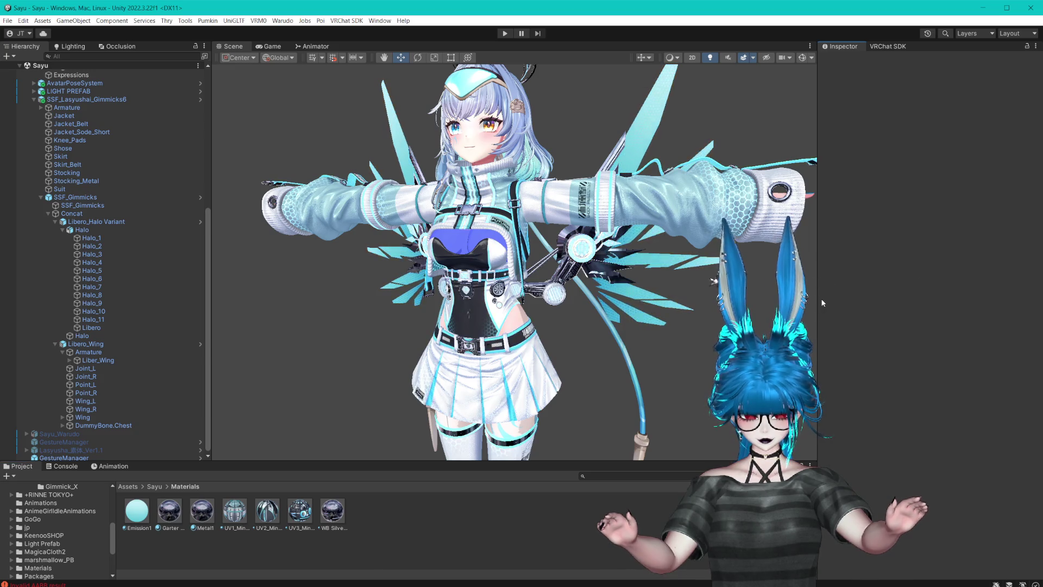
left_click_drag(818, 296, 914, 297)
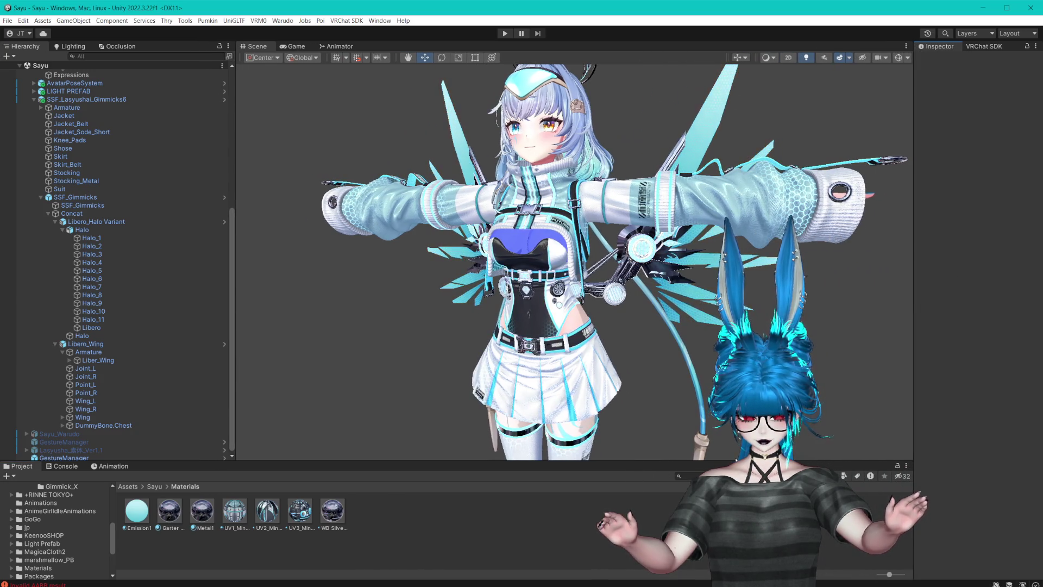
left_click_drag(736, 459, 736, 429)
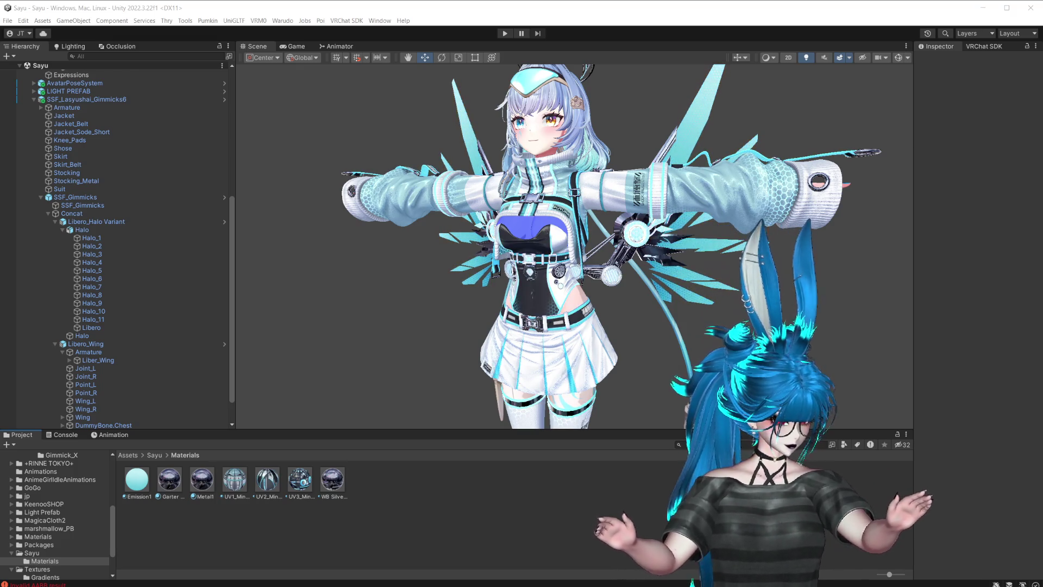
left_click(568, 2)
left_click_drag(679, 304, 700, 295, "alt")
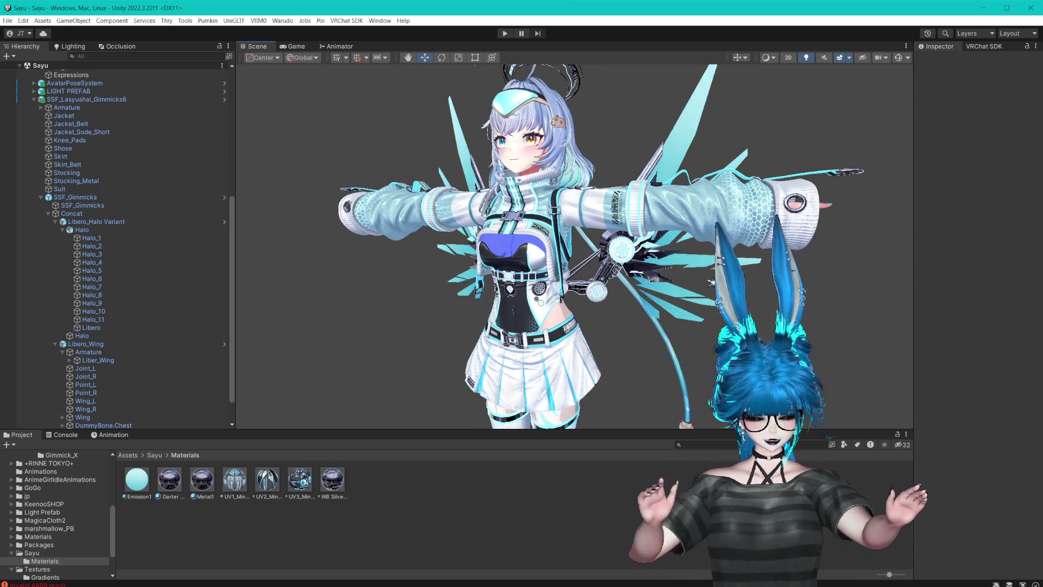
left_click(945, 479)
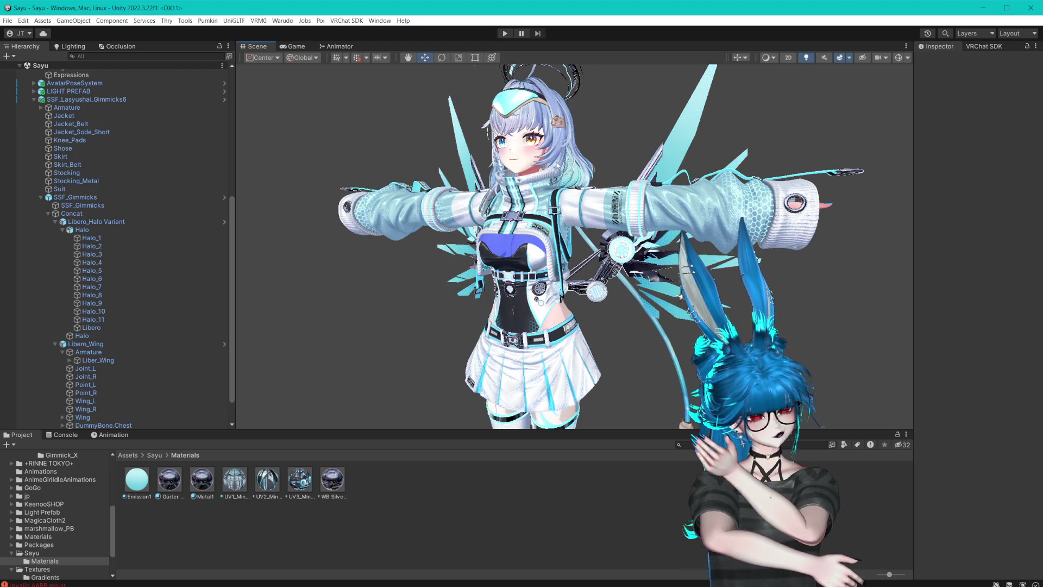
left_click_drag(557, 165, 590, 224)
scroll(640, 234, "up", 5)
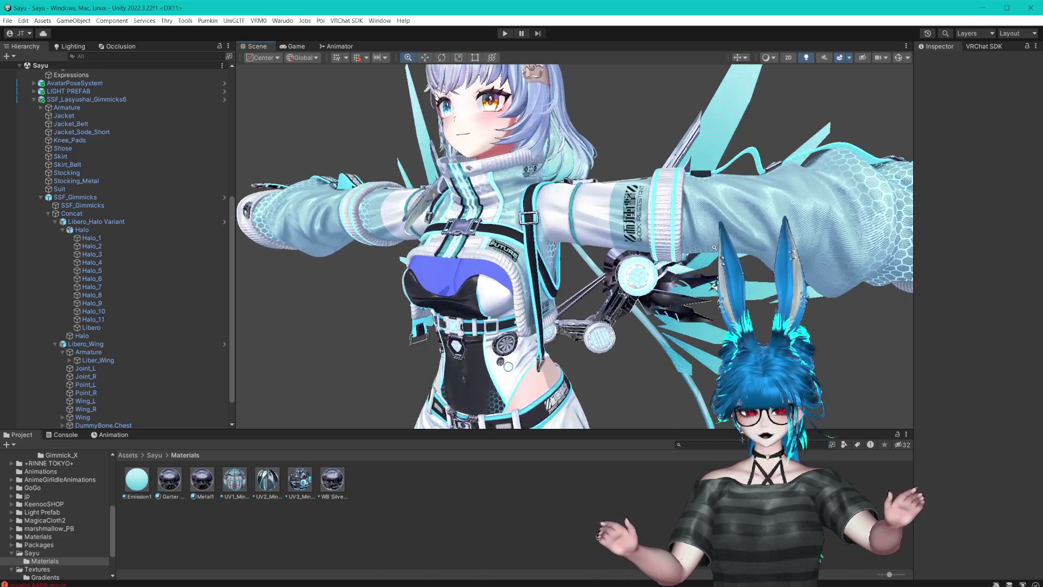
scroll(692, 246, "up", 2)
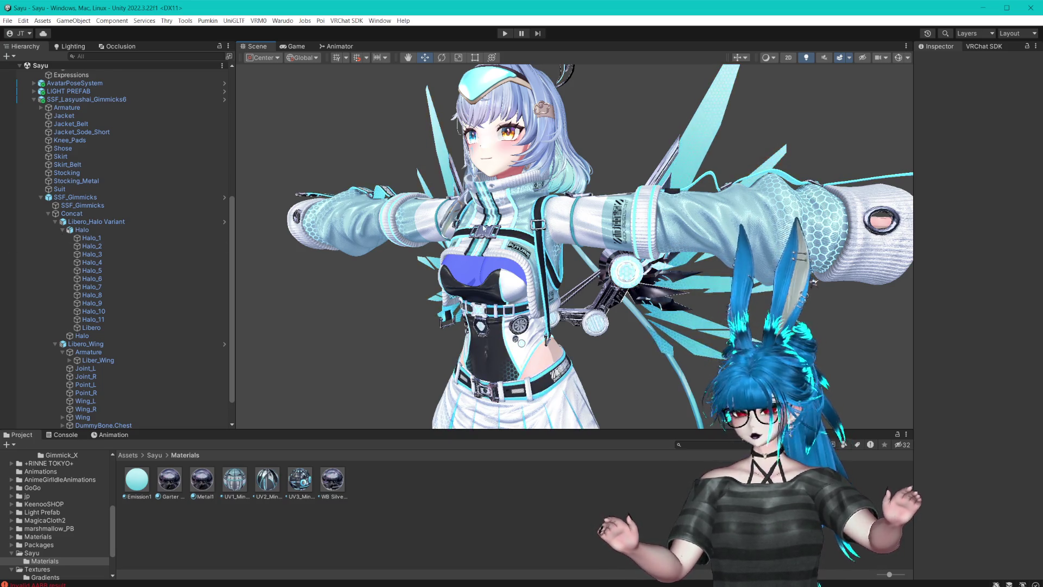
left_click_drag(325, 460, 225, 491)
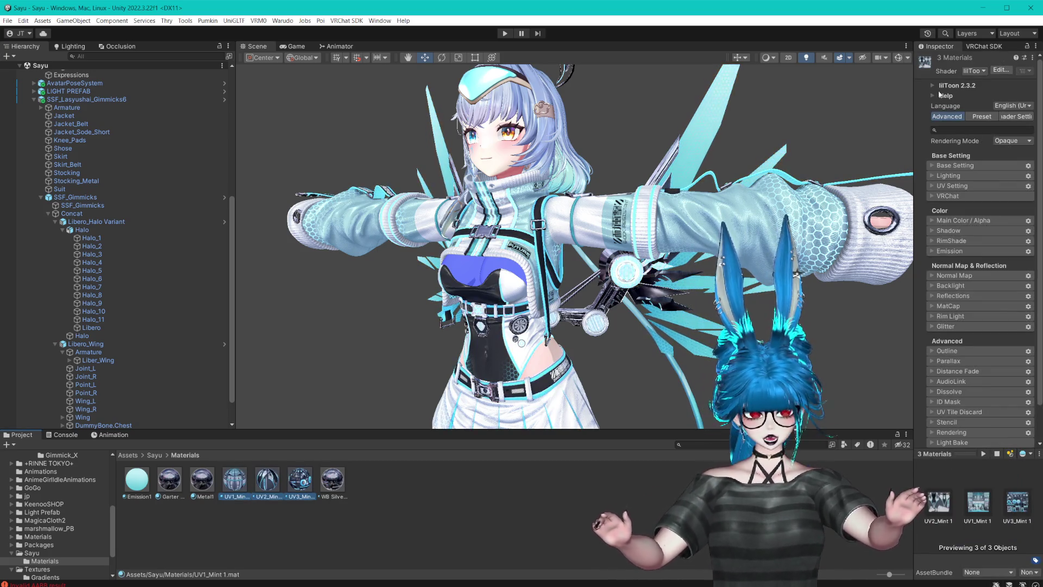
left_click_drag(914, 244, 789, 244)
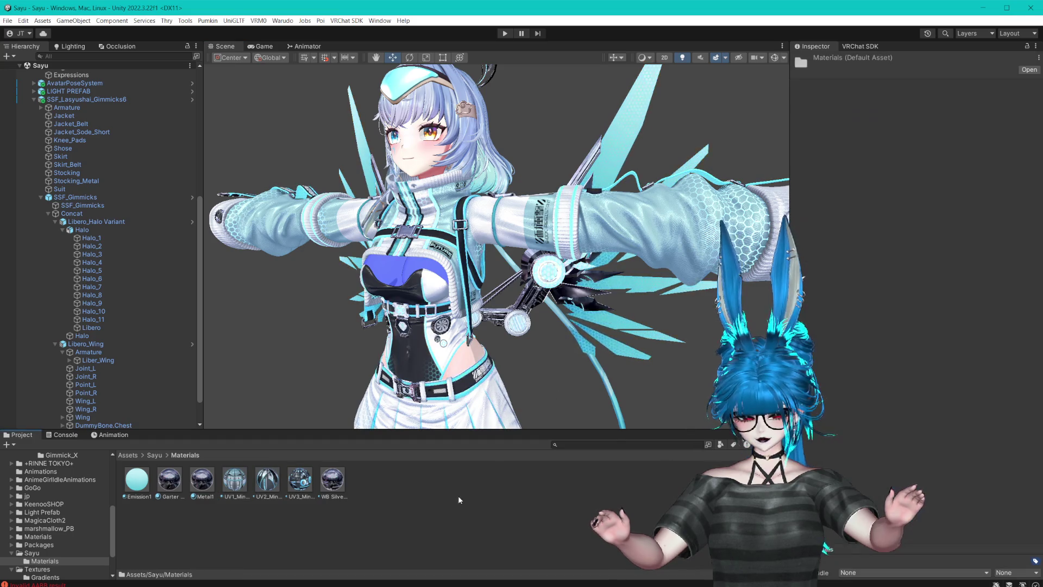
- Create a 'Backup' folder inside the Materials folder
right_click(458, 495)
mouse_move(597, 182)
left_click(644, 110)
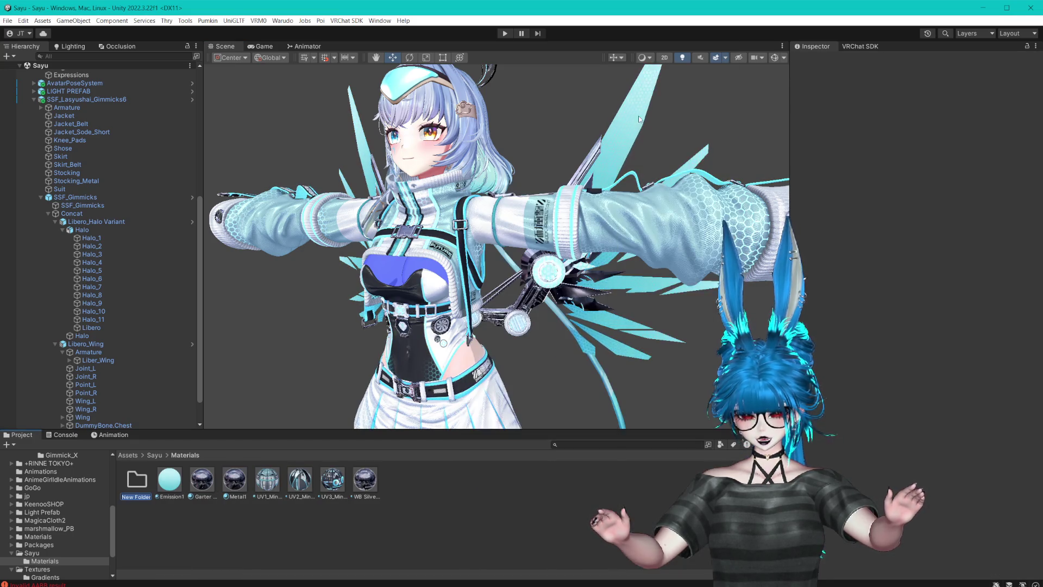
type("Backup")
key("Return")
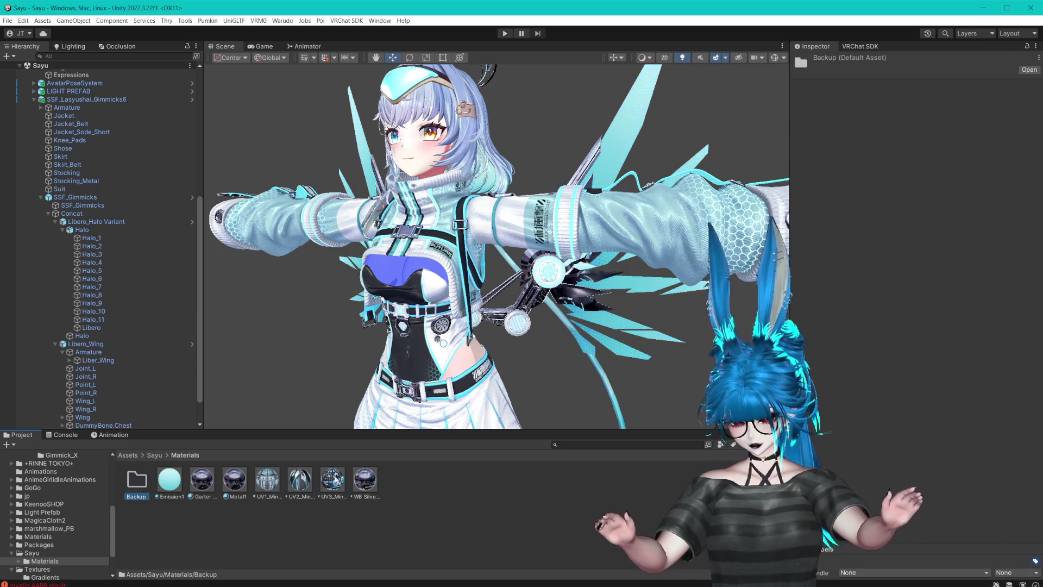
- Convert all seven materials with Poiyomi > Translate to Poiyomi Pro
left_click_drag(153, 513, 424, 495)
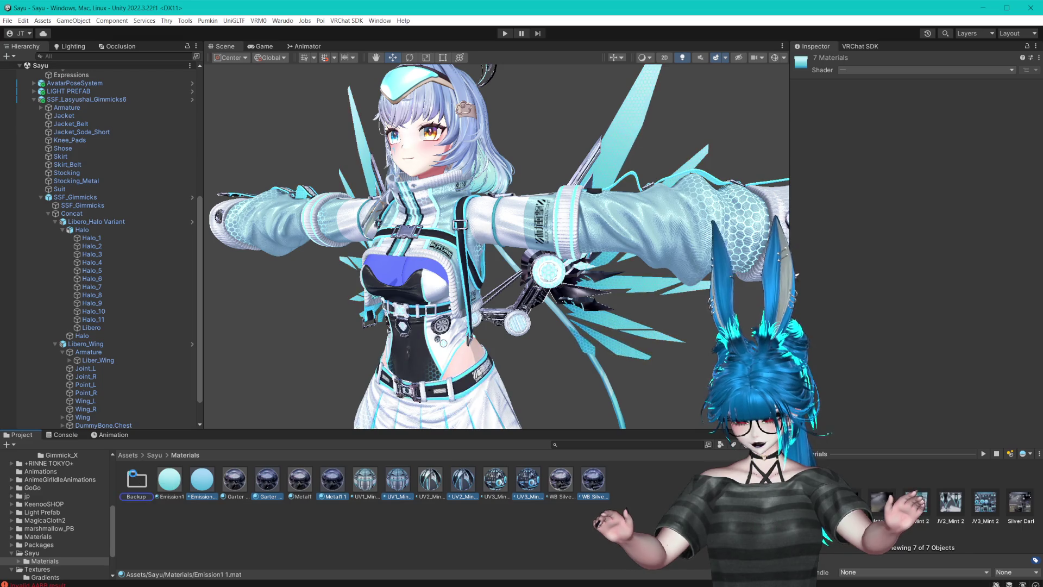
left_click(209, 546)
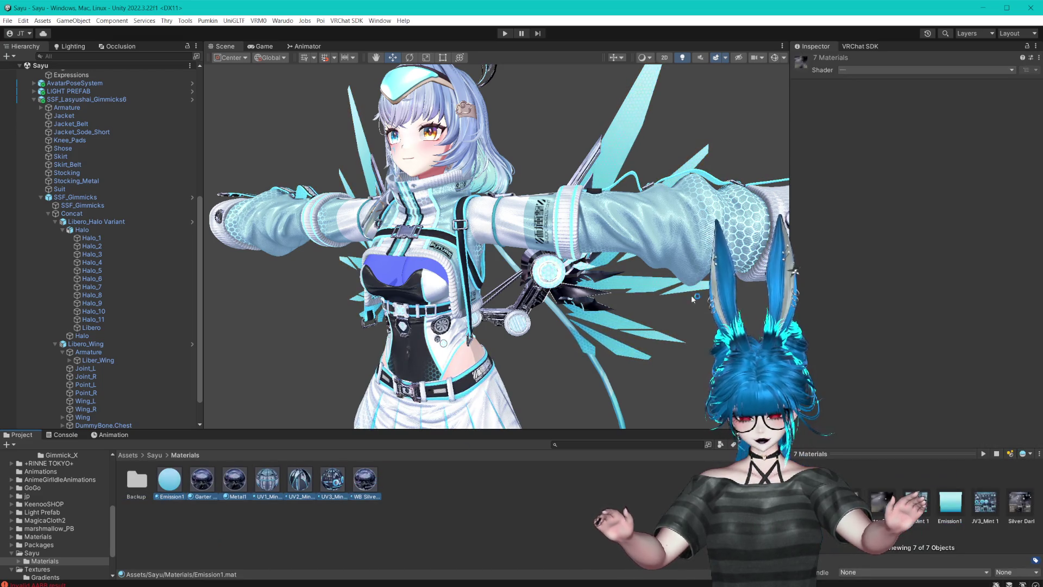
left_click(1031, 58)
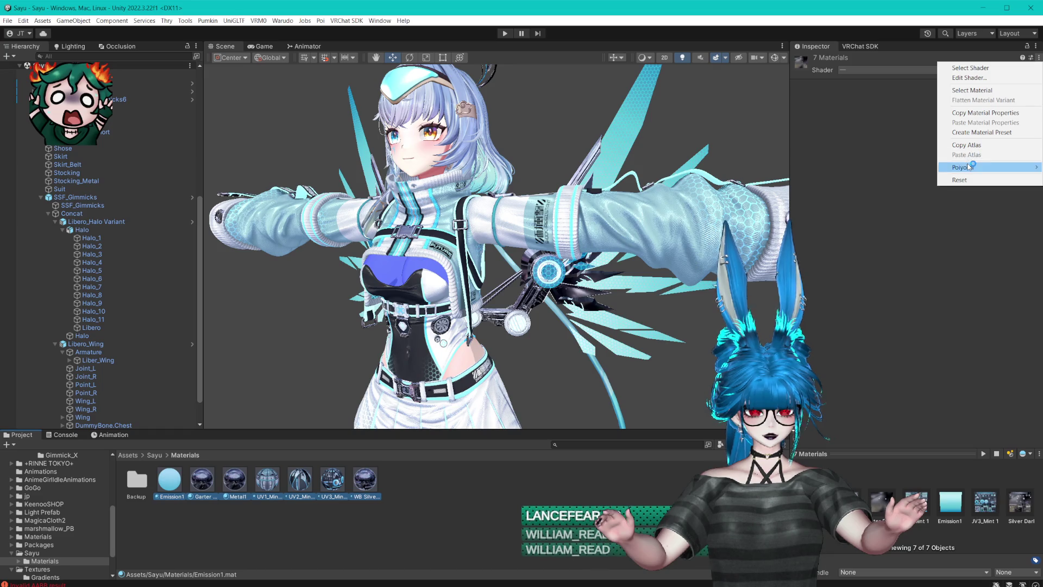
mouse_move(969, 167)
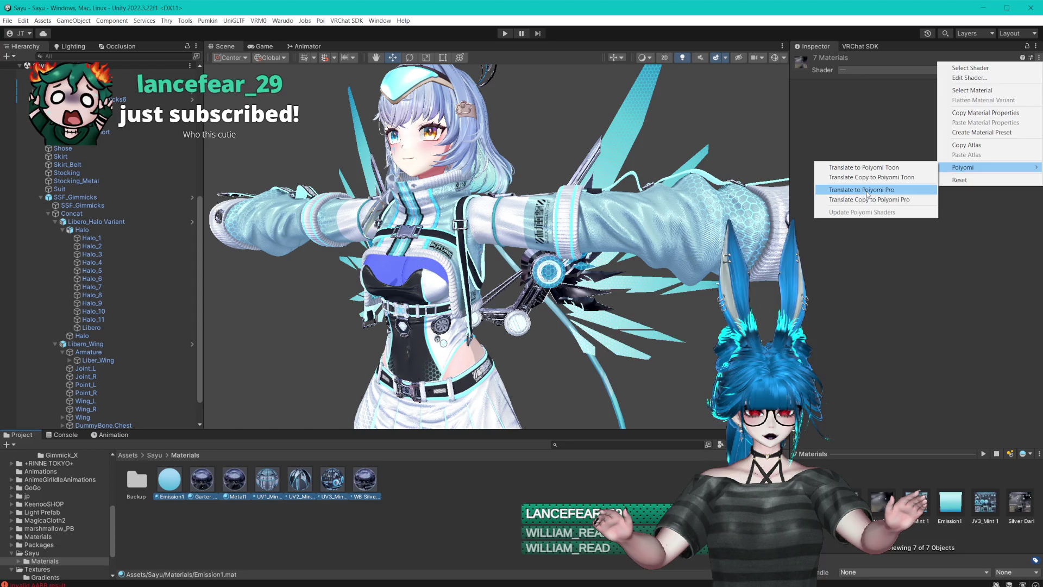
left_click(866, 190)
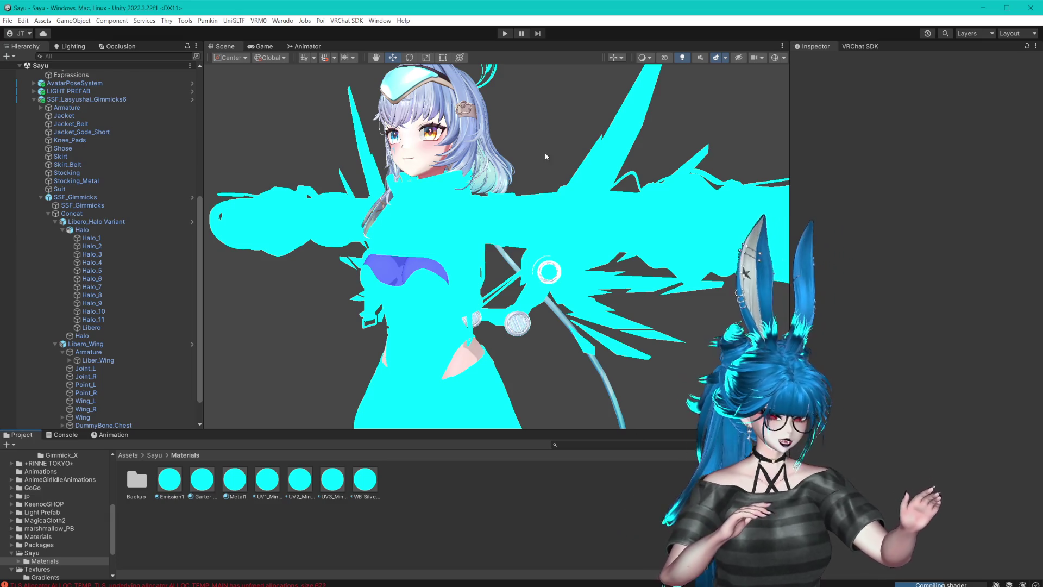
- Orbit the avatar to check the lighter mint-and-white shading, then reselect all materials
left_click_drag(495, 265, 469, 240)
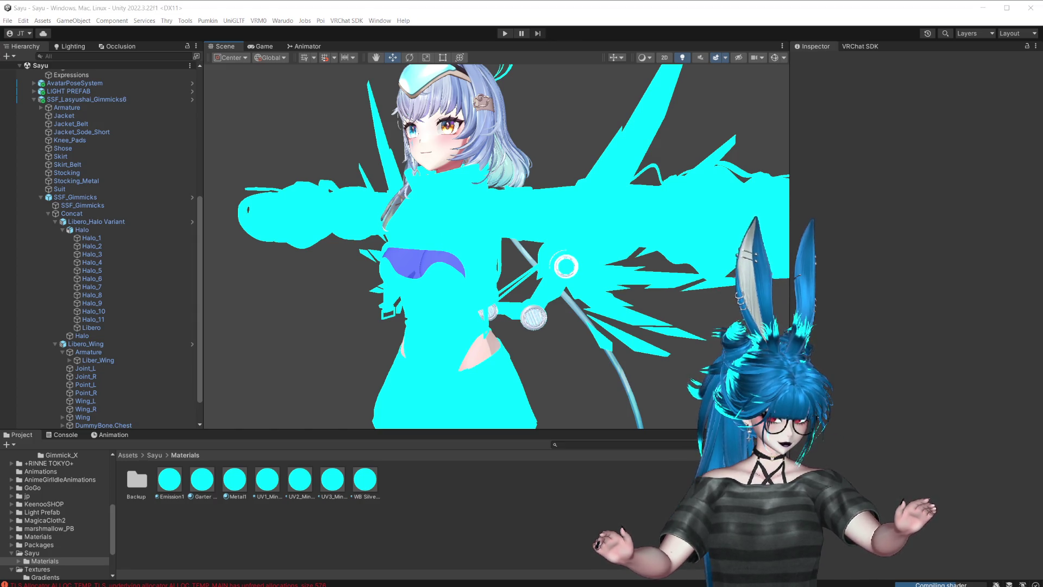
key("alt+Tab")
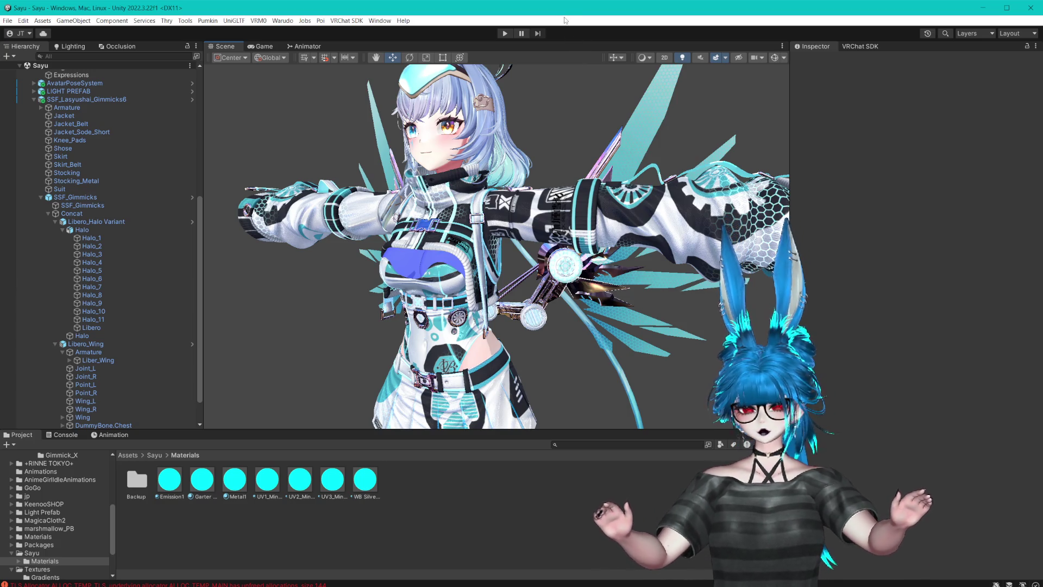
scroll(558, 125, "up", 2)
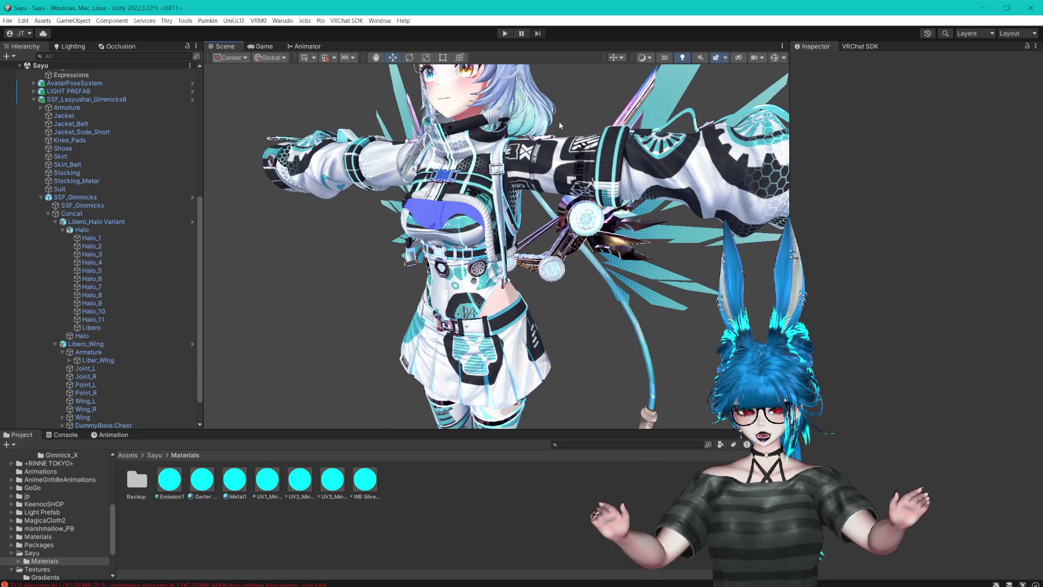
left_click_drag(550, 121, 523, 142)
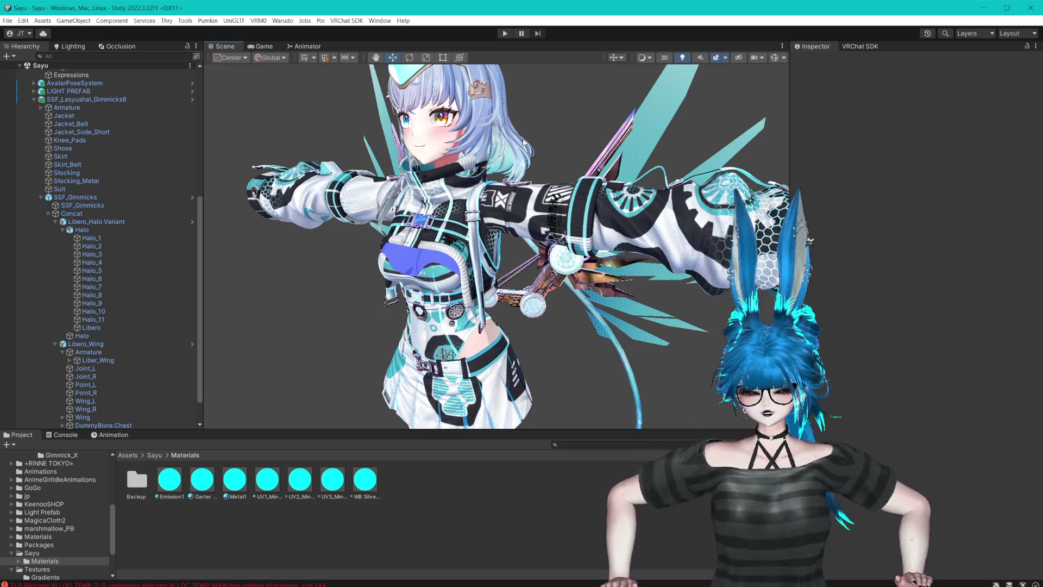
scroll(516, 185, "down", 2)
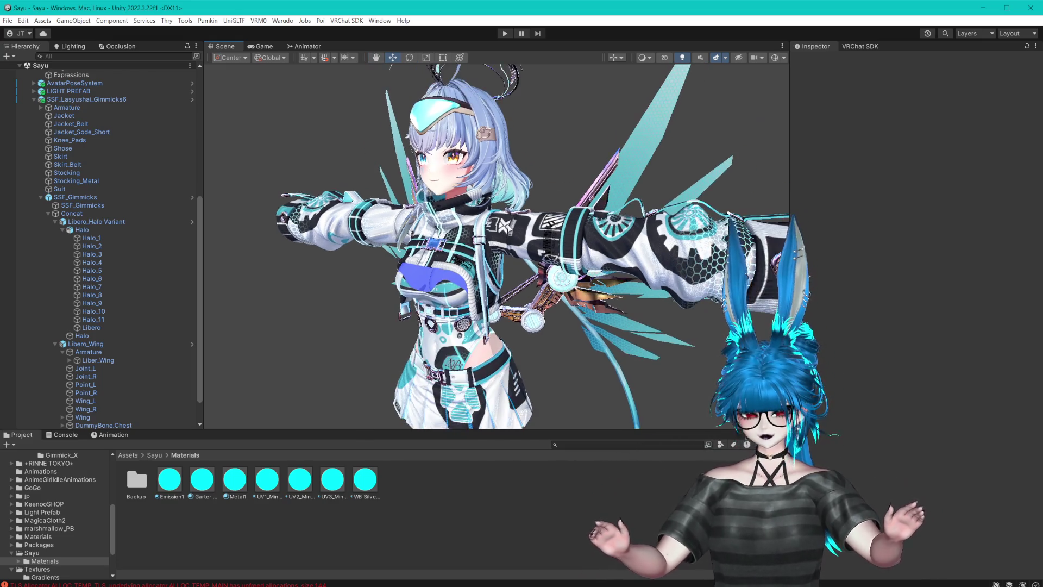
left_click_drag(507, 228, 530, 228)
key("ctrl+a")
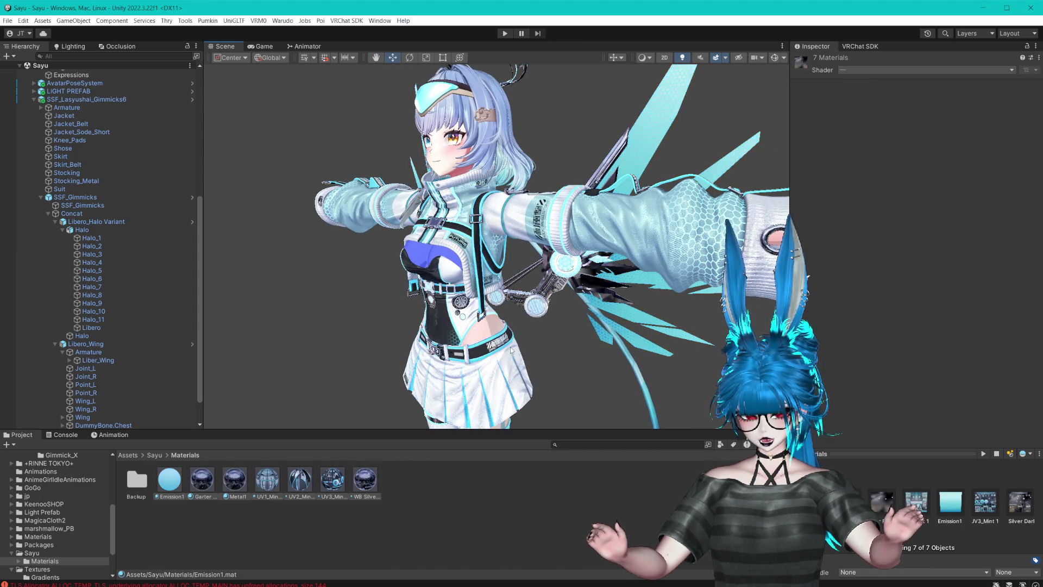
left_click(34, 99)
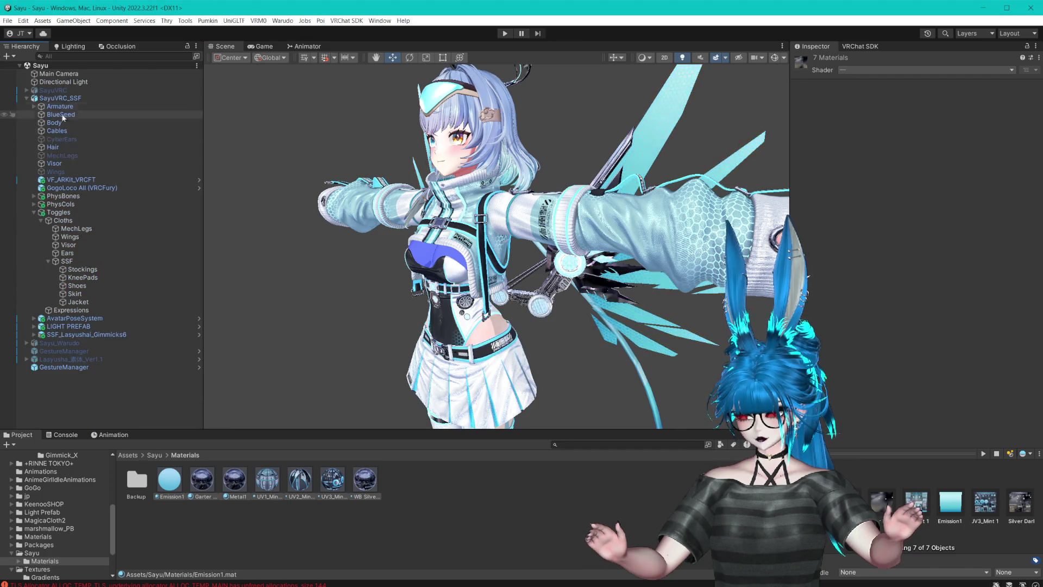
- Duplicate the SayuVRC_SSF avatar and deactivate the original
left_click(27, 98)
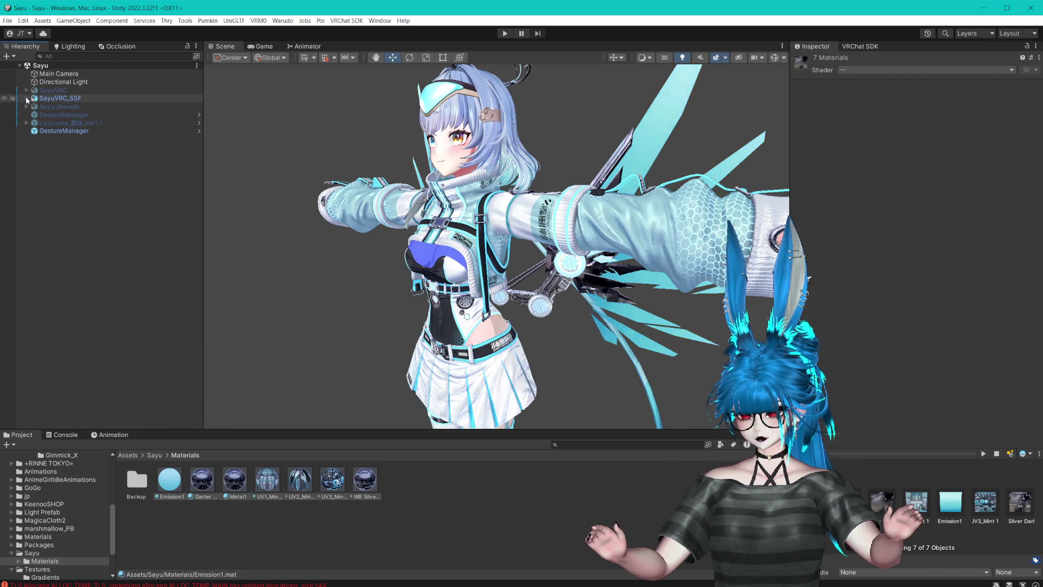
left_click(27, 99)
left_click(34, 213)
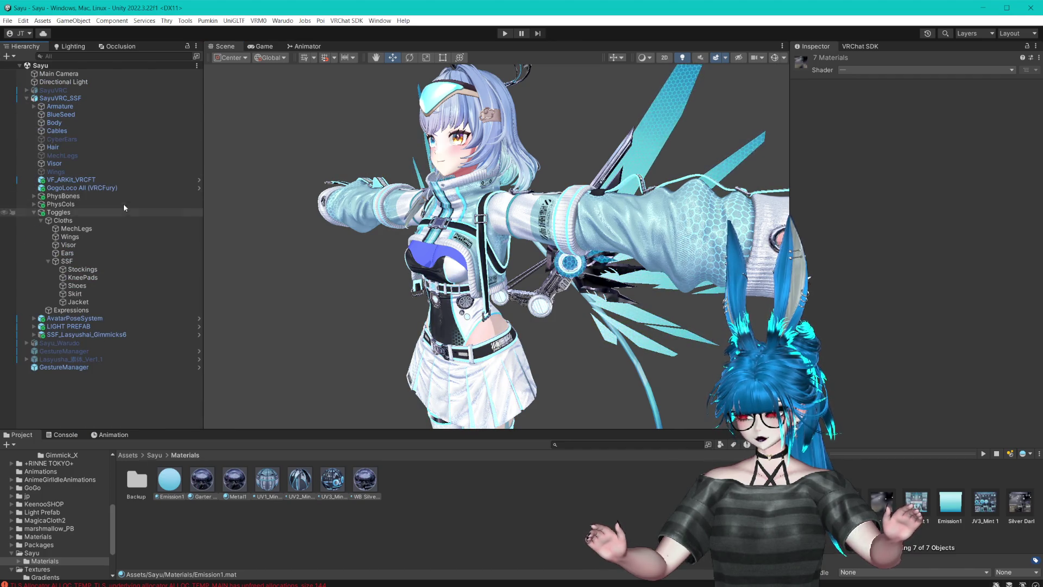
left_click(33, 212)
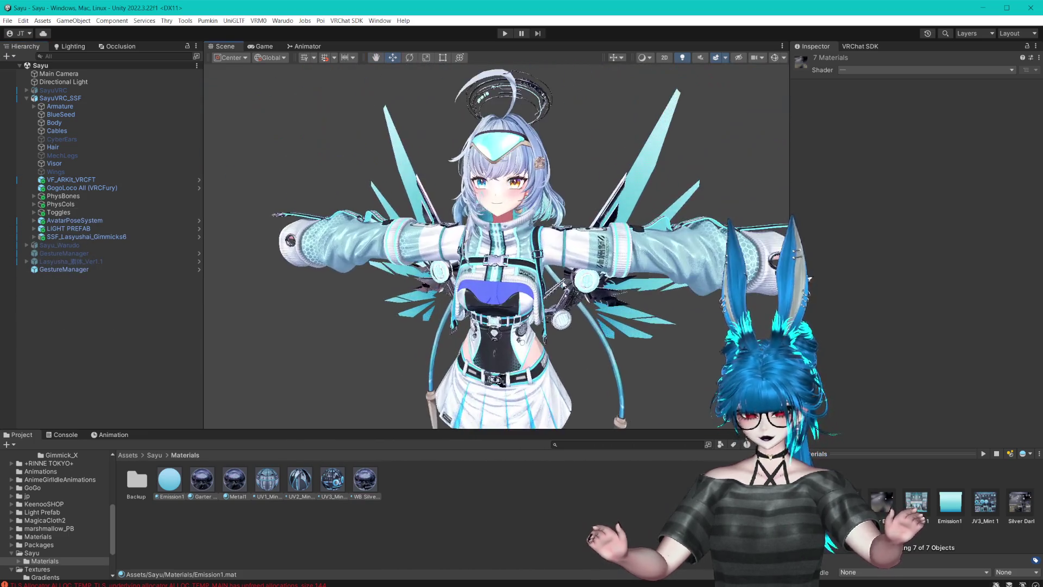
left_click(181, 304)
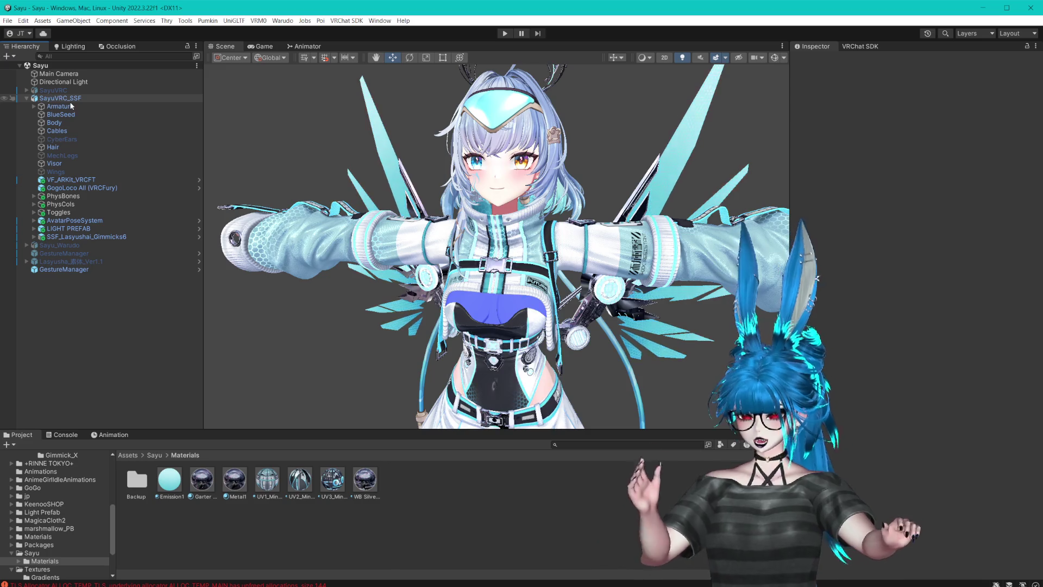
left_click(60, 98)
key("ctrl+d")
left_click(27, 98)
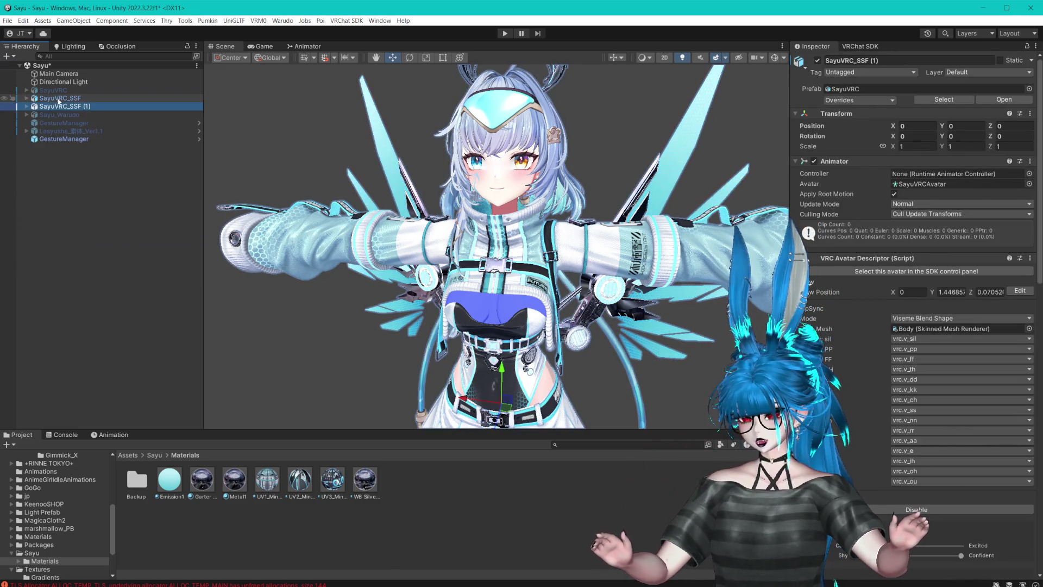
left_click(60, 98)
key("alt+shift+a")
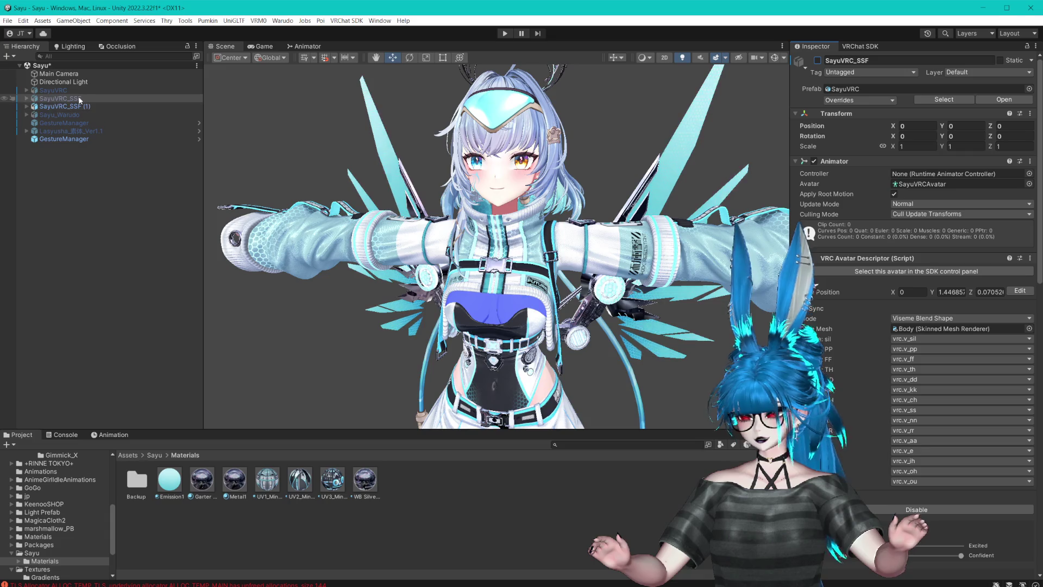
- Rename the SayuVRC_SSF (1) copy to SayuVRC_SSF_Warudo and switch it off
left_click(82, 106)
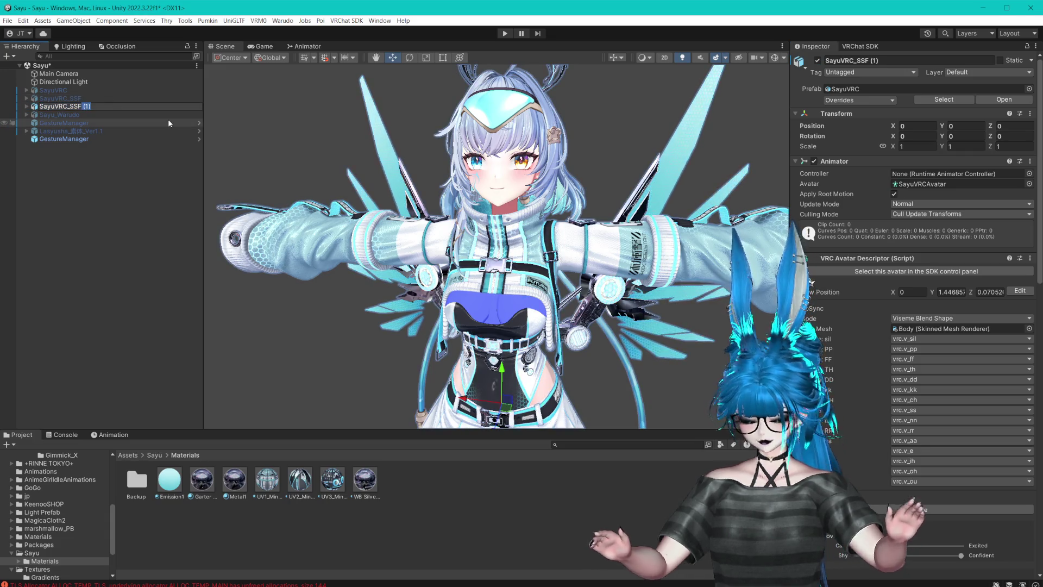
key("BackSpace")
key("BackSpace")
type("_Wau")
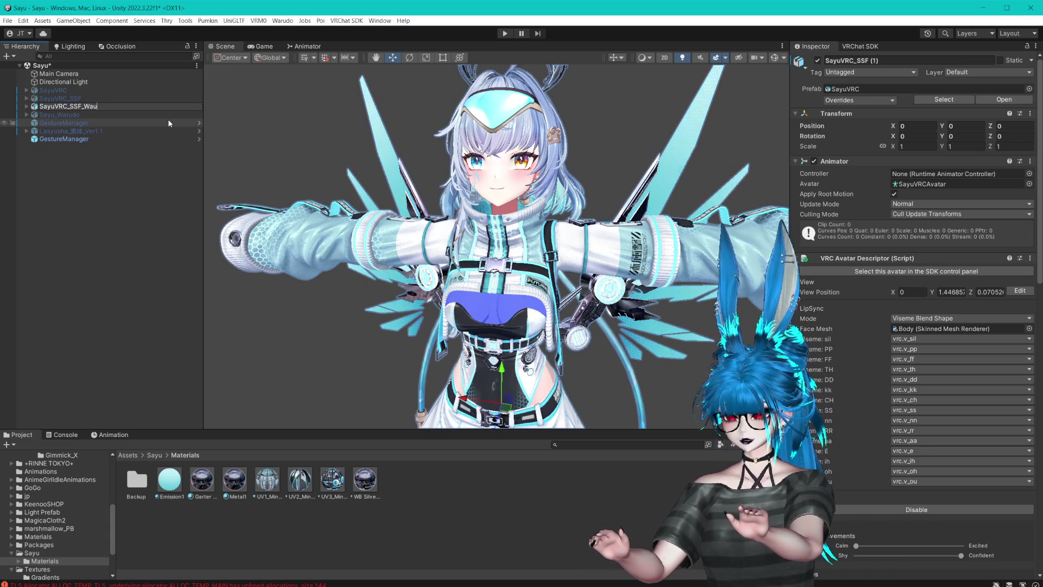
key("BackSpace")
type("rudo")
key("Return")
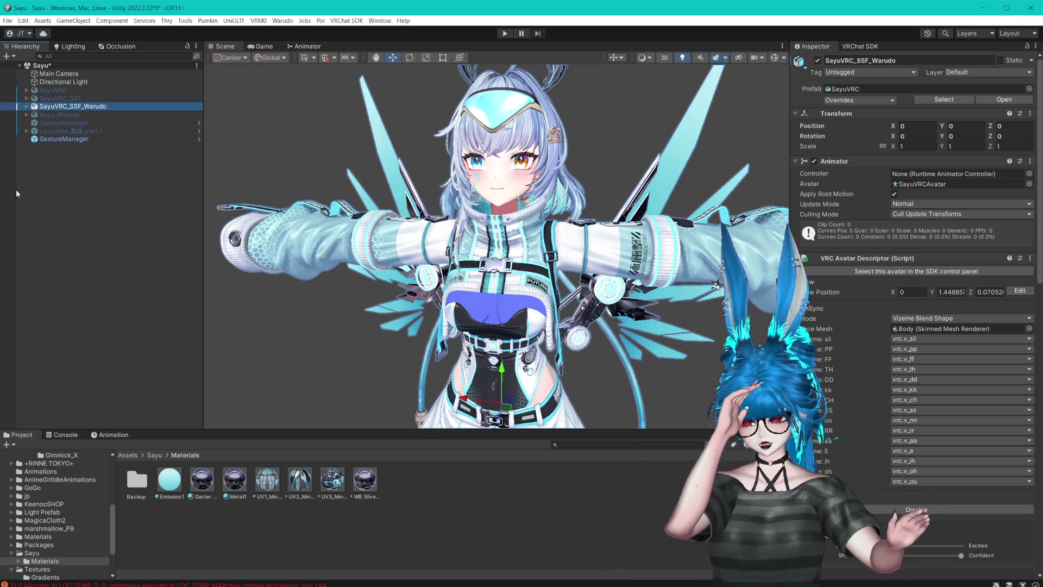
left_click(86, 107)
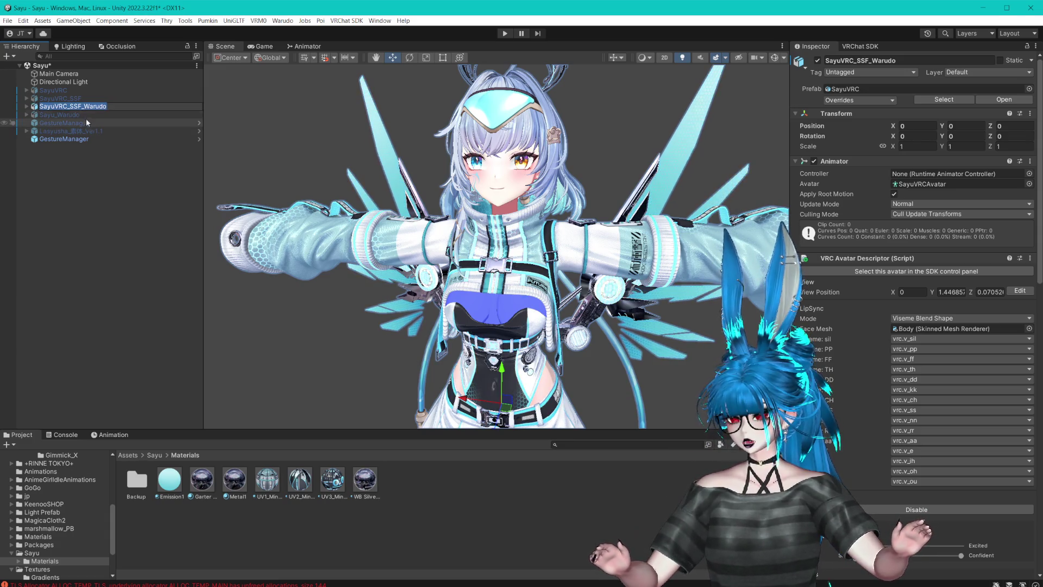
key("Return")
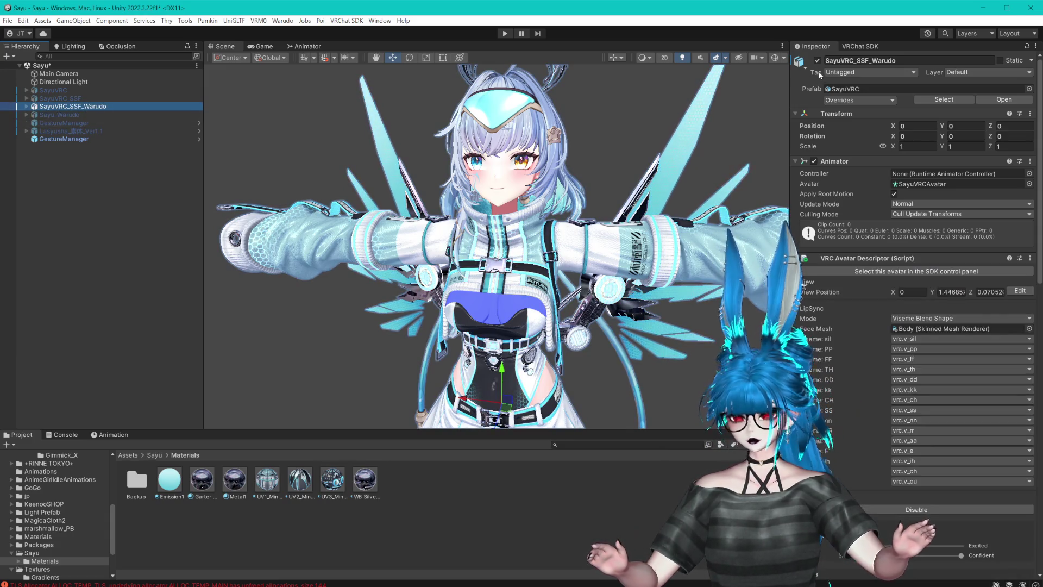
left_click(817, 61)
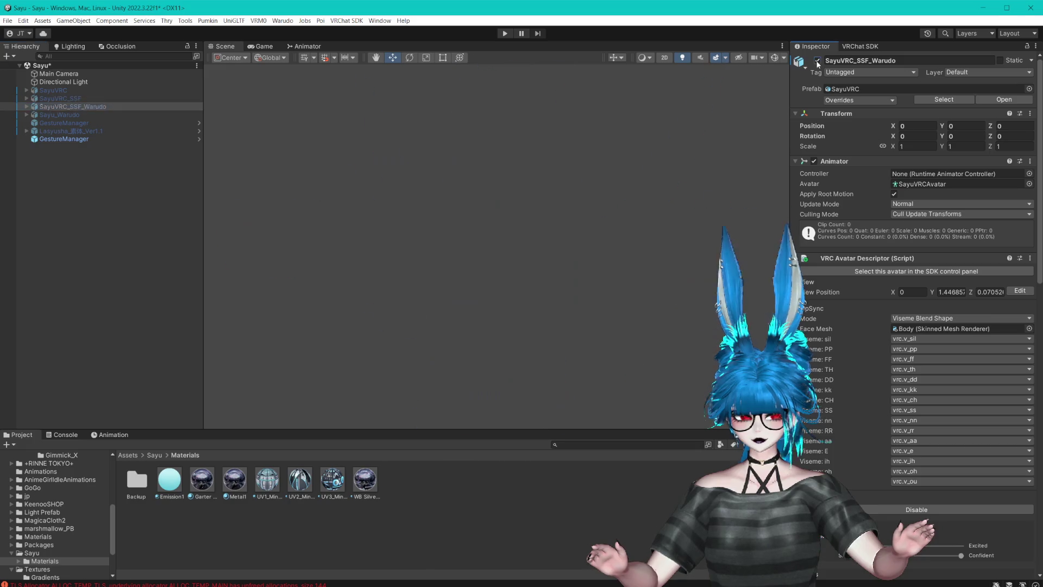
- Move the MagicaCloth2 group out of the old Sayu_Warudo to the scene root
left_click(54, 89)
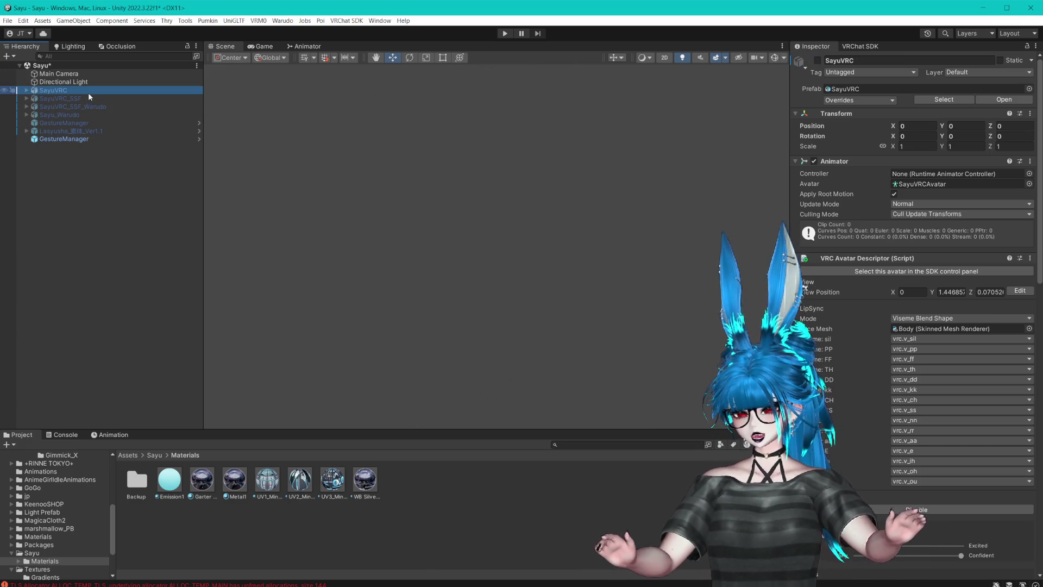
left_click(68, 115)
left_click(25, 115)
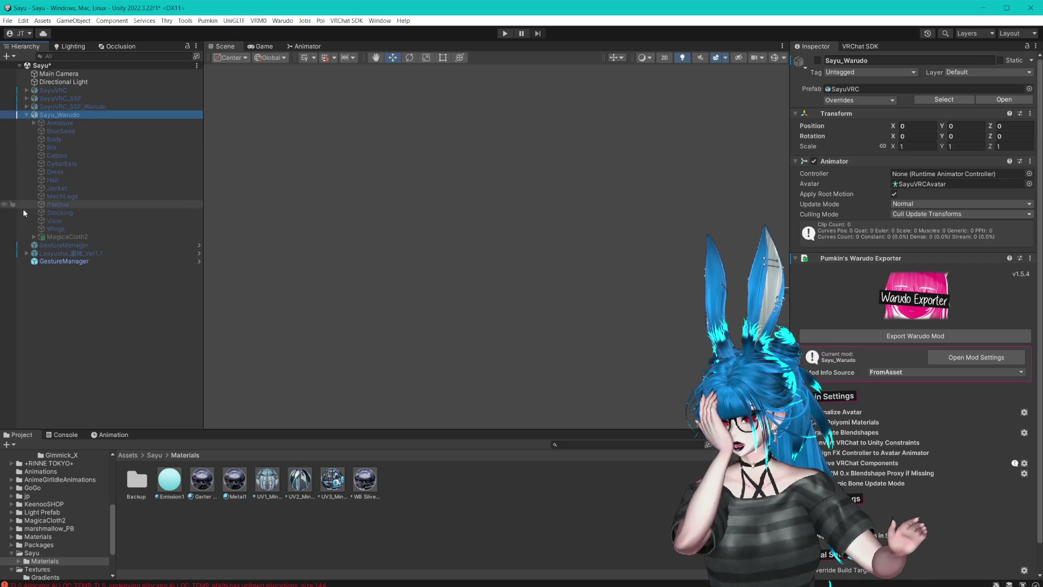
left_click(34, 237)
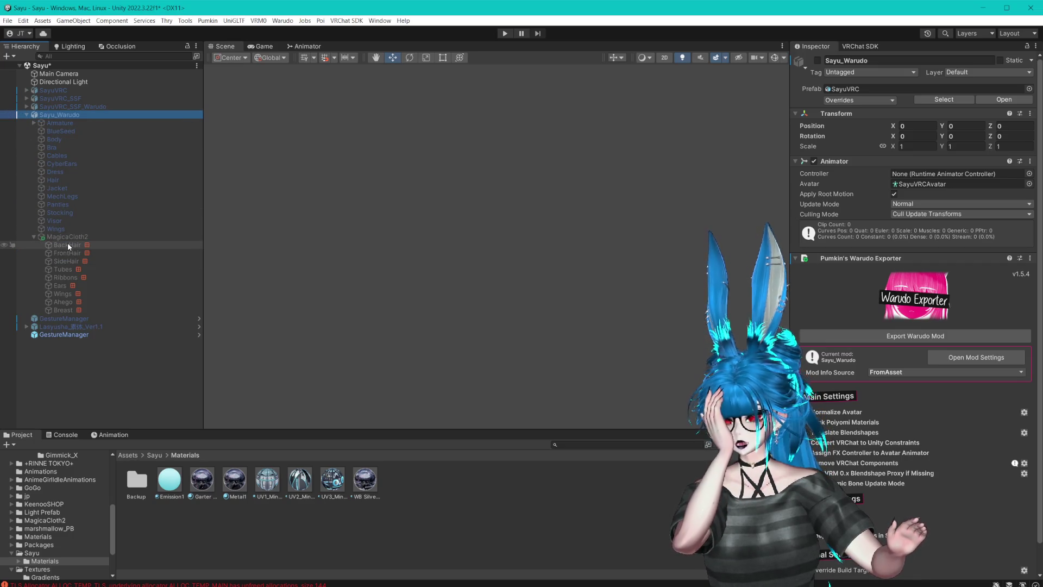
left_click(68, 245)
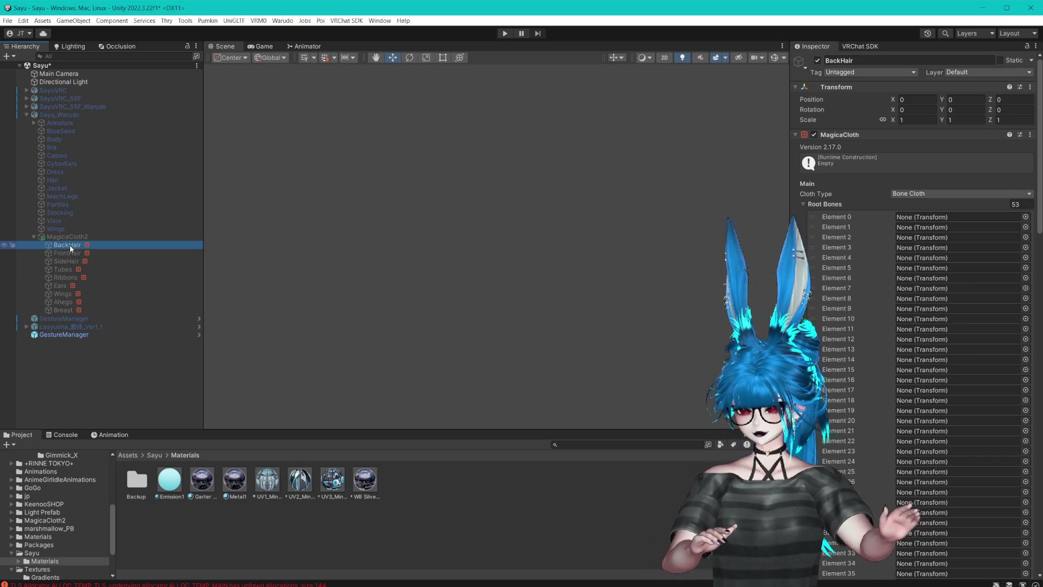
key("Down")
key("Down")
key("Down")
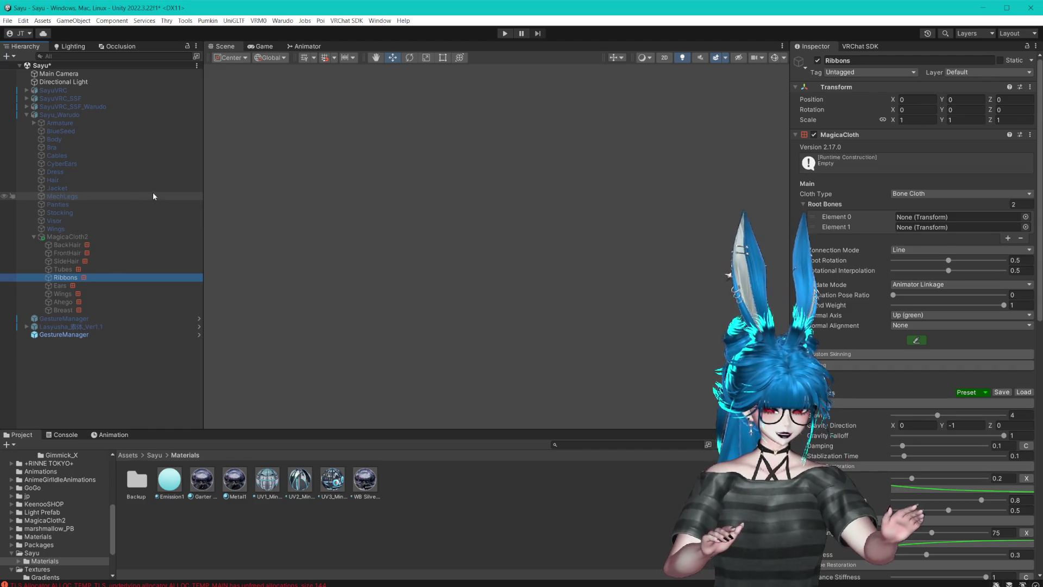
left_click(66, 237)
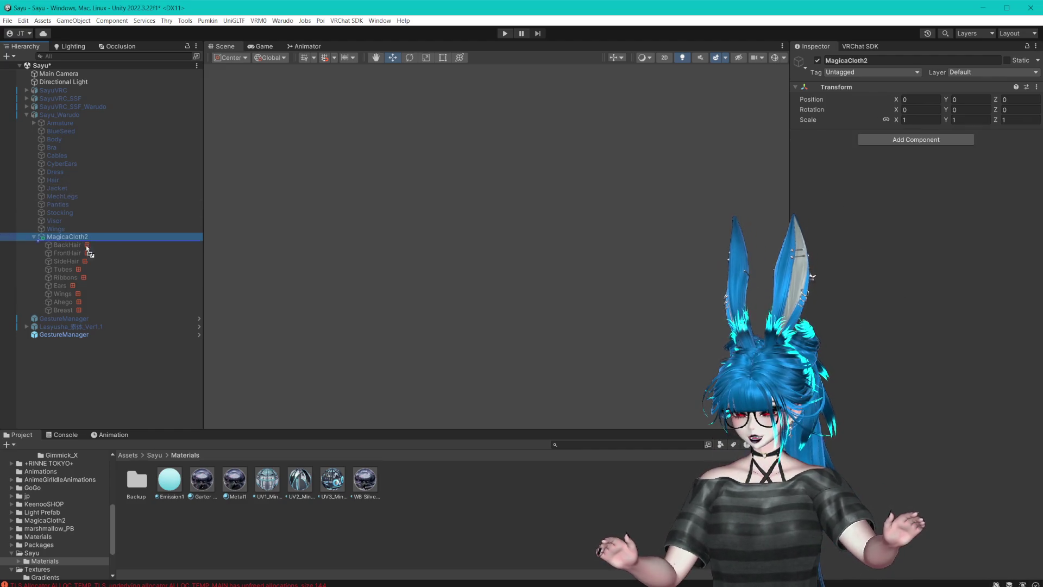
left_click_drag(86, 246, 99, 390)
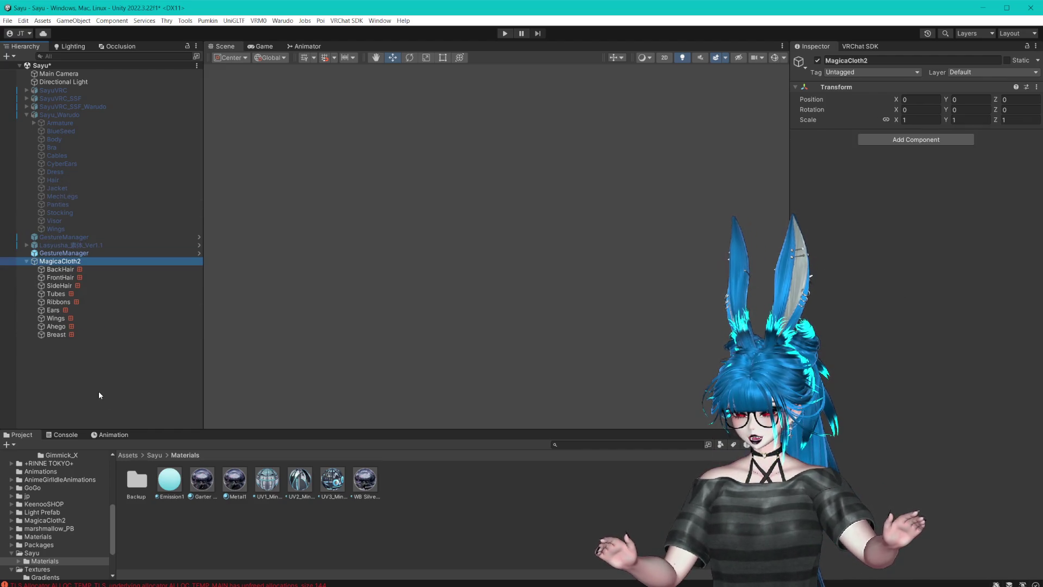
- Review the old Sayu_Warudo's Body mesh, then collapse its branch
left_click(63, 114)
left_click(63, 139)
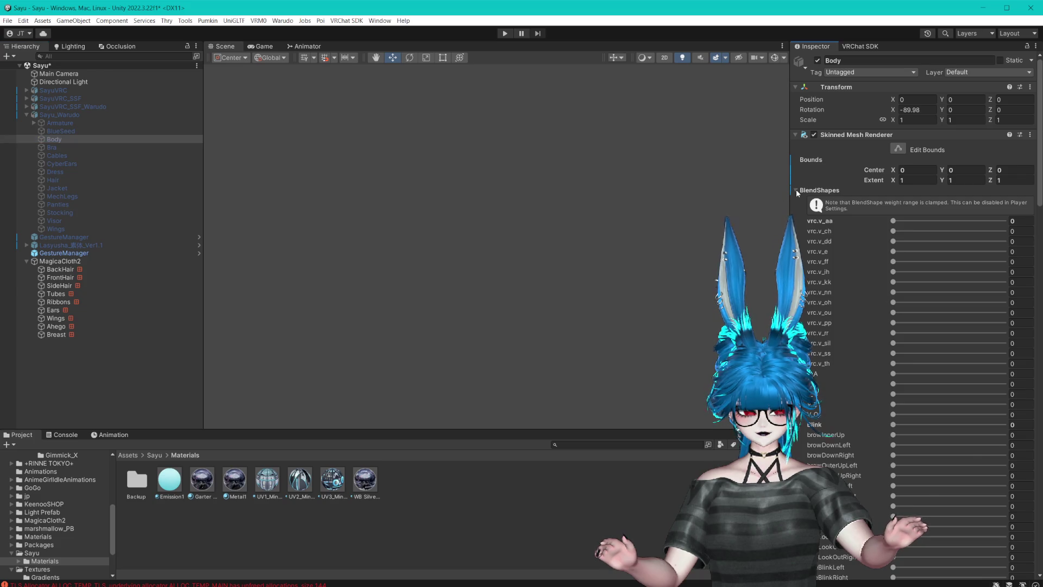
left_click(795, 191)
left_click(60, 115)
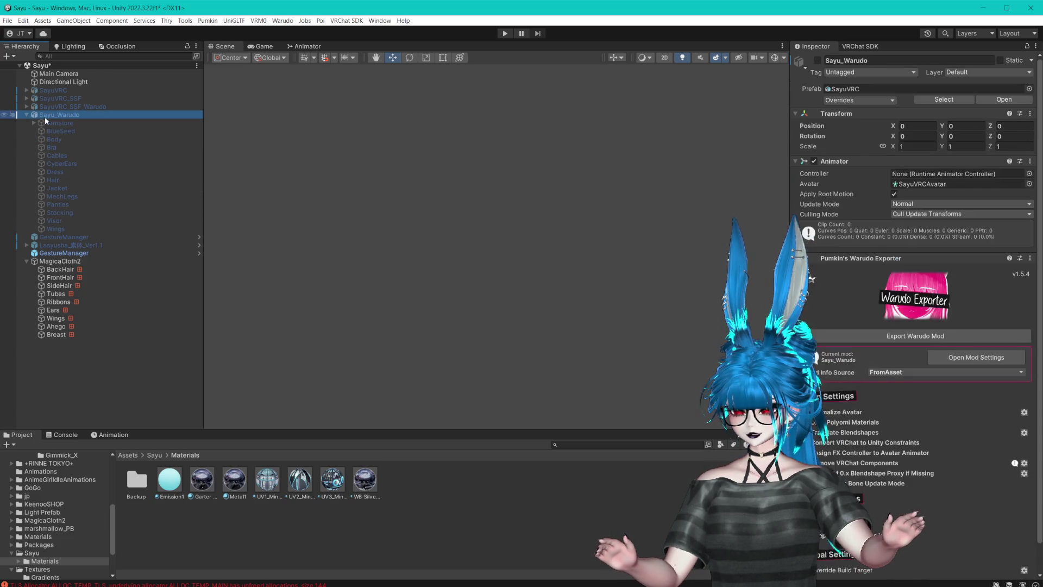
left_click(26, 114)
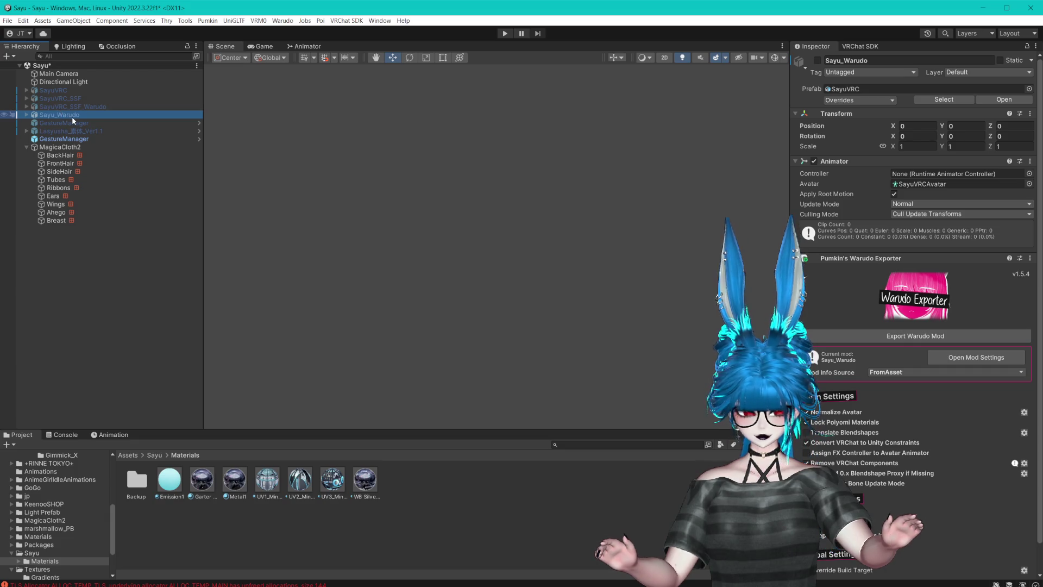
- Duplicate SayuVRC as Sayu_Warudo below GestureManager, save the scene, and activate it
left_click(54, 90)
key("ctrl+d")
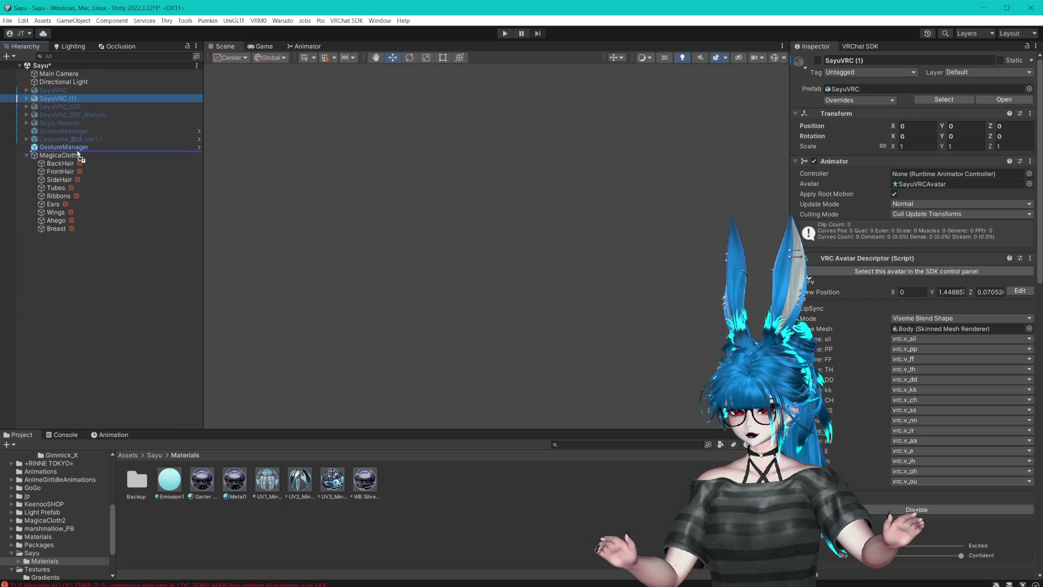
left_click_drag(78, 154, 78, 154)
left_click(57, 147)
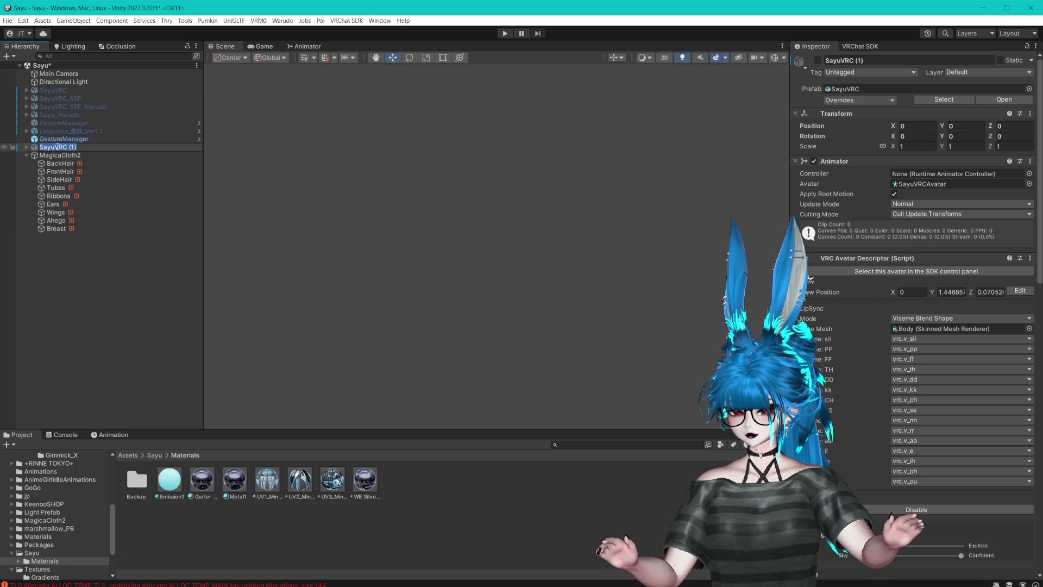
type("_Warudo")
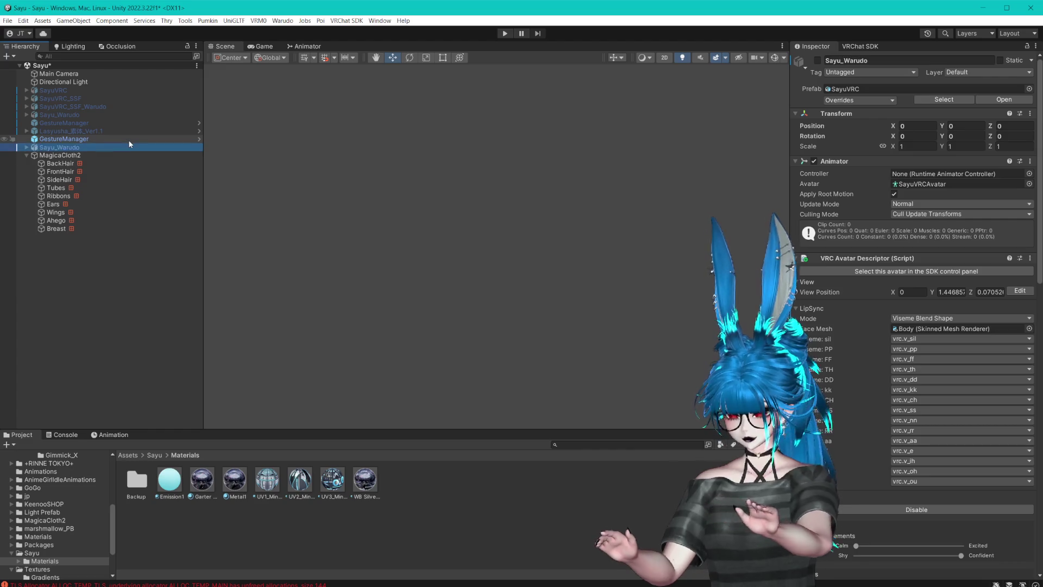
key("Return")
key("ctrl+s")
left_click(817, 61)
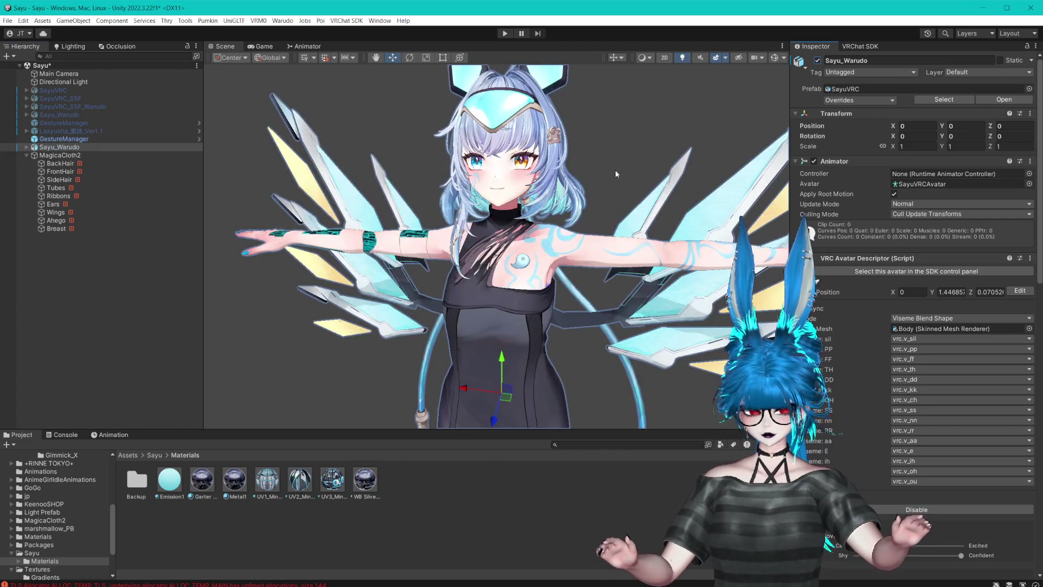
- Duplicate MagicaCloth2, put the original inside the new Sayu_Warudo, and deactivate the MagicaCloth2 (1) backup
left_click(57, 156)
key("ctrl+d")
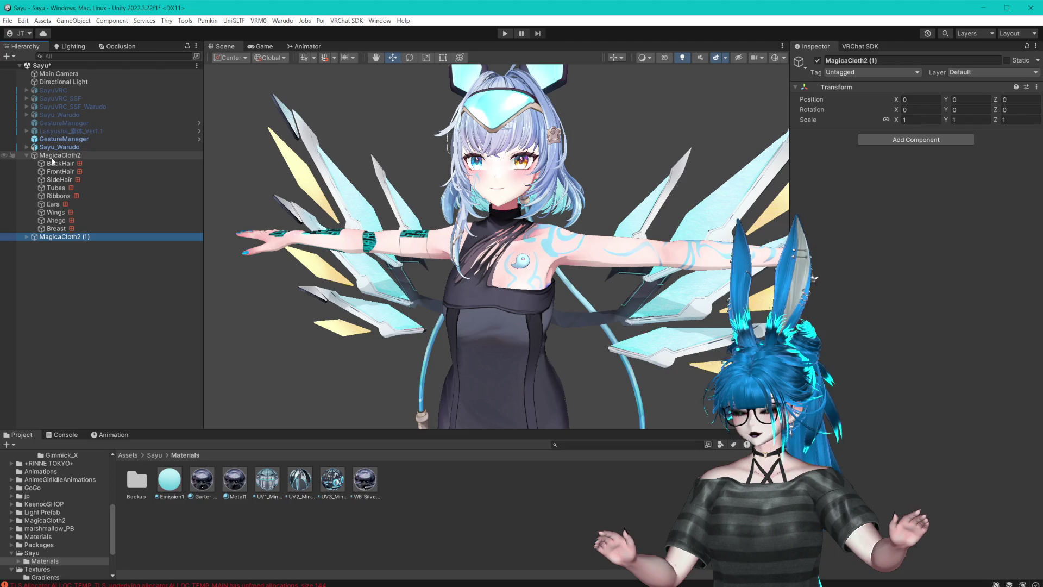
left_click(26, 155)
left_click(60, 150)
left_click(75, 156)
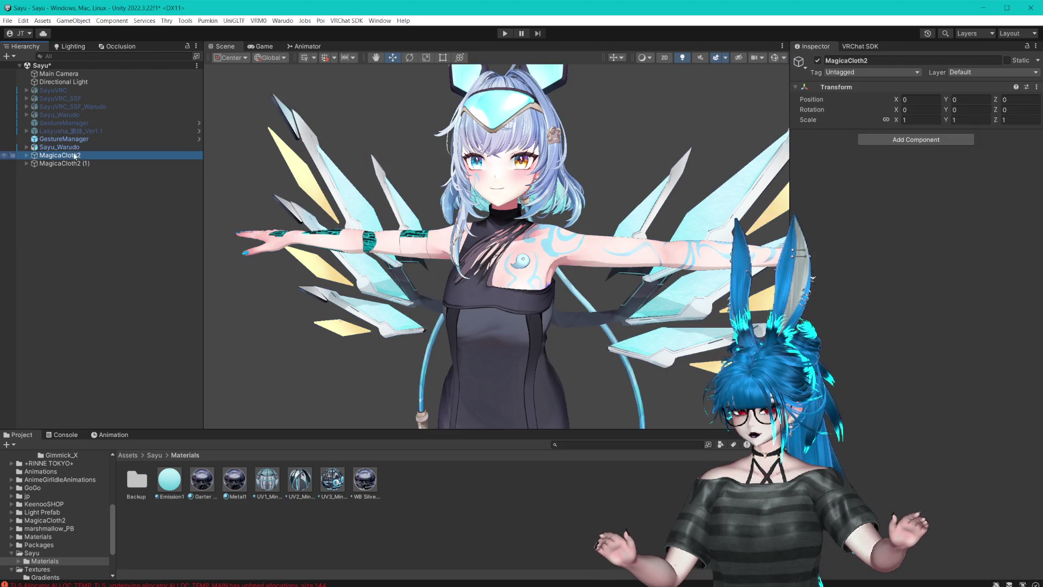
left_click_drag(80, 145, 79, 146)
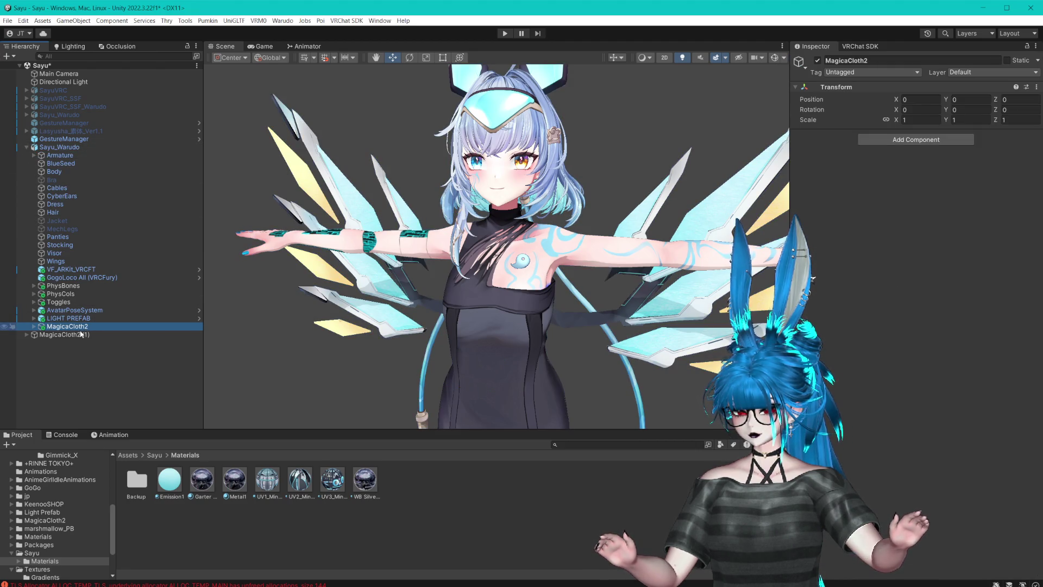
left_click(104, 334)
left_click(818, 60)
left_click(131, 370)
- Reorder SayuVRC_SSF_Warudo and MagicaCloth2 (1) in the hierarchy, then save the scene
left_click(60, 147)
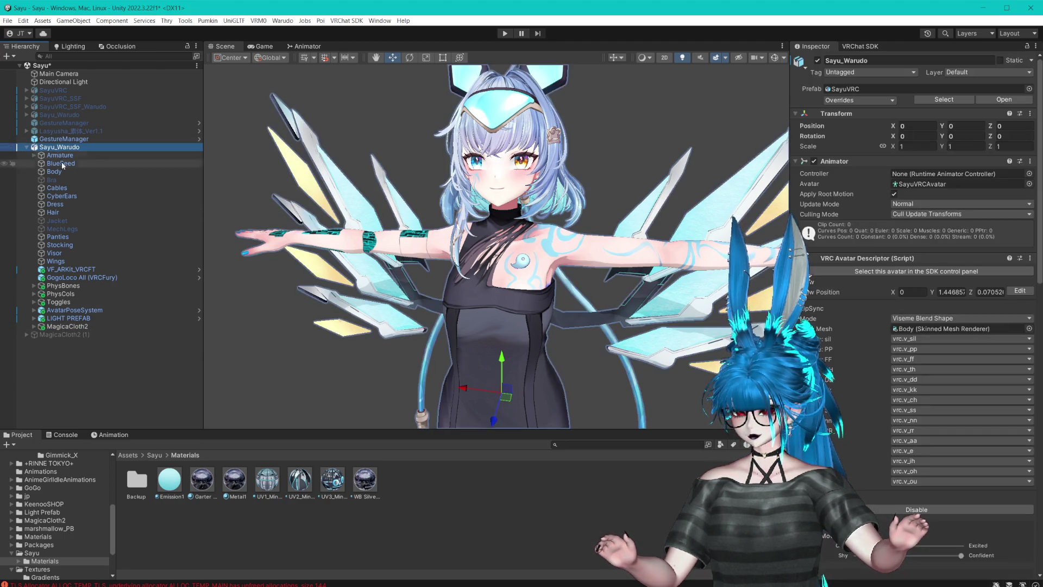
left_click(107, 107)
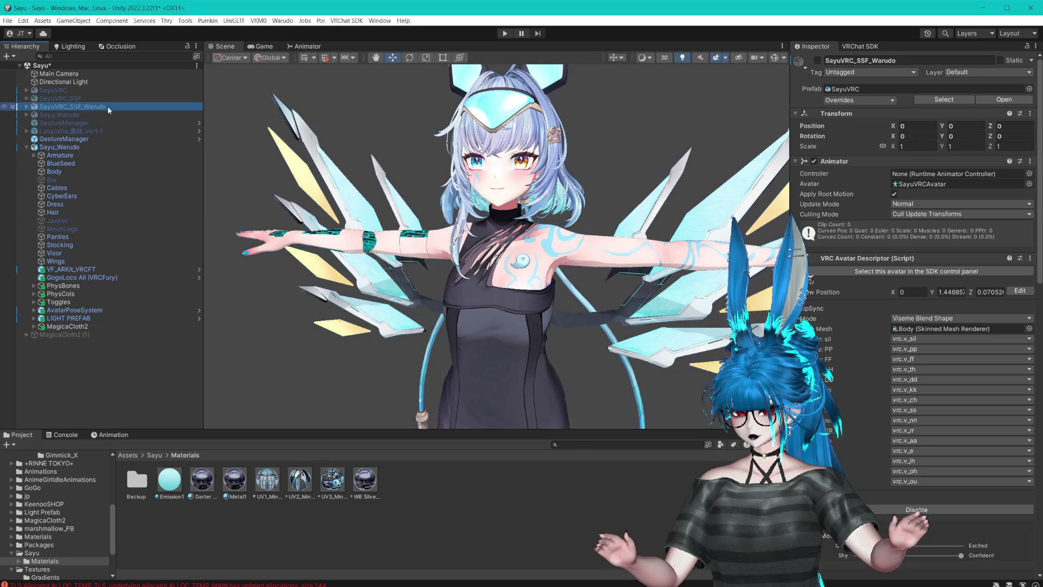
left_click_drag(102, 121, 105, 226)
left_click_drag(89, 337, 96, 351)
left_click(80, 326)
left_click(96, 351)
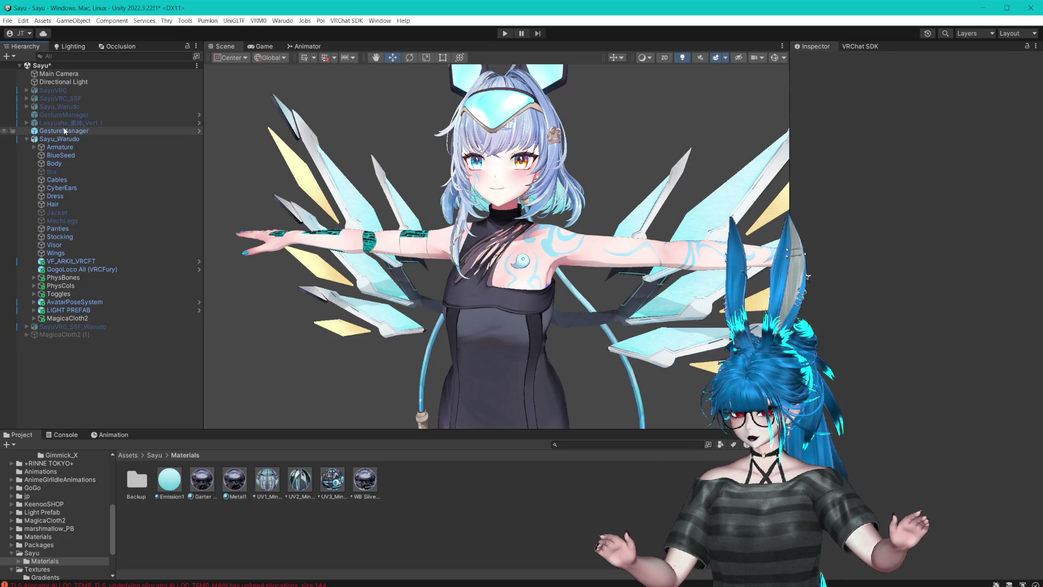
mouse_move(67, 334)
left_mouse_down()
mouse_move(83, 138)
mouse_move(68, 119)
left_mouse_up()
left_click(73, 334)
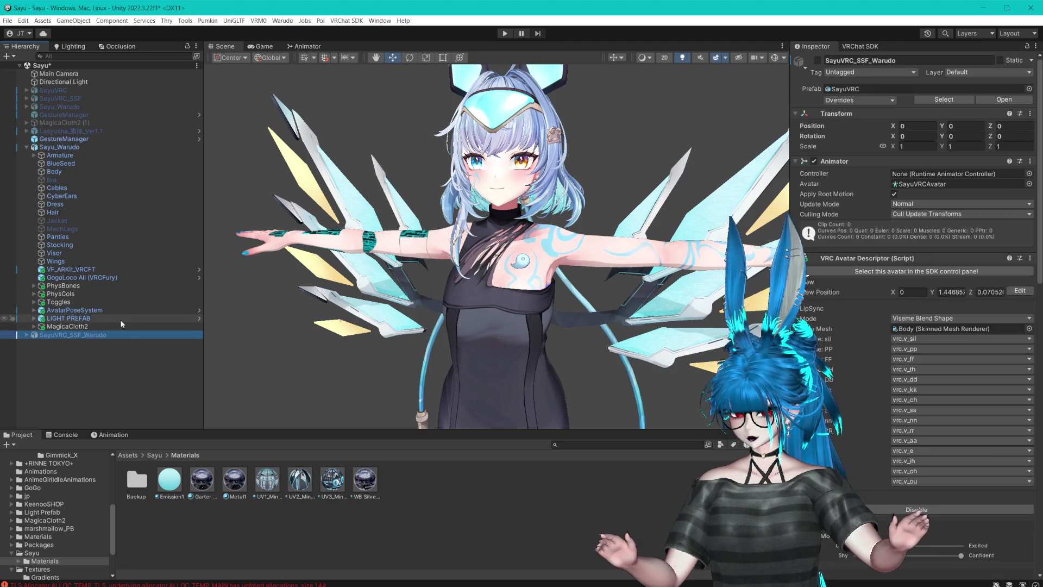
key("ctrl+s")
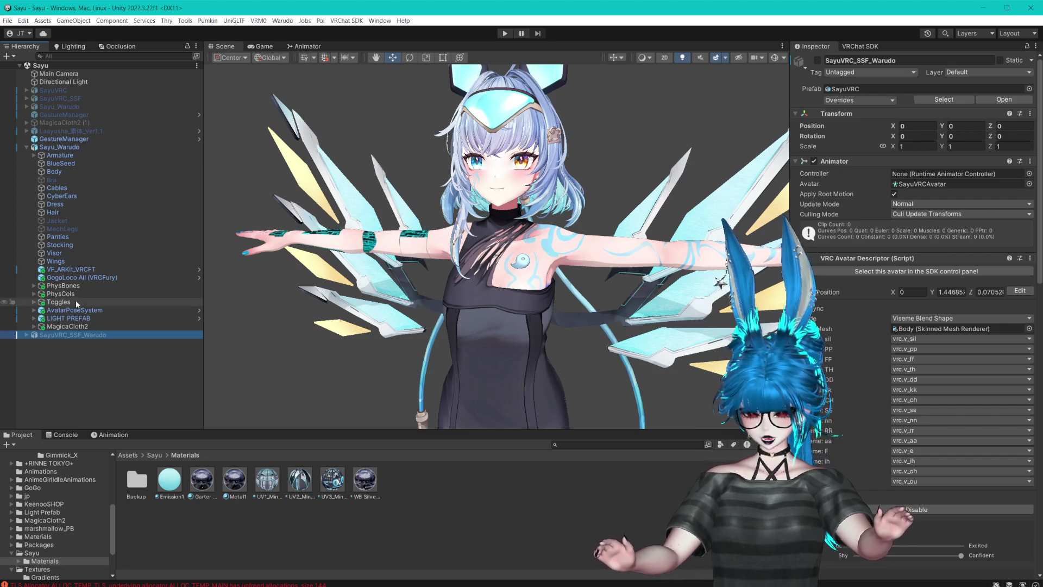
- Activate Sayu_Warudo's Jacket and MechLegs meshes
left_click(69, 228)
left_click(65, 220, "ctrl")
left_click(817, 59)
mouse_move(543, 218)
left_mouse_down()
mouse_move(564, 229)
mouse_move(598, 206)
mouse_move(581, 223)
mouse_move(591, 223)
mouse_move(588, 199)
left_mouse_up()
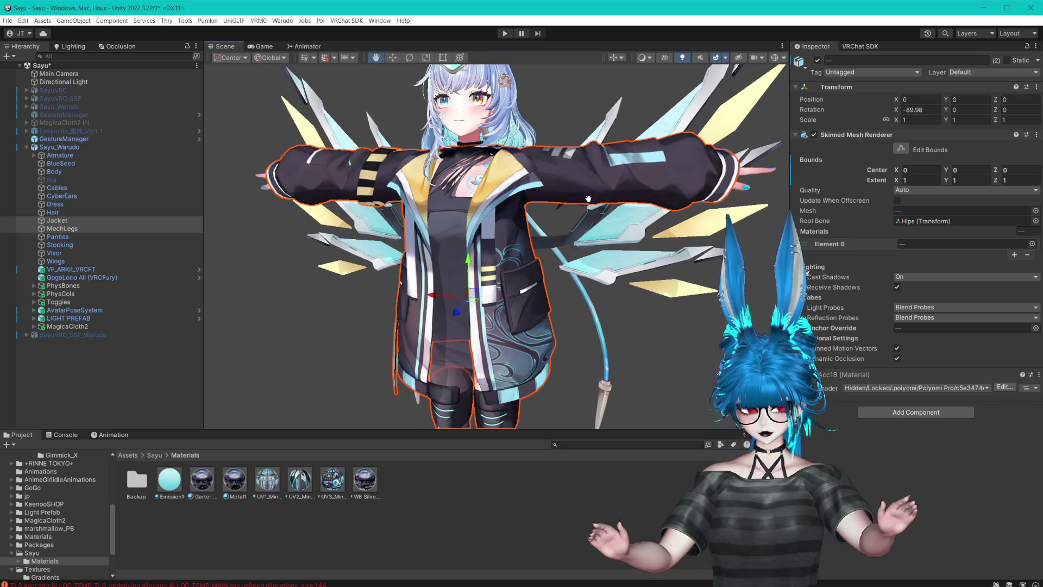
left_click(83, 147)
scroll(844, 316, "down", 10)
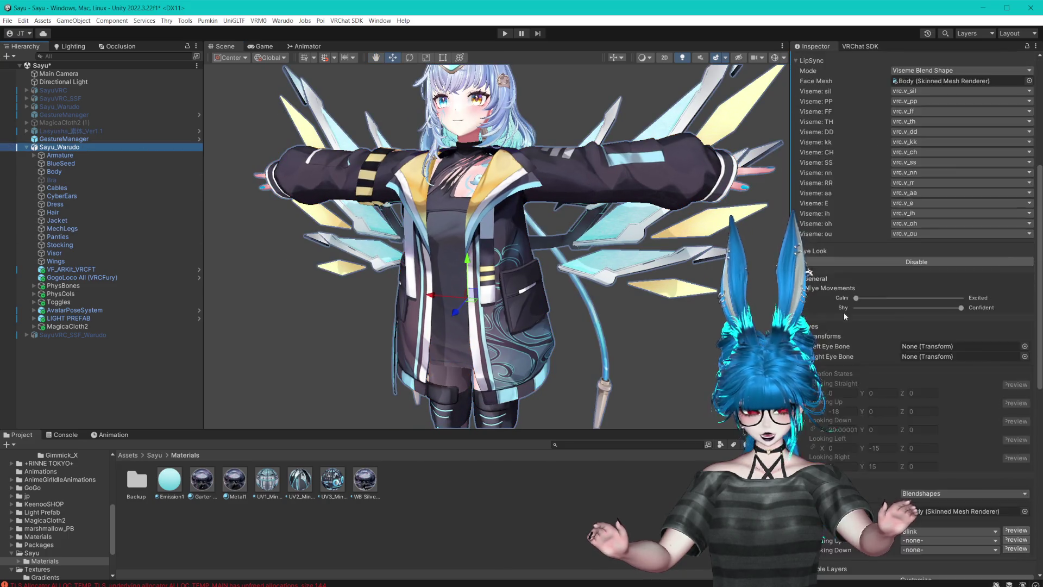
- Remove the Fix Write Defaults and Anchor Override Fix components, moving Pipeline Manager down one slot
scroll(844, 316, "down", 10)
right_click(1006, 369)
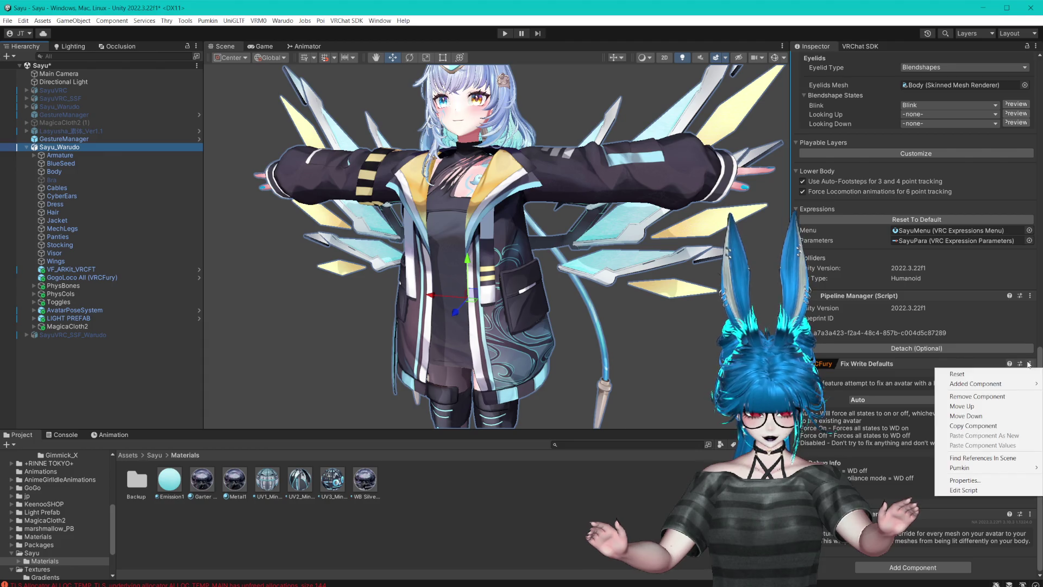
left_click(999, 386)
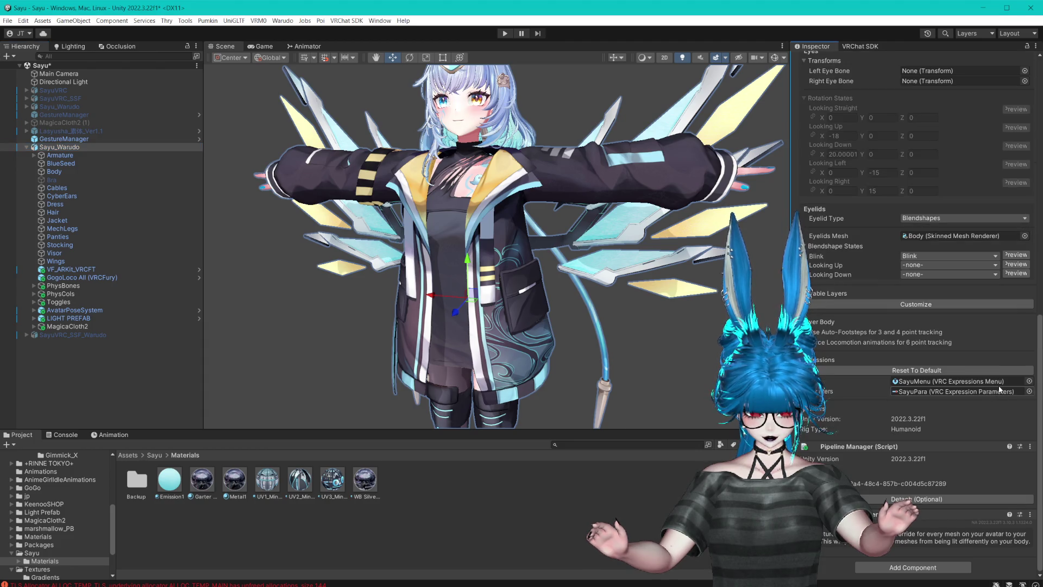
right_click(1016, 446)
left_click(974, 478)
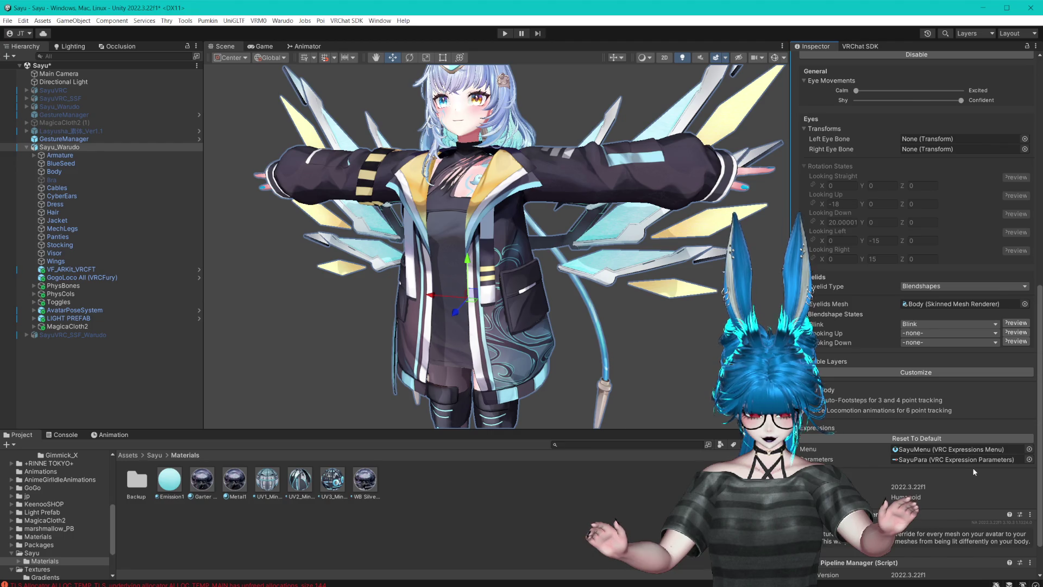
scroll(972, 467, "down", 3)
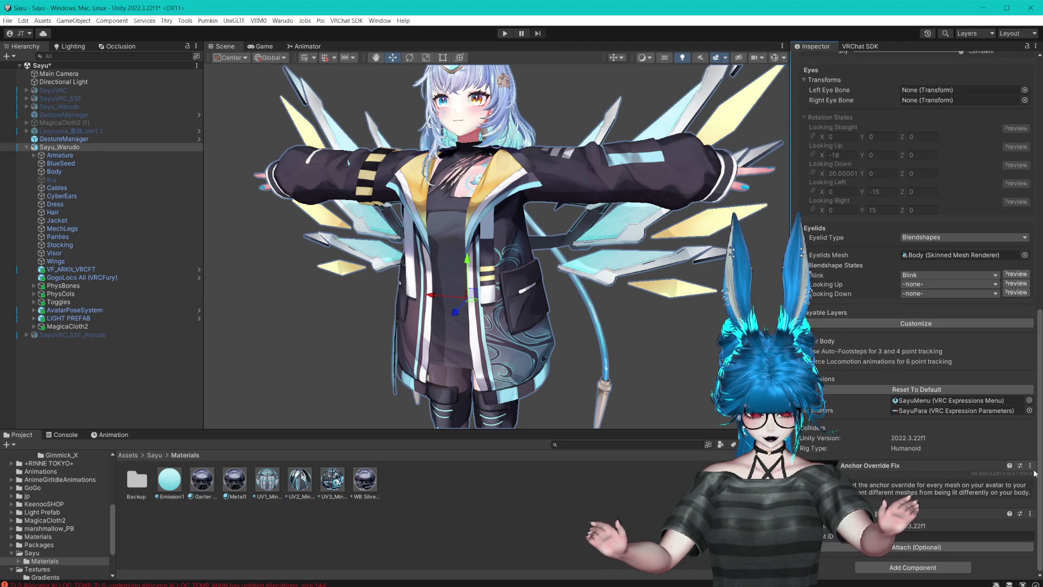
right_click(1006, 465)
left_click(986, 371)
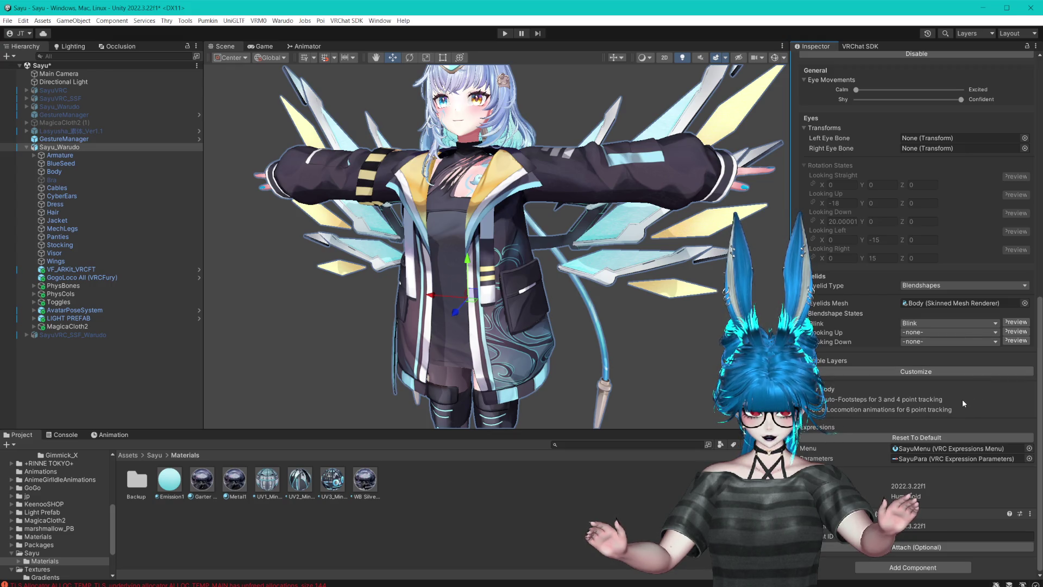
left_click(26, 147)
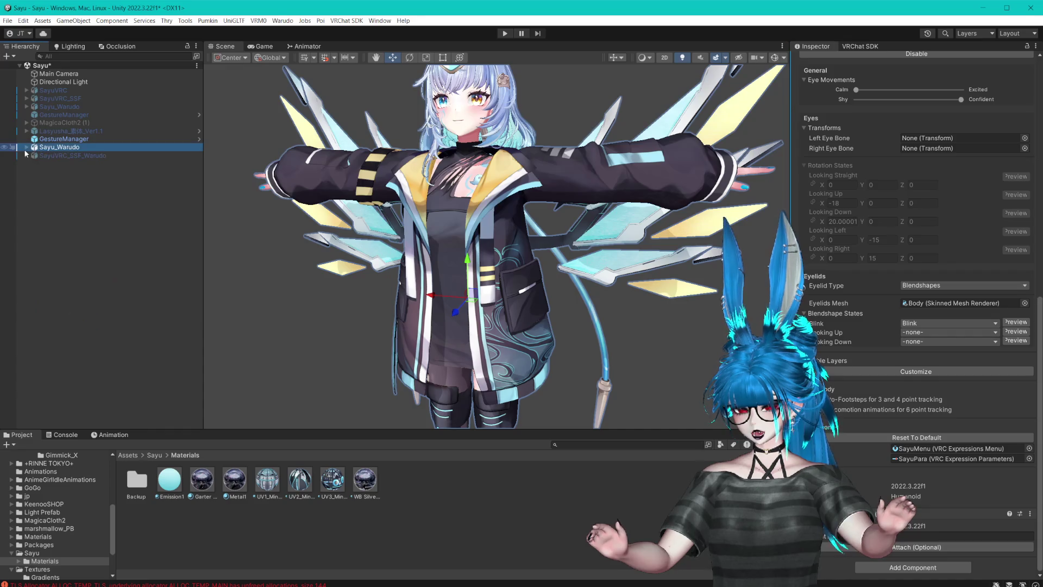
- Set SayuVRC's left and right eye bones to Eye_L and Eye_R from its Head
left_click(54, 90)
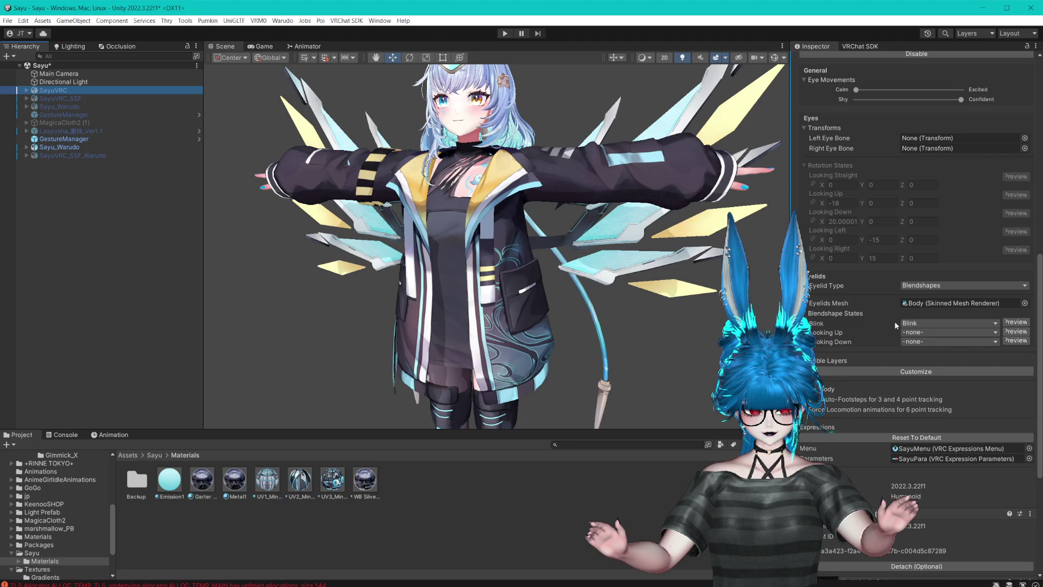
left_click(918, 303)
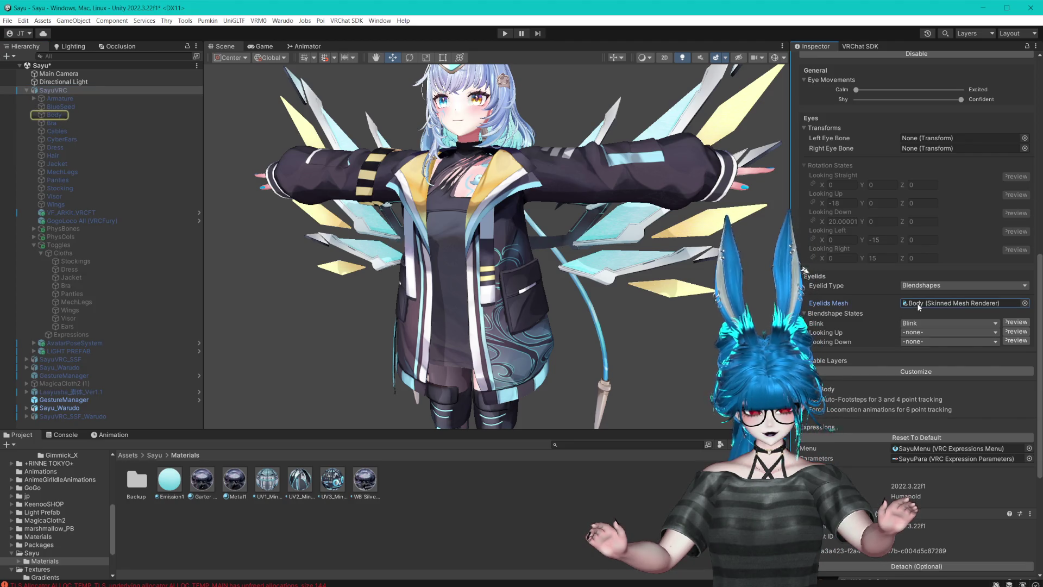
scroll(917, 303, "up", 4)
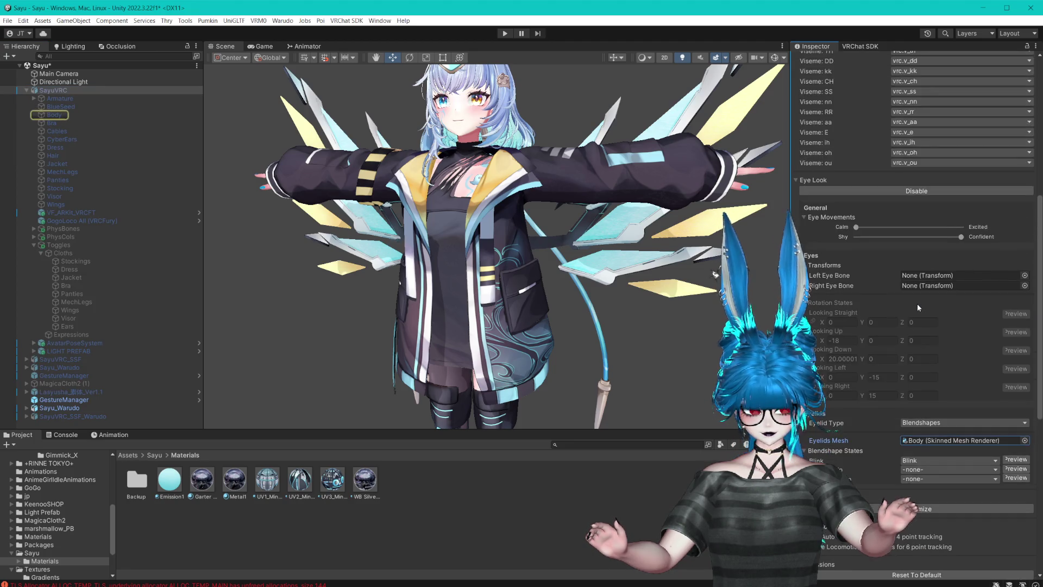
left_click(34, 98)
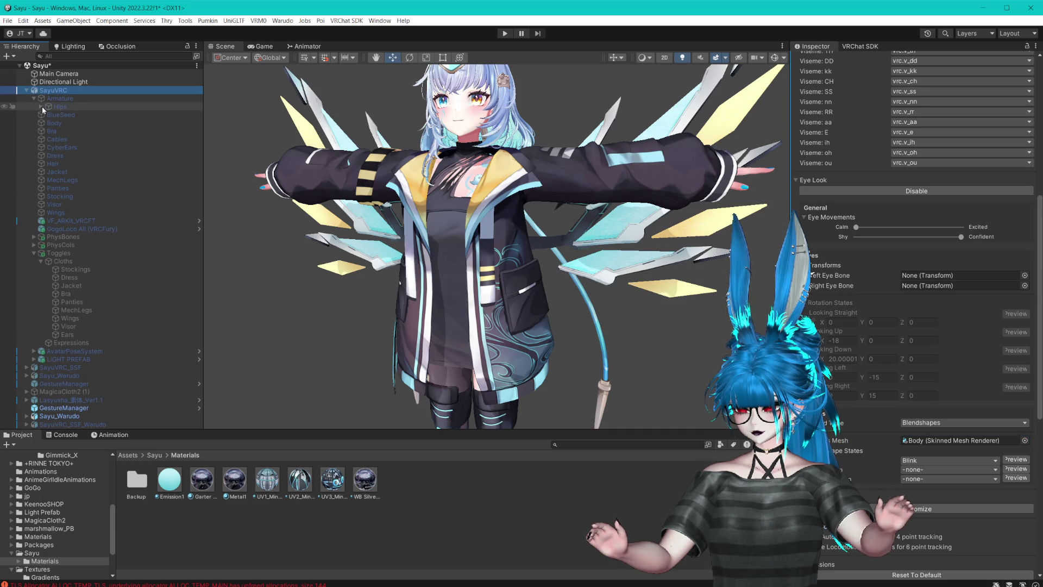
left_click(41, 106)
left_click(48, 131)
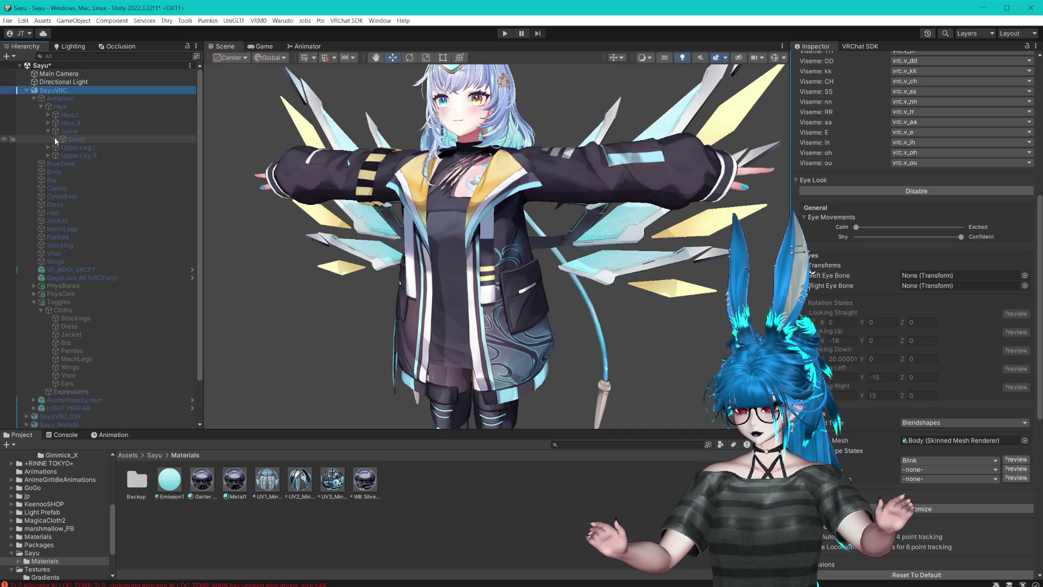
left_click(55, 139)
left_click(63, 179)
left_click(70, 188)
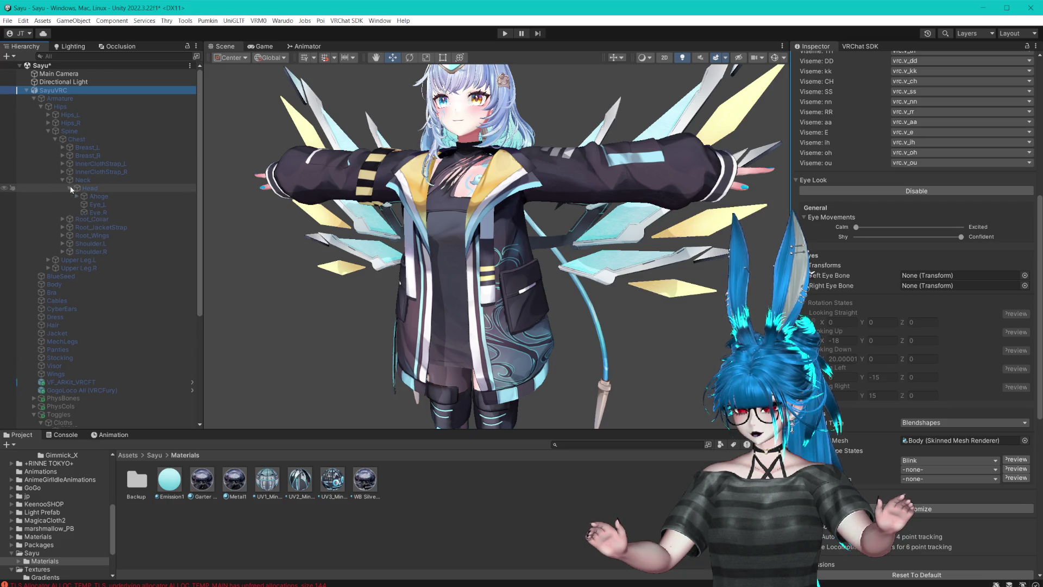
mouse_move(99, 204)
left_mouse_down()
mouse_move(597, 353)
mouse_move(956, 276)
left_mouse_up()
mouse_move(99, 212)
left_mouse_down()
mouse_move(543, 261)
mouse_move(956, 286)
left_mouse_up()
- Collapse SayuVRC's Toggles, Armature and root branches in the hierarchy
scroll(99, 279, "down", 8)
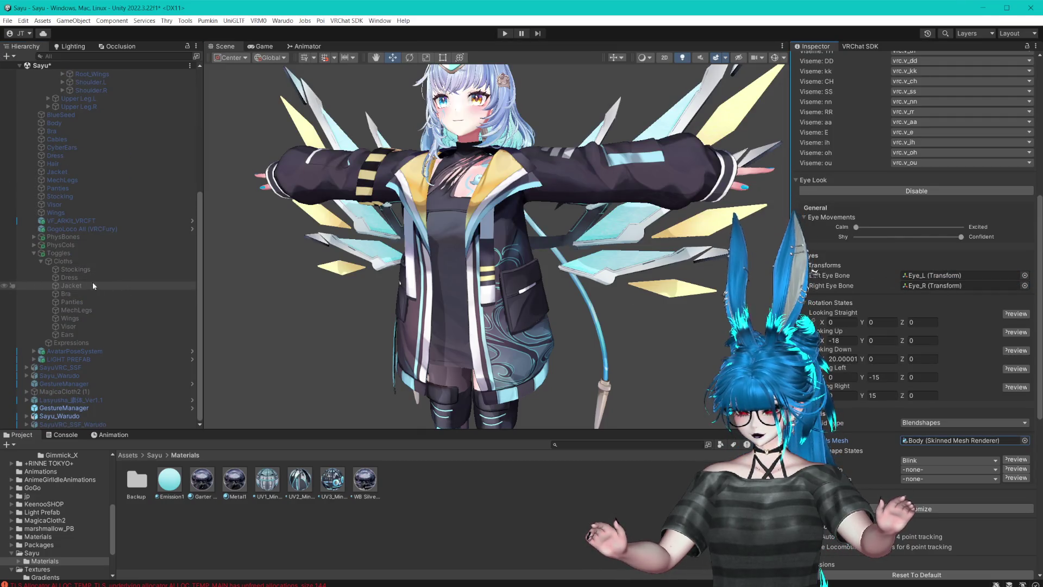
left_click(33, 253)
scroll(45, 117, "up", 8)
left_click(34, 98)
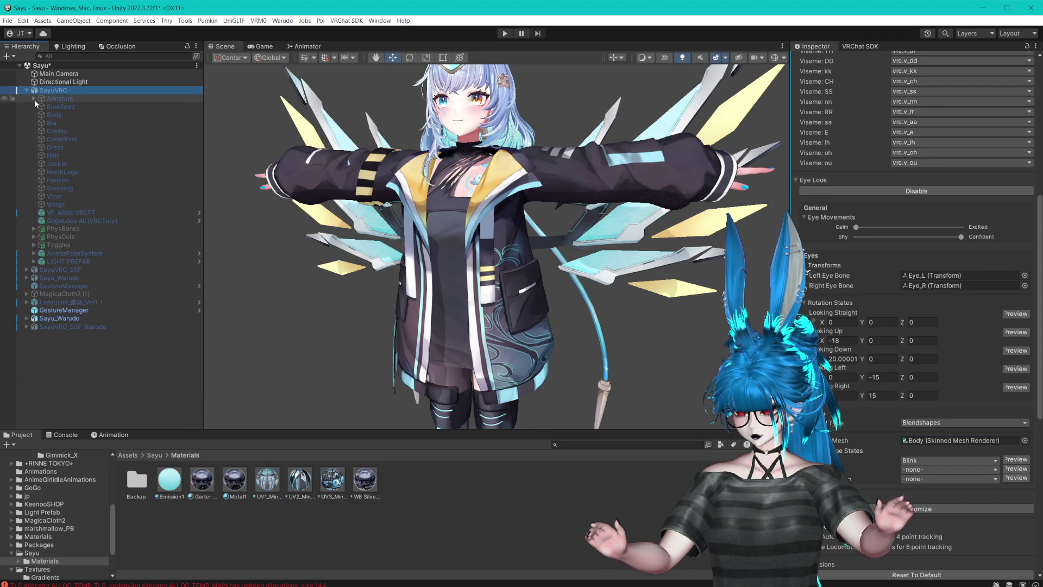
scroll(889, 330, "up", 10)
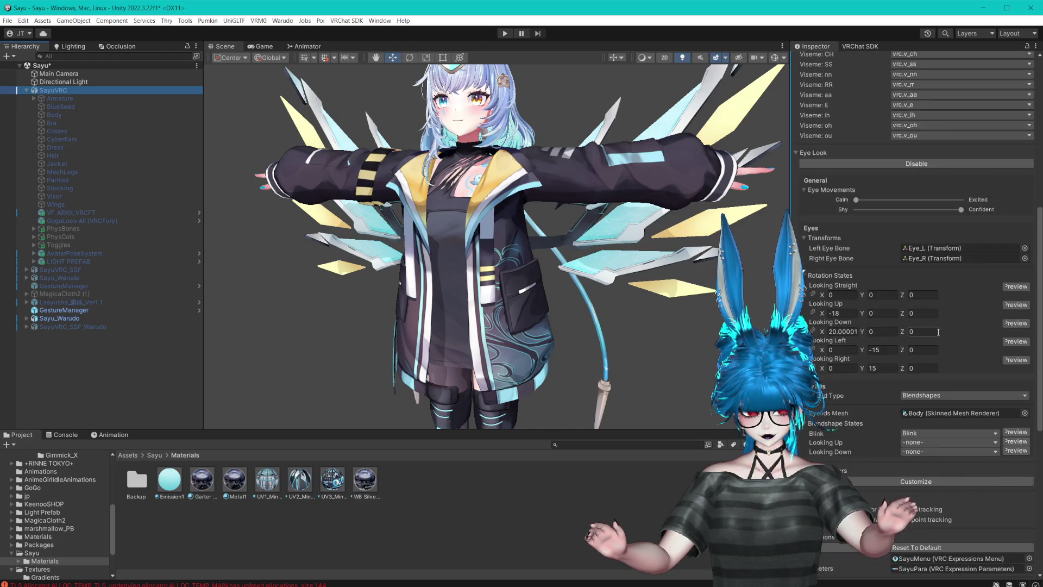
scroll(889, 330, "down", 12)
scroll(888, 327, "down", 5)
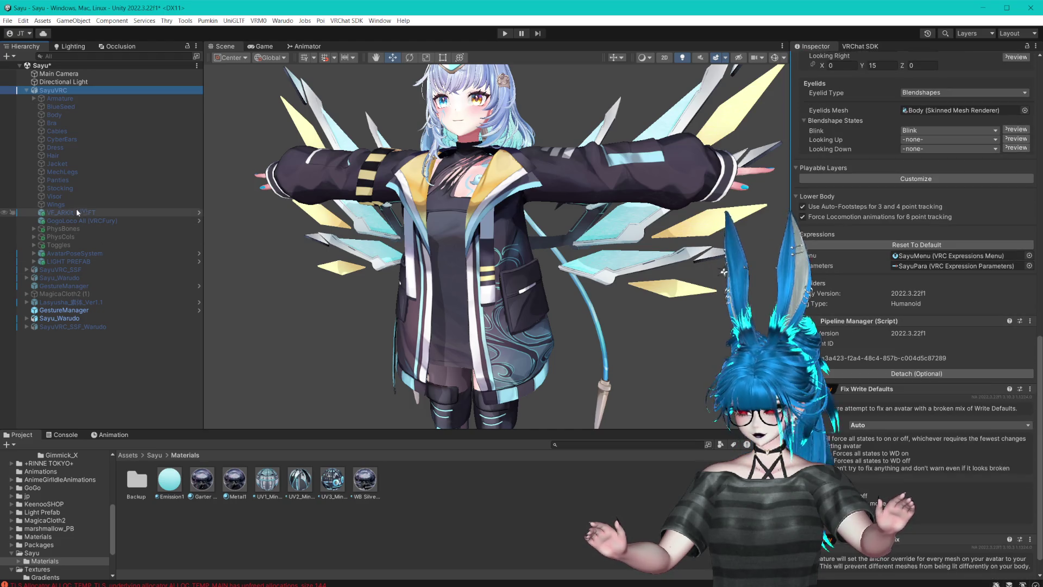
left_click(25, 91)
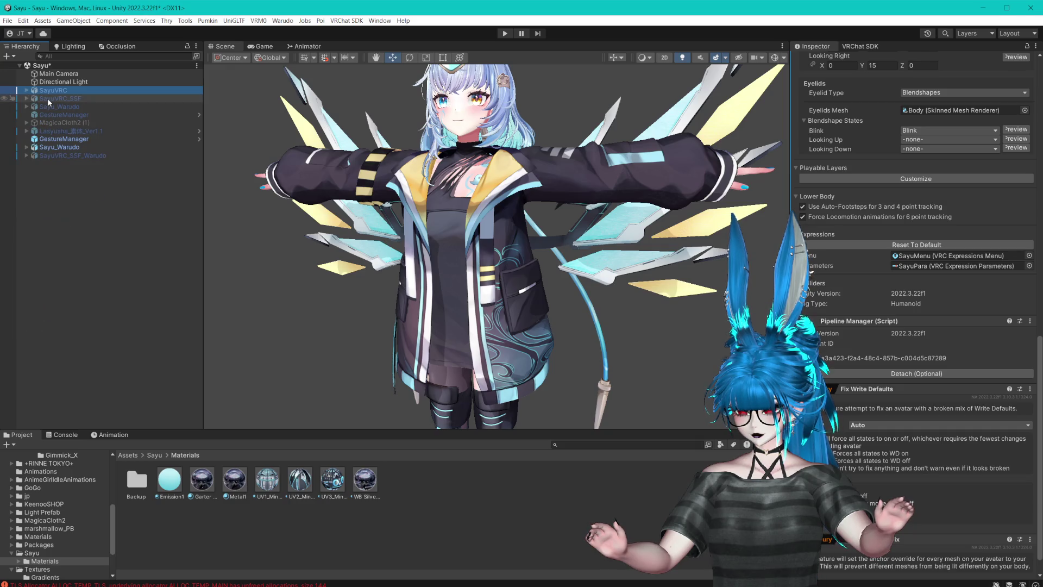
- Assign Eye_L and Eye_R as SayuVRC_SSF's left and right eye bones
left_click(47, 98)
left_click(27, 98)
left_click(34, 107)
left_click(41, 114)
left_click(49, 139)
left_click(56, 148)
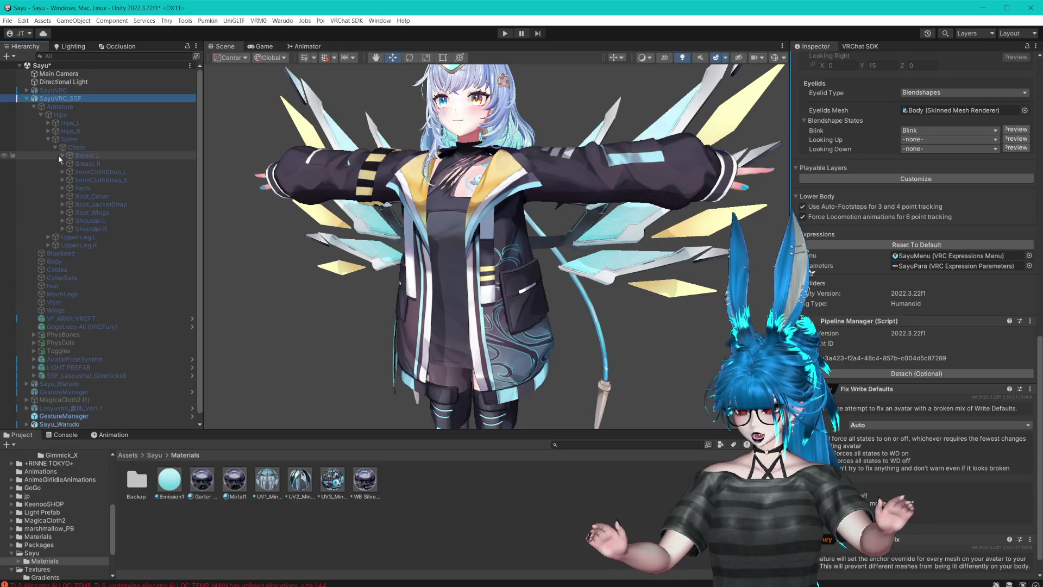
left_click(63, 188)
left_click(69, 196)
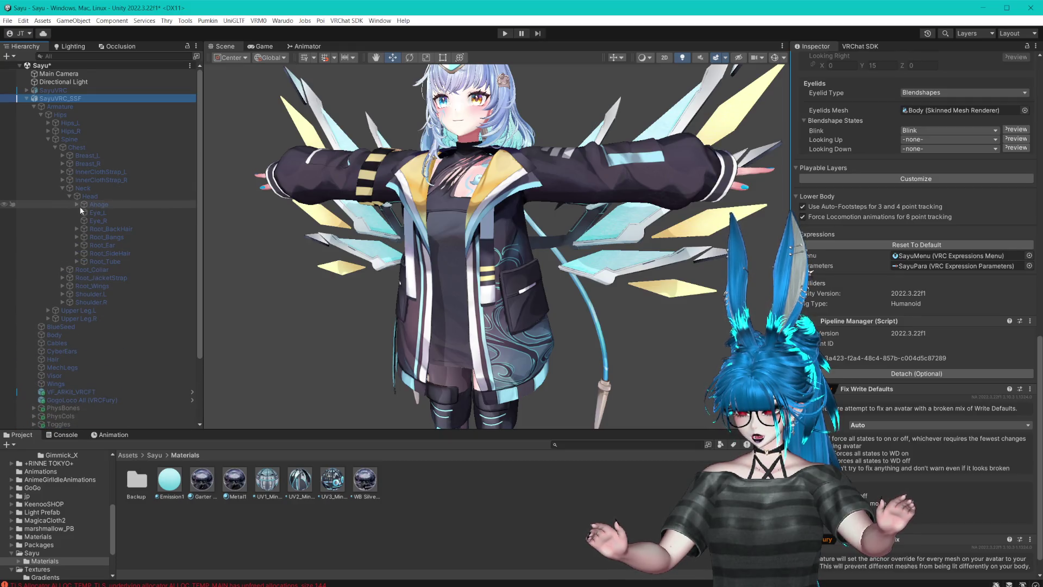
scroll(896, 214, "up", 10)
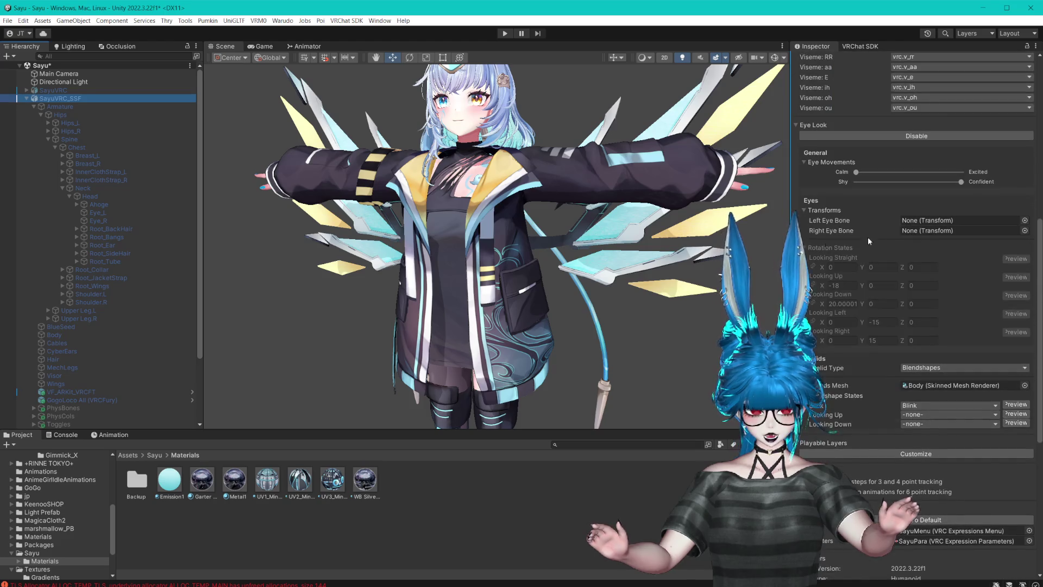
mouse_move(97, 212)
left_mouse_down()
mouse_move(132, 223)
mouse_move(956, 220)
left_mouse_up()
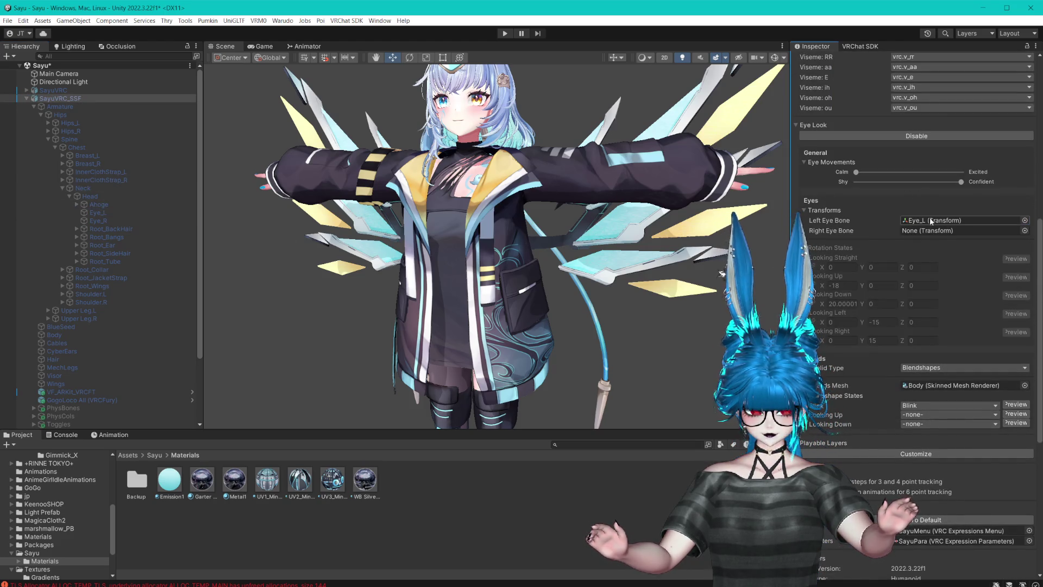
left_click_drag(101, 221, 957, 233)
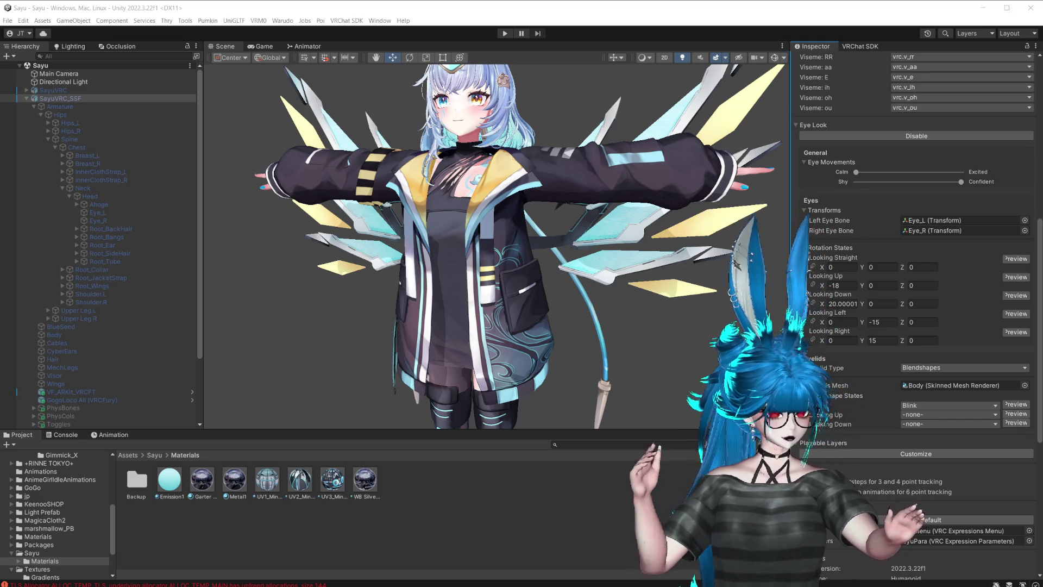
left_click(595, 48)
scroll(539, 233, "up", 5)
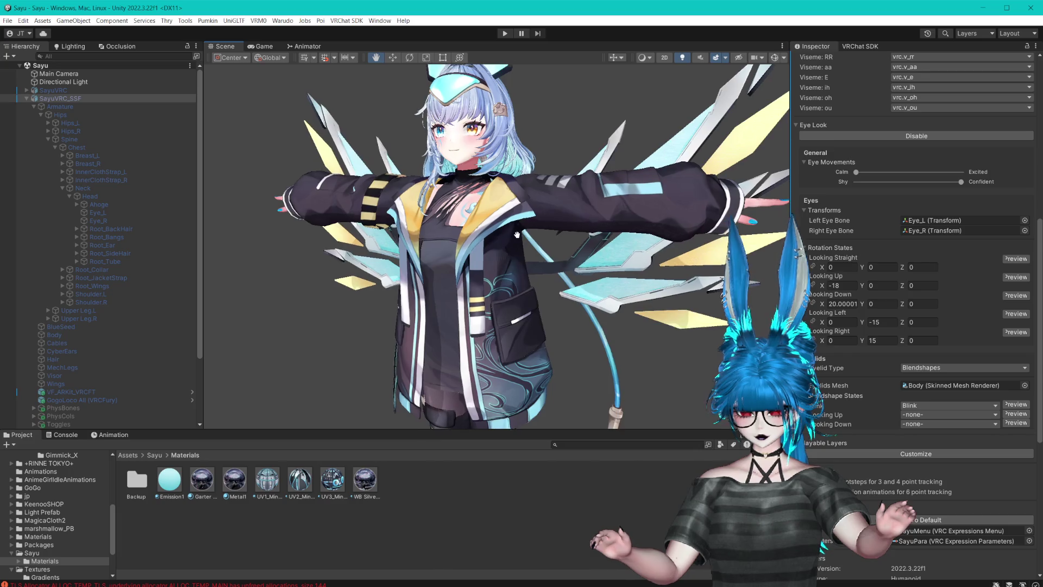
mouse_move(539, 236)
left_mouse_down()
mouse_move(553, 214)
mouse_move(563, 219)
left_mouse_up()
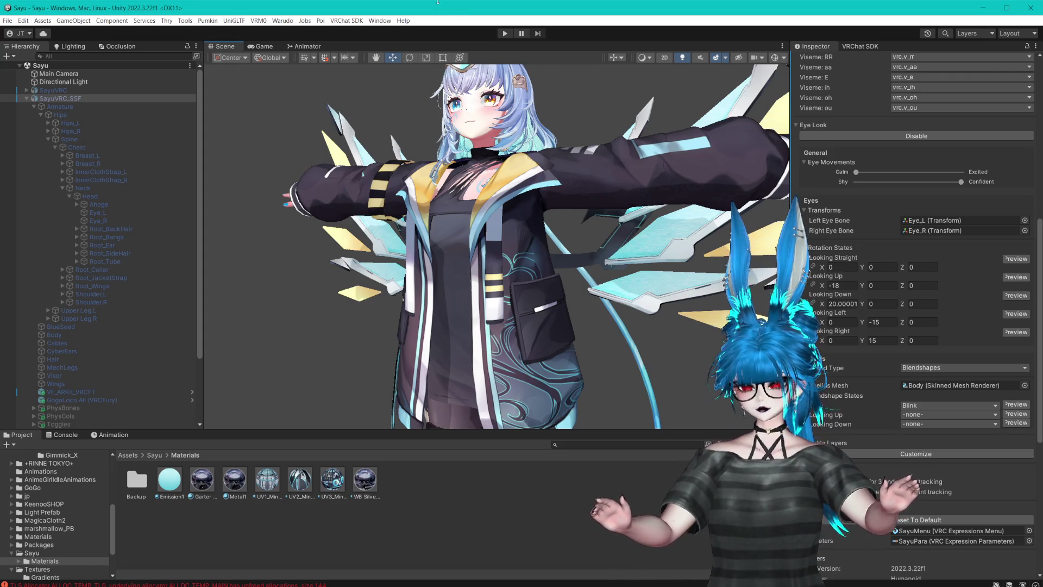
scroll(550, 166, "down", 5)
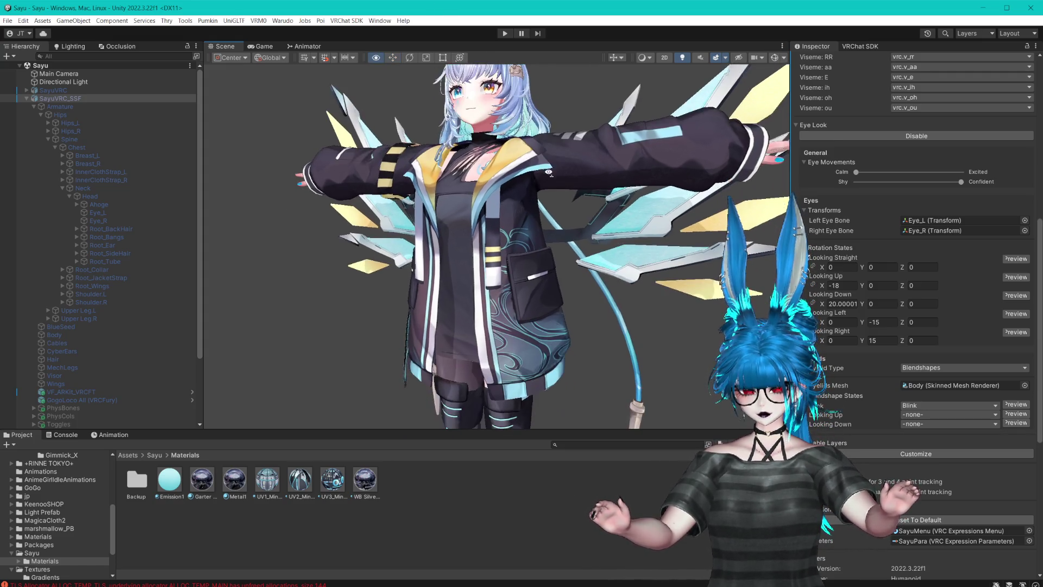
left_click_drag(550, 168, 540, 172)
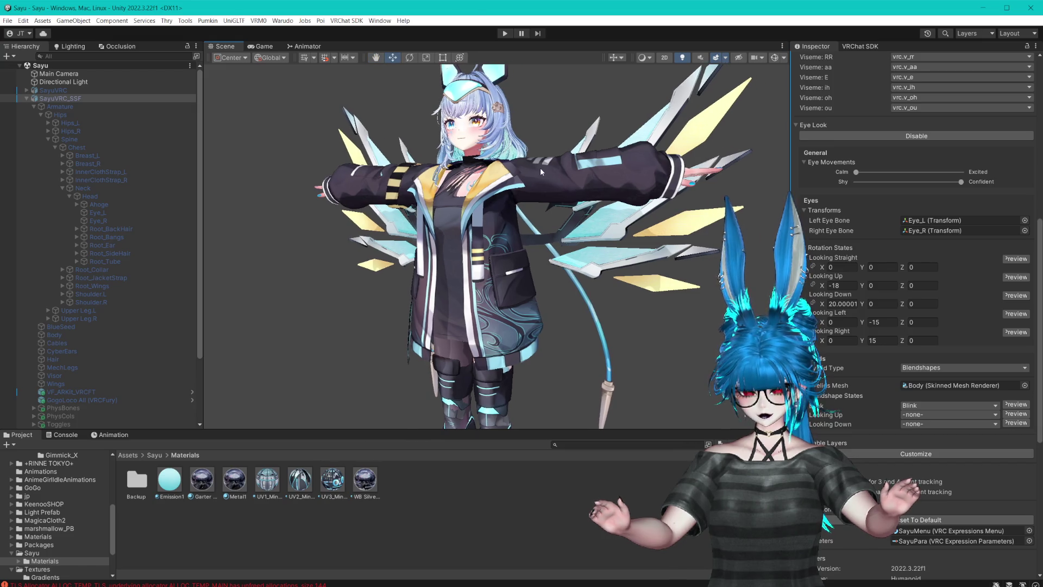
left_click(188, 532)
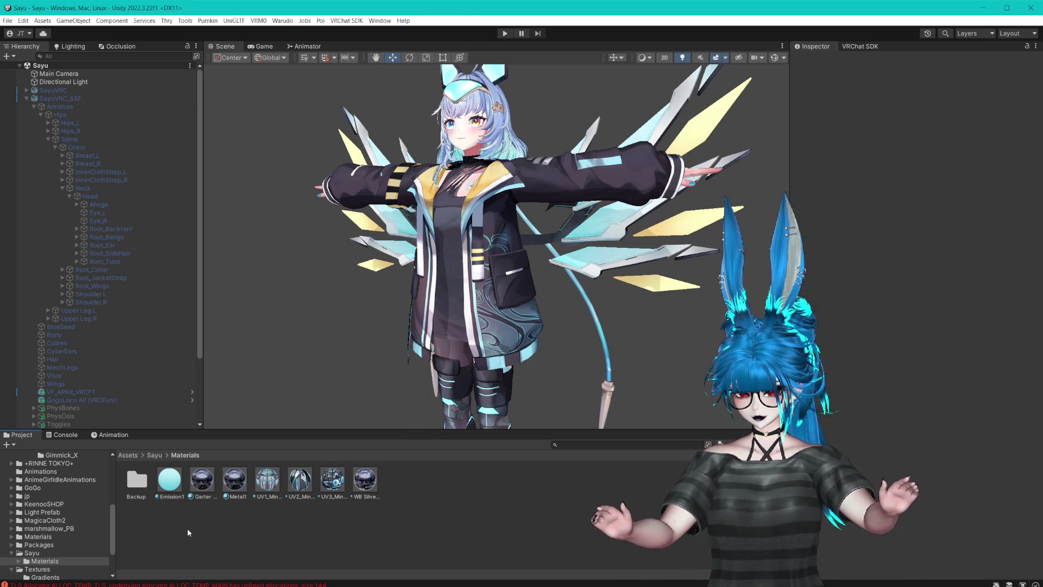
left_click(34, 106)
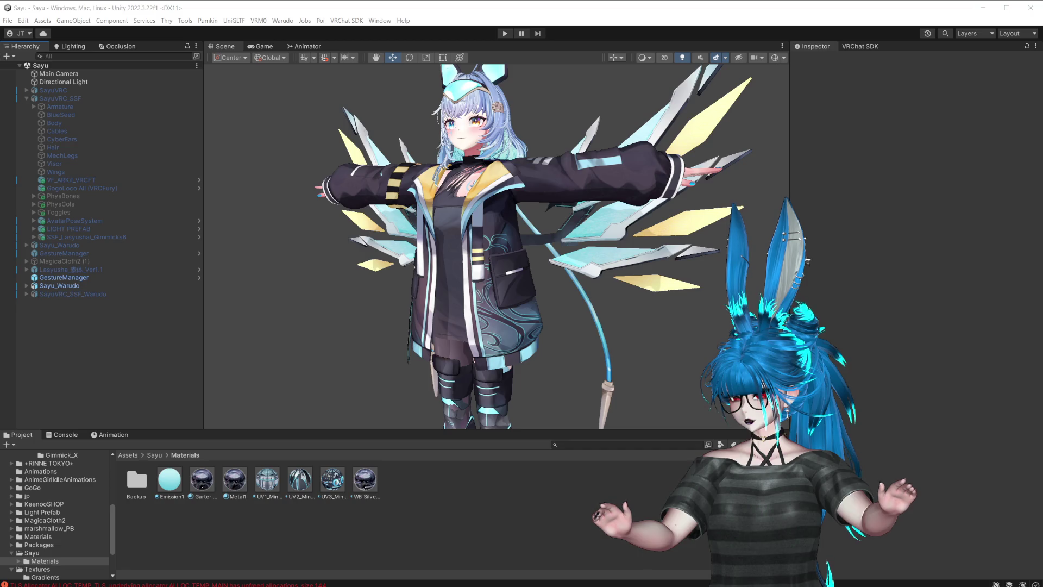
left_click(407, 9)
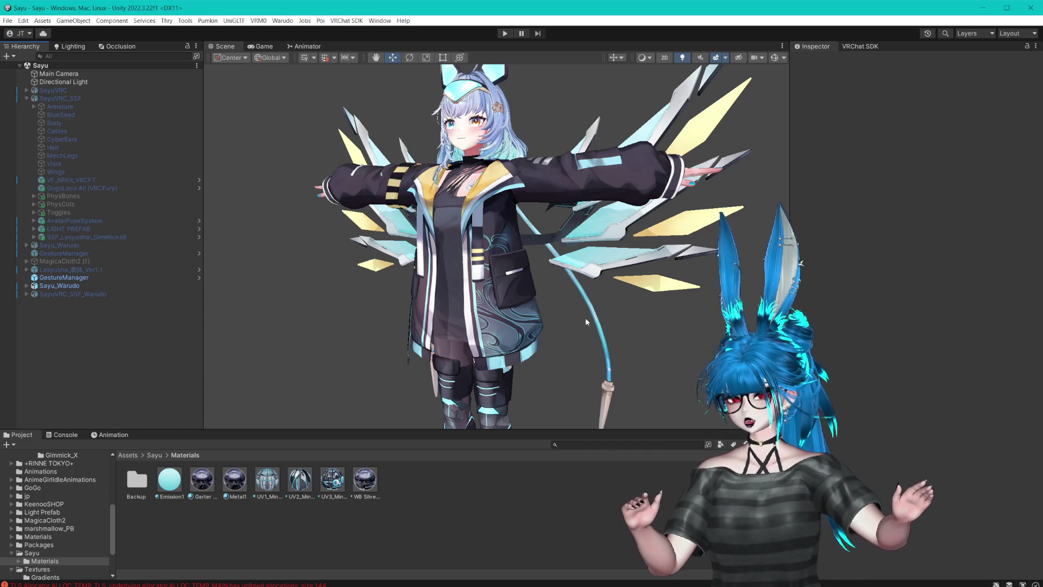
left_click(82, 237)
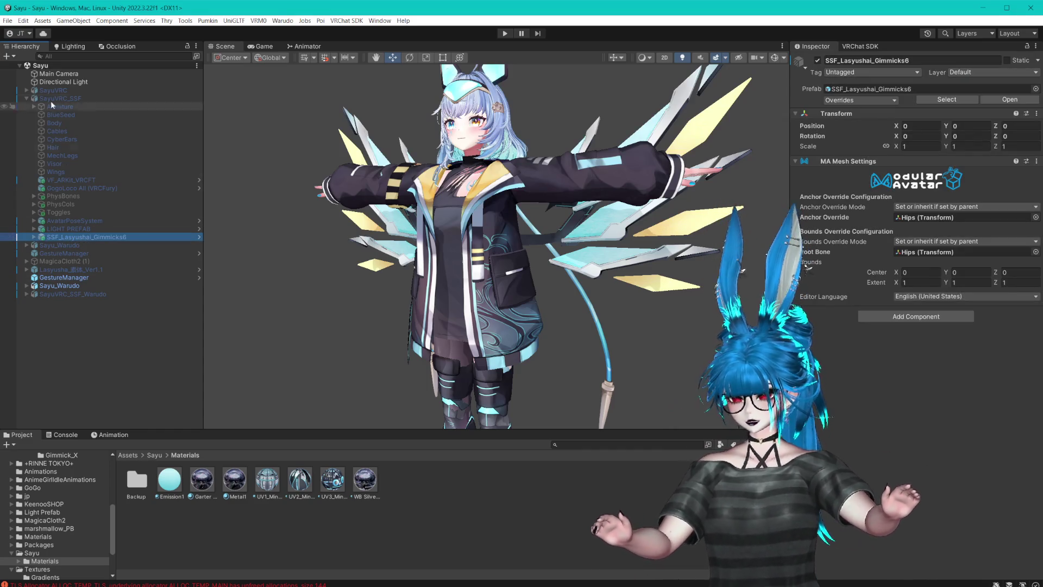
left_click(26, 98)
left_click(27, 148)
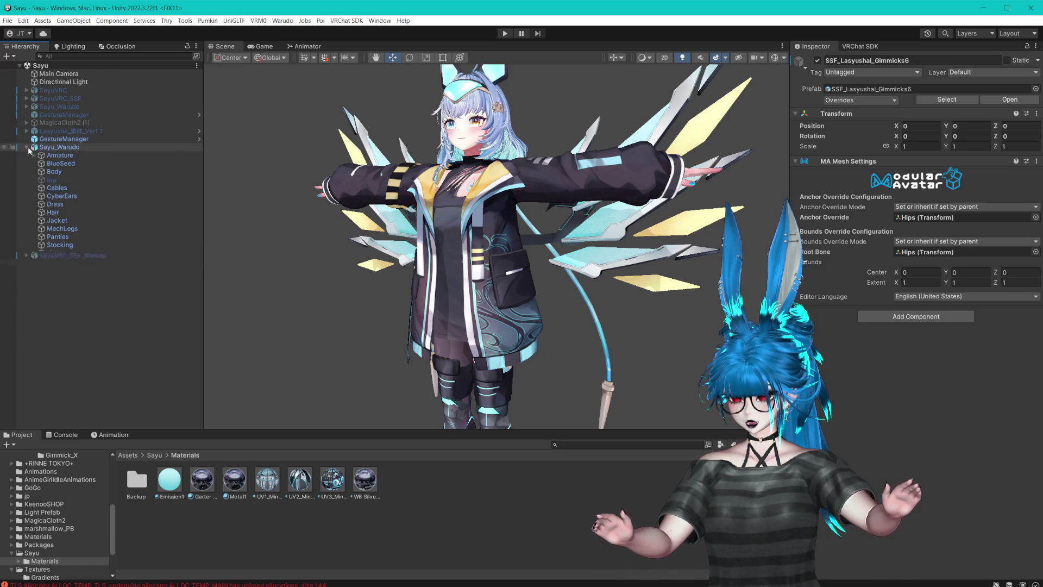
left_click(68, 293)
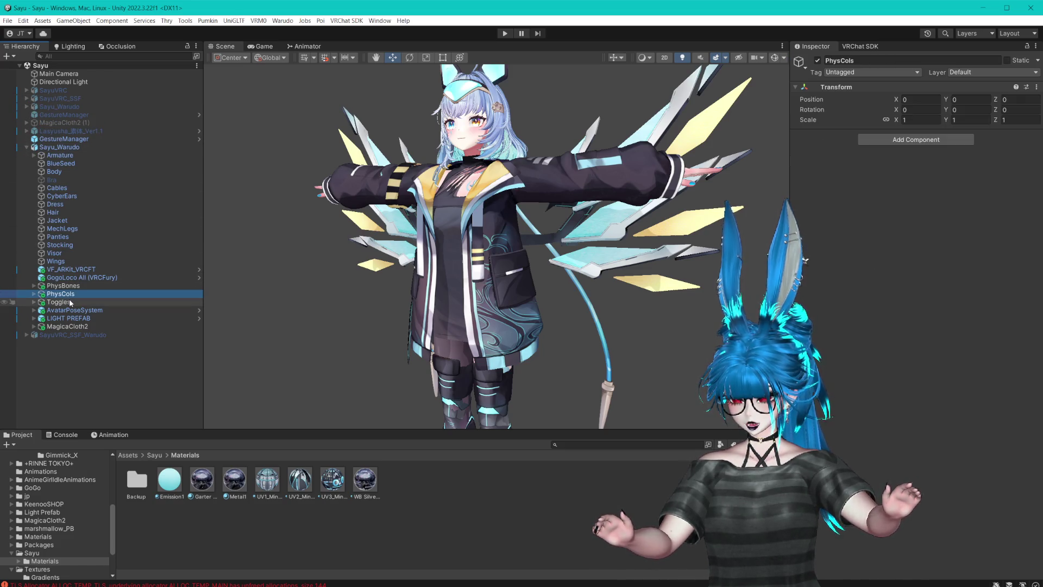
left_click(70, 302)
left_click(82, 310, "shift")
left_click(80, 318, "shift")
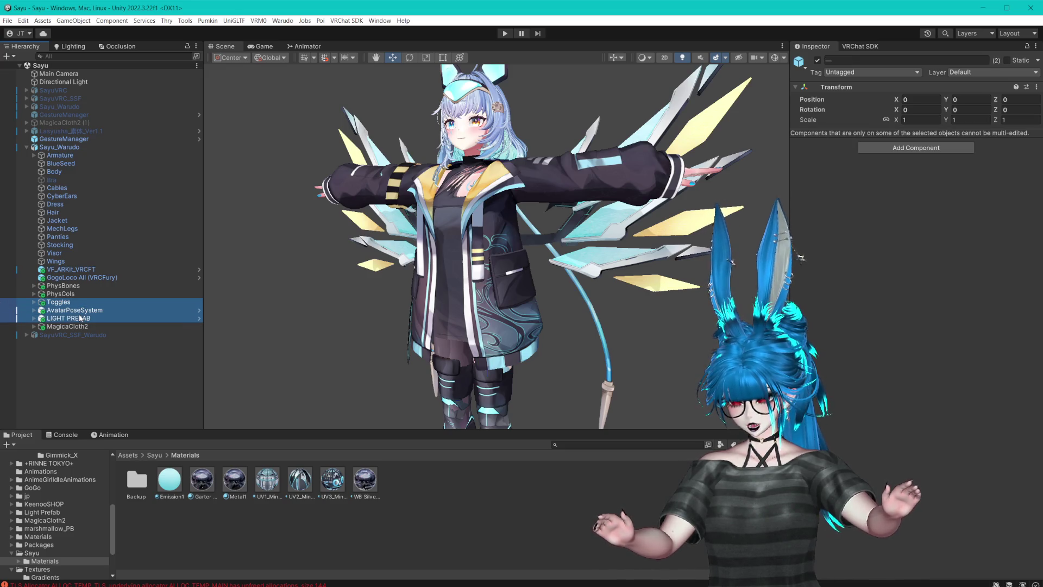
key("Delete")
left_click(76, 278)
left_click(76, 270, "shift")
key("Delete")
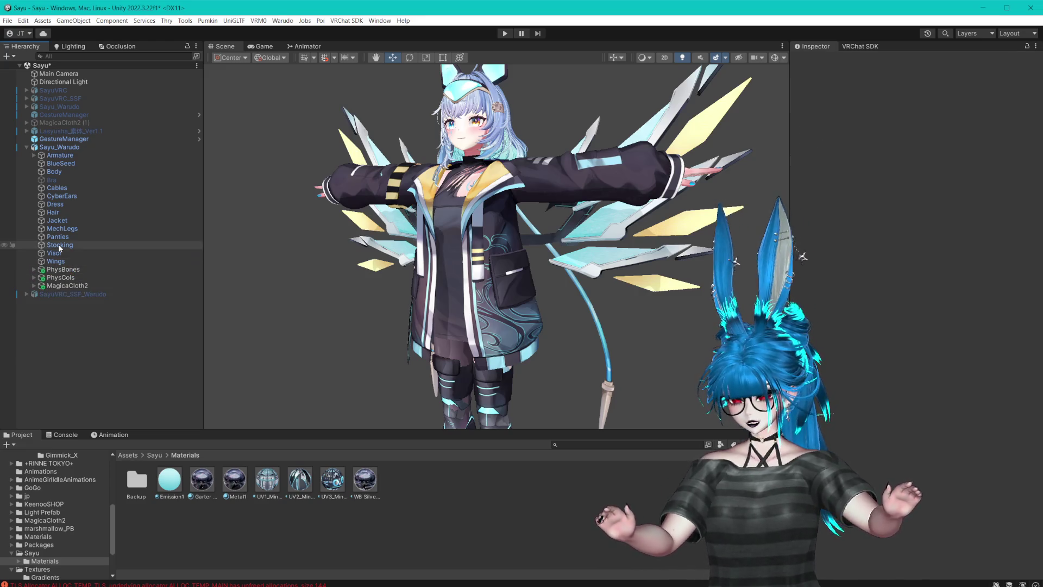
left_click(60, 286)
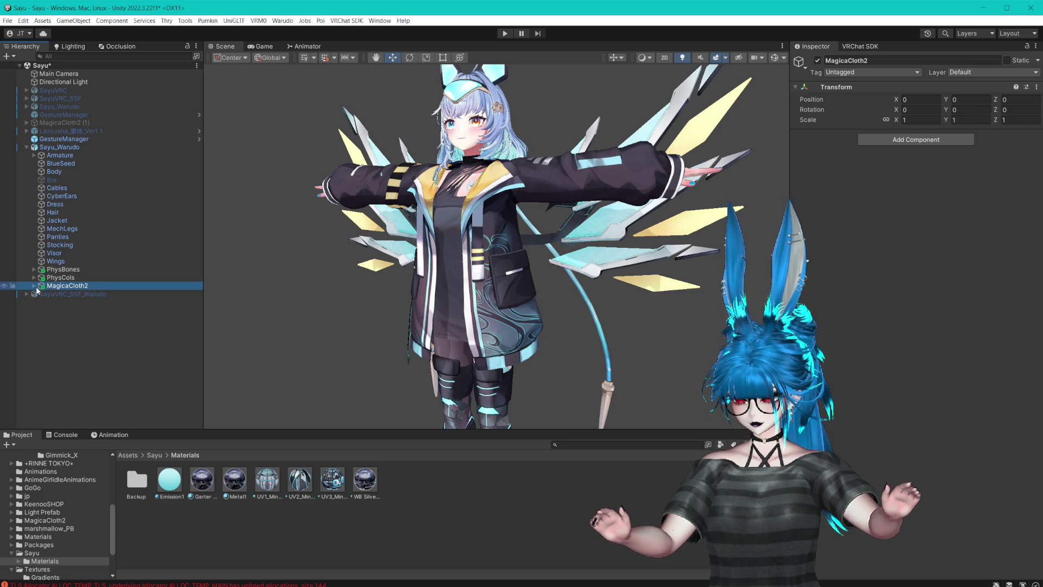
- Select the BackHair cloth and expand the copied Armature down to Root_BackHair's BH bones
left_click(34, 286)
left_click(66, 294)
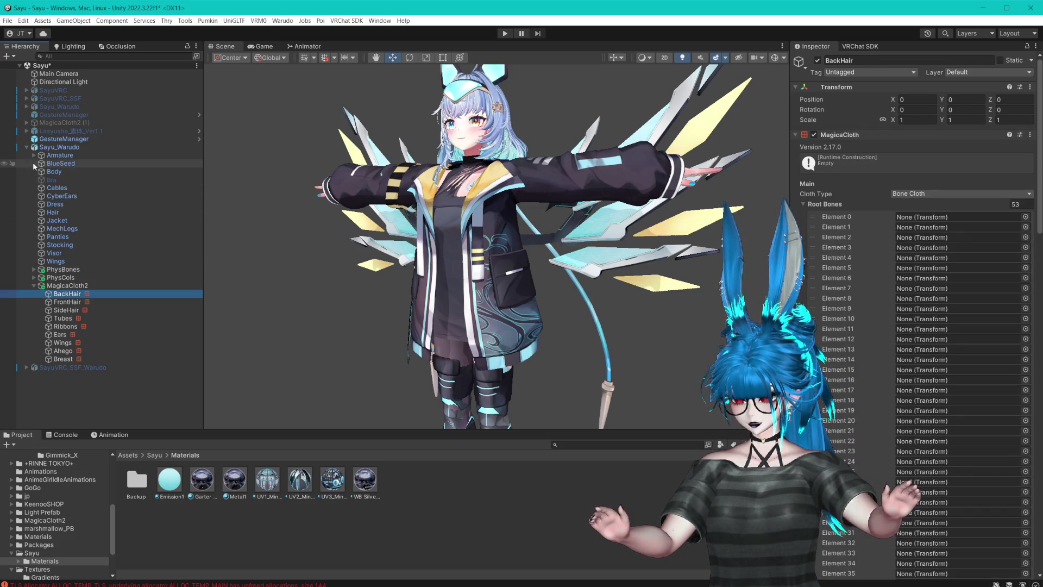
left_click(34, 155)
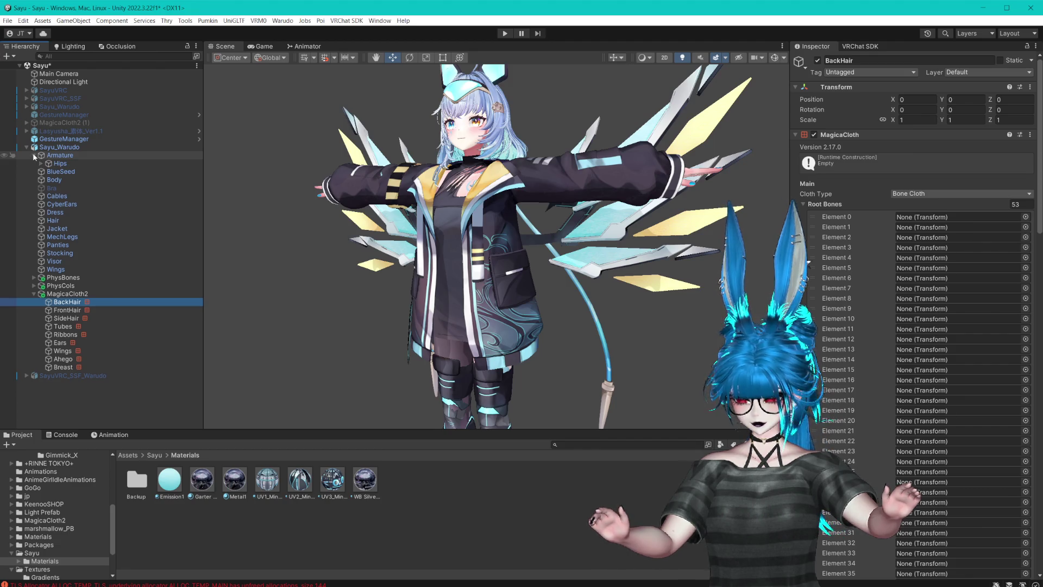
left_click(40, 163)
left_click(48, 188)
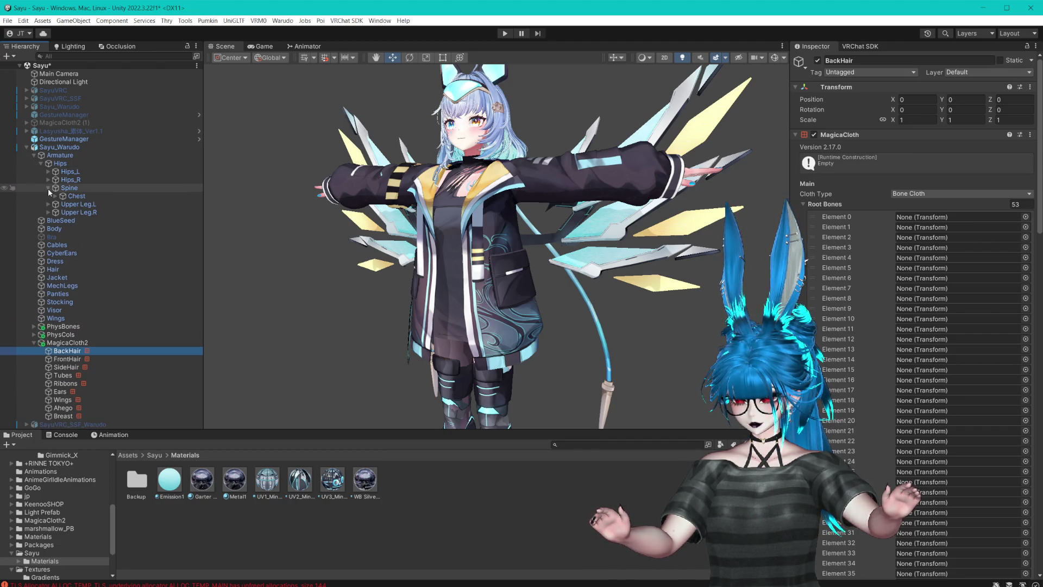
left_click(55, 196)
left_click(63, 236)
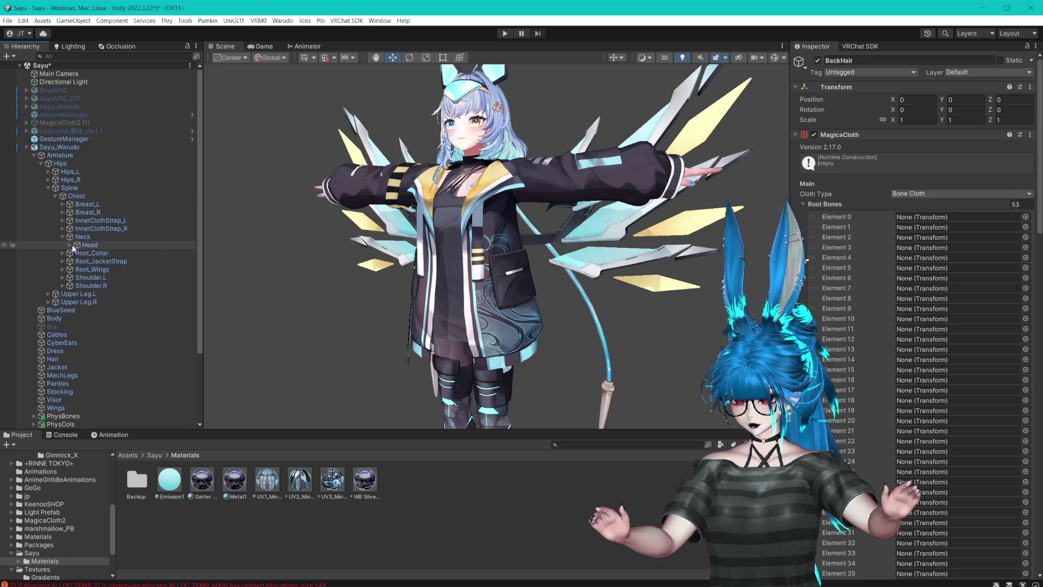
left_click(87, 245)
left_click(69, 245)
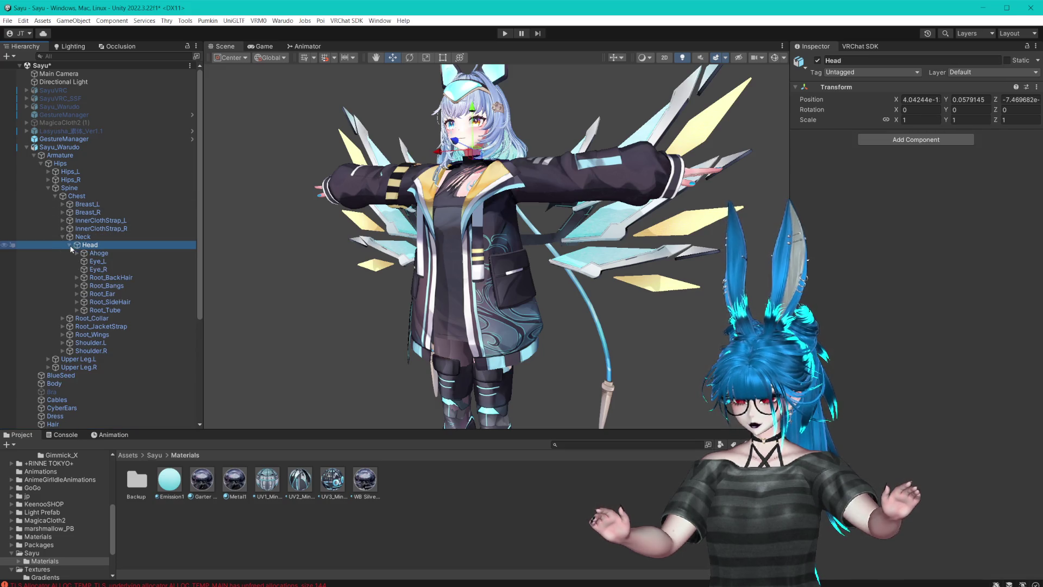
left_click(77, 278)
scroll(103, 217, "down", 5)
left_click(107, 163)
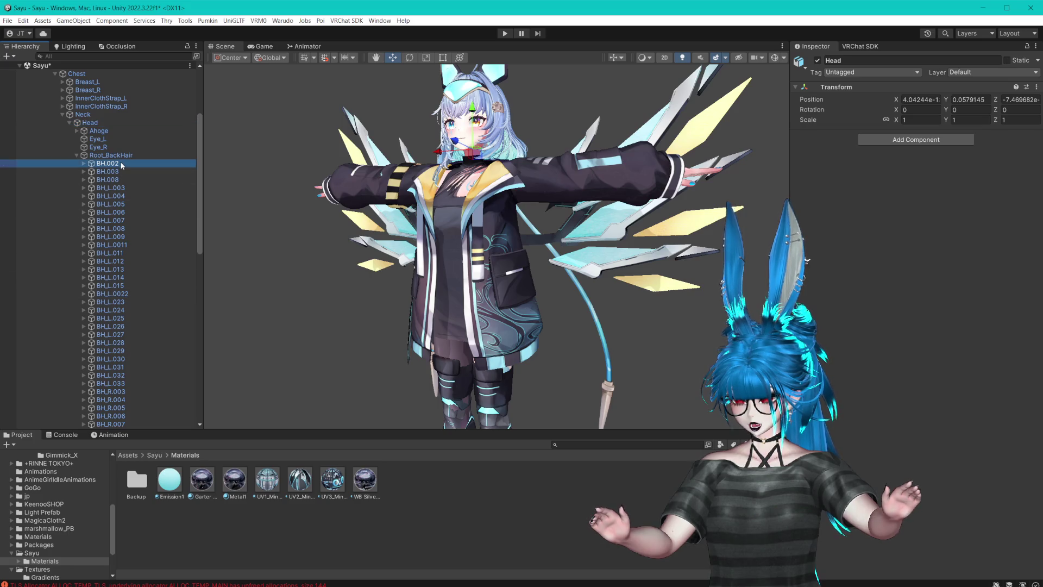
scroll(102, 299, "down", 15)
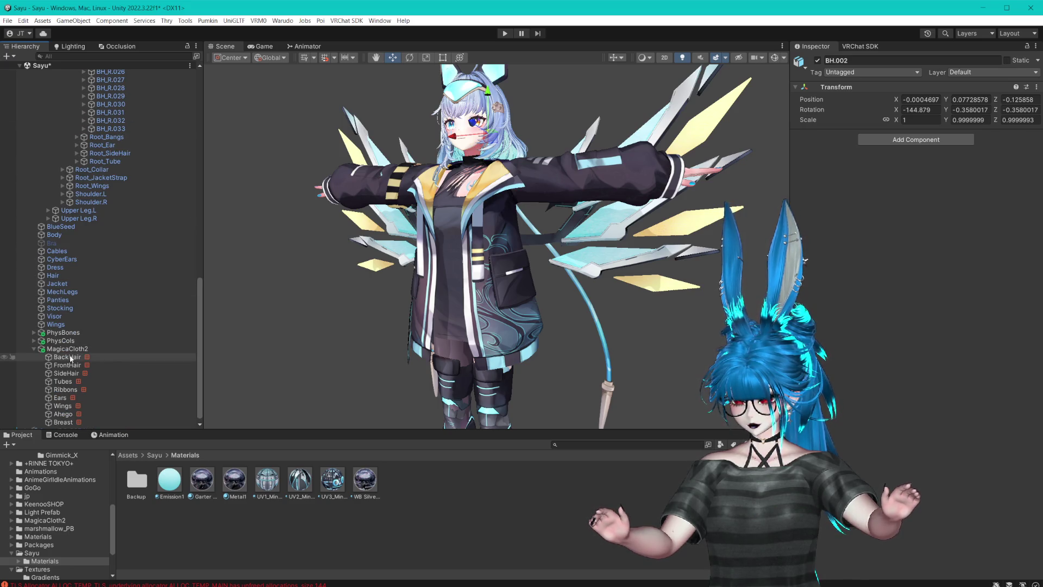
- Reset BackHair's Root Bones to 0 and refill them with the 53 BH bones
left_click(67, 357)
left_click(1014, 205)
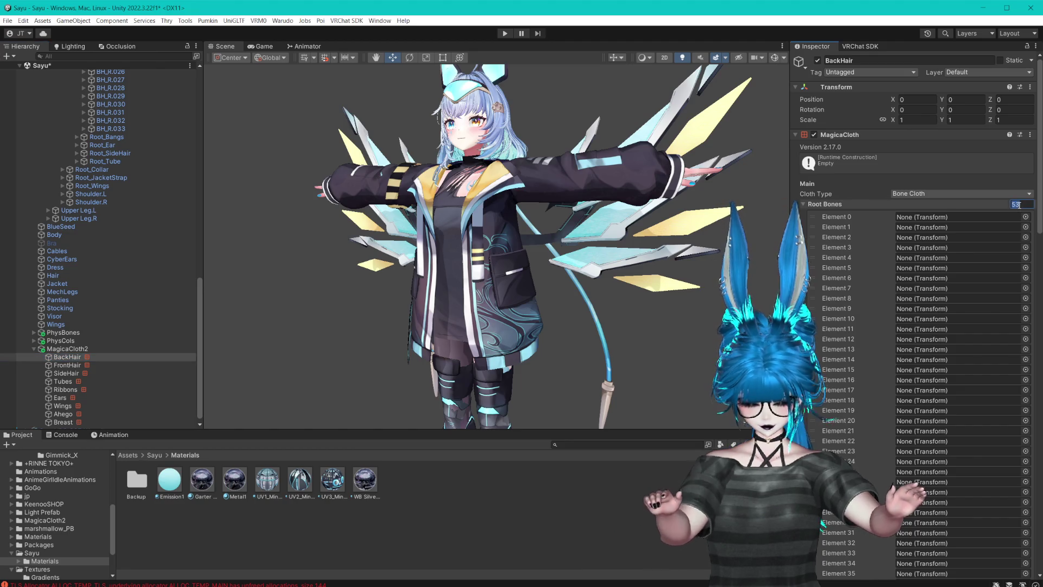
type("0")
key("Return")
mouse_move(578, 157)
left_mouse_down()
mouse_move(578, 211)
mouse_move(557, 236)
left_mouse_up()
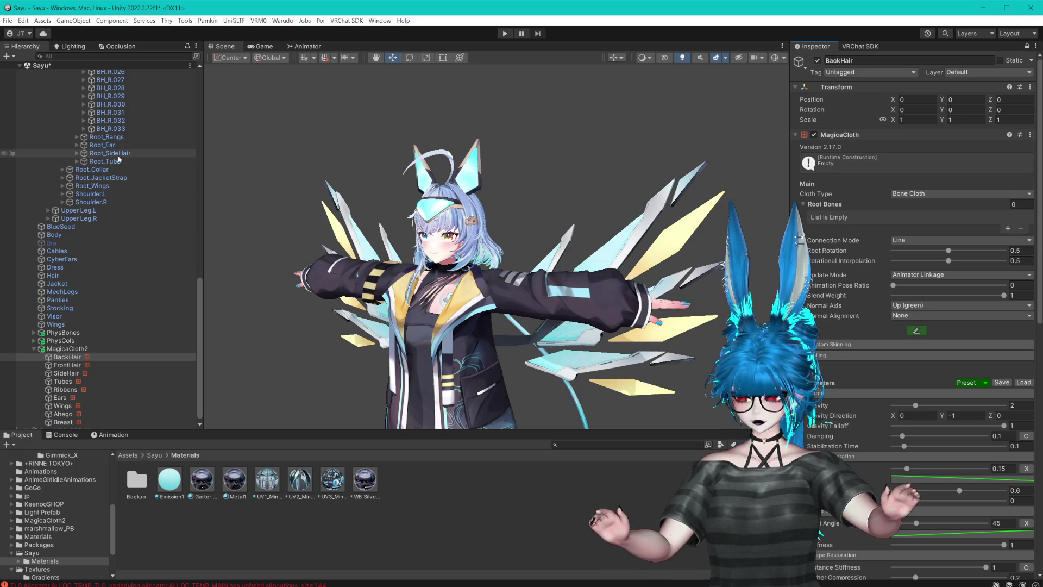
scroll(118, 159, "up", 15)
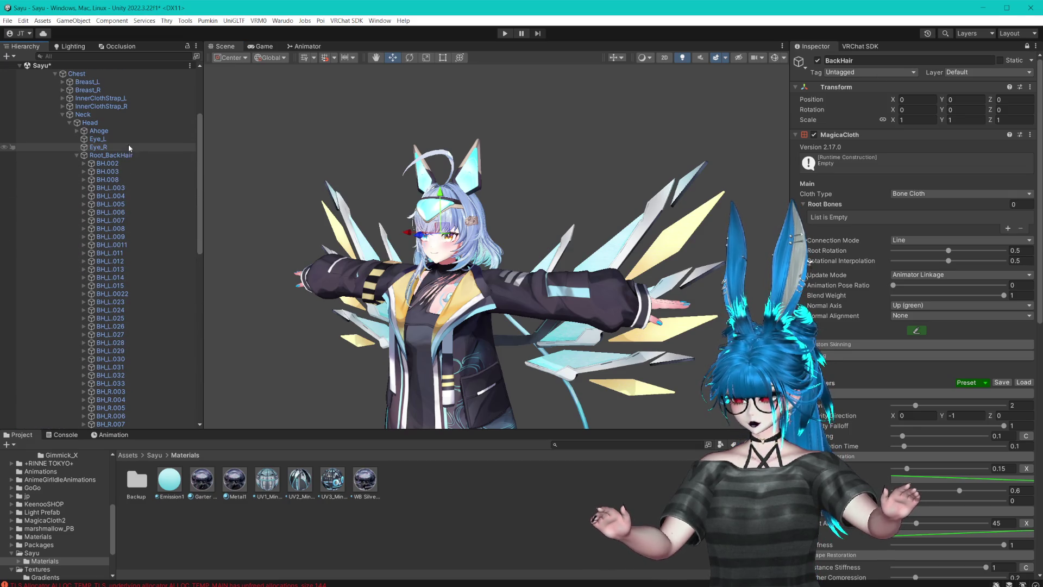
left_click(107, 163, "shift")
left_click_drag(945, 212, 844, 204)
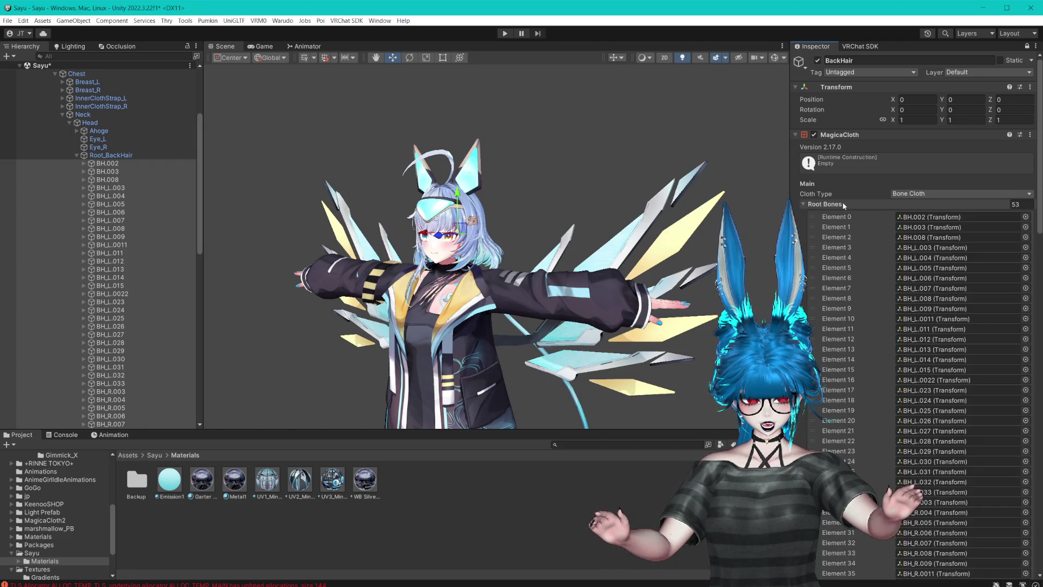
- Unlock the Inspector and bring up the FrontHair cloth settings
left_click(1026, 46)
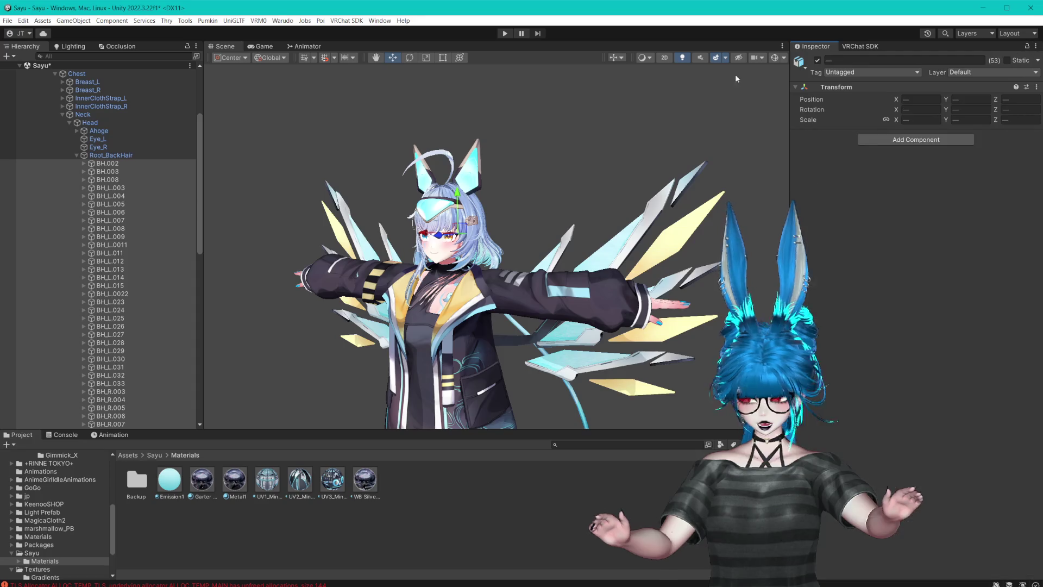
scroll(125, 178, "down", 15)
left_click(101, 364)
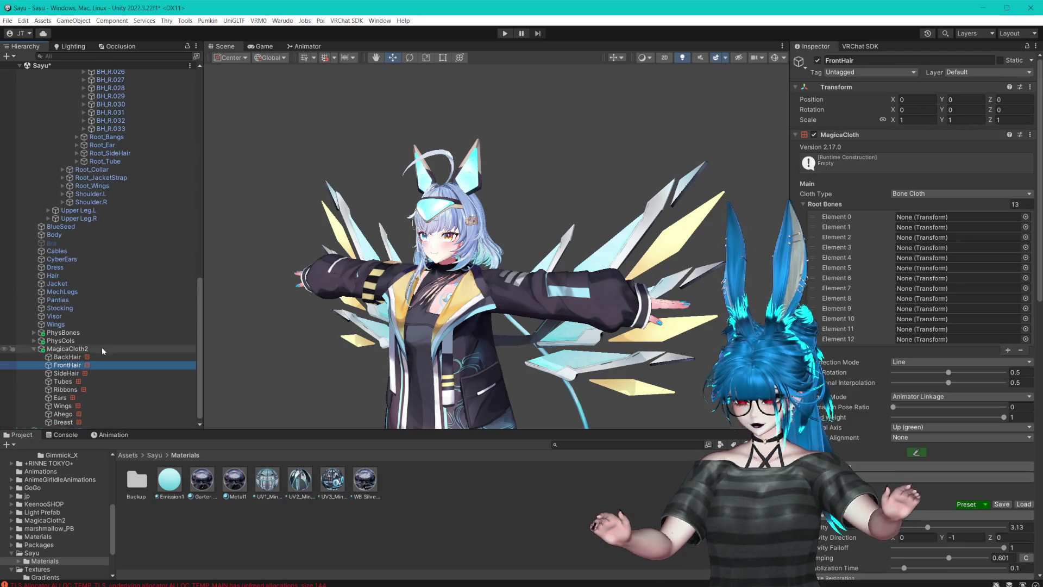
- Clear the FrontHair cloth's Root Bones list by setting its size to 0
scroll(103, 351, "up", 6)
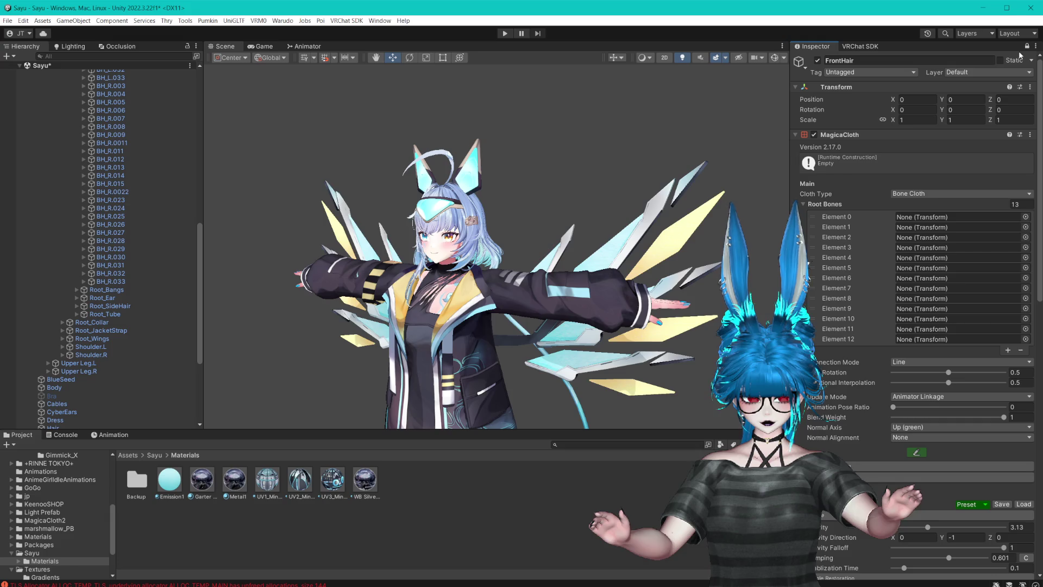
double_click(1015, 203)
type("0")
key("Return")
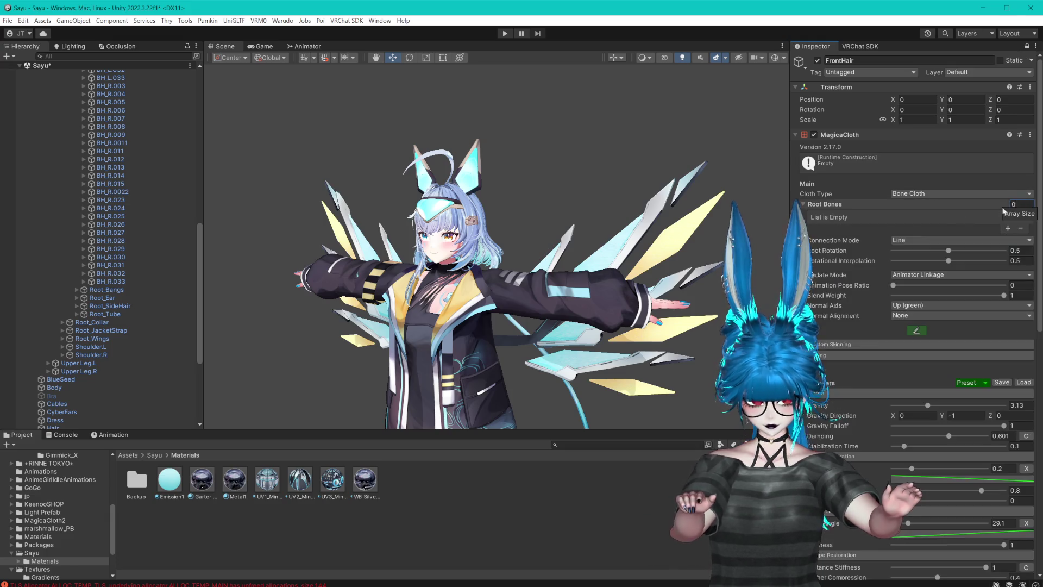
- Fill FrontHair's Root Bones with the 13 bang bones, FH.002 through FH_R.020
scroll(851, 292, "down", 5)
scroll(852, 291, "up", 6)
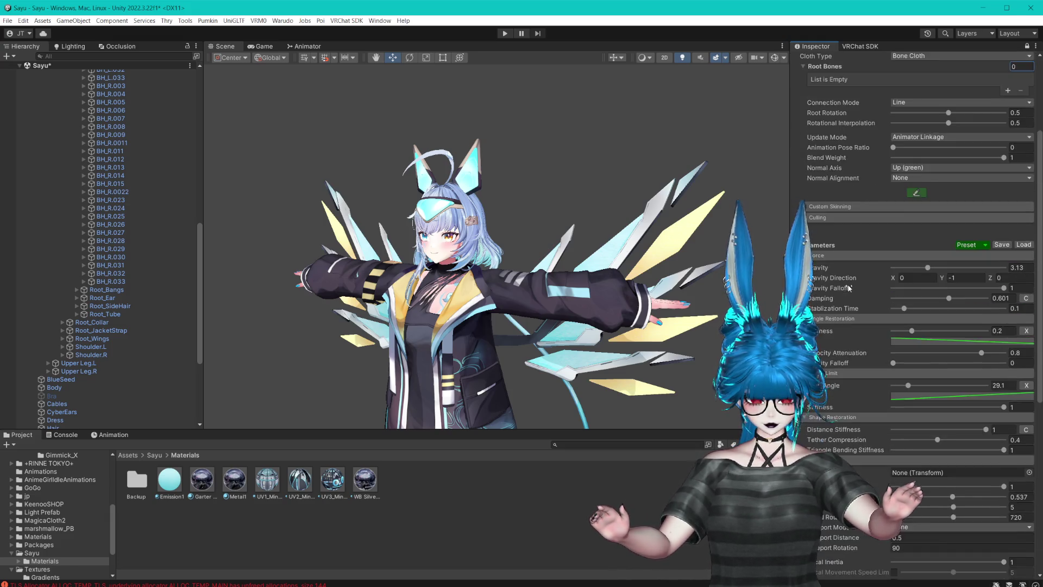
scroll(169, 259, "up", 6)
scroll(168, 254, "up", 7)
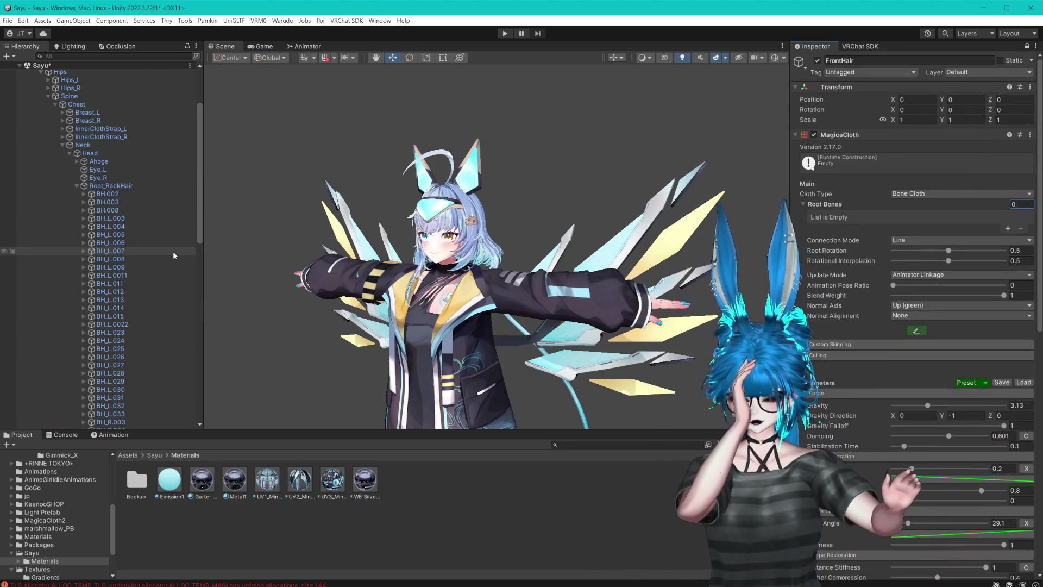
left_click(77, 186)
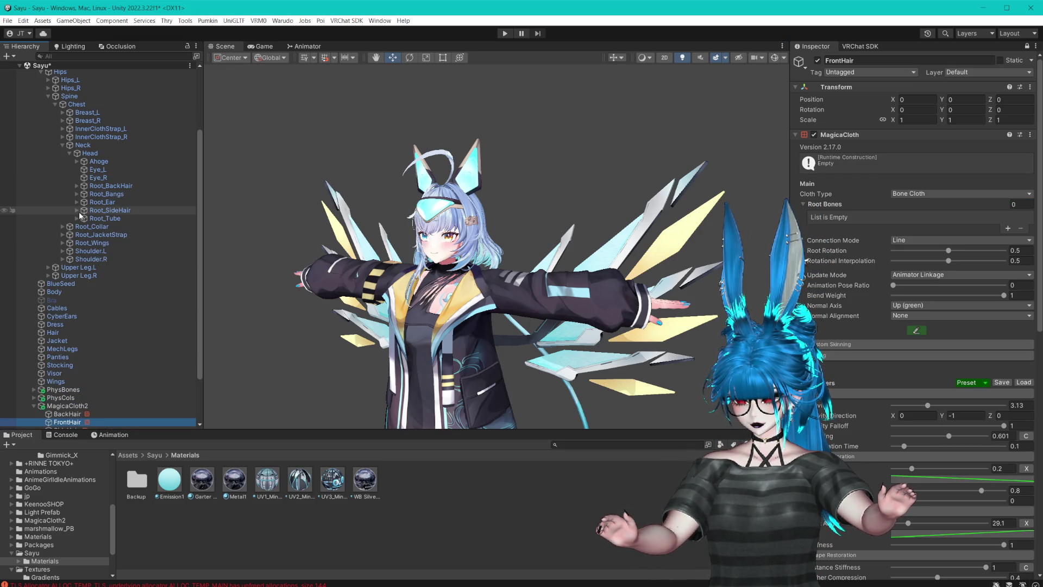
left_click(76, 194)
left_click(122, 203)
left_click(109, 301, "shift")
mouse_move(109, 301)
left_mouse_down()
mouse_move(950, 218)
mouse_move(919, 211)
left_mouse_up()
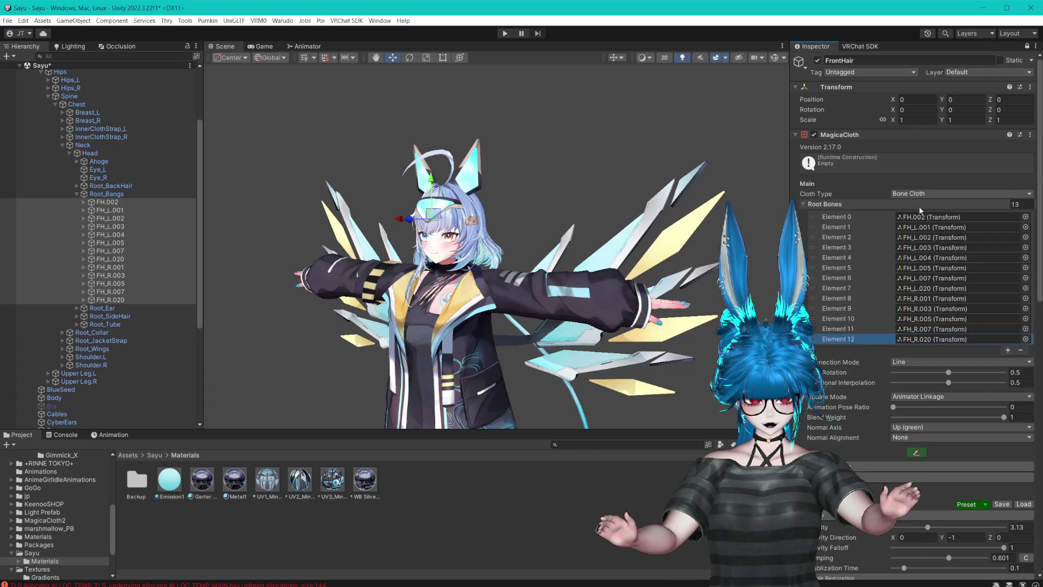
- Unpin the Inspector, collapse Root_Bangs and select the SideHair cloth
left_click(1028, 47)
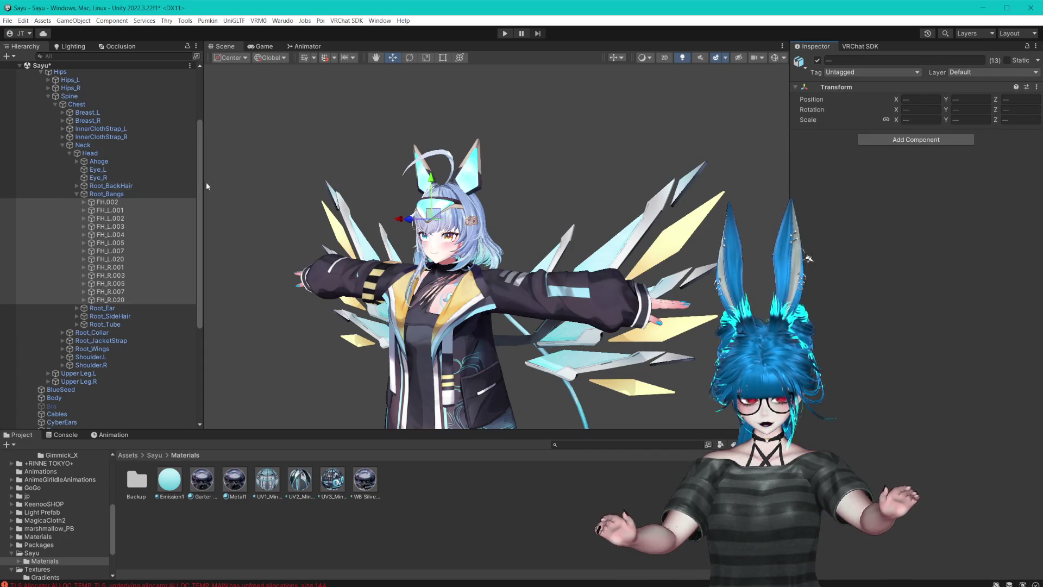
left_click(76, 194)
scroll(76, 381, "down", 3)
left_click(66, 399)
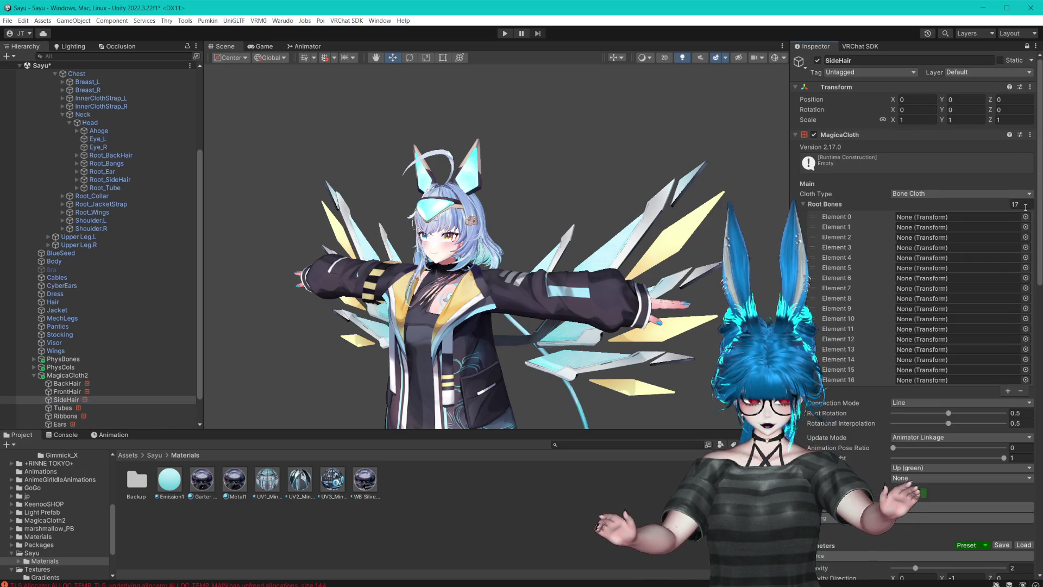
- Empty the SideHair cloth's Root Bones list by setting its size to 0
left_click(1021, 205)
type("0")
key("Return")
scroll(112, 277, "up", 10)
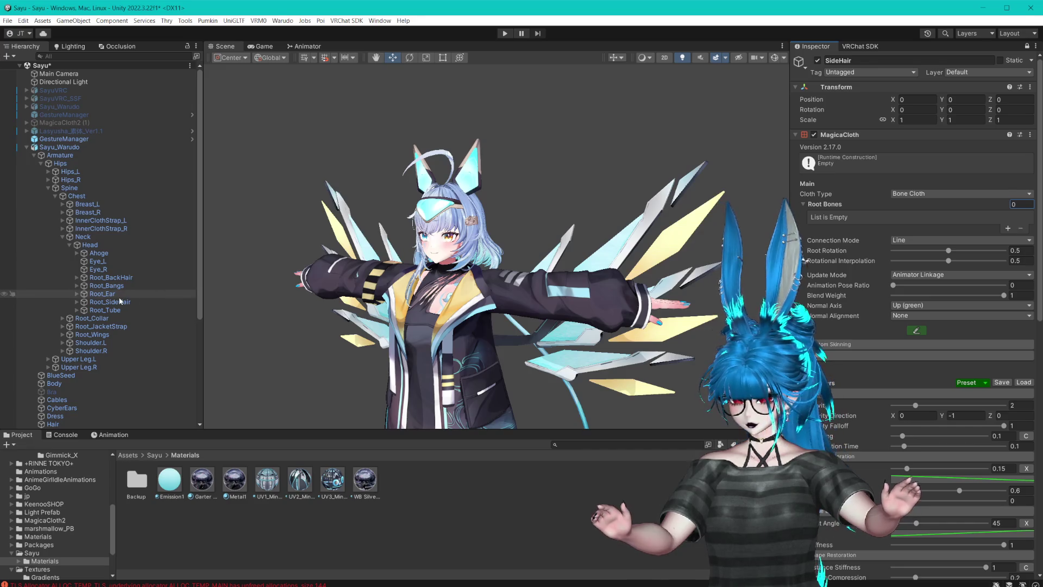
- Put the 17 side-hair bones, SH_L.009 through SHDD.019, into SideHair's Root Bones
left_click(103, 302)
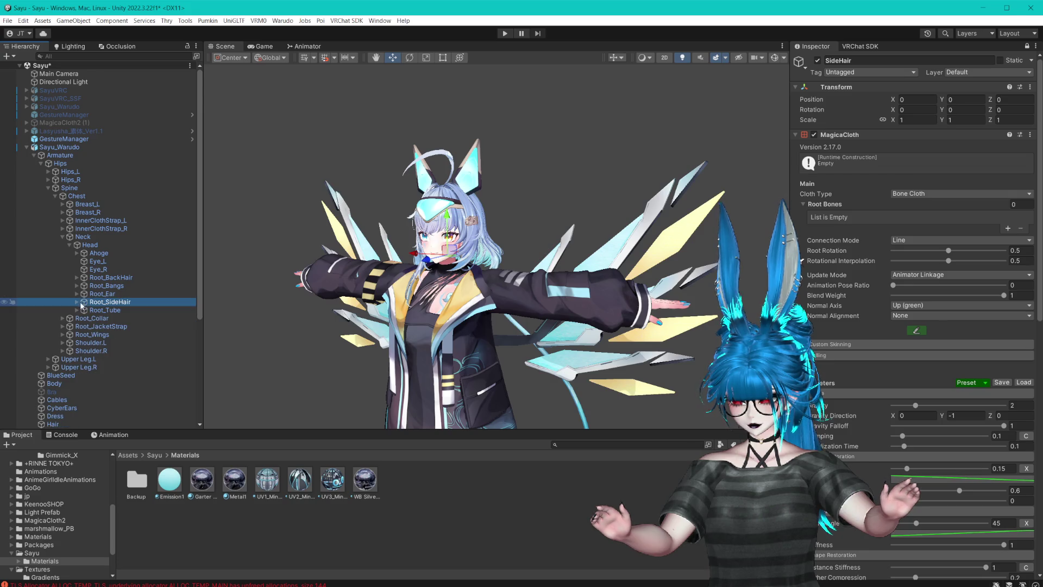
left_click(76, 301)
left_click(123, 310)
scroll(122, 310, "down", 6)
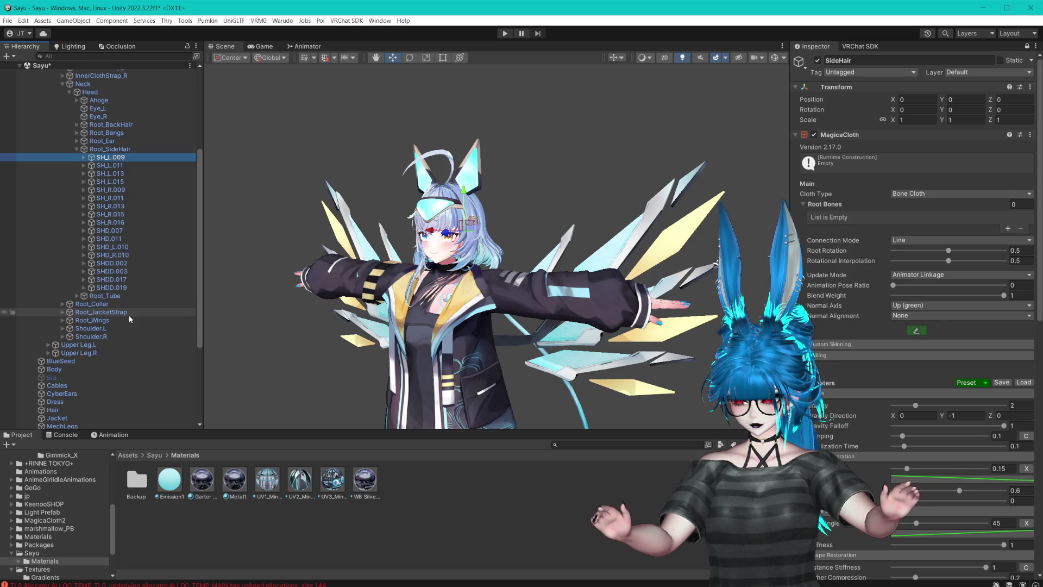
left_click(112, 287, "shift")
left_click_drag(111, 288, 821, 204)
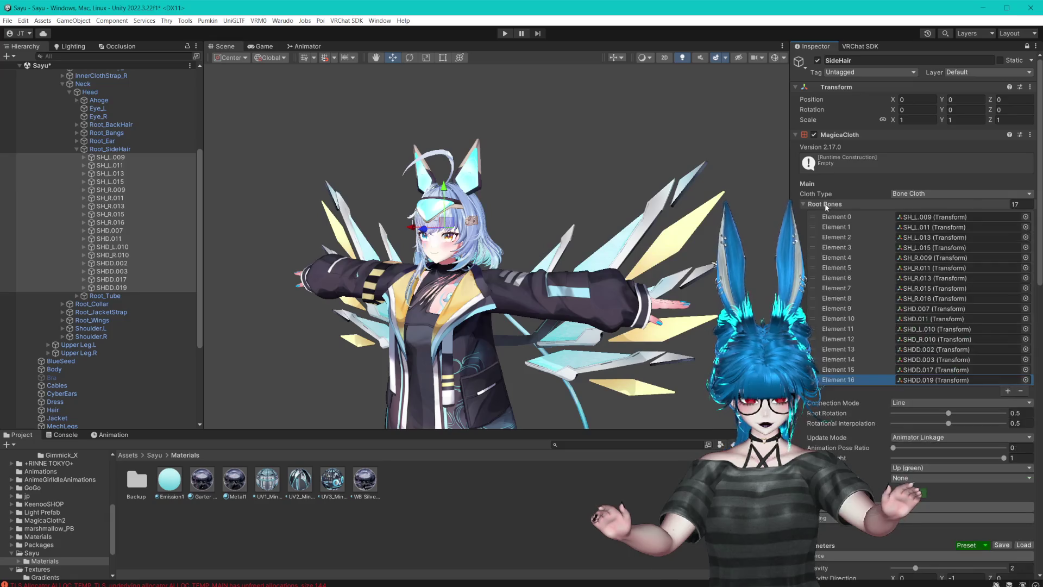
- Unpin the Inspector, collapse Root_SideHair and expand Root_Tube
left_click(1027, 48)
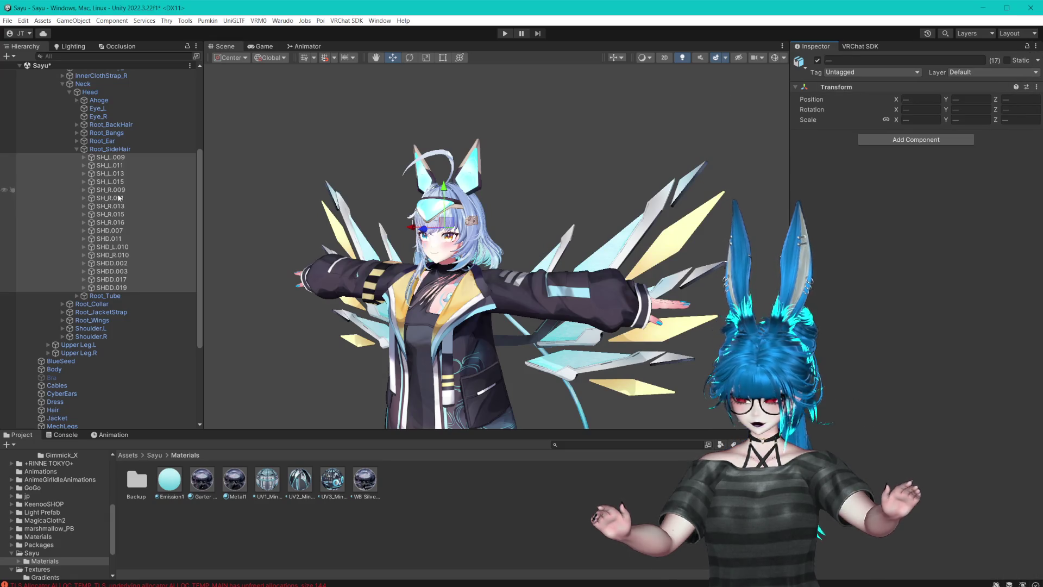
left_click(75, 150)
left_click(75, 150)
left_click(81, 158)
left_click(76, 157)
scroll(81, 163, "down", 1)
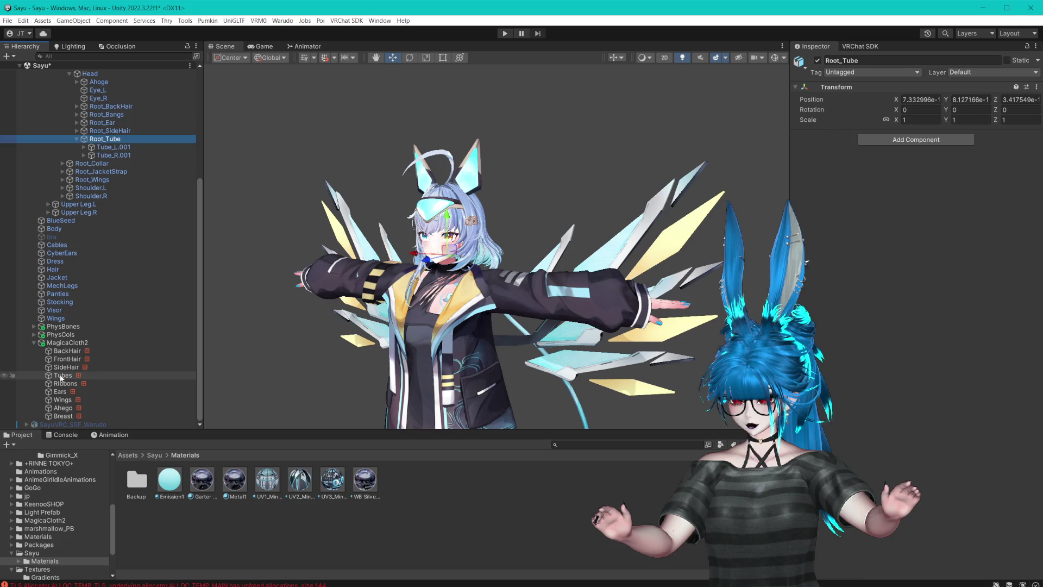
- Set the Tubes cloth's two root bones to Tube_L.001 and Tube_R.001
left_click(63, 375)
left_click(1027, 47)
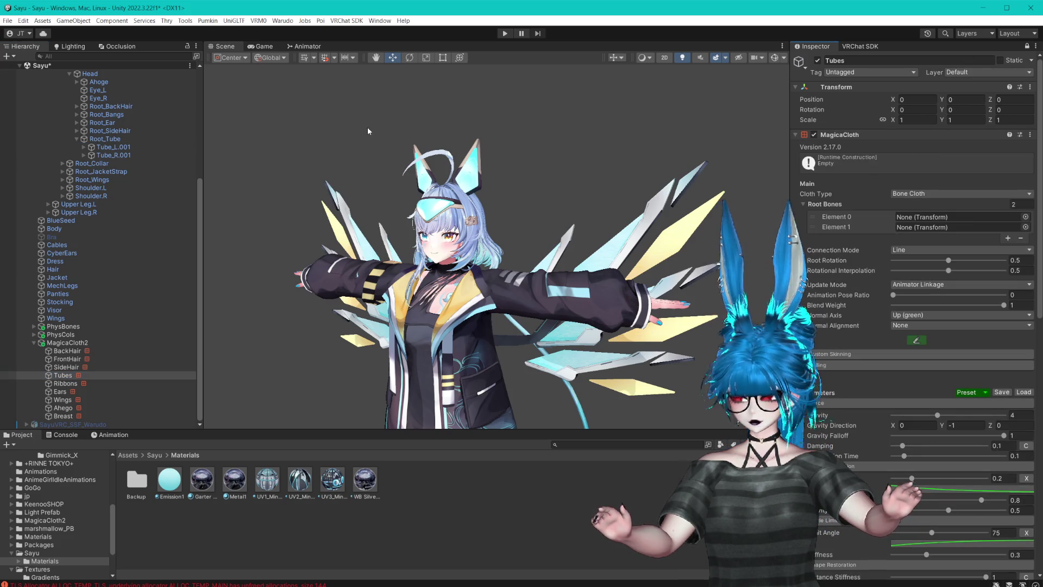
left_click_drag(120, 151, 925, 217)
left_click(122, 155)
mouse_move(123, 155)
left_mouse_down()
mouse_move(916, 239)
mouse_move(936, 228)
left_mouse_up()
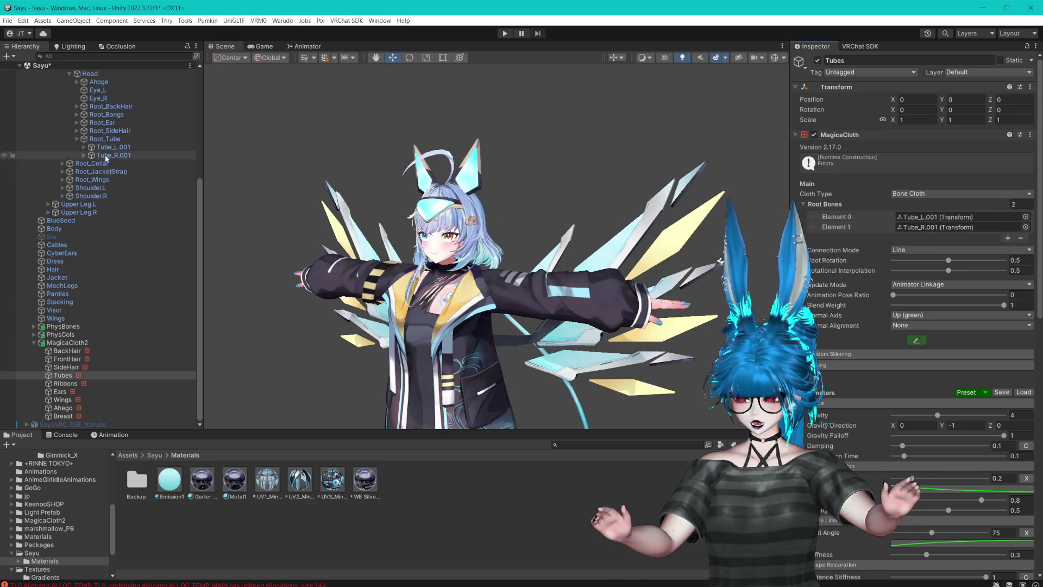
left_click(77, 139)
- Assign InnerClothStrap_L and InnerClothStrap_R as the Ribbons cloth's Element 0 and Element 1
left_click(65, 383)
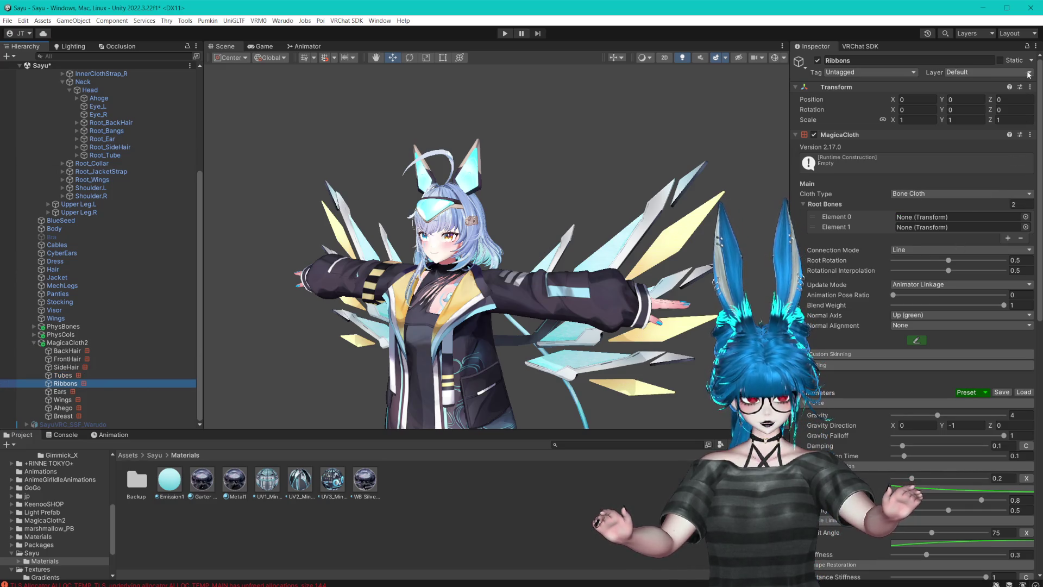
scroll(98, 180, "up", 2)
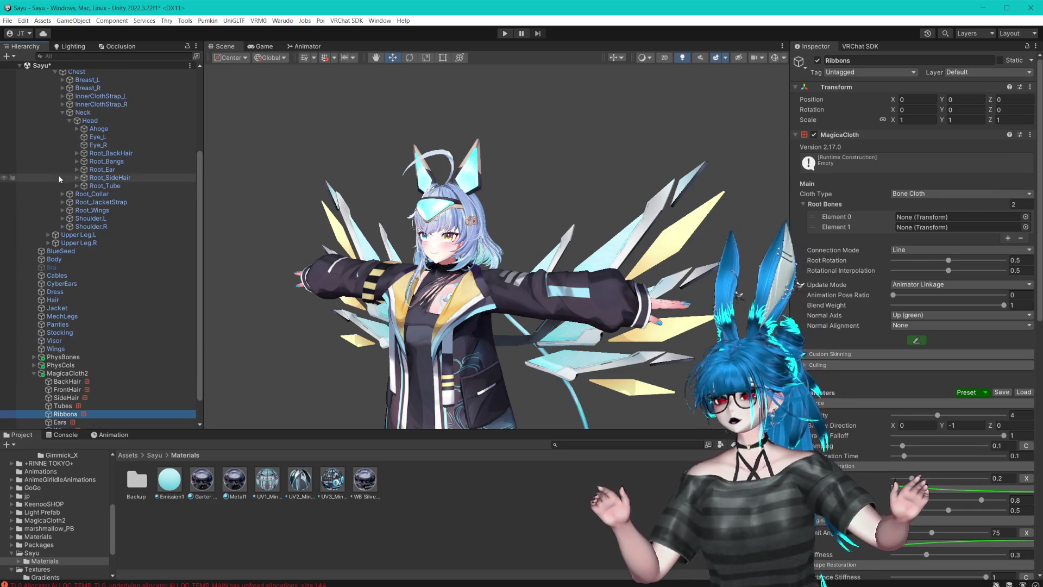
mouse_move(96, 96)
left_mouse_down()
mouse_move(365, 98)
mouse_move(934, 217)
left_mouse_up()
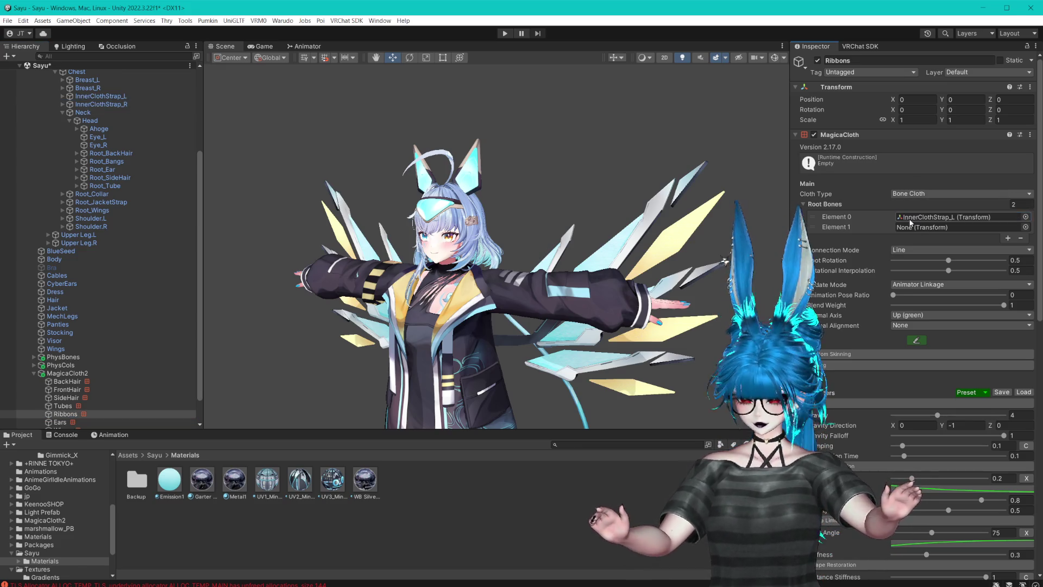
mouse_move(104, 105)
left_mouse_down()
mouse_move(651, 218)
mouse_move(934, 227)
left_mouse_up()
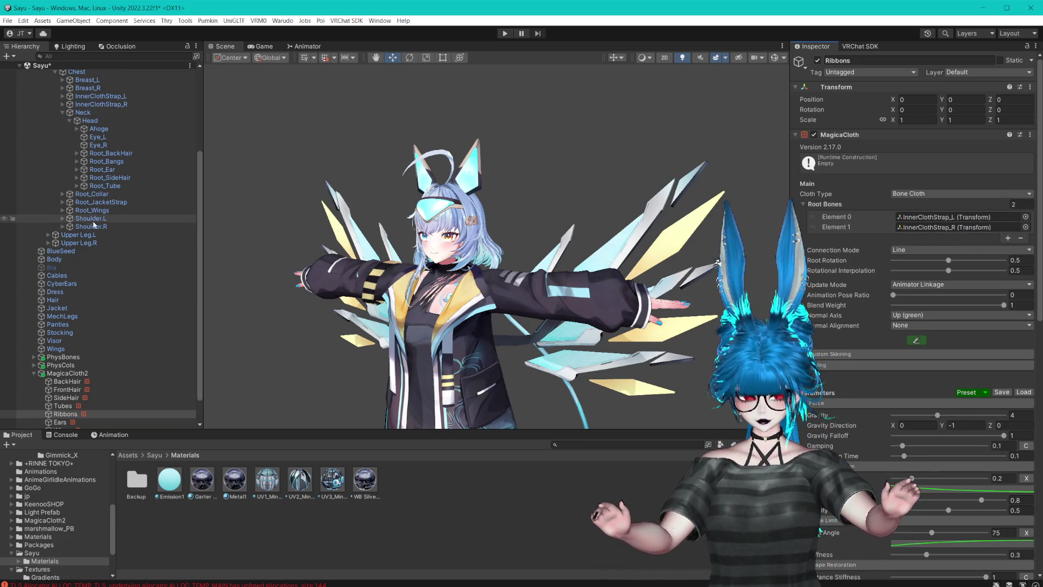
scroll(83, 218, "down", 2)
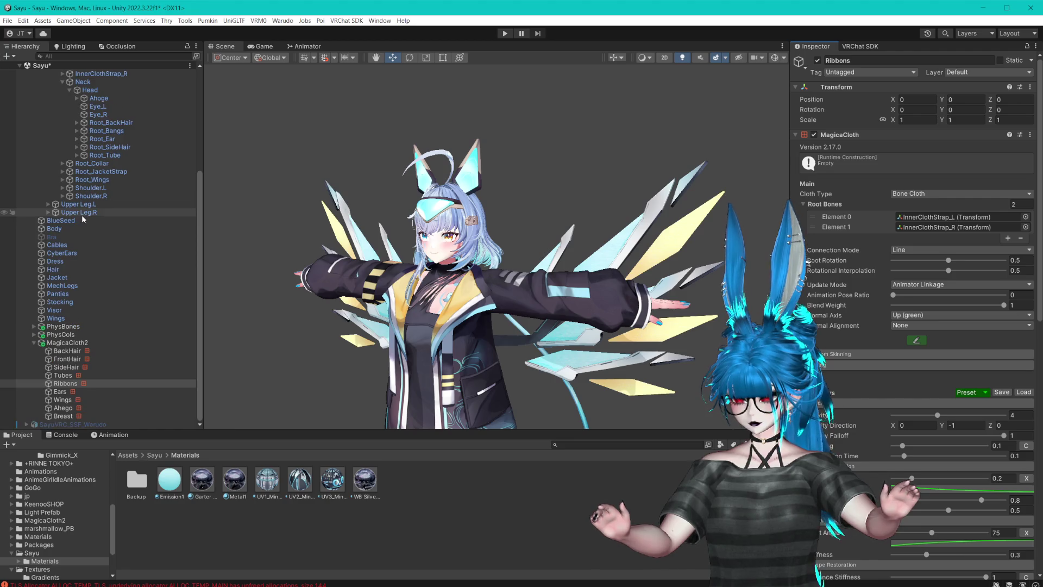
left_click(61, 391)
scroll(108, 210, "up", 8)
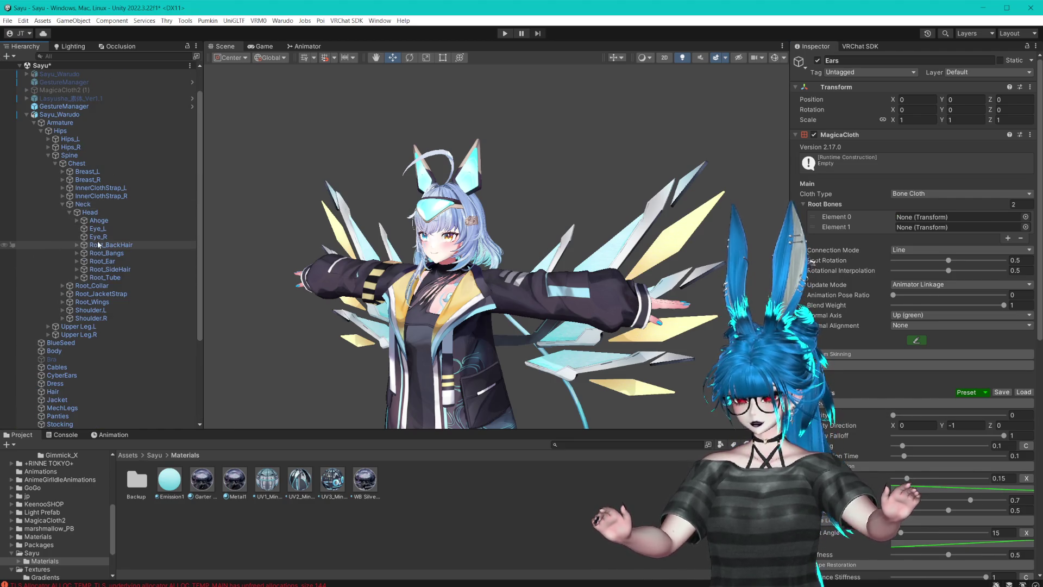
- Assign Ear_L.001 and Ear_R.001 from Root_Ear as the Ears cloth's root bones
left_click(78, 261)
left_click_drag(109, 270, 956, 216)
left_click_drag(152, 278, 974, 236)
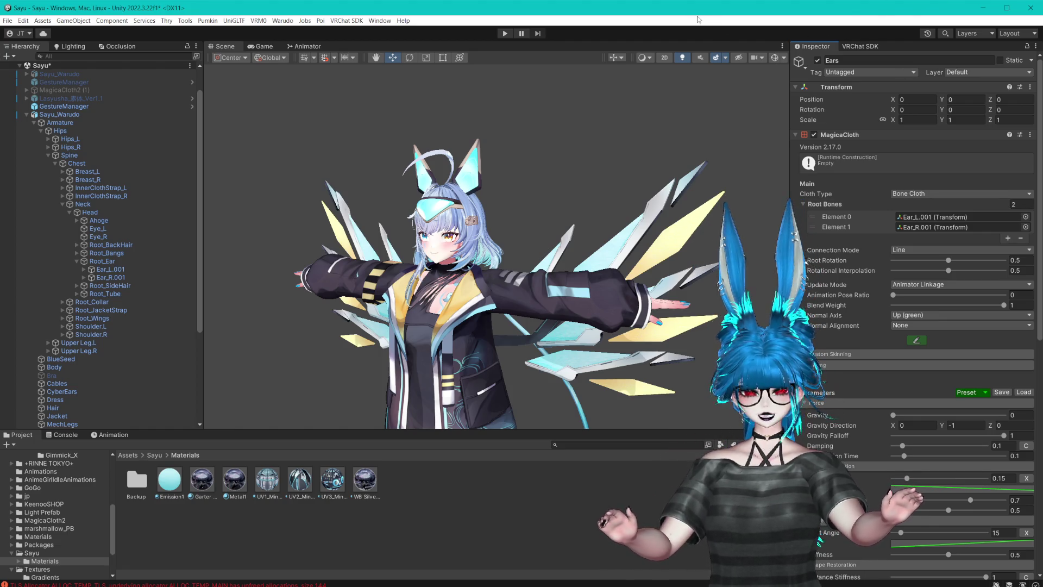
- Reframe and orbit the Scene view around the avatar
scroll(617, 158, "up", 3)
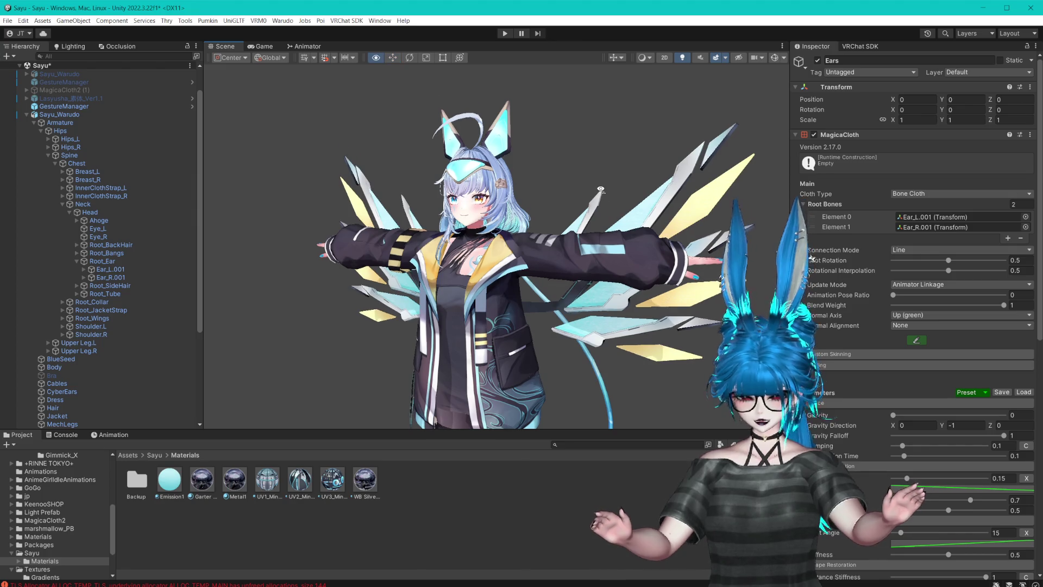
left_click_drag(595, 191, 608, 205)
left_click(712, 263)
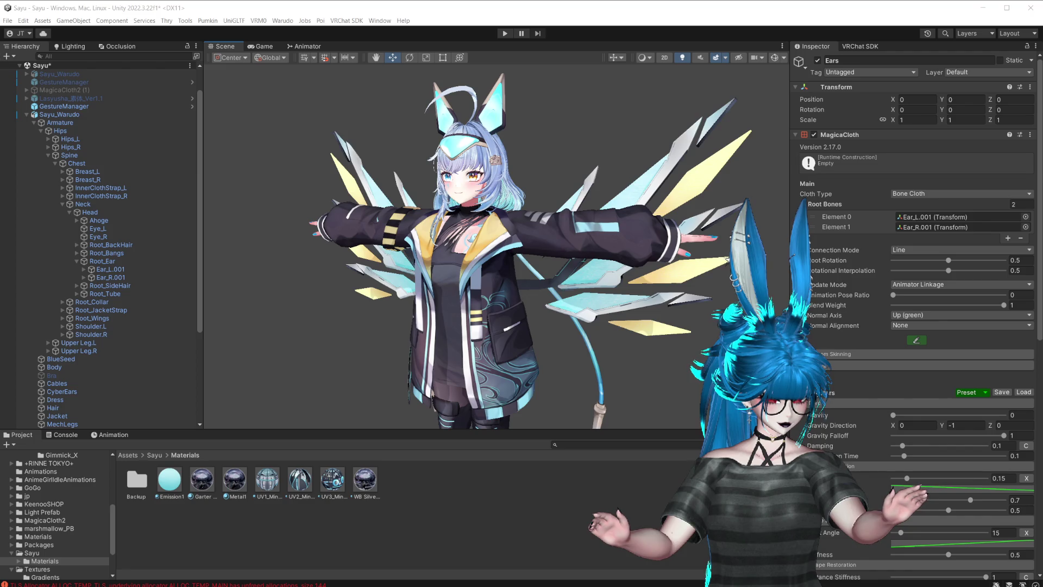
left_click_drag(584, 216, 596, 202)
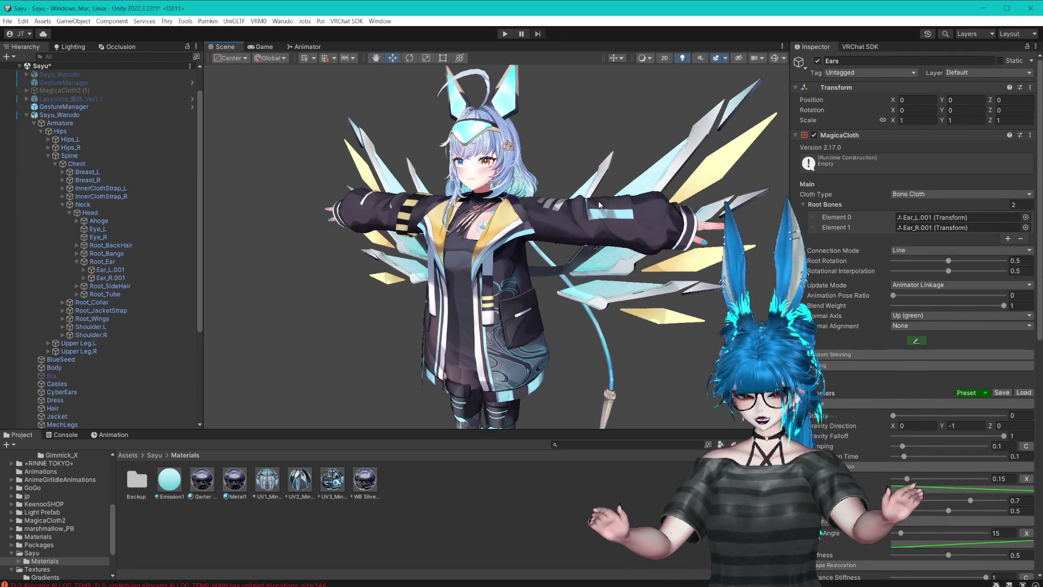
scroll(86, 374, "down", 5)
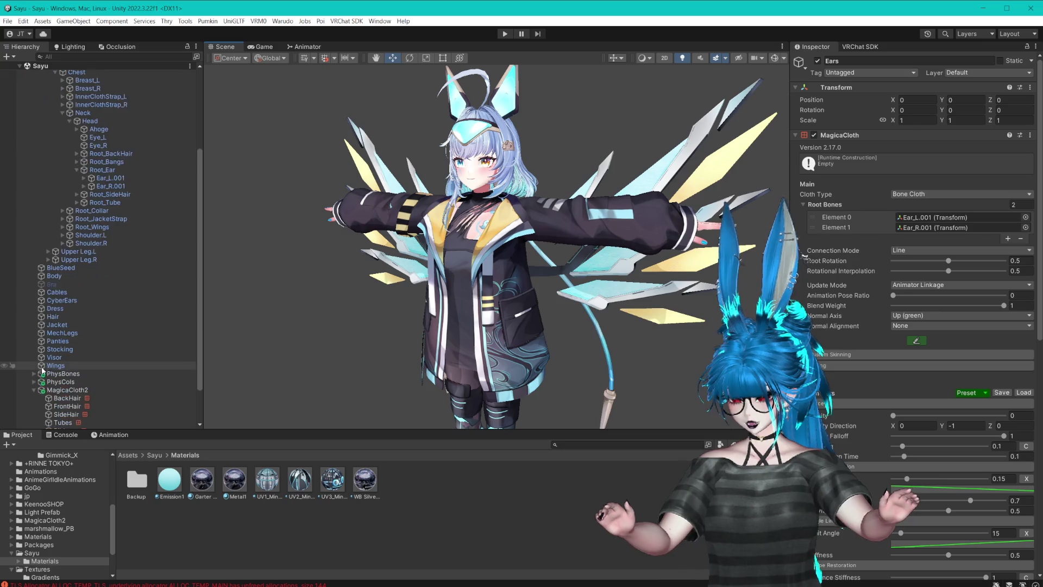
- Empty the Wings cloth's Root Bones list to 0 and pin the Inspector
left_click(62, 400)
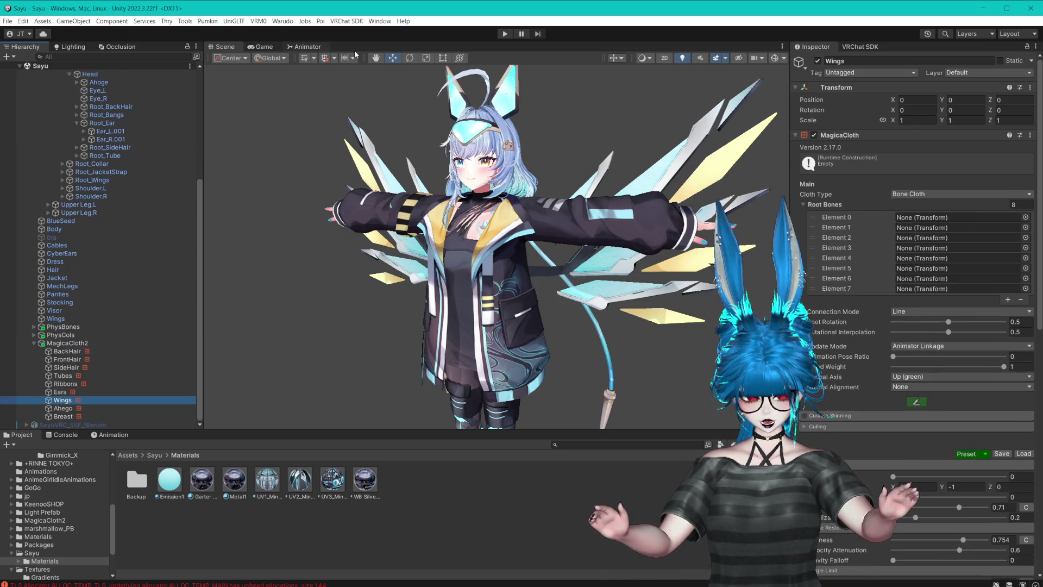
type("0")
key("Return")
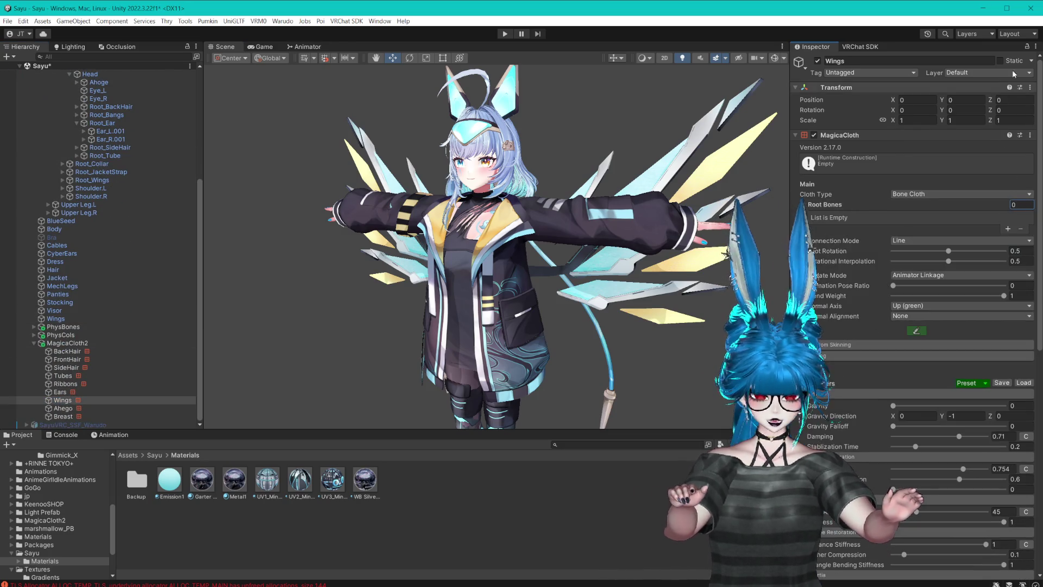
left_click(1026, 47)
scroll(98, 217, "up", 5)
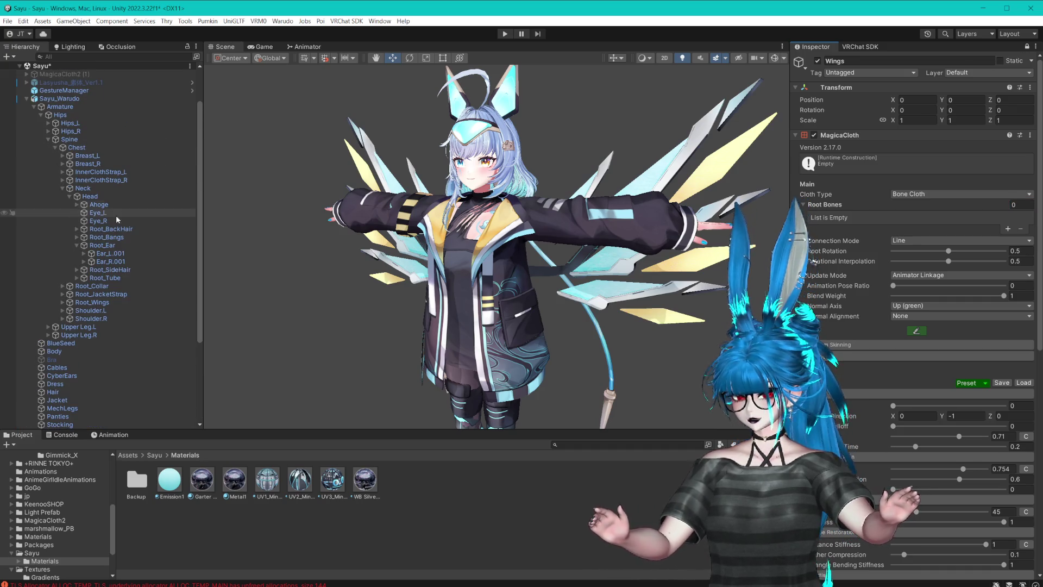
- Expand Root_Wings down to Wing1_L and Wing1_R to reveal the wing bones
left_click(63, 188)
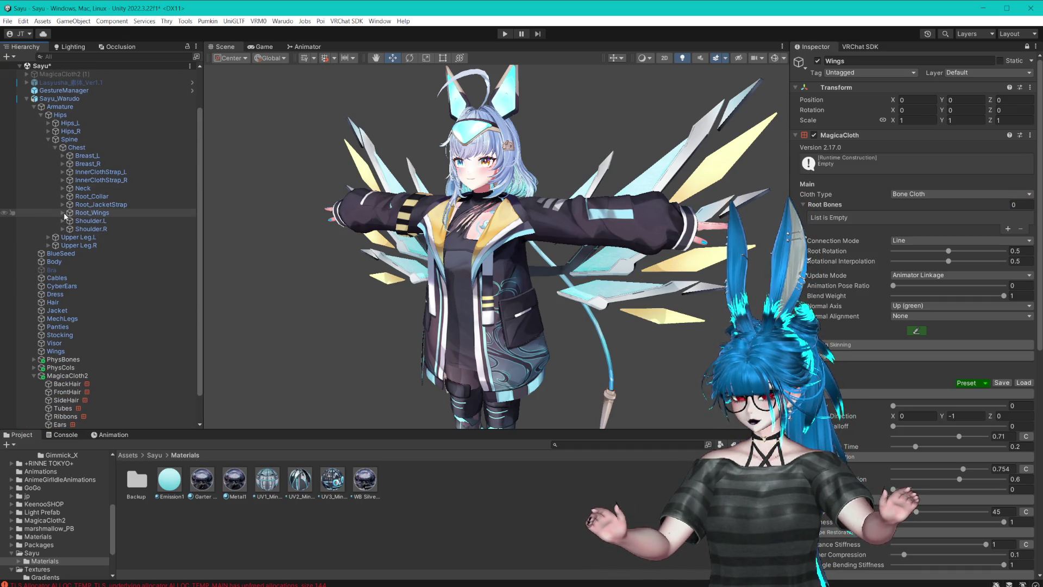
left_click(62, 212)
left_click(69, 220)
left_click(77, 229)
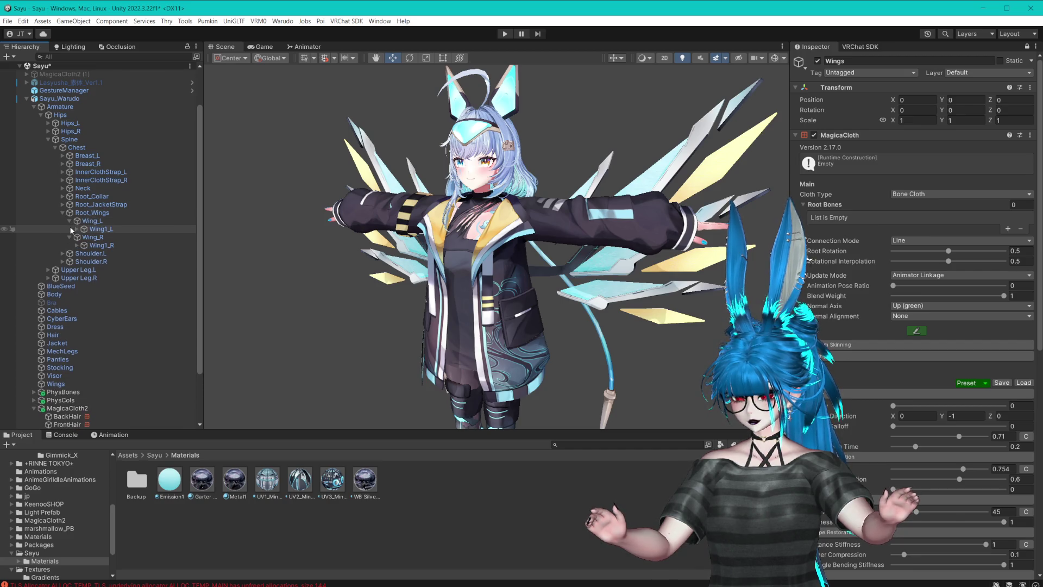
left_click(69, 269)
left_click(77, 278)
- Put the eight Wing.002_L/R bones (.018, .019, .021, .022) into Wings' Root Bones
left_click(119, 236)
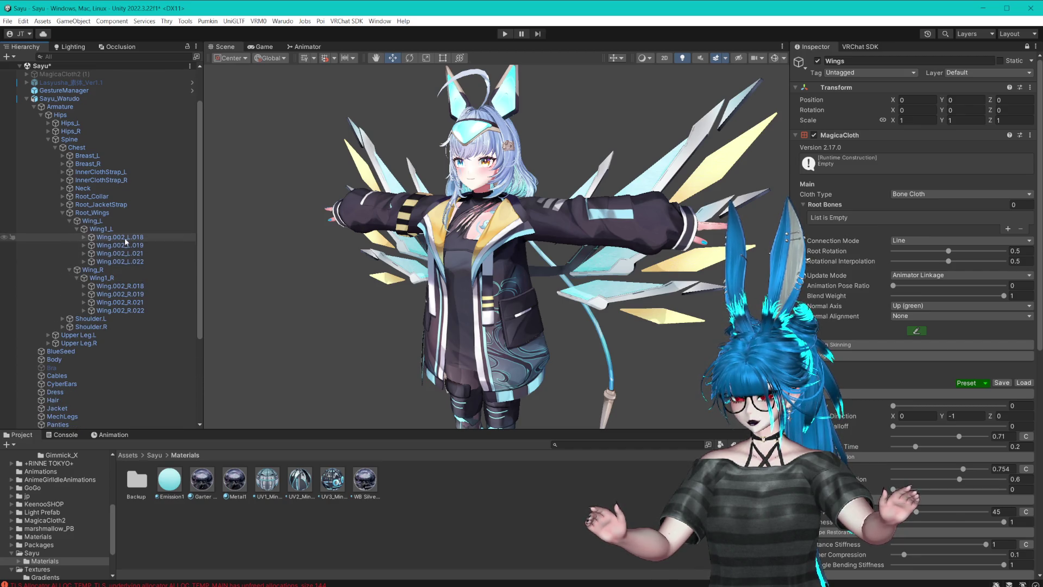
left_click(122, 253, "shift")
left_click(120, 261, "ctrl")
left_click(120, 285, "ctrl")
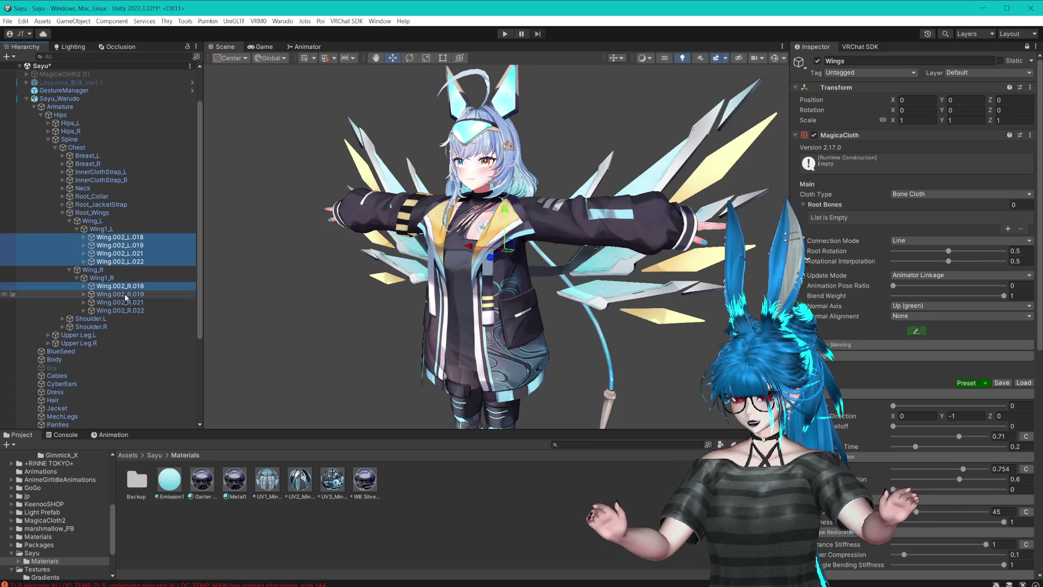
left_click(120, 310, "shift")
mouse_move(122, 246)
left_mouse_down()
mouse_move(881, 227)
mouse_move(880, 218)
left_mouse_up()
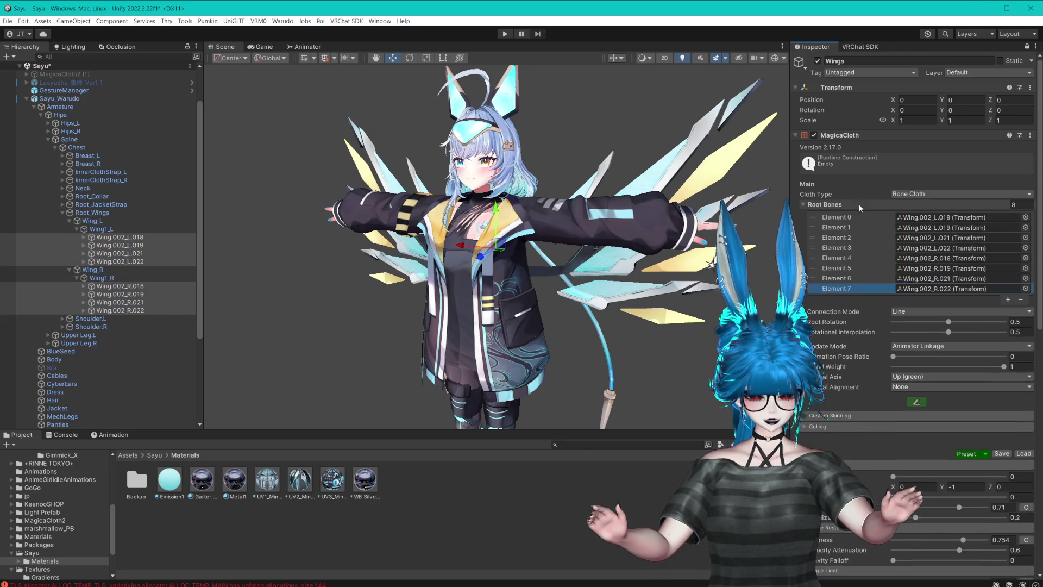
left_click(1026, 46)
- Set the Ahoge bone under Neck as Ahego's Element 0, then collapse Neck and Root_Wings
scroll(139, 234, "down", 5)
left_click(63, 410)
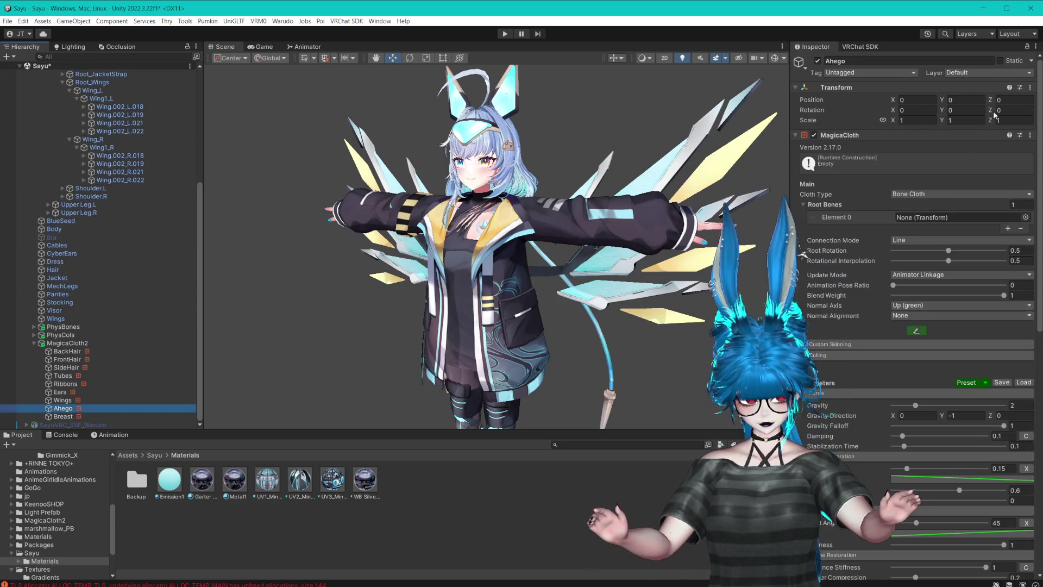
scroll(134, 247, "up", 5)
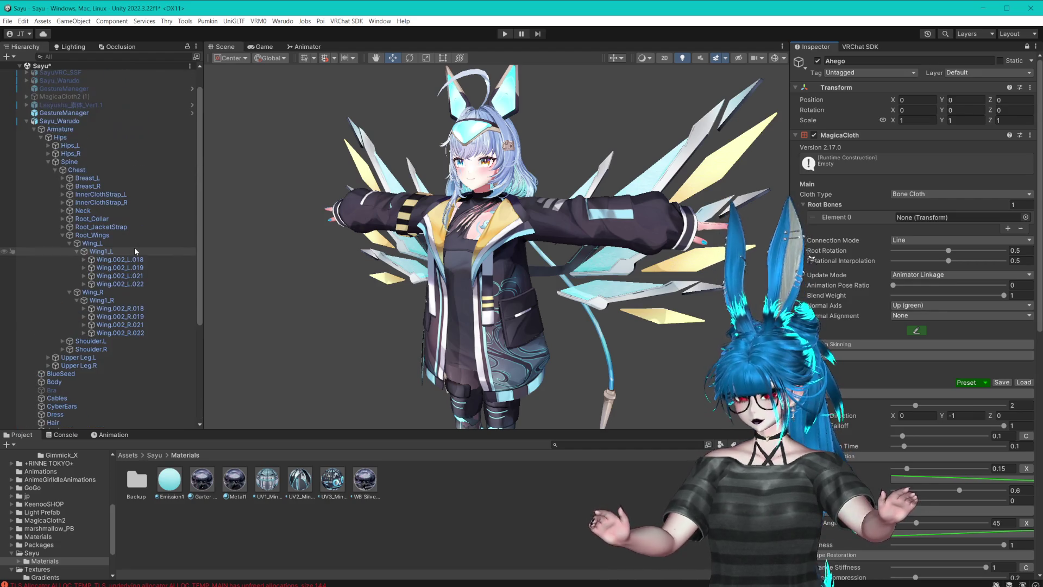
scroll(135, 246, "down", 5)
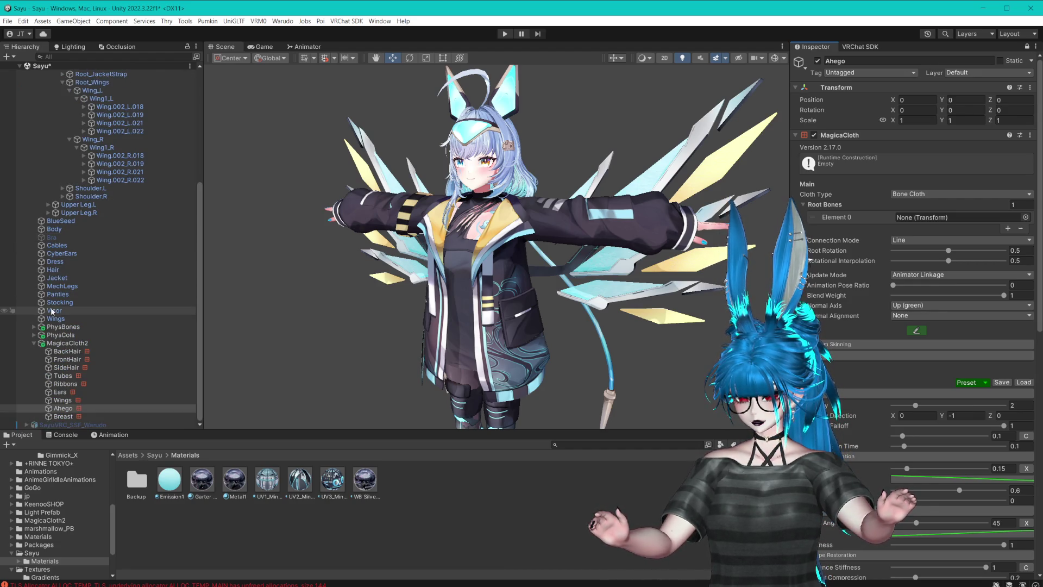
scroll(54, 305, "up", 6)
left_click(63, 211)
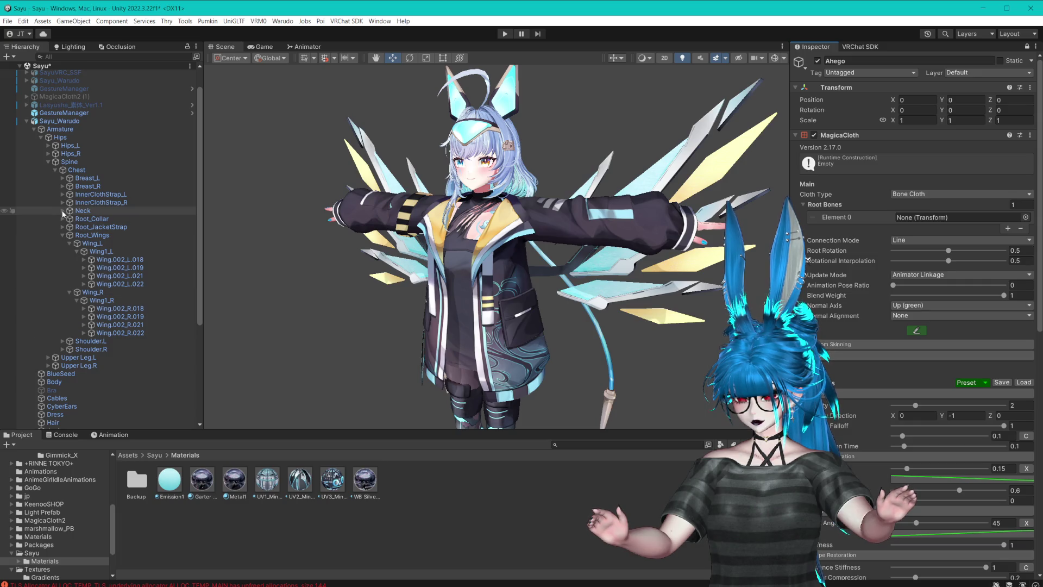
left_click_drag(82, 228, 930, 224)
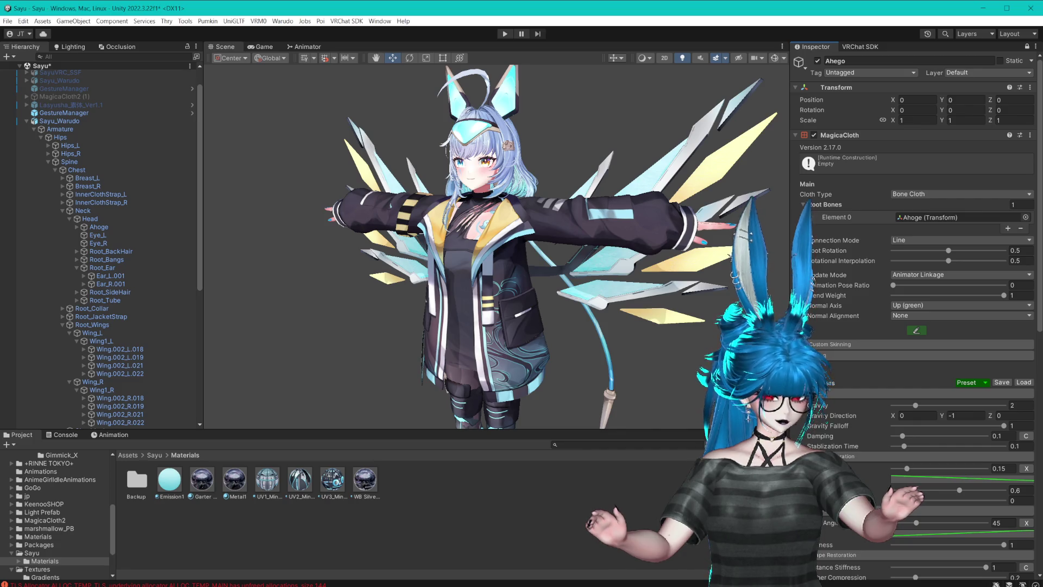
left_click(63, 210)
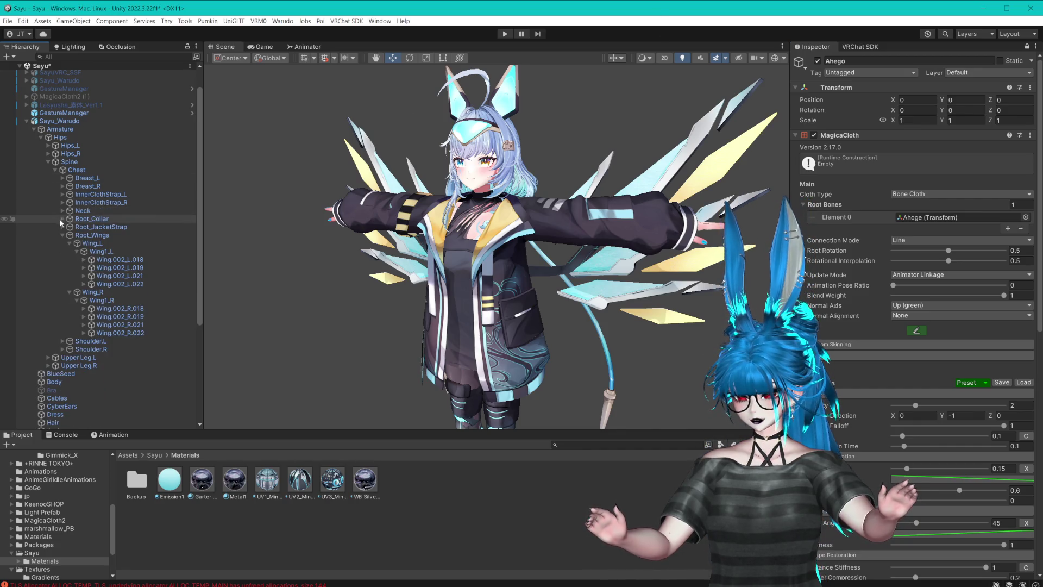
left_click(62, 235)
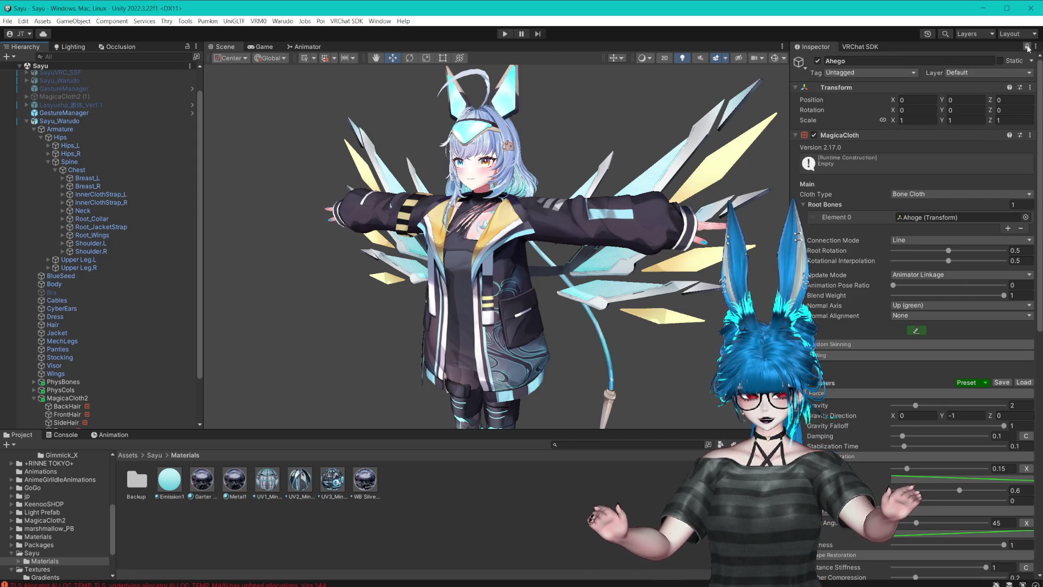
scroll(109, 367, "down", 3)
- Assign Breast_L and Breast_R as the Breast cloth's root bones
left_click(63, 416)
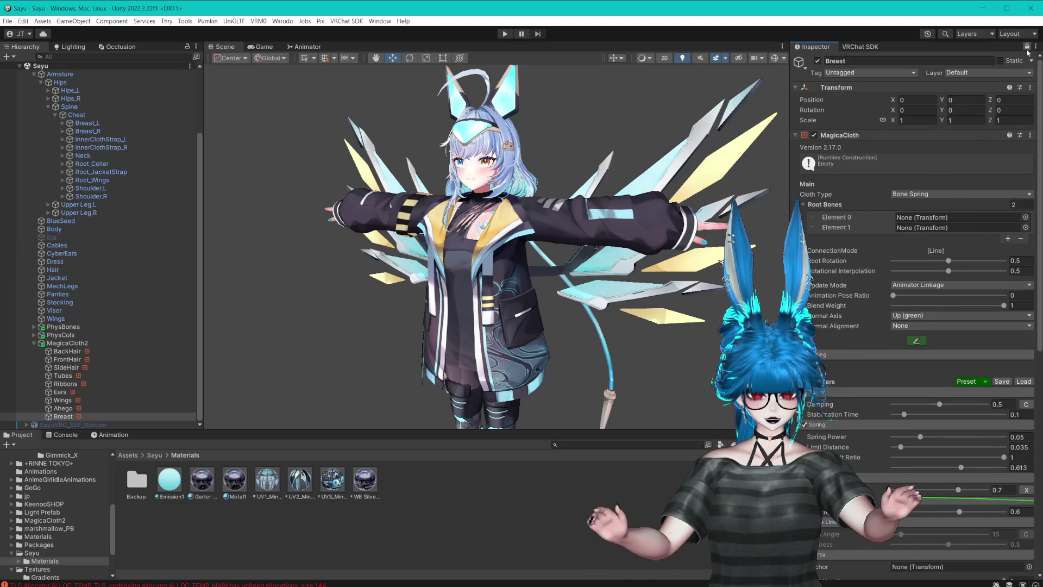
scroll(81, 206, "up", 5)
mouse_move(79, 206)
left_mouse_down()
mouse_move(923, 212)
mouse_move(956, 217)
mouse_move(136, 212)
mouse_move(956, 231)
left_mouse_up()
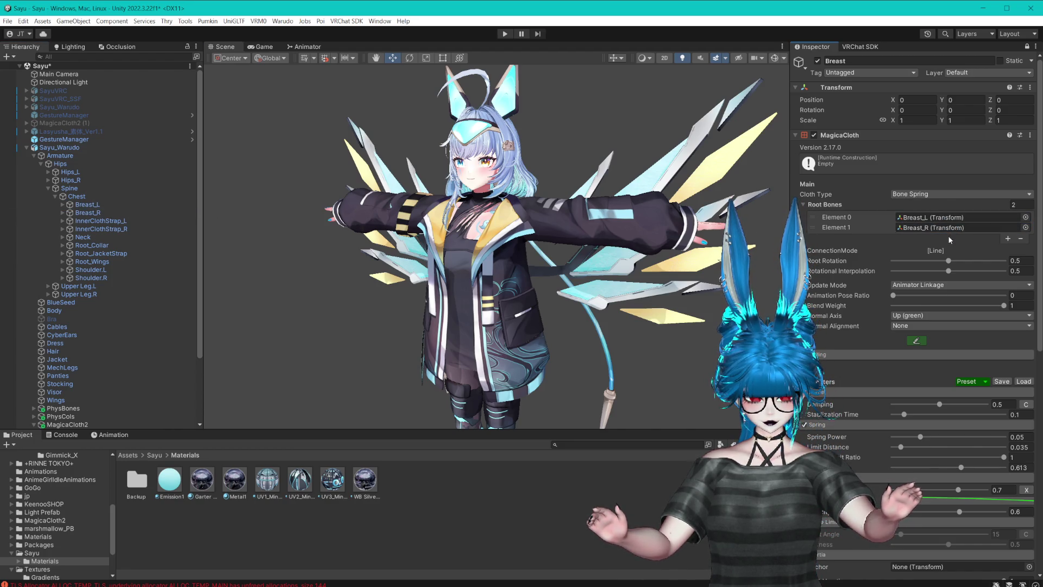
- Change the Breast cloth's Force Damping from 0.5 to 0.6
scroll(928, 243, "down", 5)
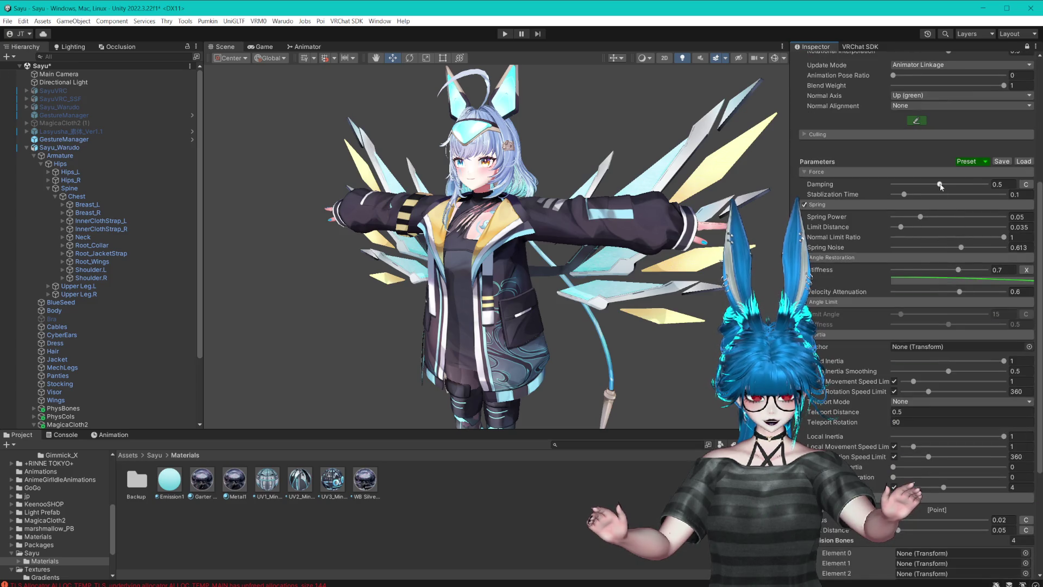
left_click_drag(969, 184, 962, 185)
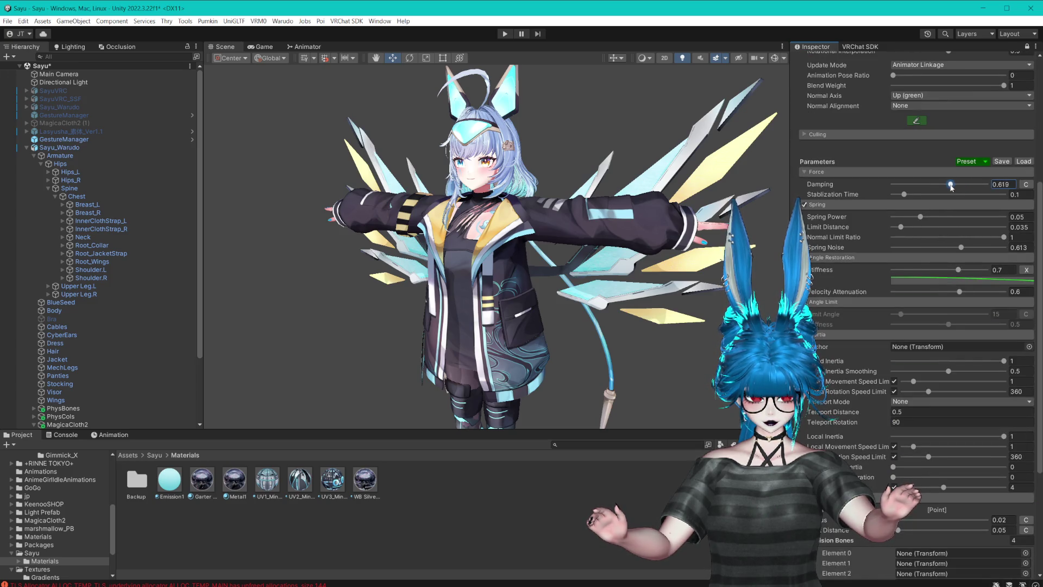
key("BackSpace")
key("BackSpace")
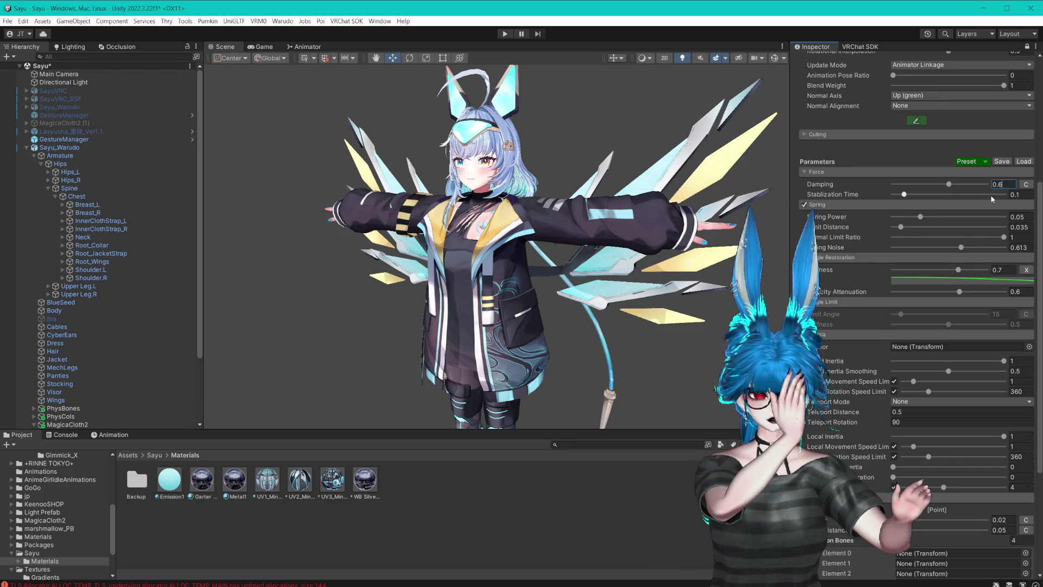
scroll(624, 214, "up", 3)
scroll(624, 214, "up", 4)
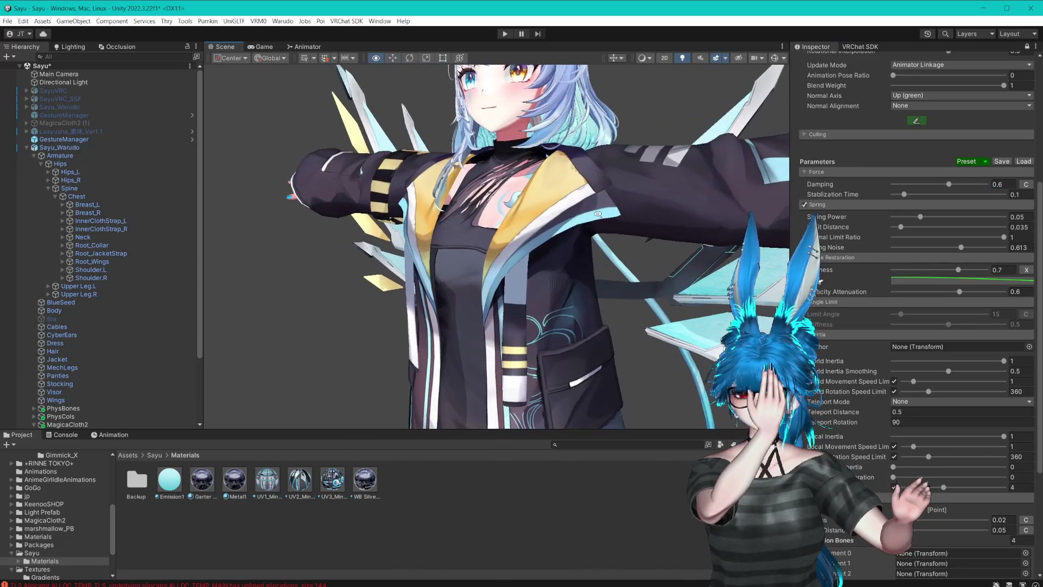
scroll(856, 229, "down", 5)
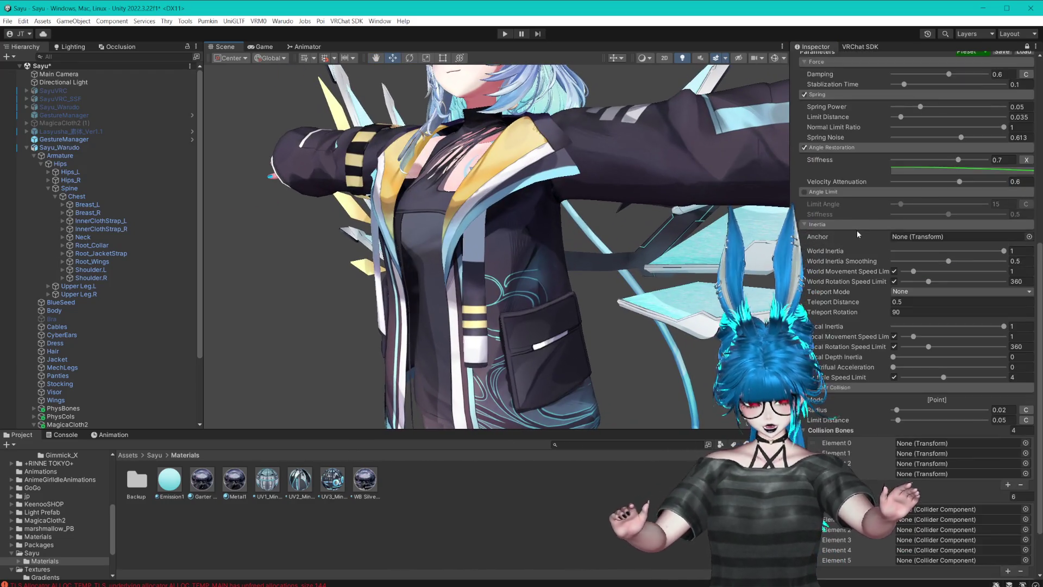
scroll(840, 245, "up", 6)
scroll(841, 247, "up", 6)
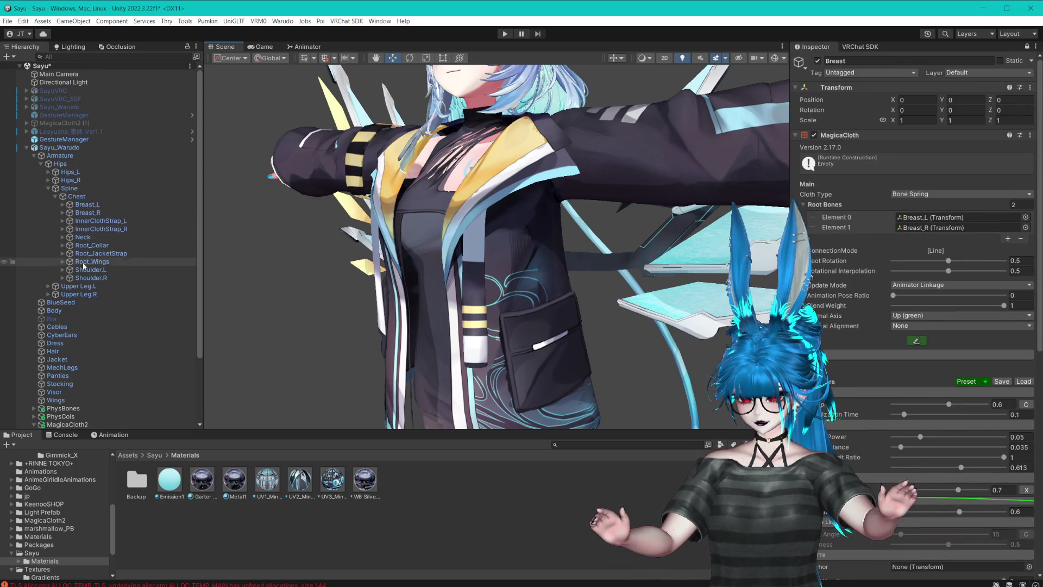
- Review the Ahego cloth settings and briefly expand the Neck bone
scroll(66, 376, "down", 5)
left_click(63, 407)
scroll(880, 410, "down", 12)
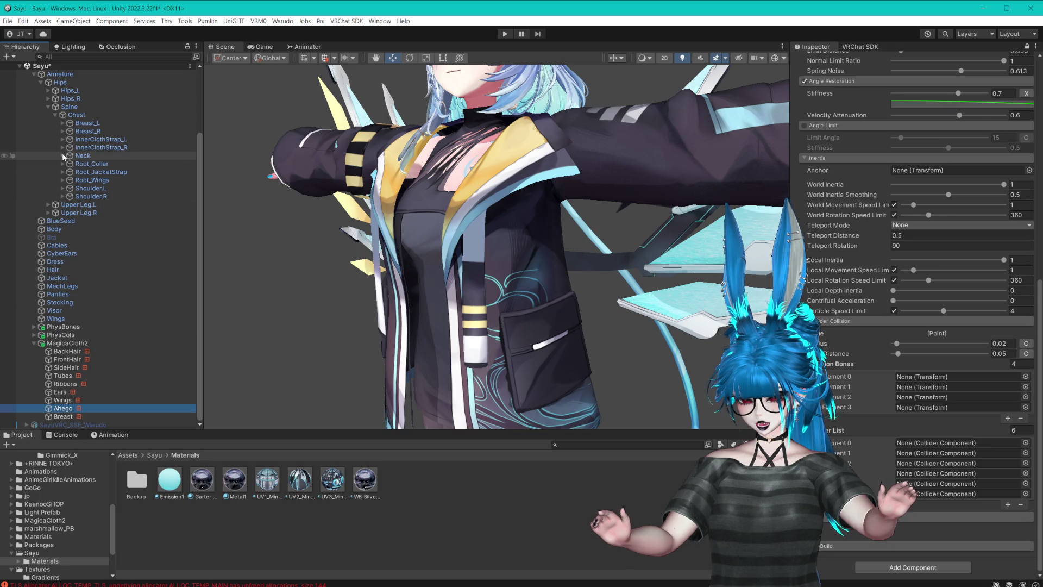
left_click(63, 156)
left_click(63, 156)
scroll(63, 156, "up", 8)
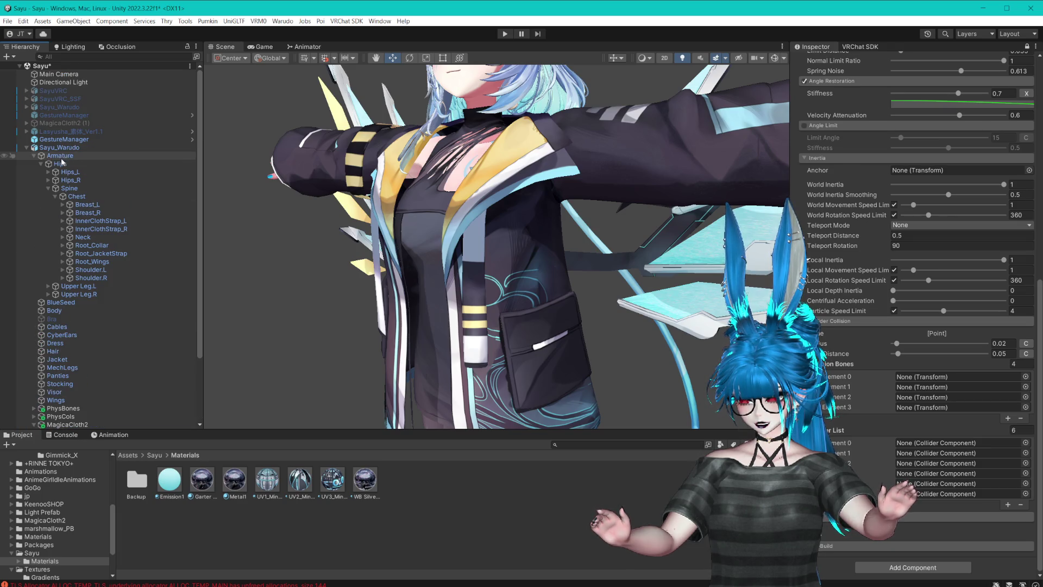
- Browse the disabled avatar's Armature and Hips bones with the Inspector unlocked
left_click(34, 115)
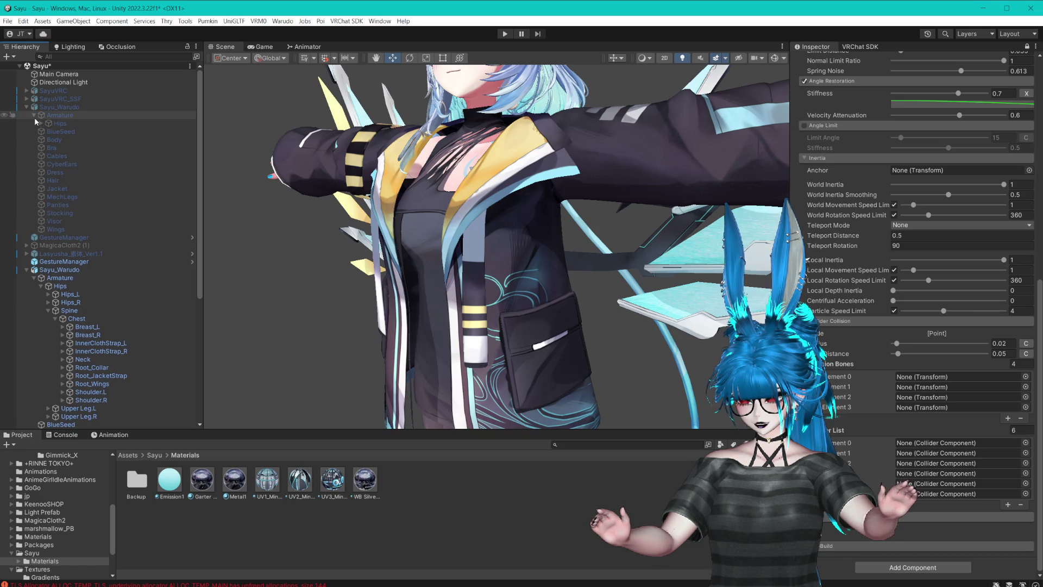
left_click(41, 123)
left_click(71, 120)
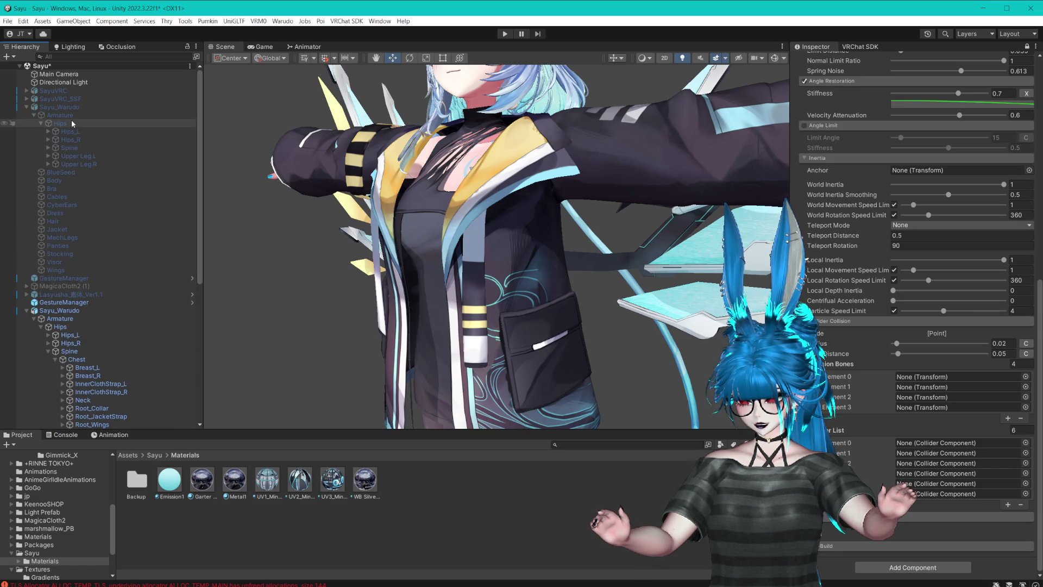
left_click(56, 116)
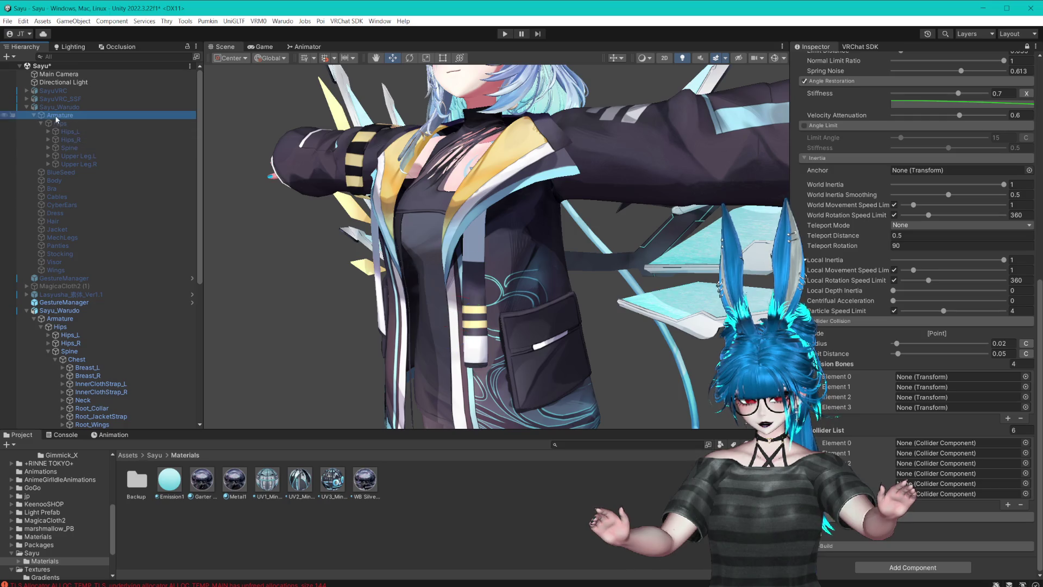
right_click(1027, 47)
left_click(1028, 48)
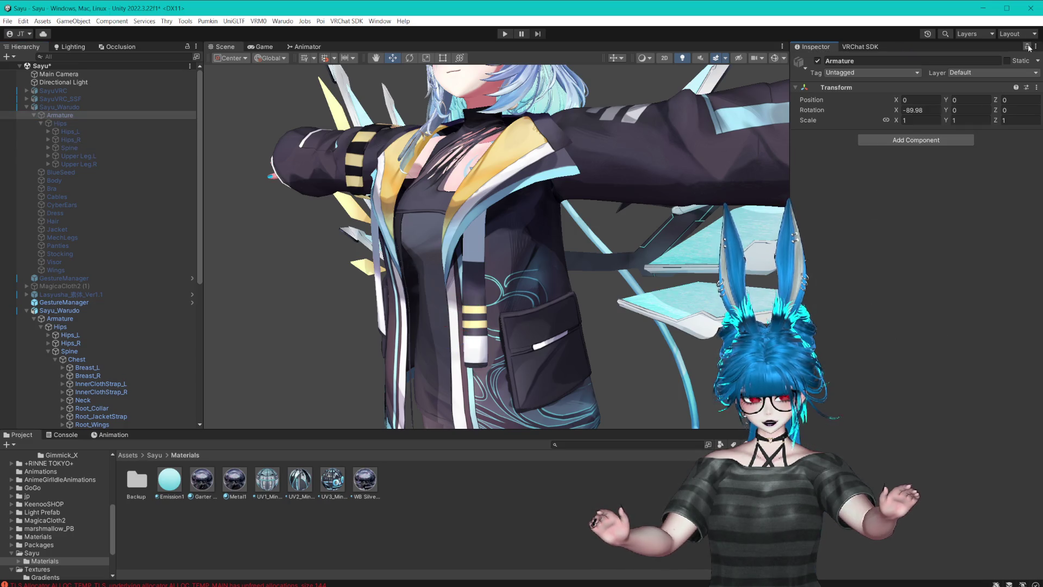
left_click(79, 130)
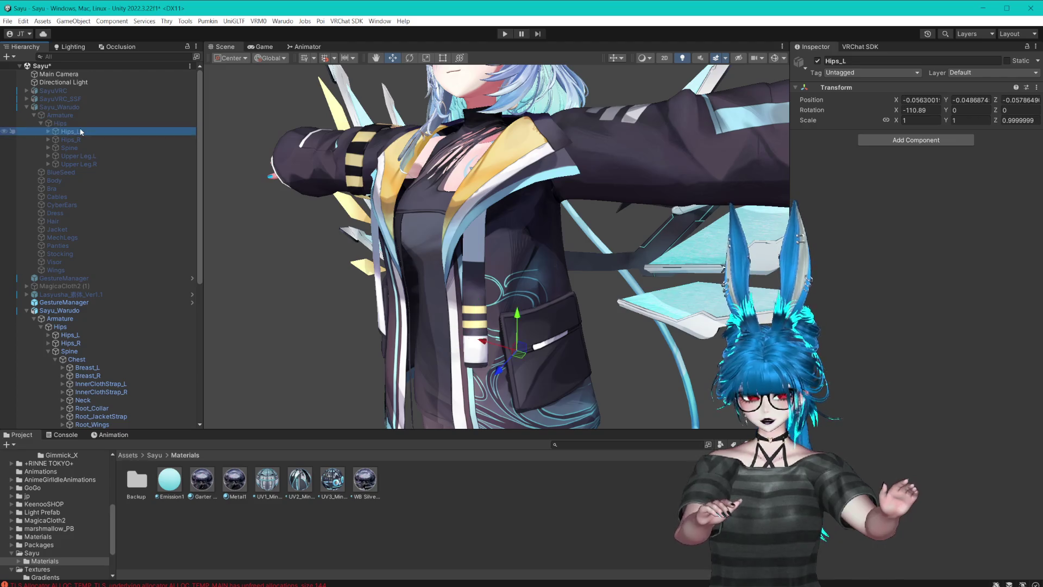
- Toggle the original Sayu_Warudo avatar active and back off, leaving it disabled
left_click(87, 107)
left_click(817, 61)
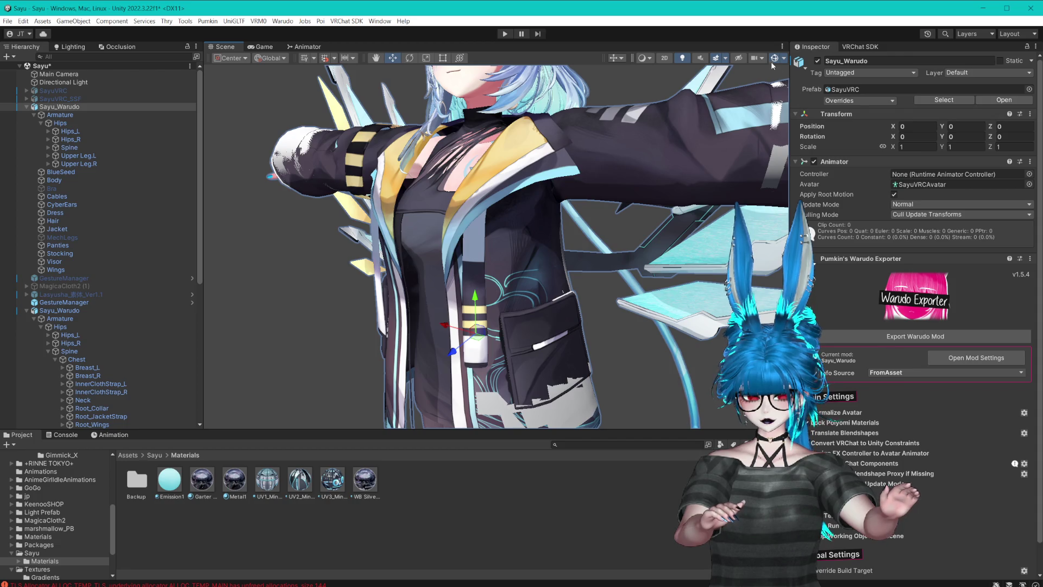
left_click(27, 107)
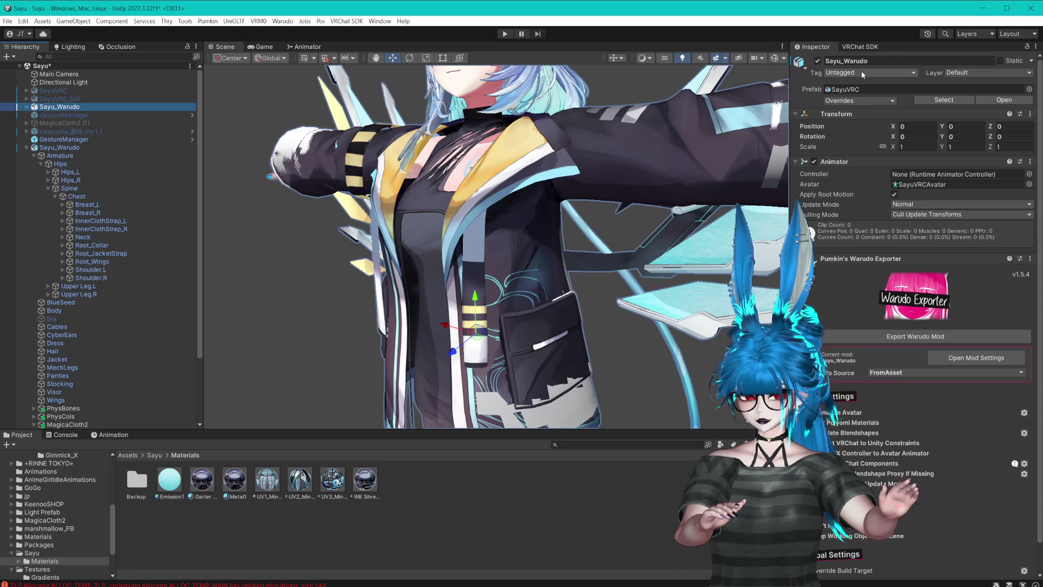
left_click(818, 61)
mouse_move(76, 123)
left_mouse_down()
mouse_move(43, 151)
mouse_move(67, 233)
mouse_move(65, 421)
left_mouse_up()
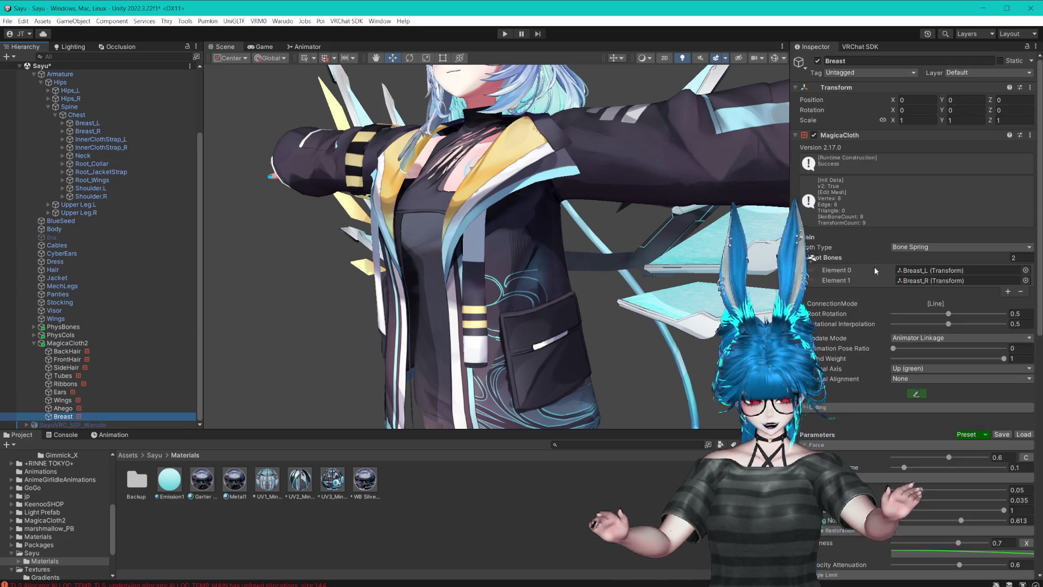
- Remove the MagicaCloth component from the Breast object
scroll(875, 266, "down", 5)
scroll(859, 282, "up", 3)
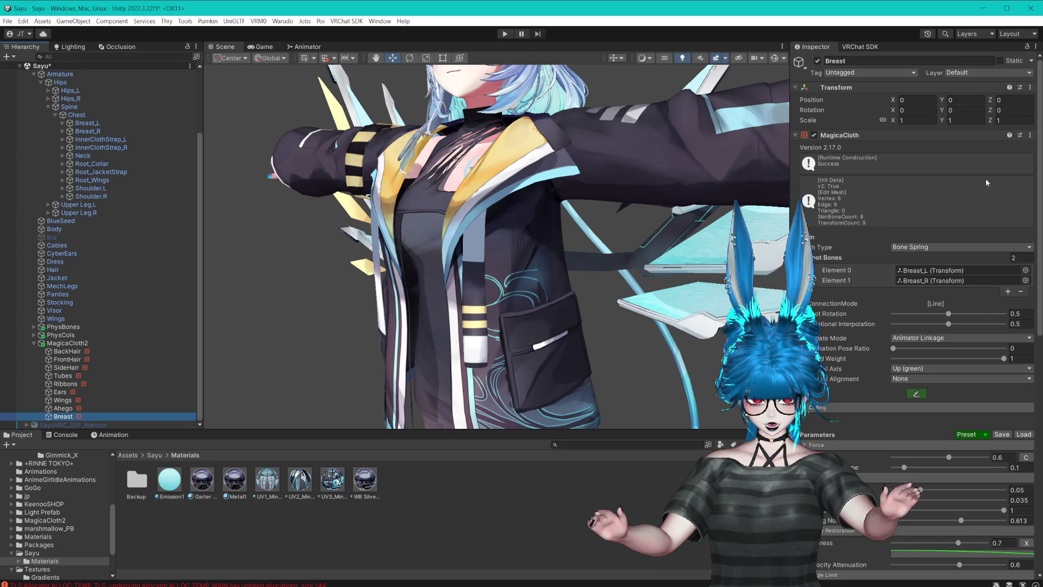
left_click(1029, 136)
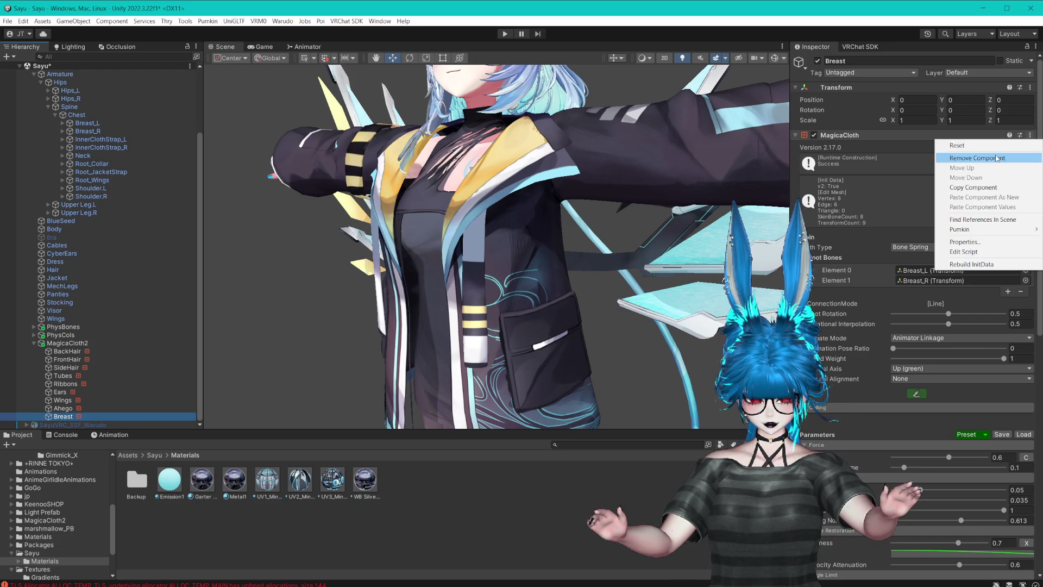
left_click(996, 158)
- Add a VRM Spring Bone component to Breast, found by searching 'Spring'
left_click(913, 142)
type("Spr")
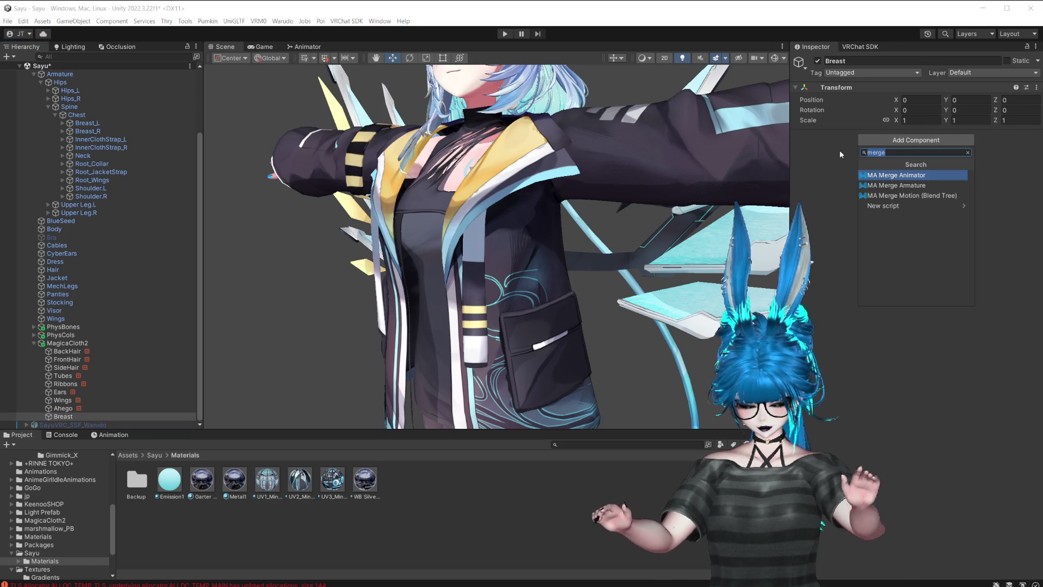
type("ing")
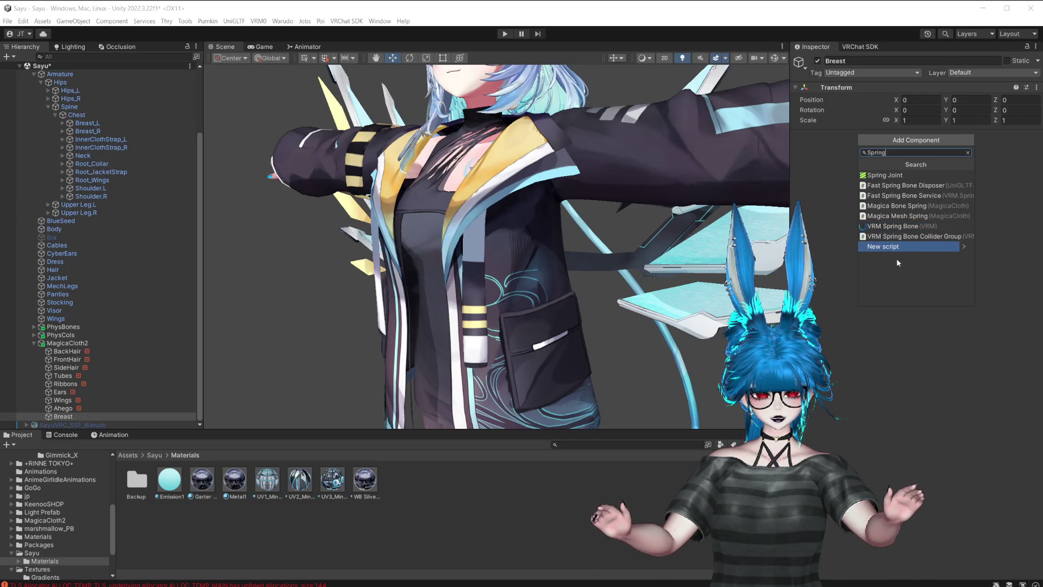
left_click(897, 229)
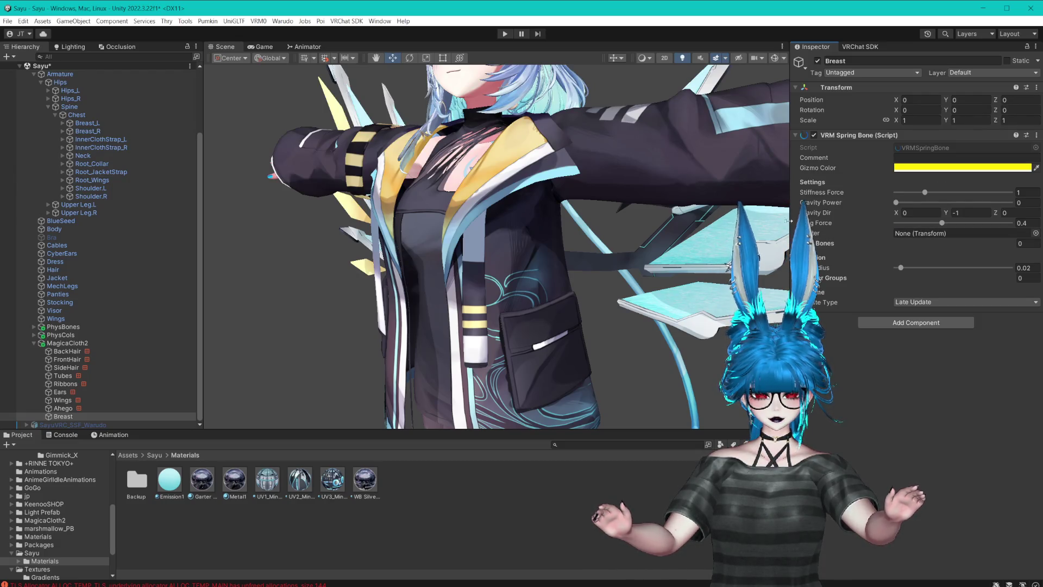
mouse_move(791, 224)
left_mouse_down()
mouse_move(728, 224)
mouse_move(776, 222)
left_mouse_up()
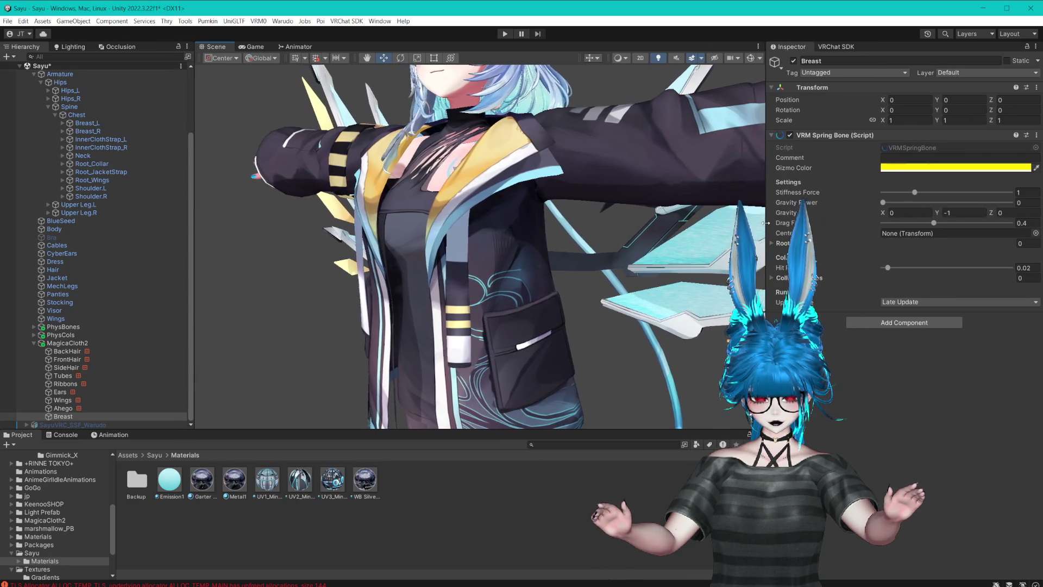
mouse_move(638, 247)
left_mouse_down()
mouse_move(655, 246)
mouse_move(651, 265)
left_mouse_up()
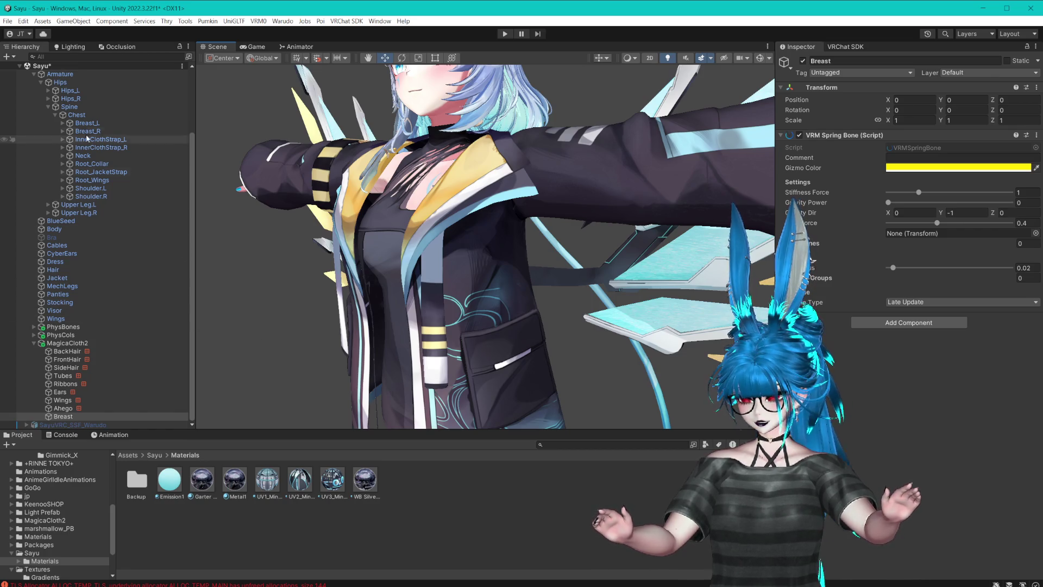
- Set the Spring Bone's Root Bones to Breast_L and Breast_R
left_click(1021, 243)
type("1")
key("Return")
left_click_drag(87, 131, 804, 243)
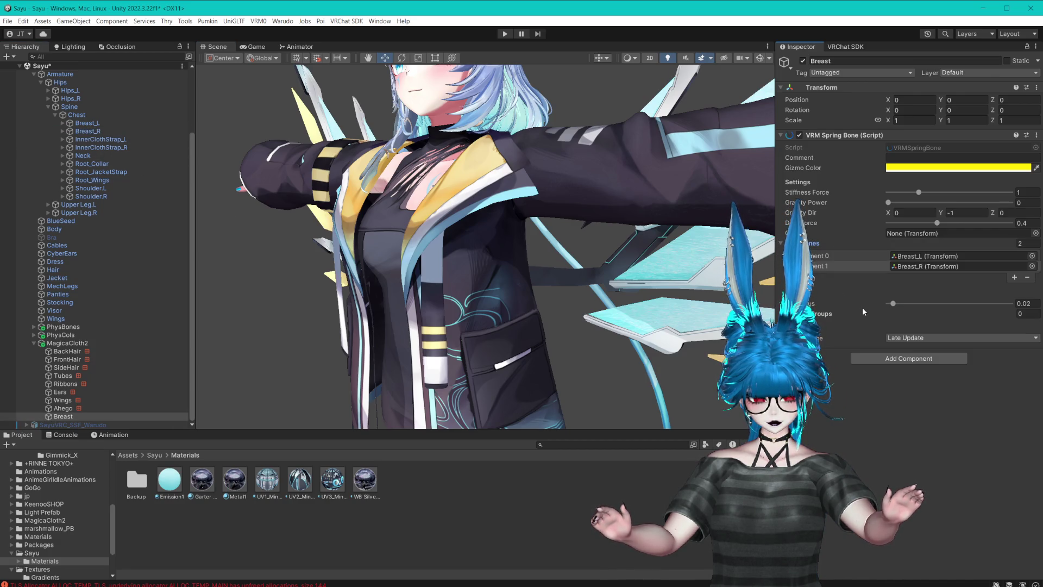
- Raise the Spring Bone's Hit Radius from 0.02 to about 0.0483 and expand Collider Groups
left_click(759, 57)
key("f")
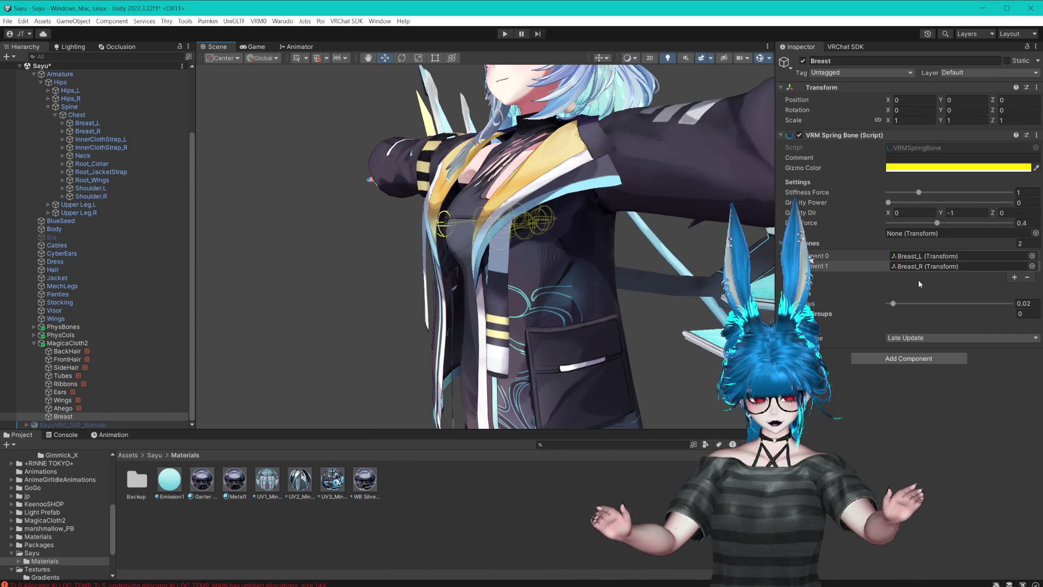
left_click_drag(891, 304, 900, 306)
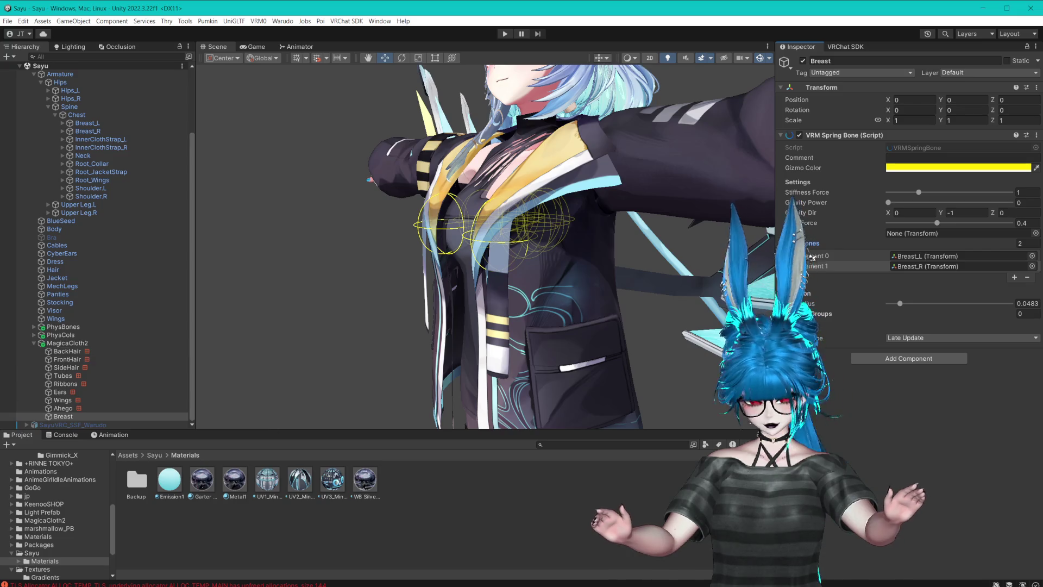
left_click(804, 314)
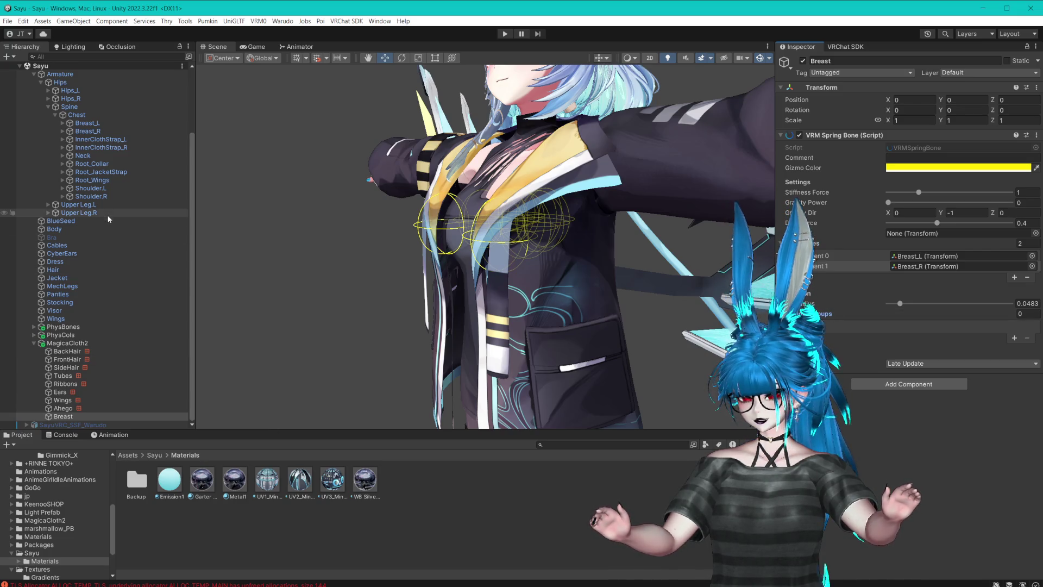
- Expand the left and right arm bones in the Hierarchy to reveal Hand.L and Hand.R
left_click(63, 188)
left_click(69, 196)
left_click(77, 204)
left_click(62, 229)
left_click(69, 236)
left_click(76, 245)
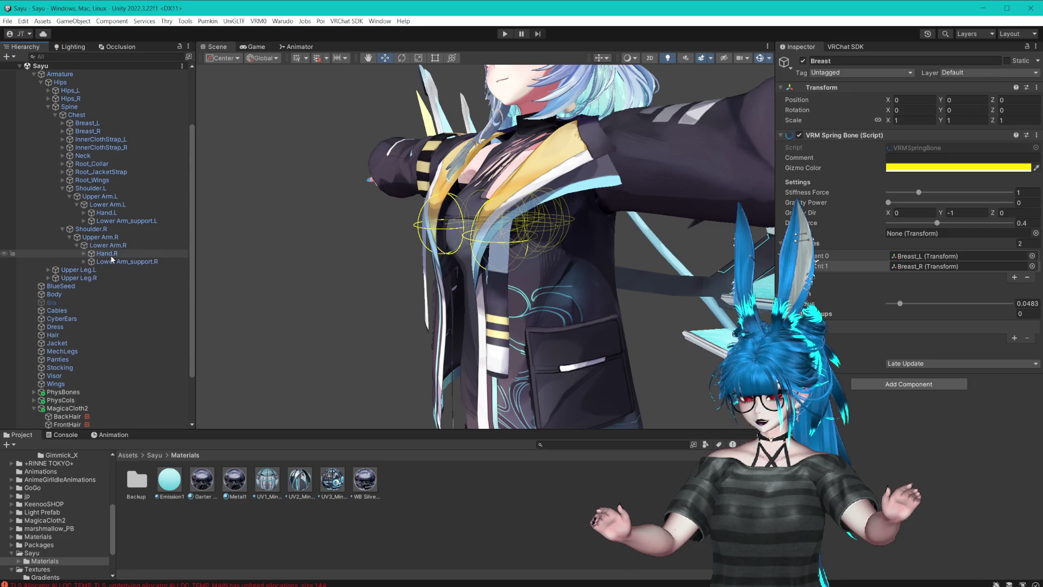
- Add a VRM Spring Bone Collider Group to both Hand.L and Hand.R
left_click(106, 253)
left_click(106, 212, "ctrl")
left_click(908, 139)
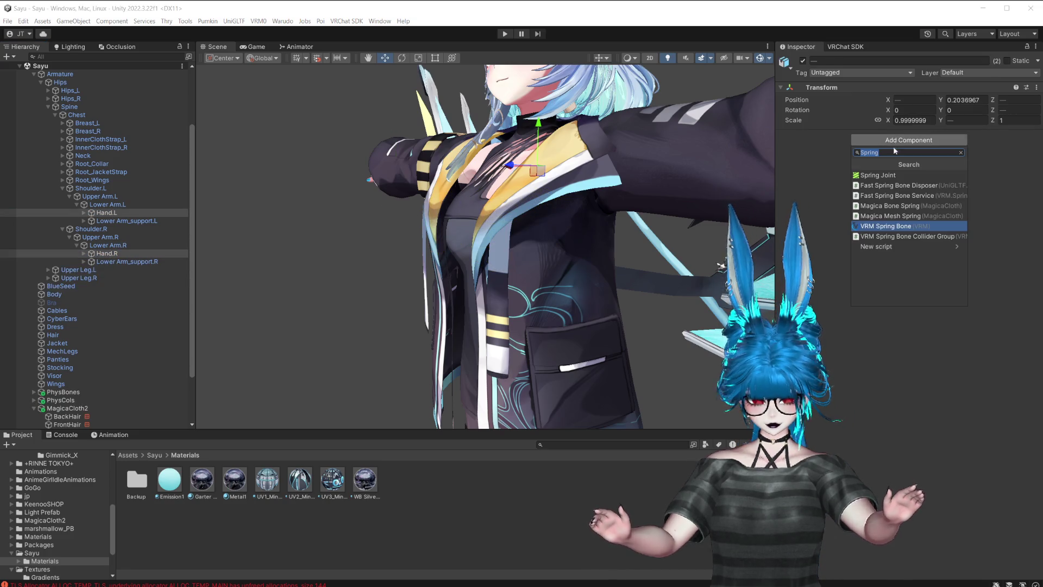
left_click(889, 239)
- Shrink Hand.L's first collider sphere to radius 0.058
left_click_drag(766, 242, 679, 243)
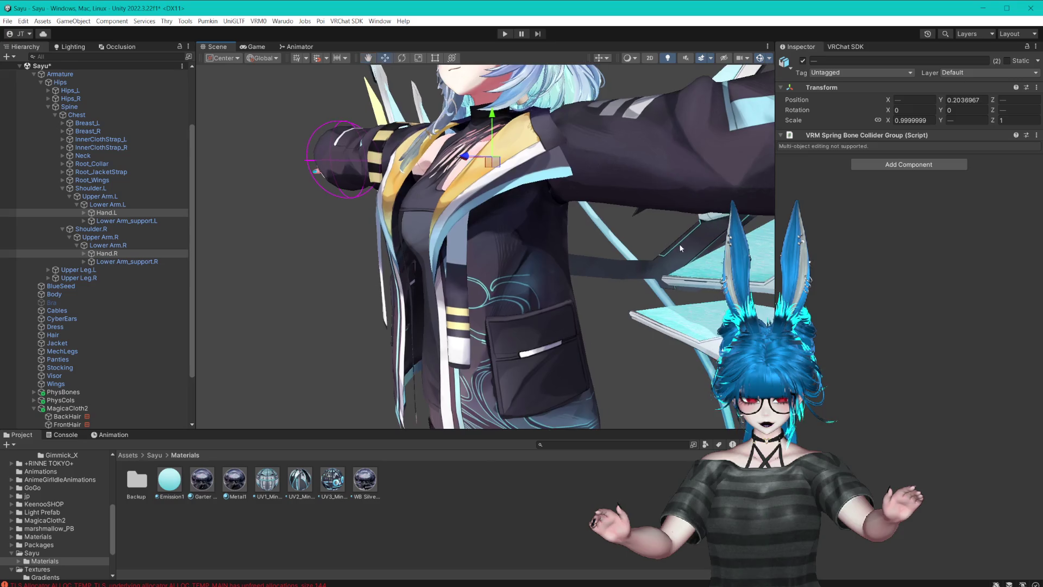
key("f")
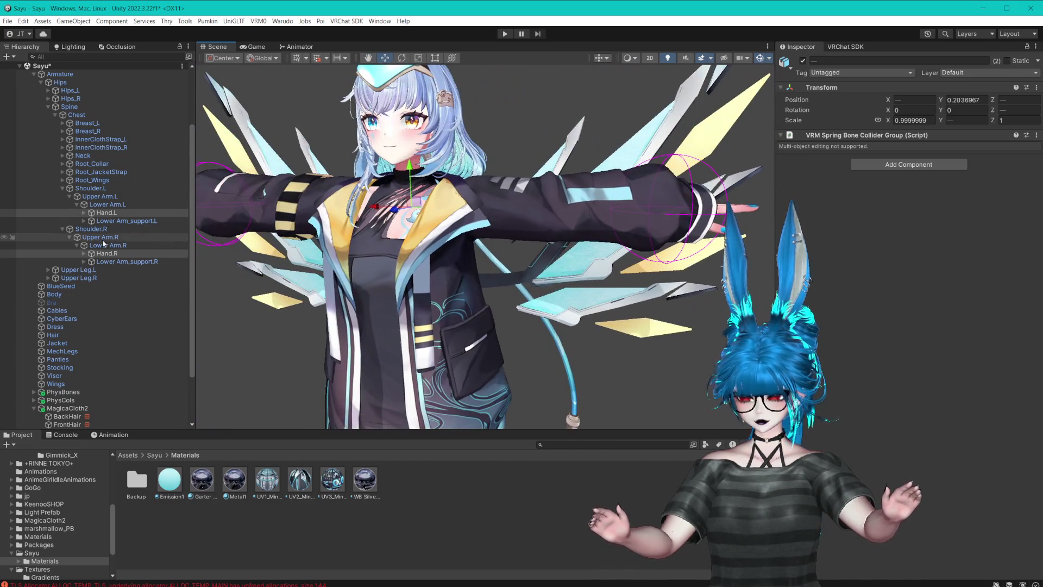
left_click(115, 214)
key("f")
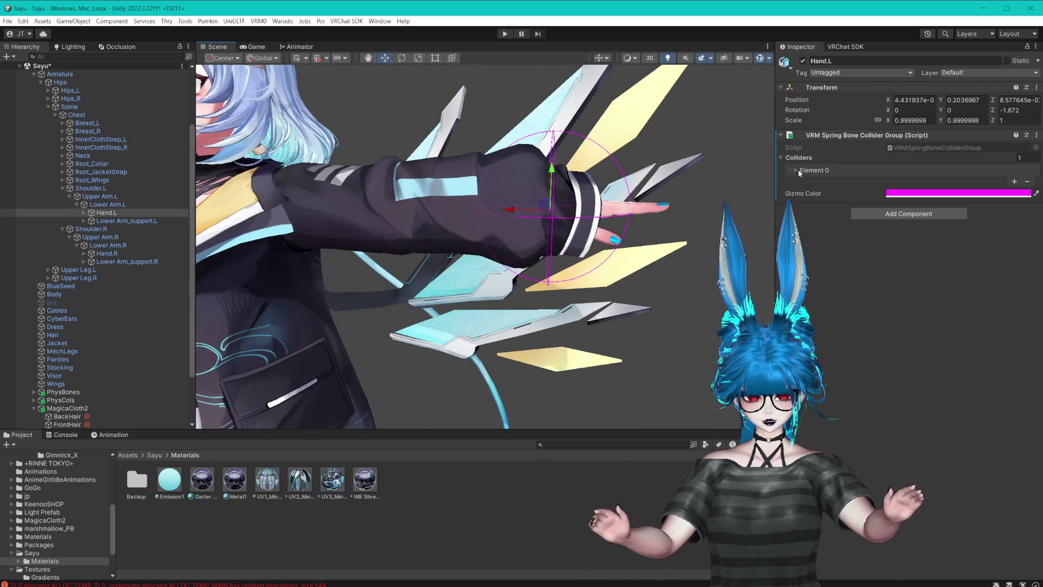
left_click(796, 170)
left_click(907, 191)
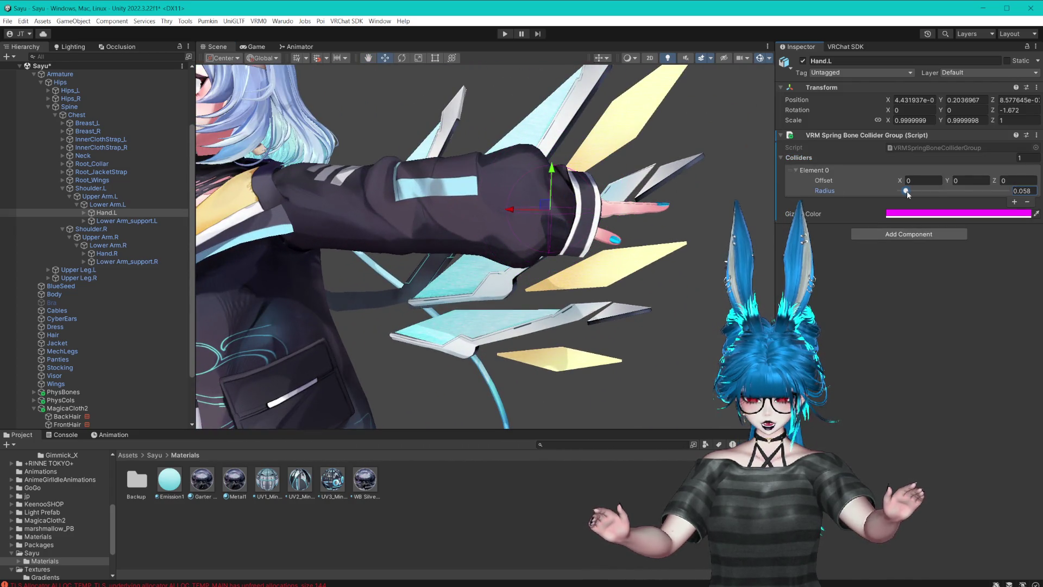
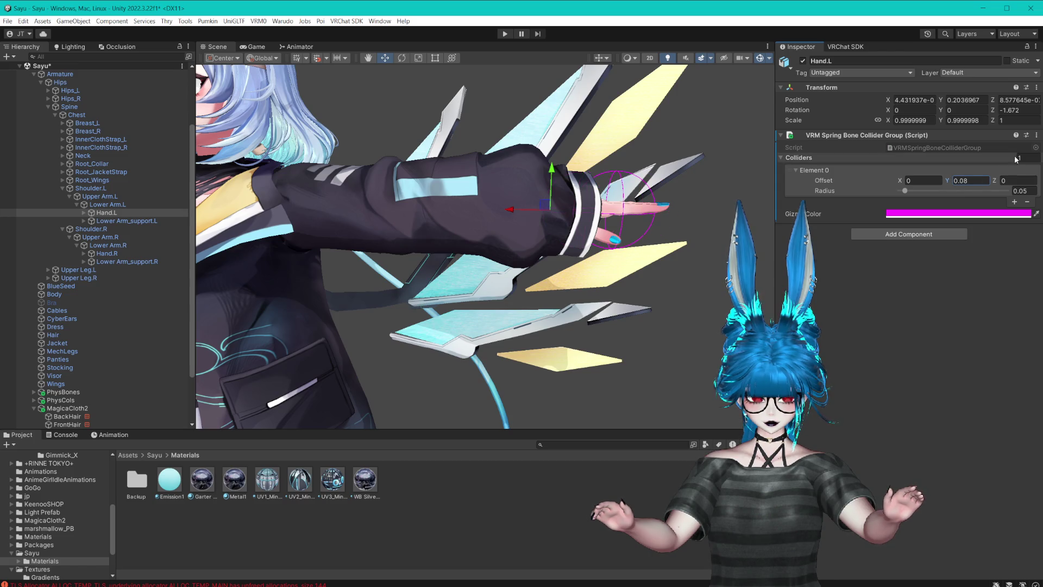
- Copy Hand.L's spring bone collider values onto Hand.R's collider group: offset Y 0.08, radius 0.05
scroll(662, 148, "up", 5)
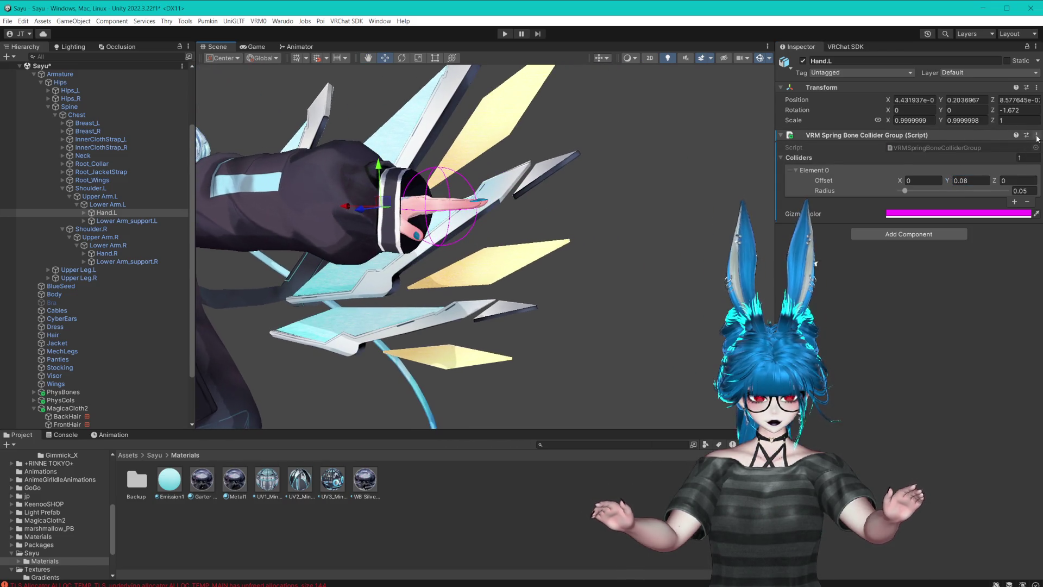
left_click(1036, 135)
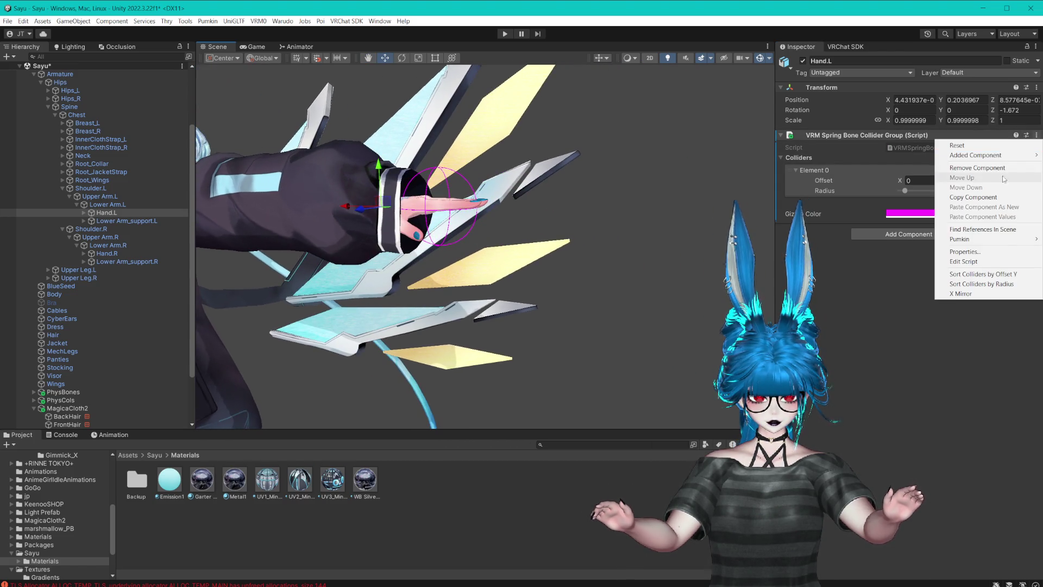
left_click(975, 196)
left_click(106, 253)
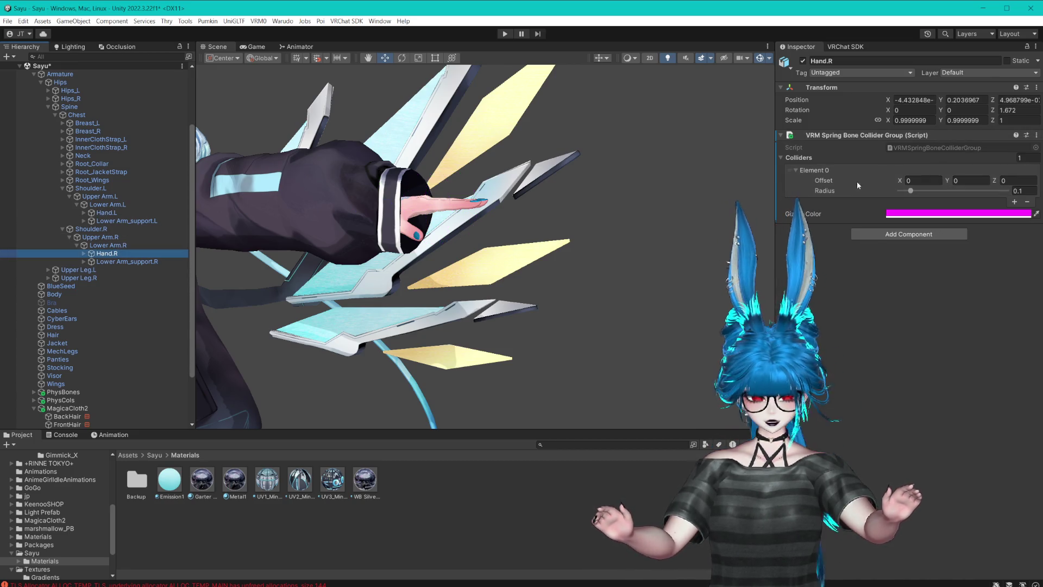
left_click(1036, 135)
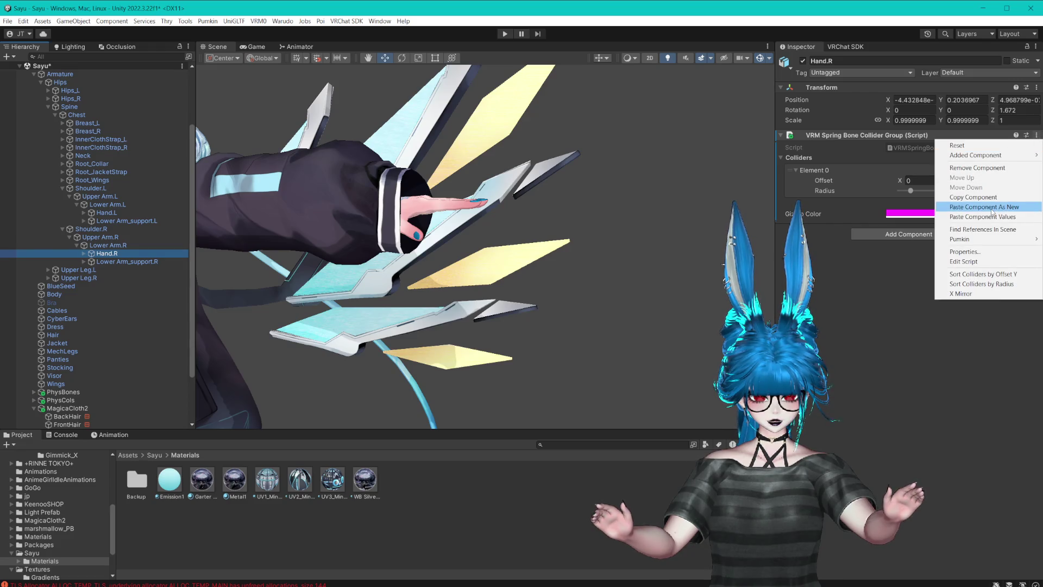
left_click(1009, 207)
key("f")
key("ctrl+z")
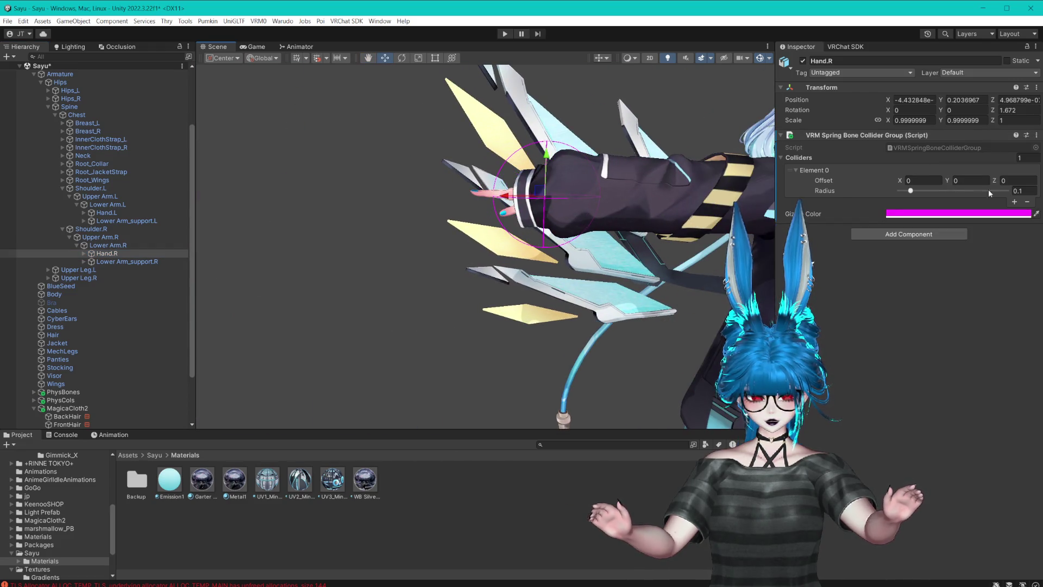
left_click(1036, 135)
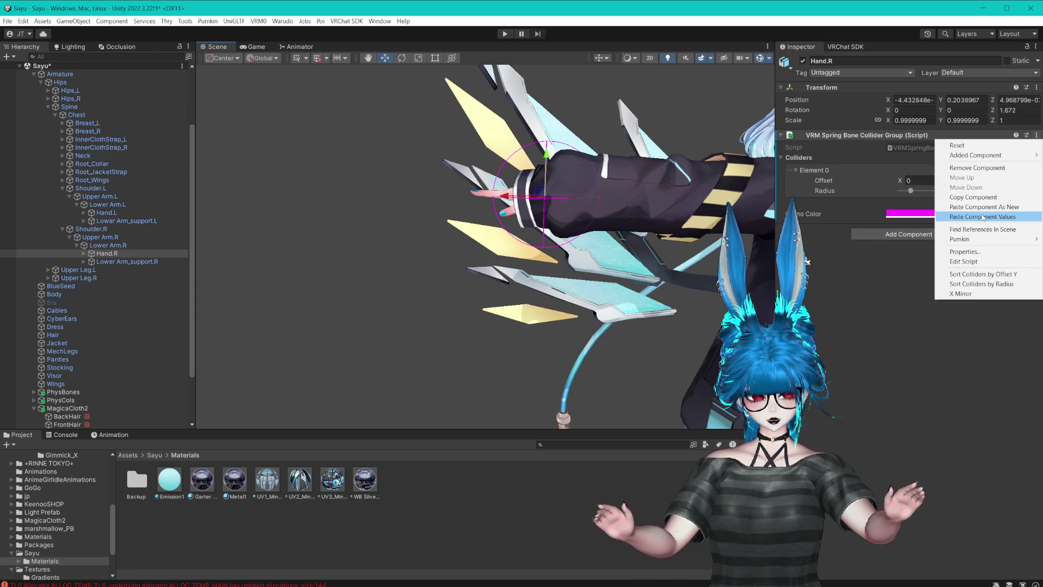
left_click(983, 217)
scroll(538, 187, "down", 5)
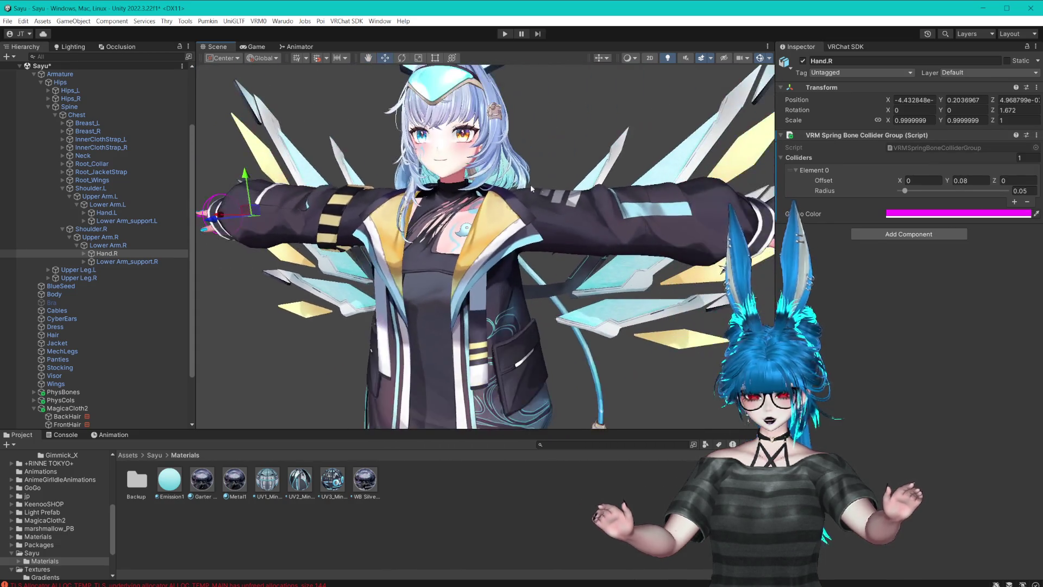
scroll(538, 187, "up", 5)
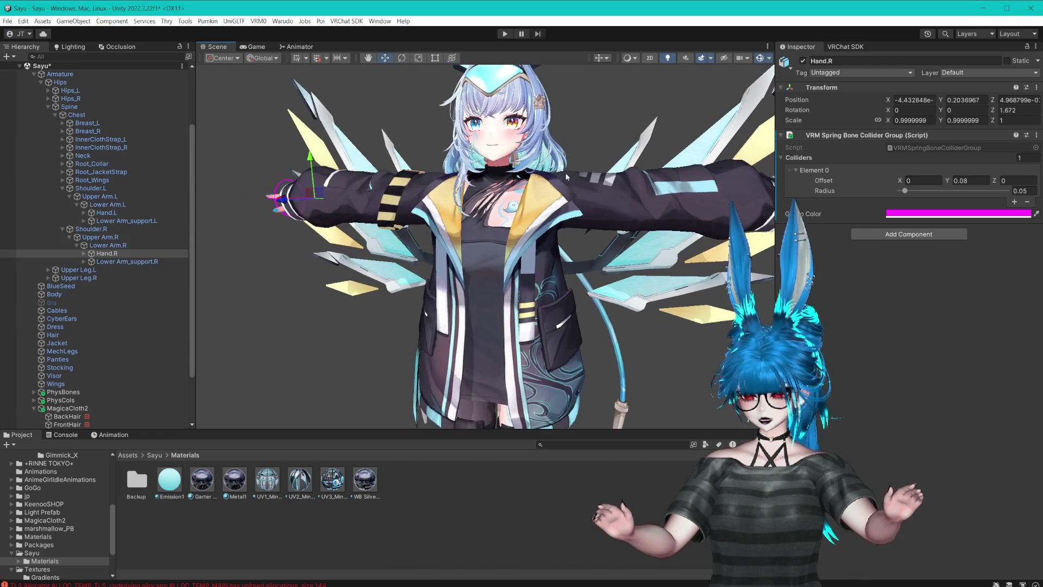
- Enlarge the Scene view by shrinking the Project panel and narrowing the Inspector and Hierarchy
scroll(551, 172, "down", 2)
mouse_move(551, 171)
left_mouse_down()
mouse_move(549, 136)
mouse_move(547, 252)
mouse_move(557, 232)
left_mouse_up()
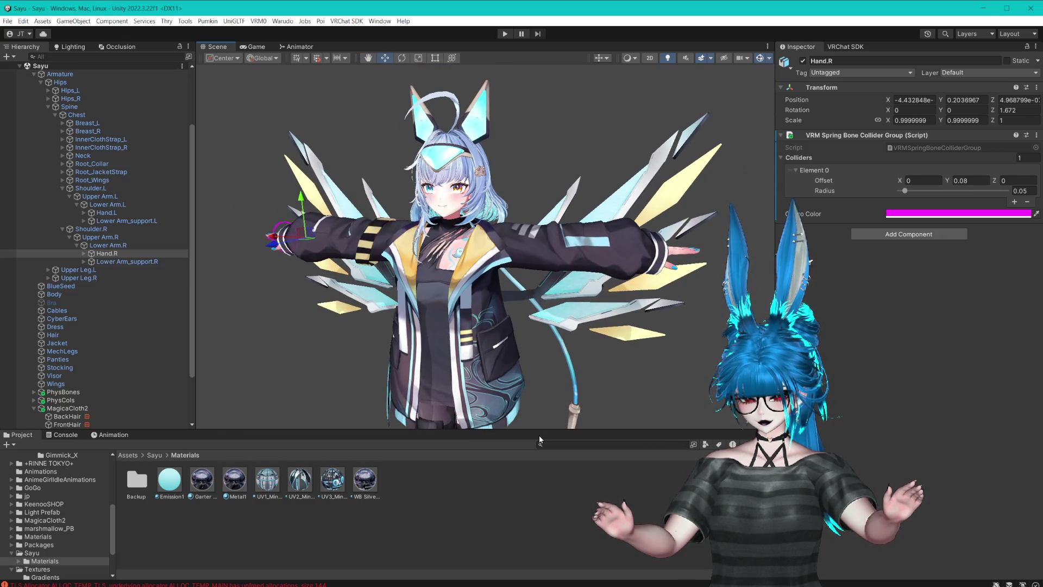
left_click_drag(539, 438, 540, 483)
left_click_drag(195, 272, 212, 272)
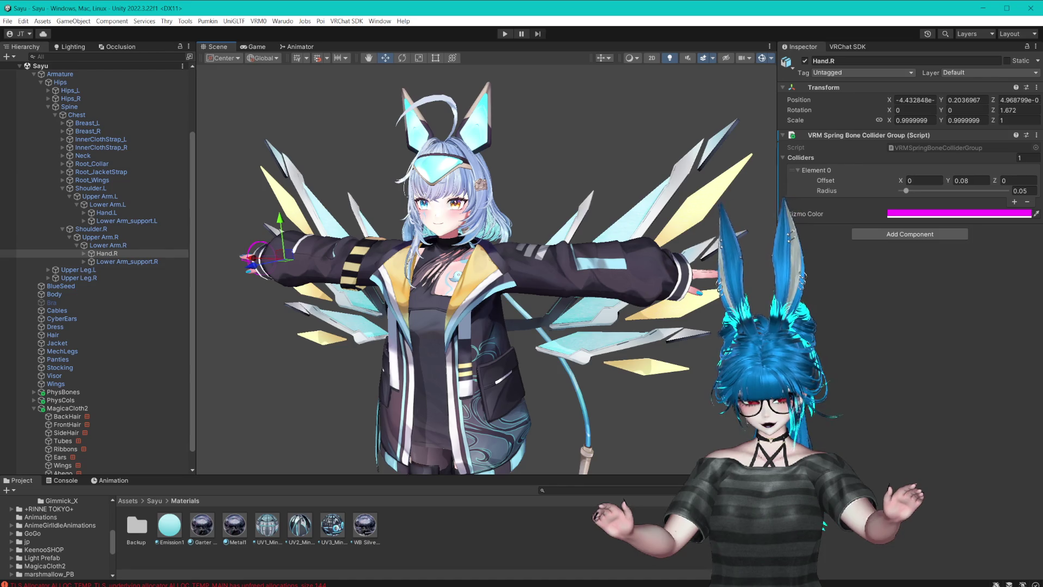
left_click_drag(776, 272, 847, 271)
scroll(807, 261, "up", 3)
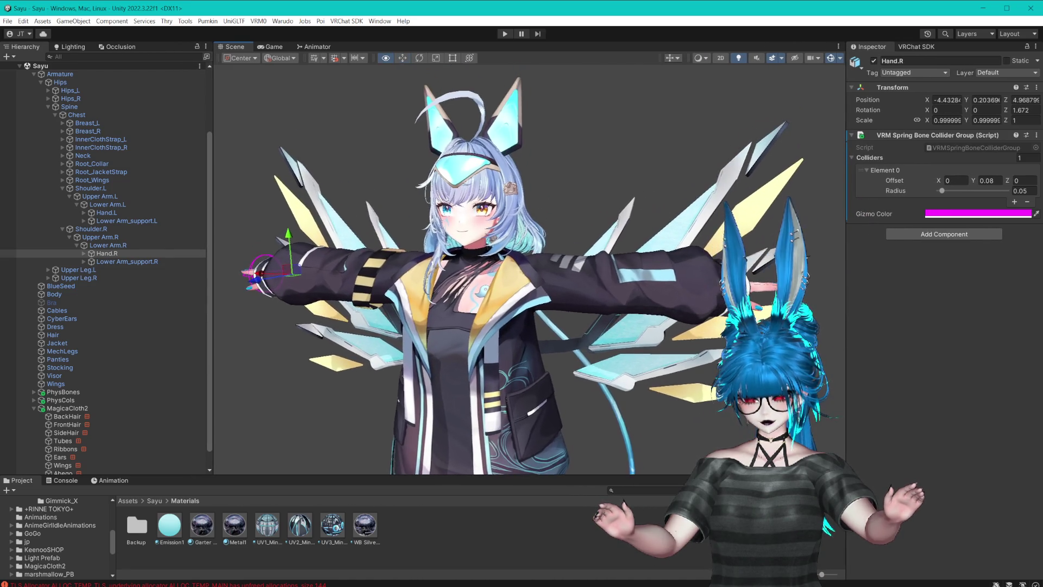
left_click_drag(214, 213, 190, 217)
- Deselect Hand.R, then select Ahego to view its Bone Cloth settings
left_click(266, 224)
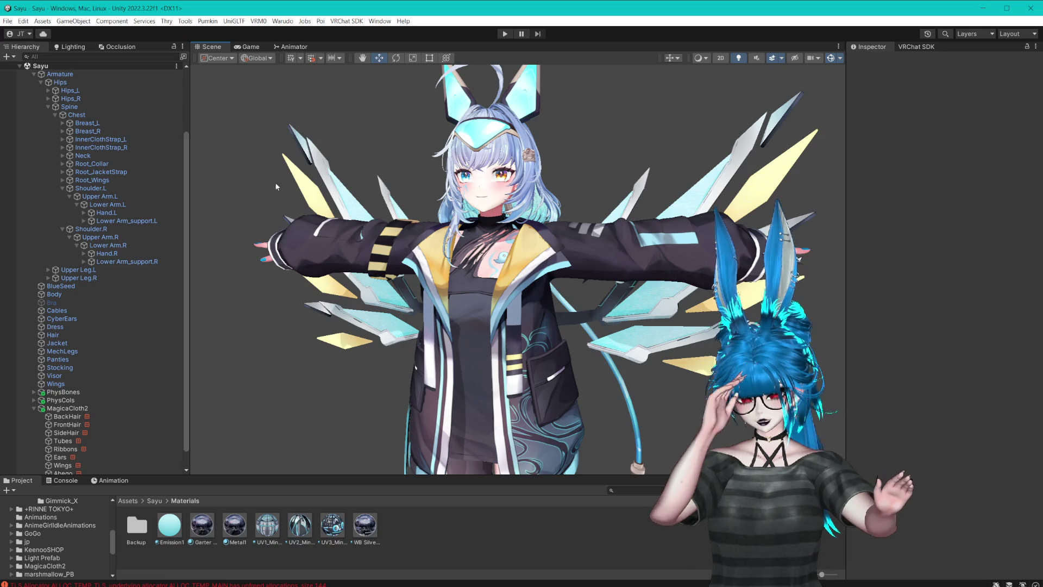
scroll(502, 240, "up", 3)
scroll(136, 342, "down", 1)
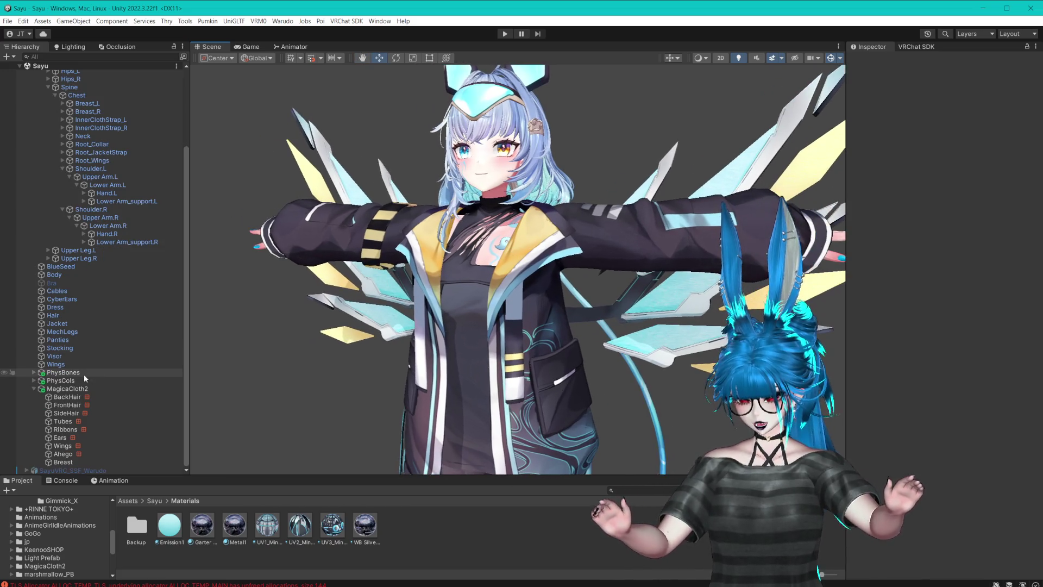
left_click(62, 454)
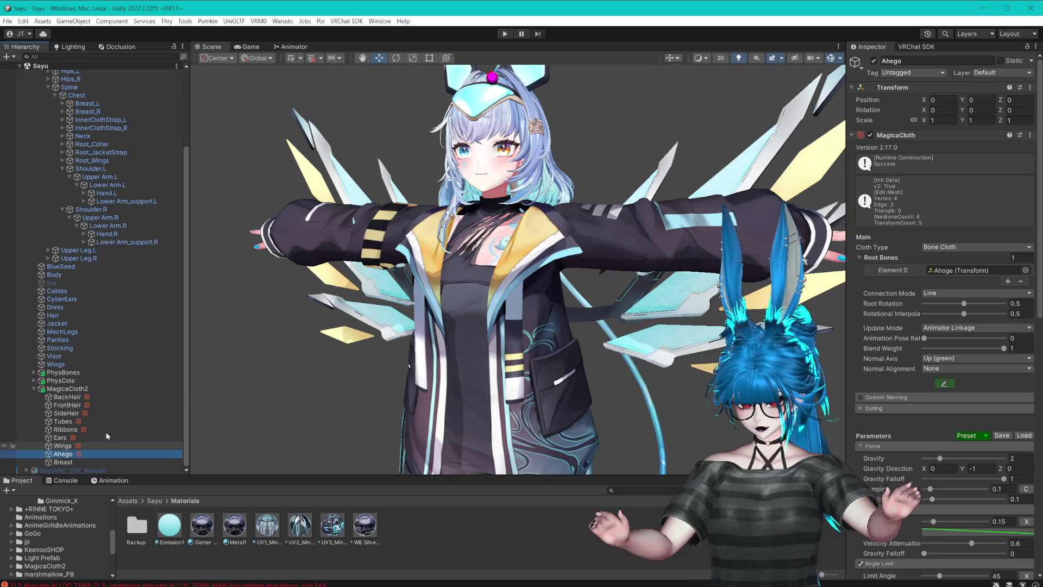
- Inspect the BackHair and FrontHair cloth setups and their empty Collider Lists
left_click_drag(435, 209, 426, 241)
left_click(67, 397)
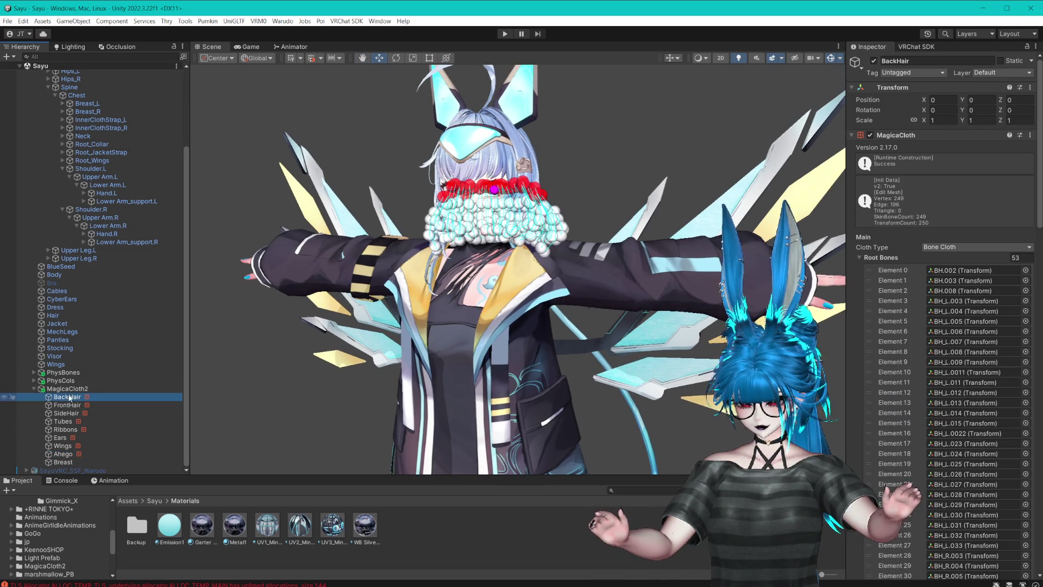
left_click_drag(379, 302, 435, 287)
left_click(859, 258)
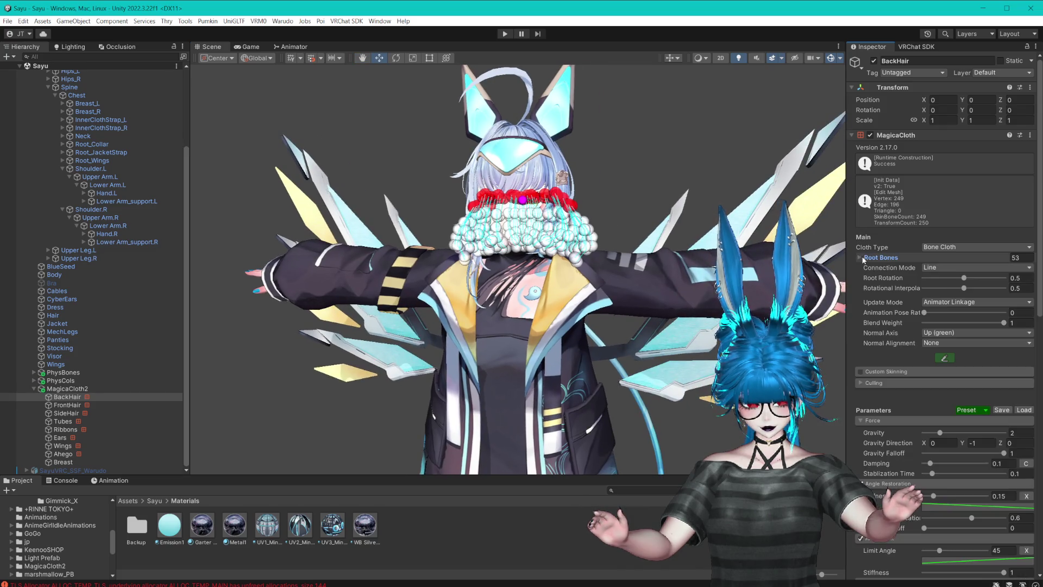
left_click(67, 405)
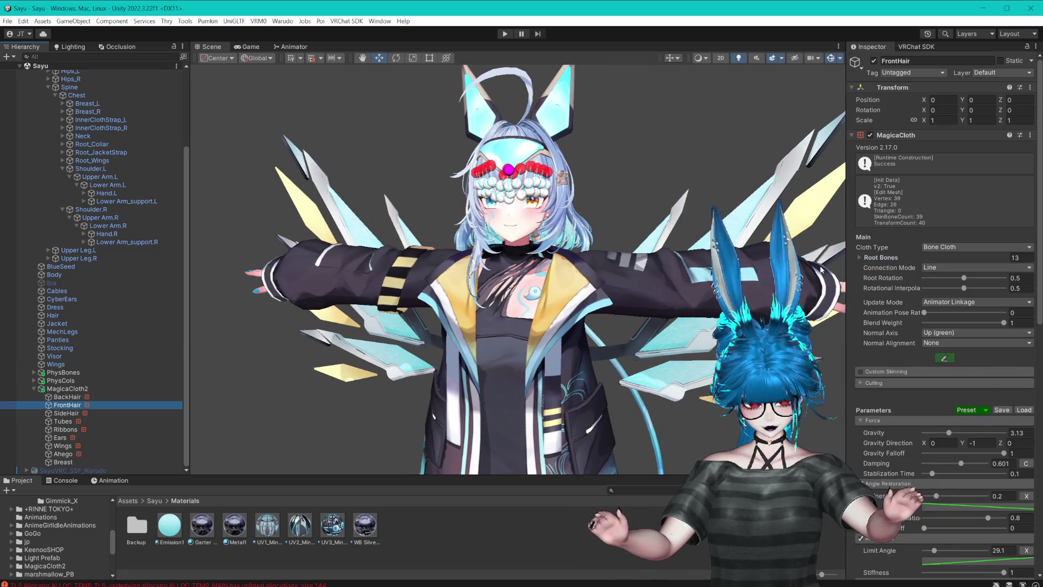
scroll(704, 277, "up", 3)
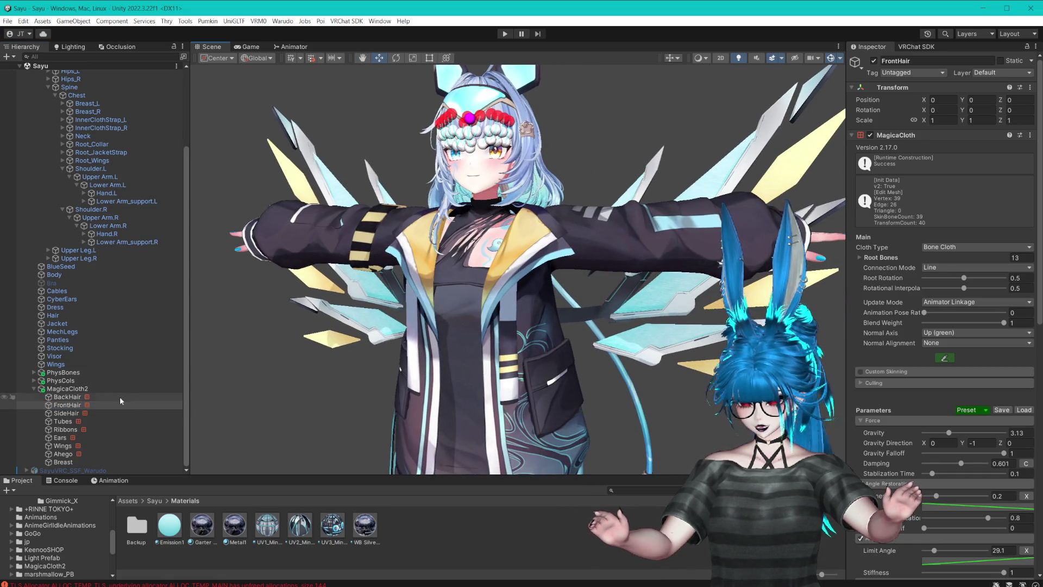
left_click(120, 397)
scroll(880, 302, "down", 10)
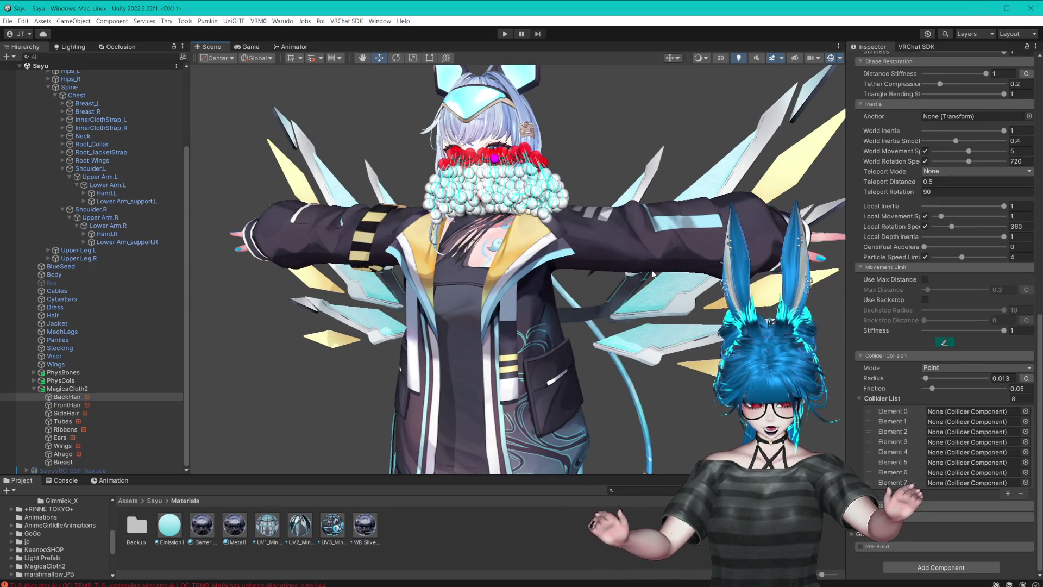
scroll(580, 269, "up", 5)
- Expand Neck in the hierarchy and select the Head bone
left_click_drag(580, 270, 570, 283)
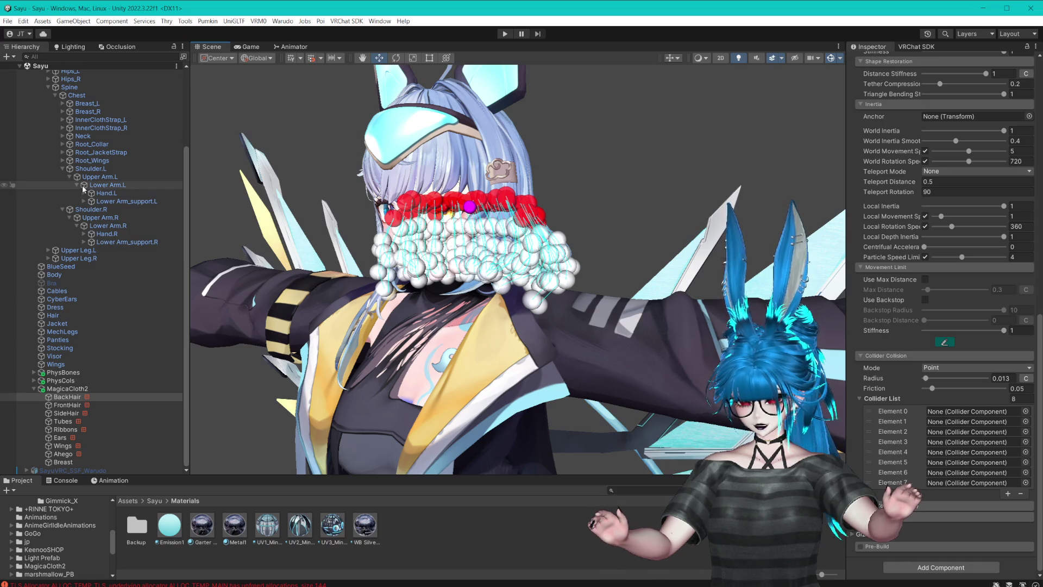
left_click(63, 136)
left_click(90, 144)
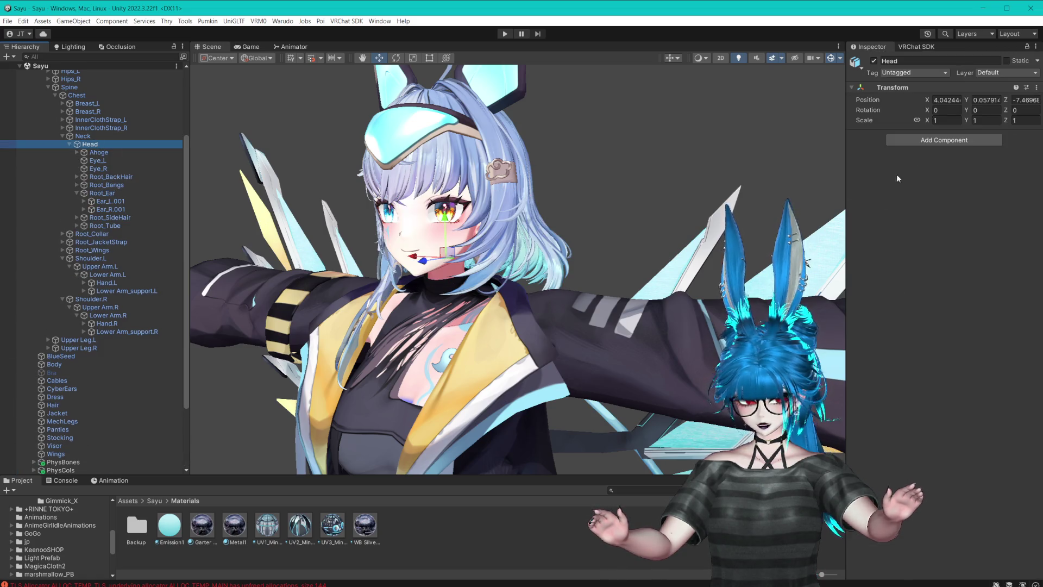
- Give Head a MagicaSphereCollider (radius 0.075, centre Y 0.1), replacing the older Magica Sphere Collider
left_click(927, 141)
type("Collider")
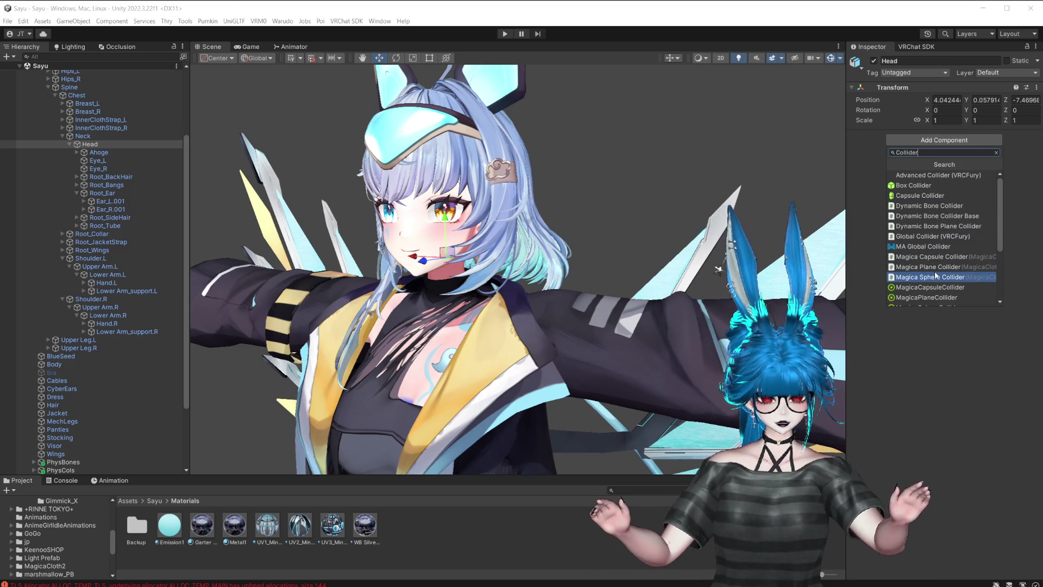
left_click(934, 276)
mouse_move(684, 185)
left_mouse_down()
mouse_move(657, 182)
mouse_move(665, 183)
left_mouse_up()
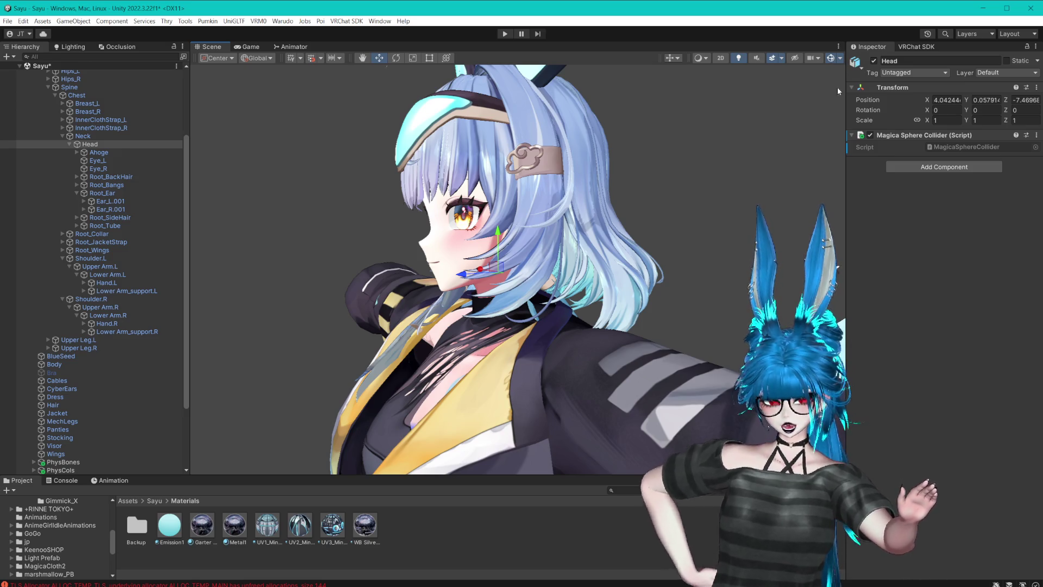
left_click(852, 135)
left_click(852, 136)
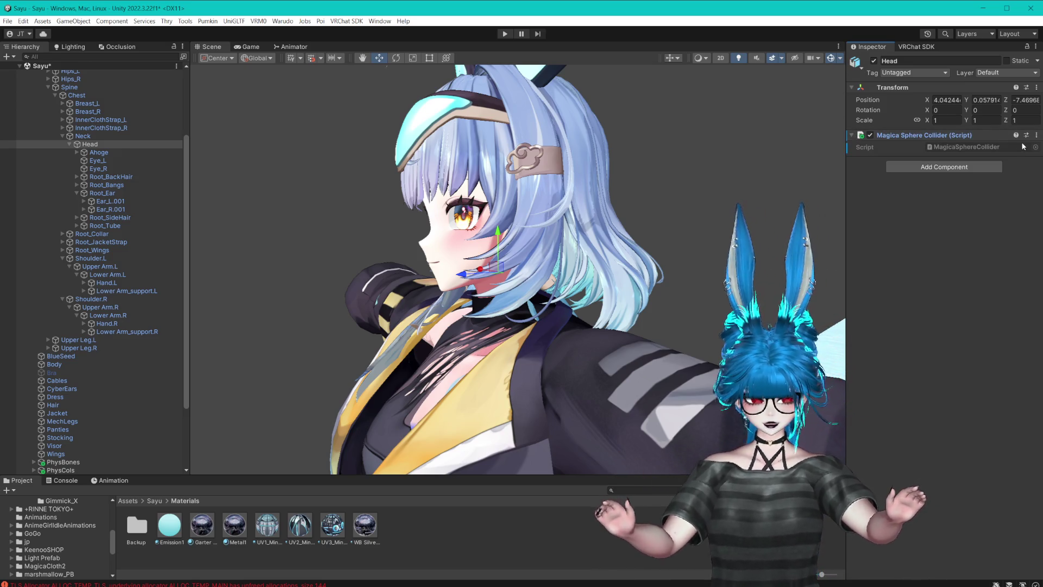
left_click(1036, 135)
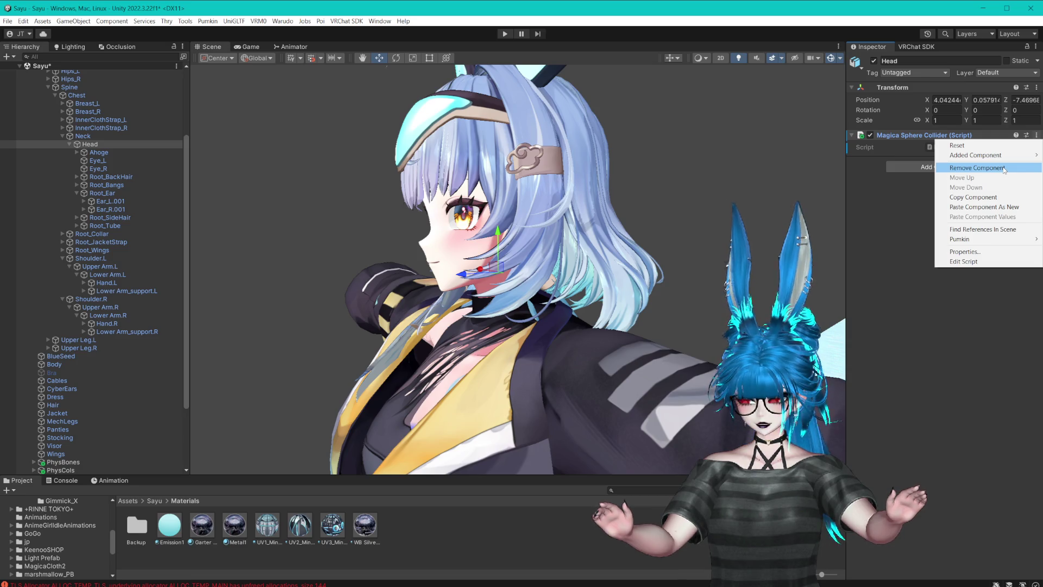
left_click(1004, 168)
left_click(919, 140)
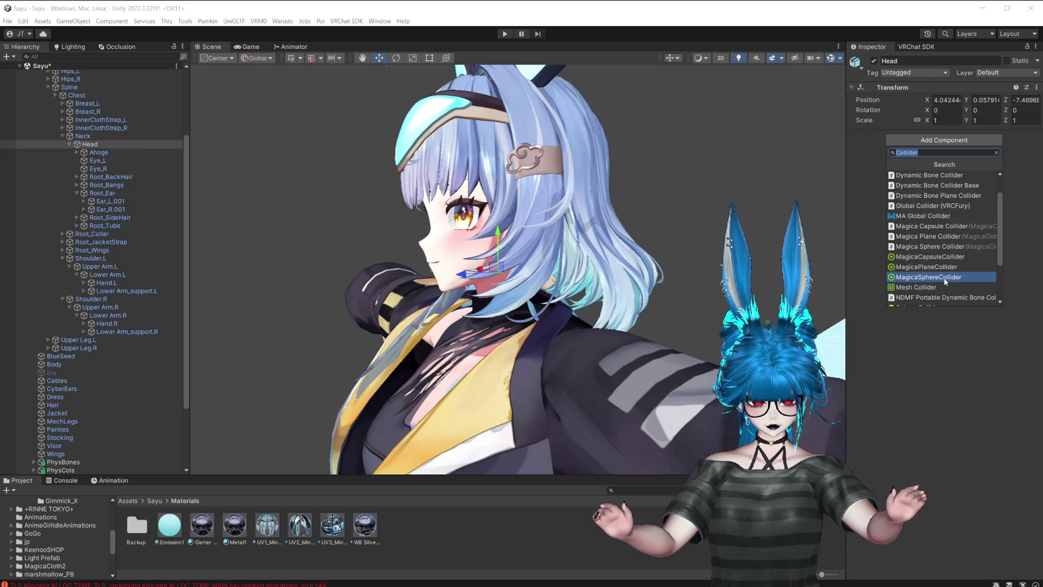
left_click(926, 279)
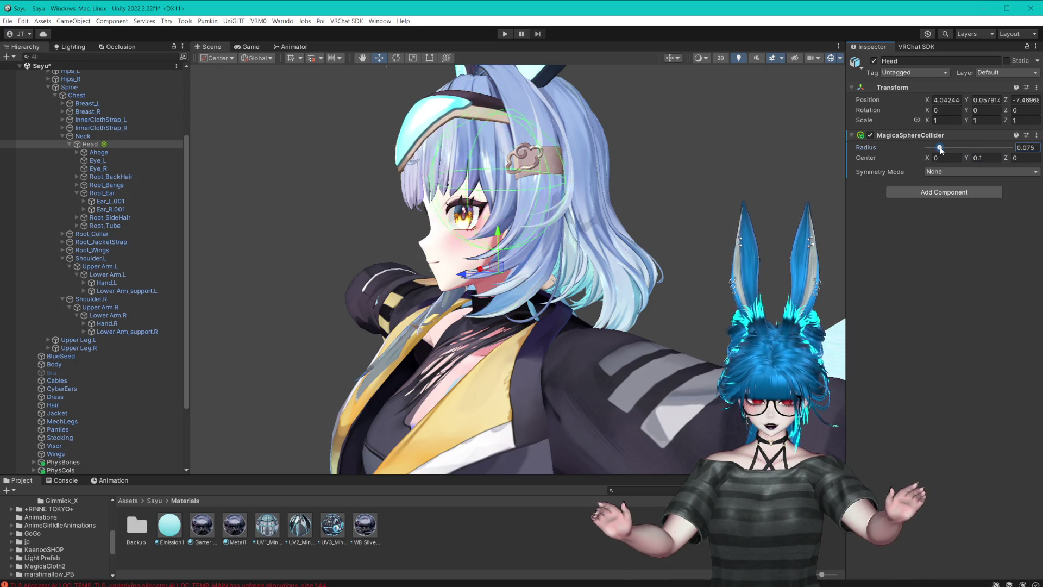
- Re-check the BackHair and FrontHair cloth settings while viewing the head front-on and from the side
mouse_move(842, 164)
left_mouse_down()
mouse_move(628, 154)
mouse_move(710, 144)
mouse_move(948, 156)
left_mouse_up()
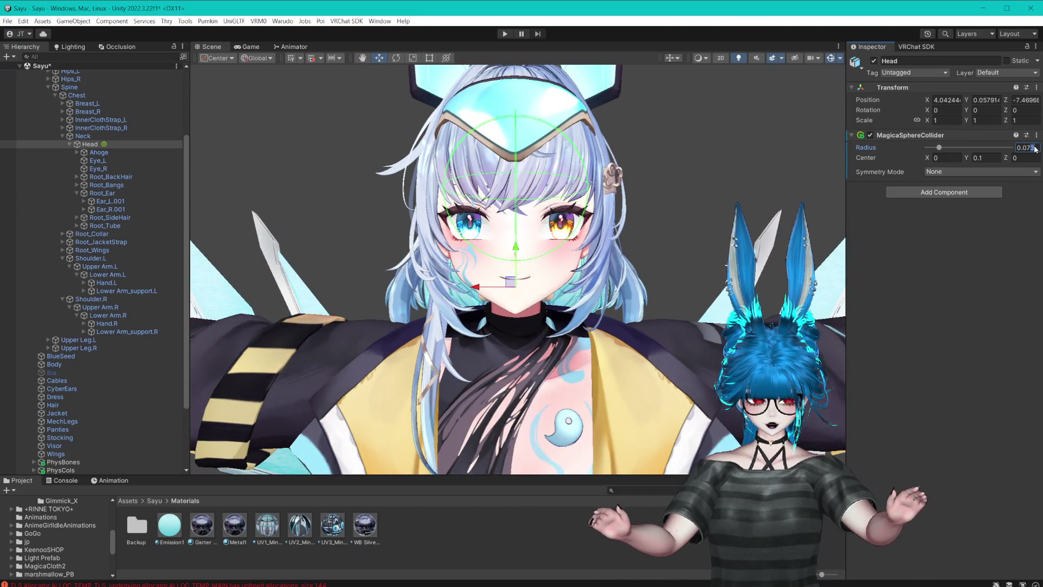
scroll(689, 147, "up", 2)
scroll(118, 356, "down", 3)
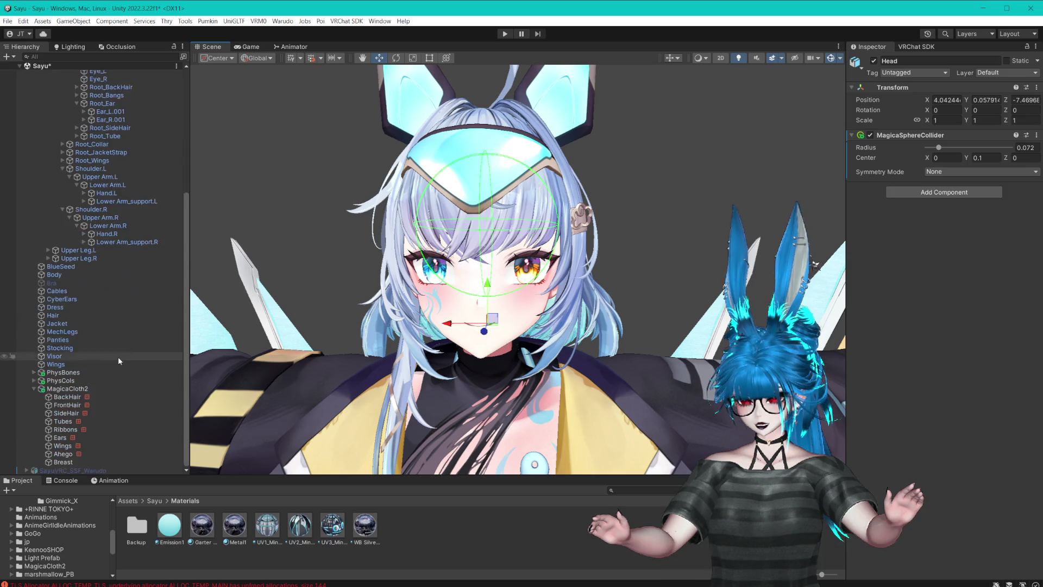
left_click(76, 396)
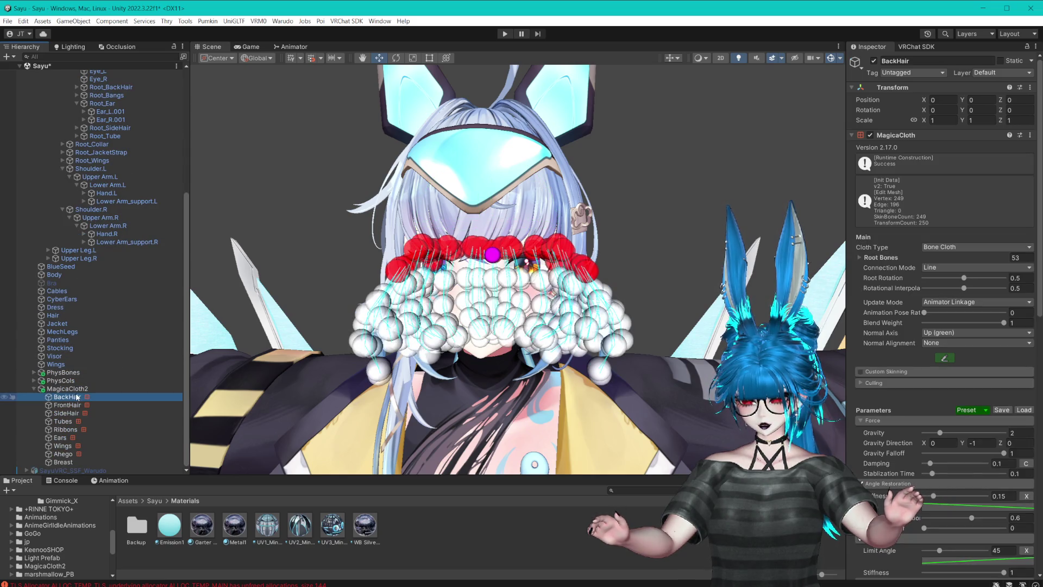
left_click(76, 405)
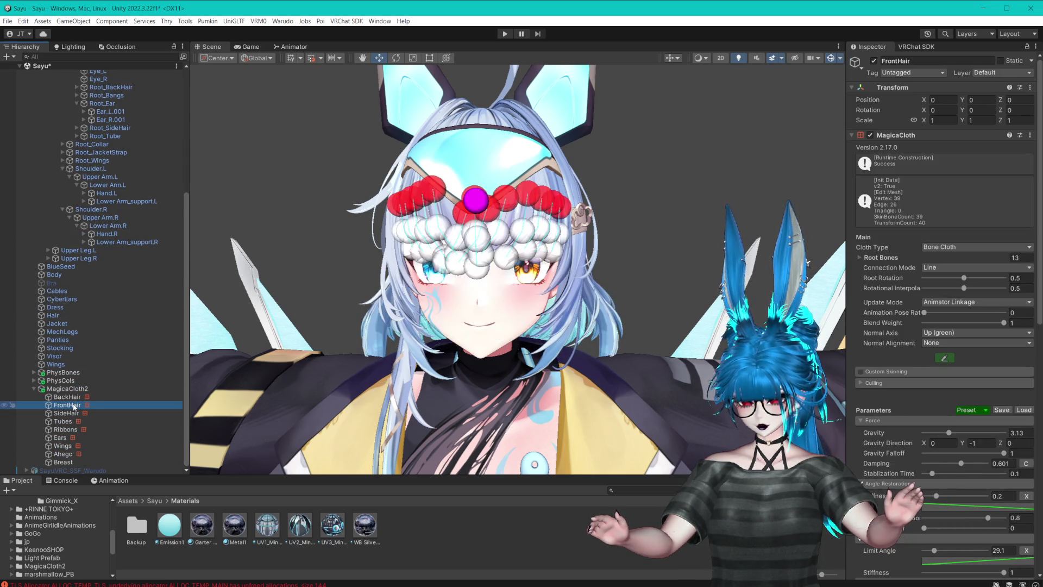
scroll(472, 296, "up", 3)
left_click_drag(472, 296, 335, 270)
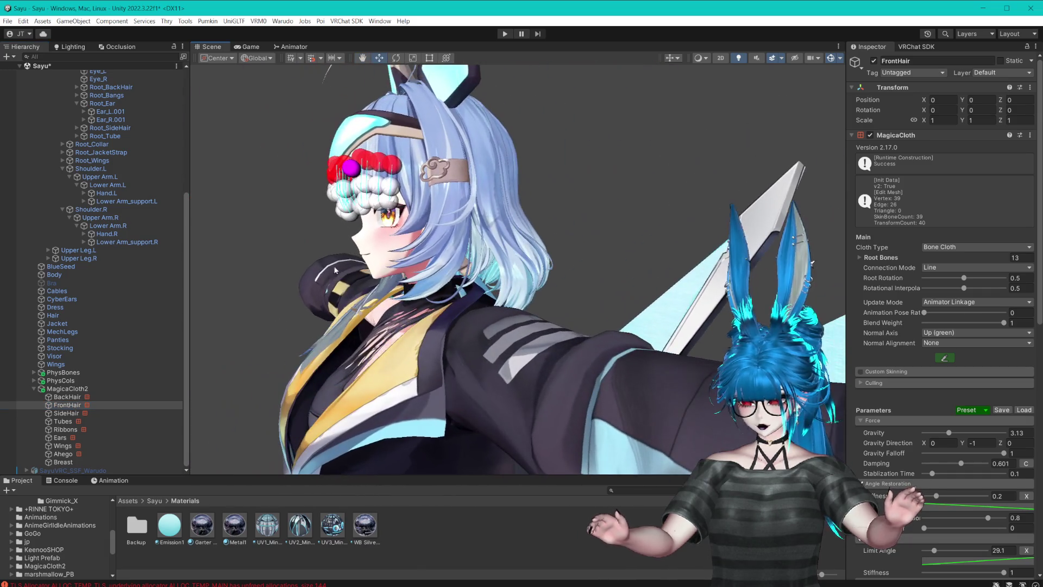
scroll(104, 235, "up", 6)
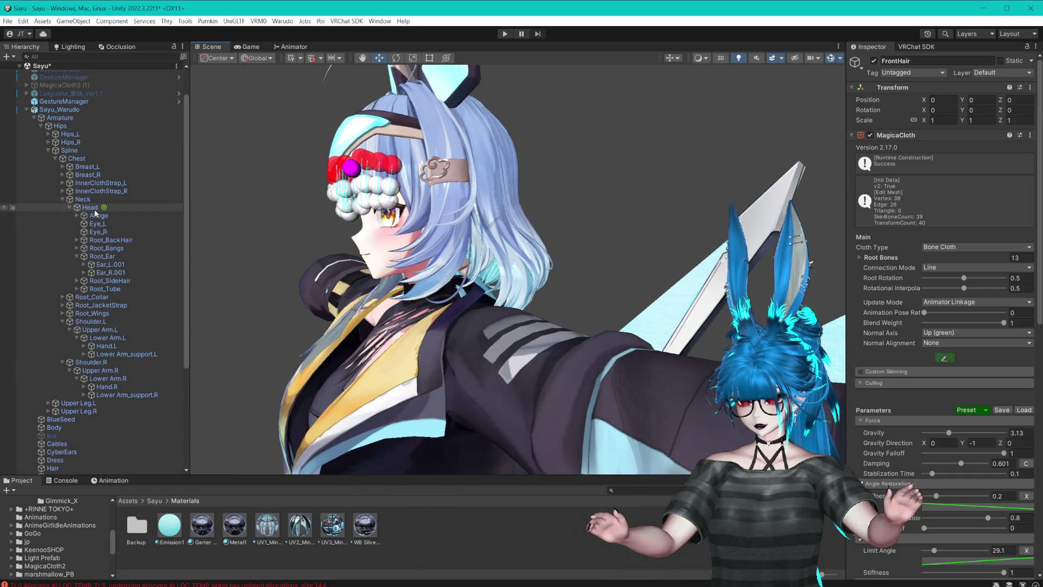
- Set the Head sphere collider's Center Z to 0.005
left_click(90, 208)
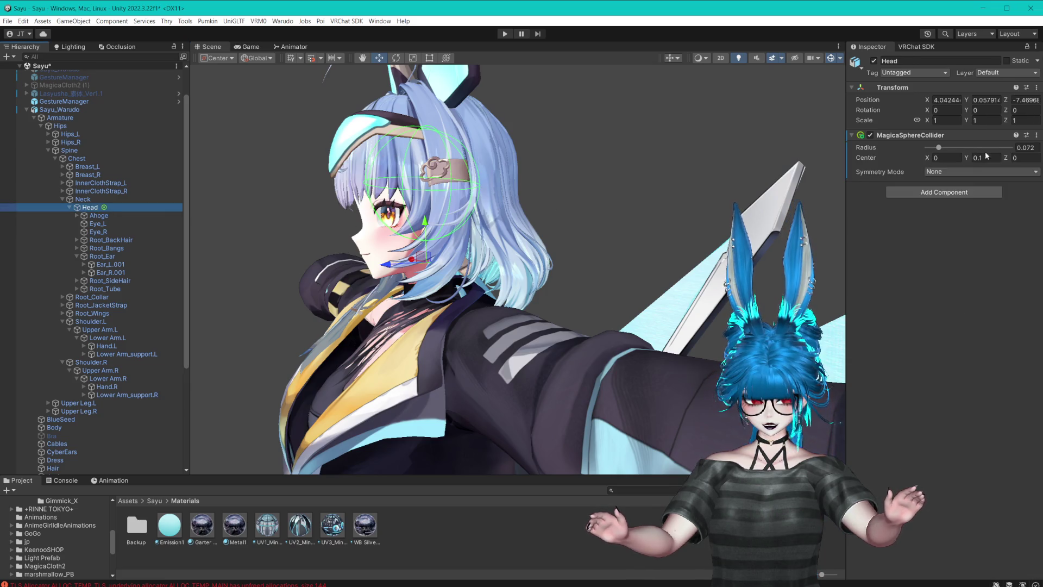
left_click(1020, 158)
type("0.02")
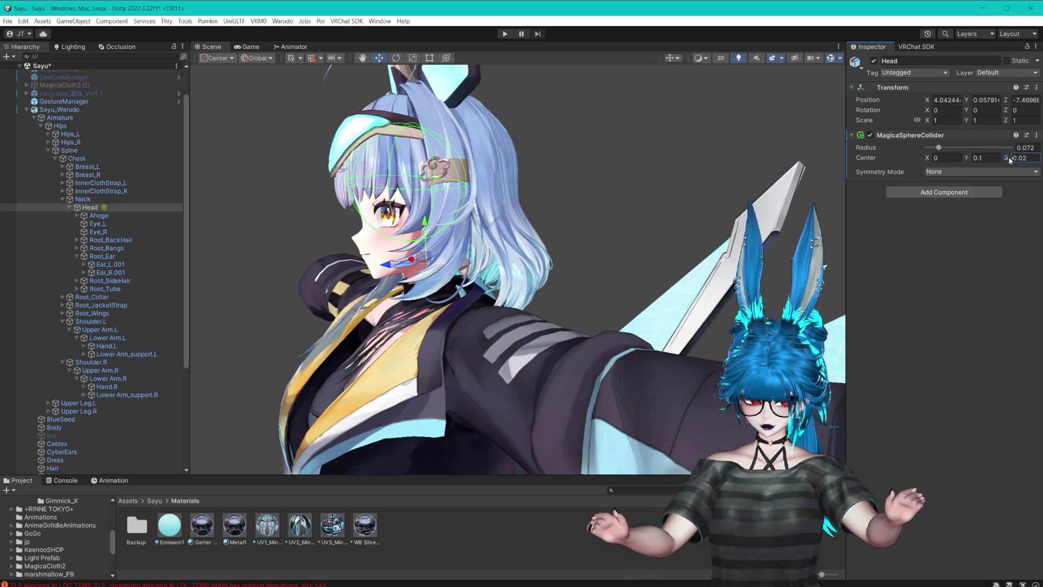
key("BackSpace")
type("1")
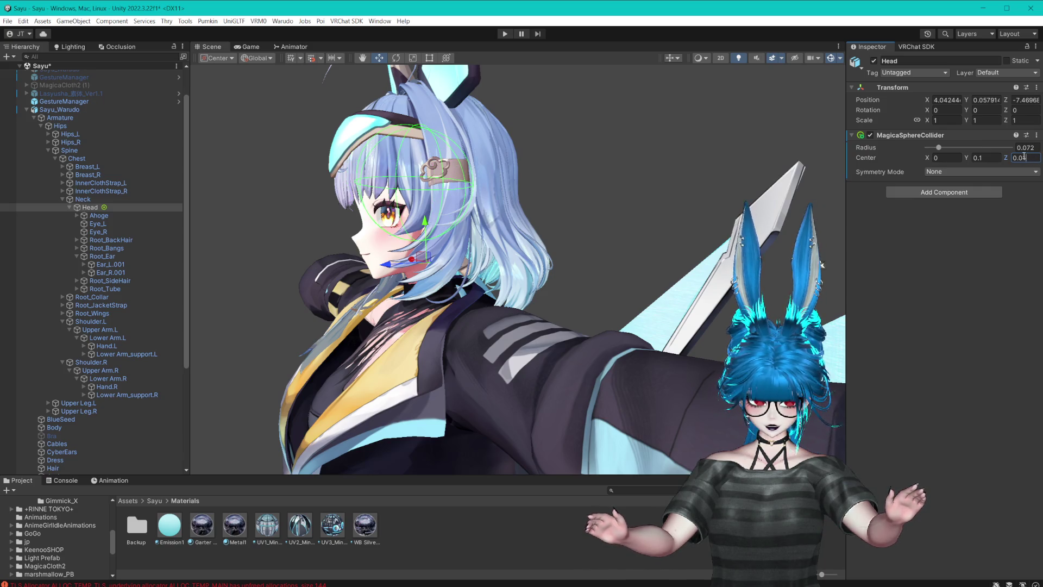
key("BackSpace")
type("05")
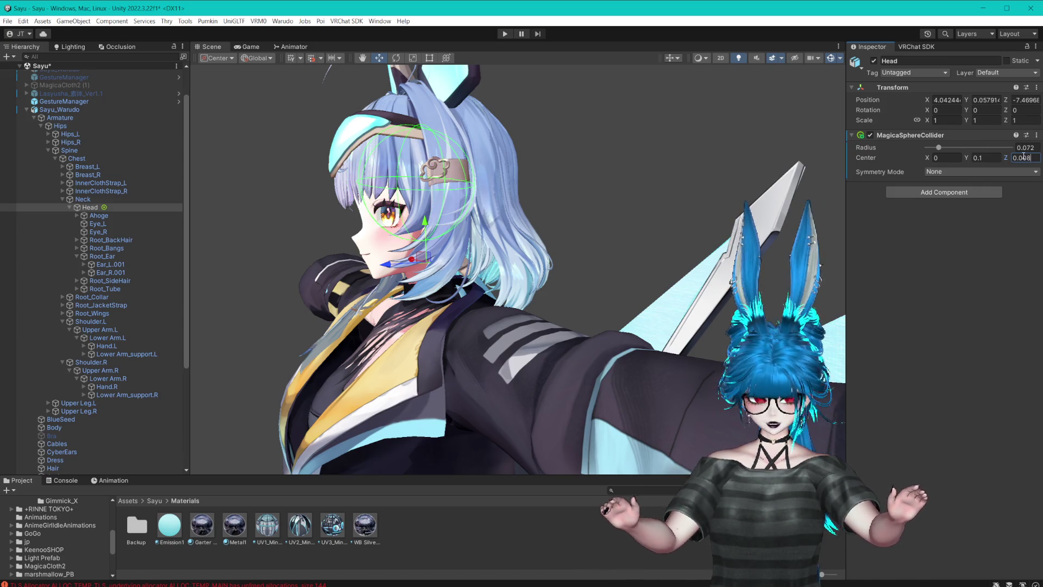
- Set FrontHair's cloth collider collision radius to 0.013
left_click_drag(633, 156, 629, 153)
scroll(112, 392, "down", 5)
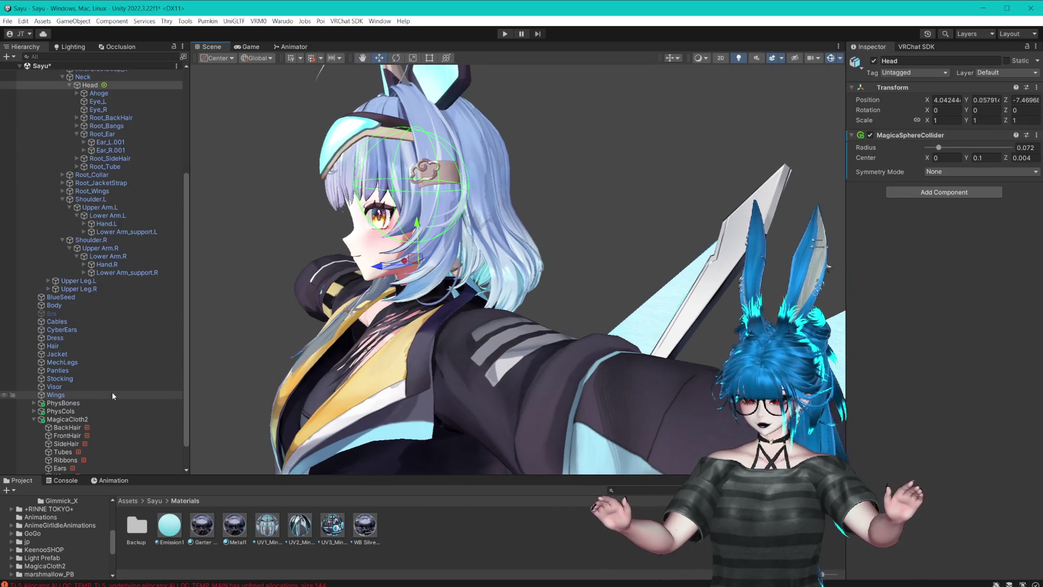
left_click(68, 435)
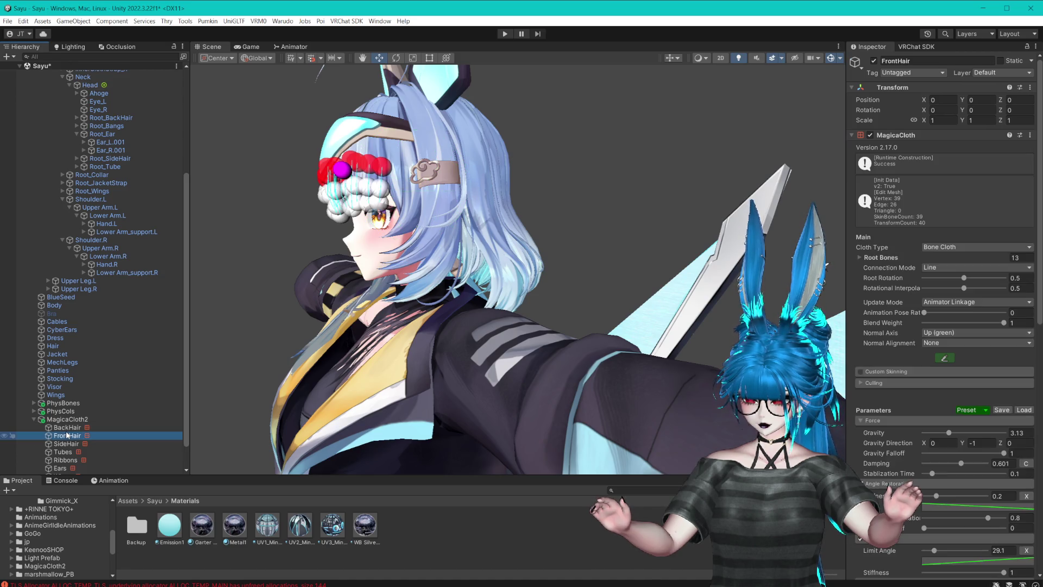
key("f")
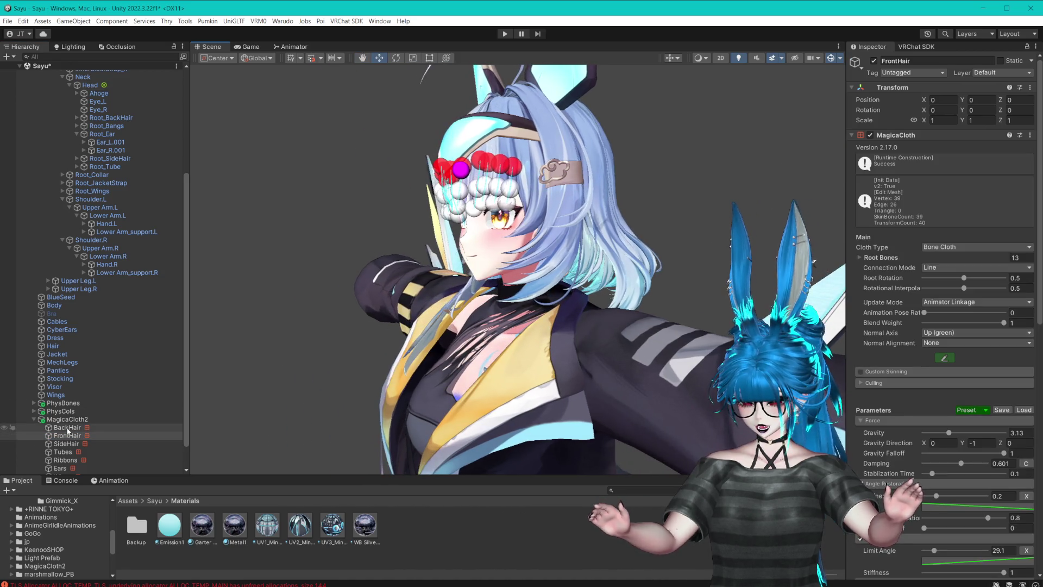
scroll(898, 367, "down", 15)
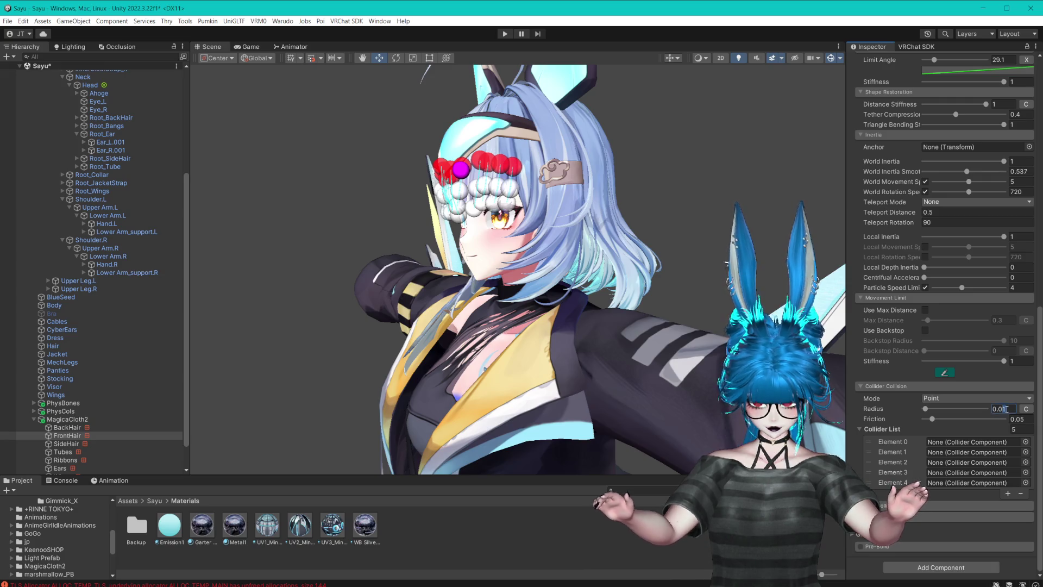
type("5")
key("BackSpace")
type("4")
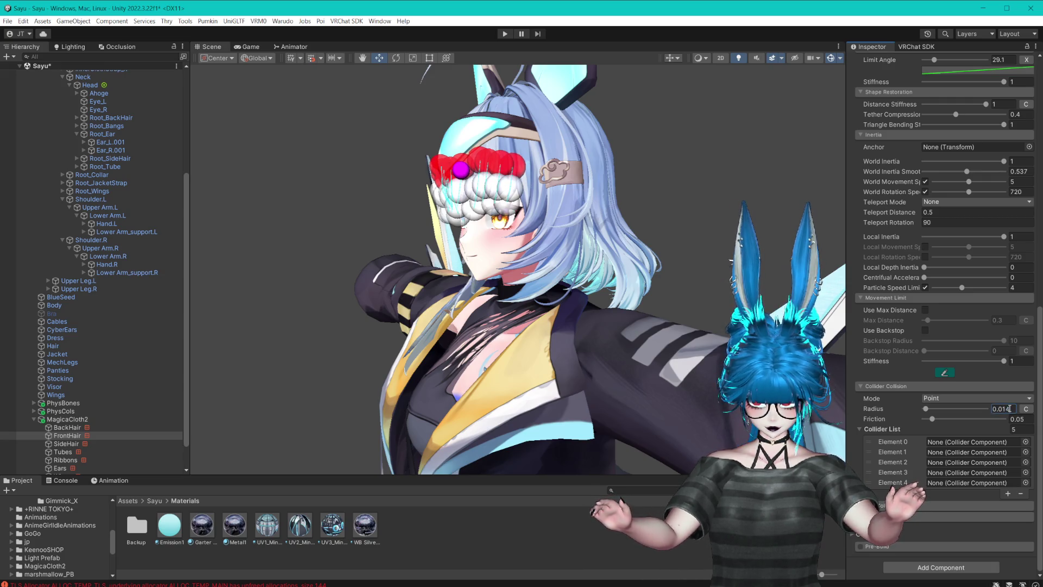
key("BackSpace")
type("3")
mouse_move(590, 230)
left_mouse_down()
mouse_move(544, 223)
mouse_move(552, 216)
left_mouse_up()
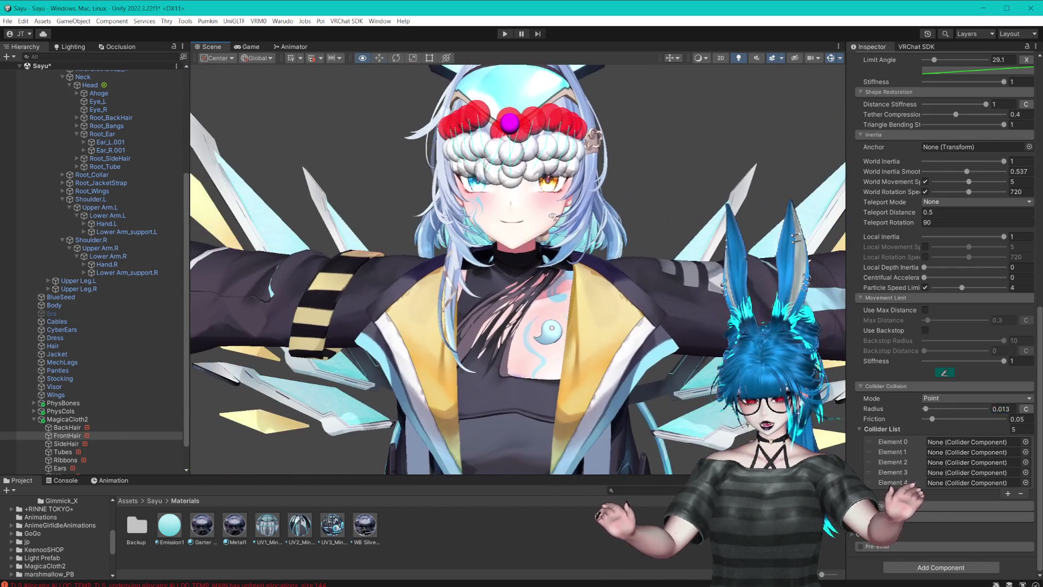
- Check SideHair's cloth settings, then open Neck's Add Component collider search
left_click(65, 444)
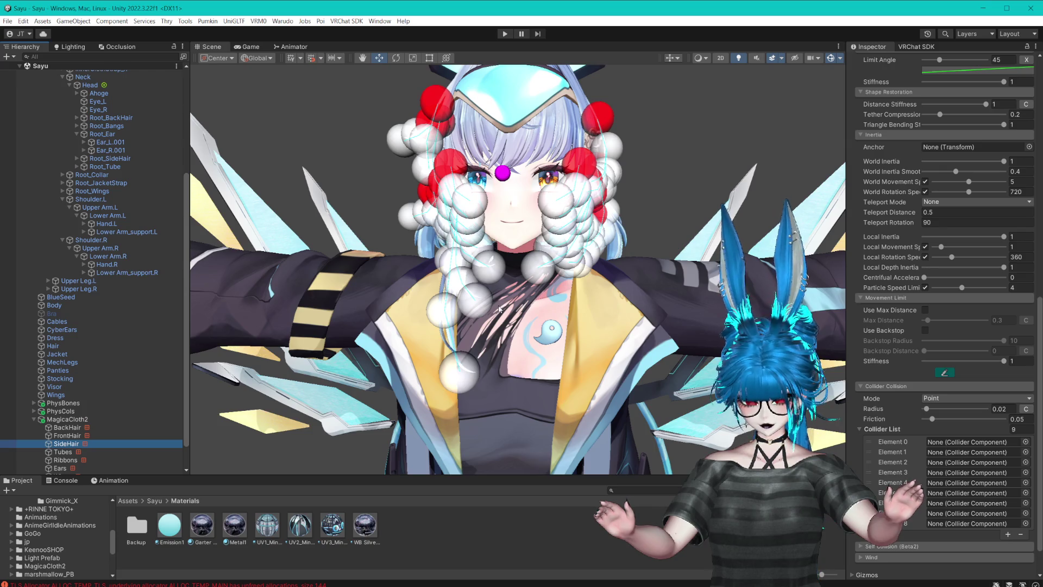
scroll(92, 351, "up", 3)
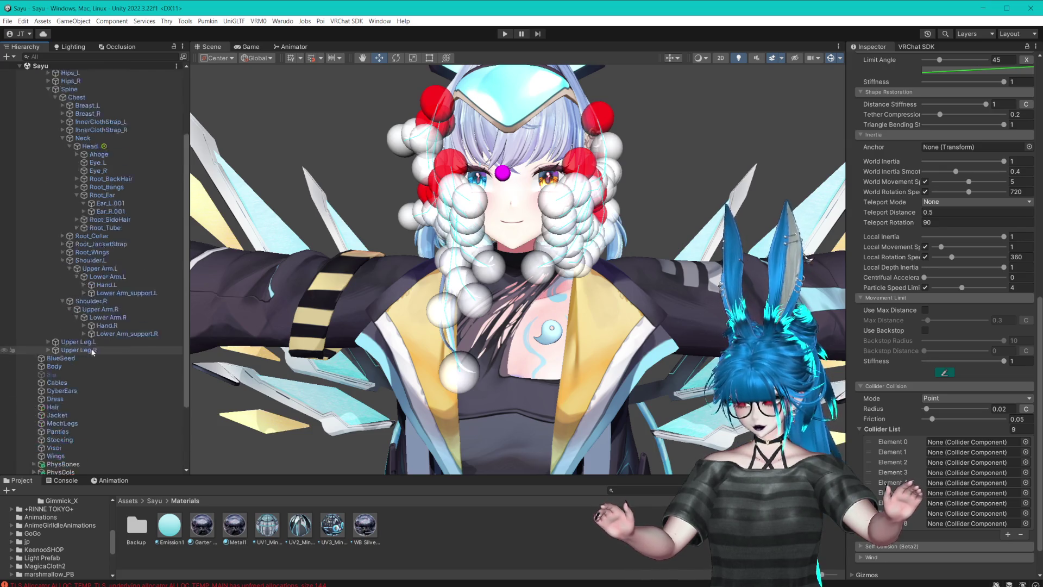
scroll(92, 351, "up", 5)
left_click(918, 140)
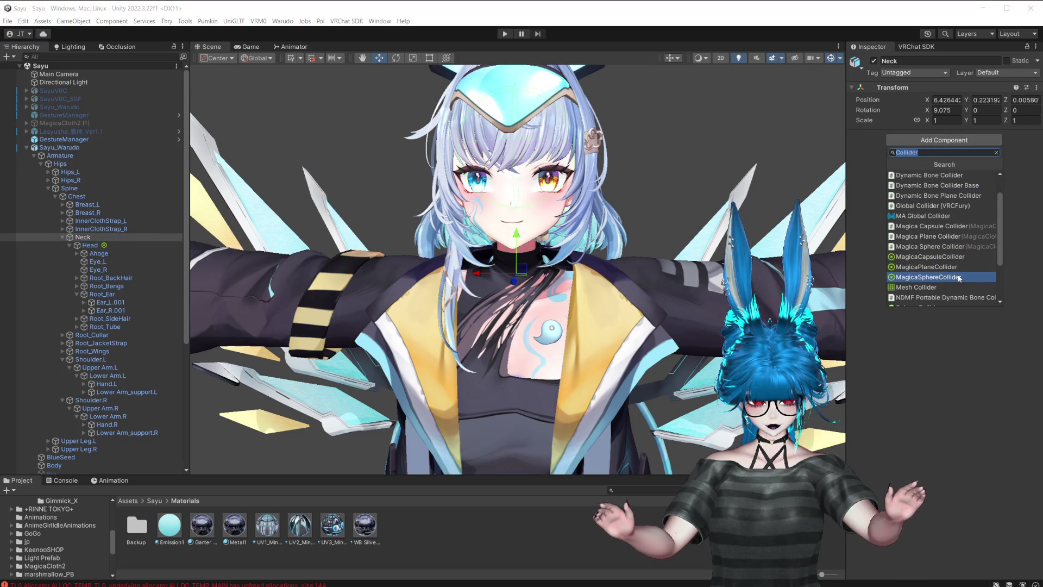
- Give Neck a Y-axis MagicaCapsuleCollider with length 0.09, radius 0.026 and centre Y 0.04
left_click(947, 256)
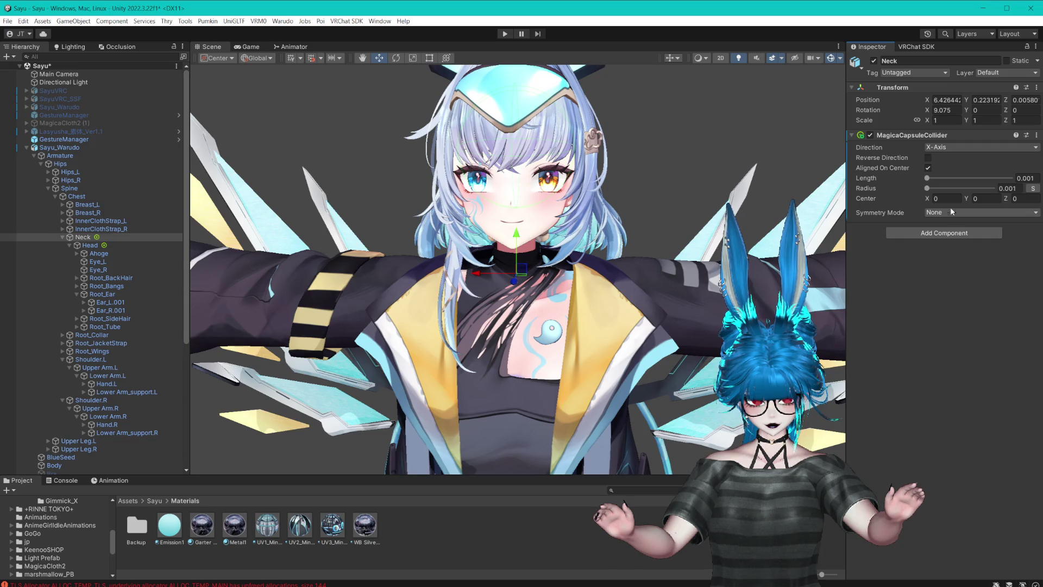
left_click_drag(929, 190, 931, 180)
type("0.09")
left_click(934, 147)
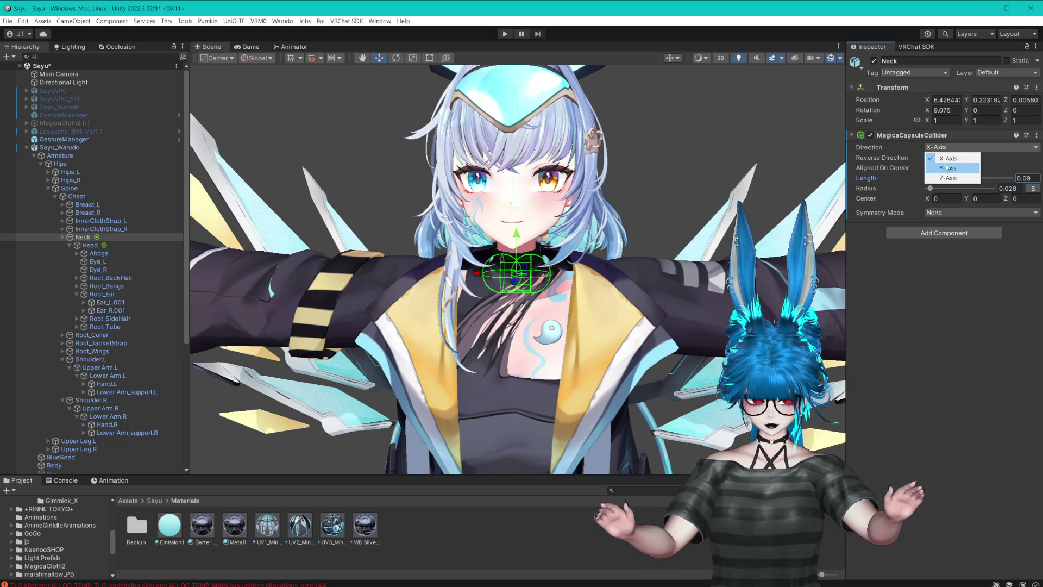
left_click(946, 167)
scroll(703, 197, "up", 3)
mouse_move(702, 202)
left_mouse_down()
mouse_move(972, 200)
mouse_move(932, 188)
left_mouse_up()
left_click_drag(804, 207, 617, 184)
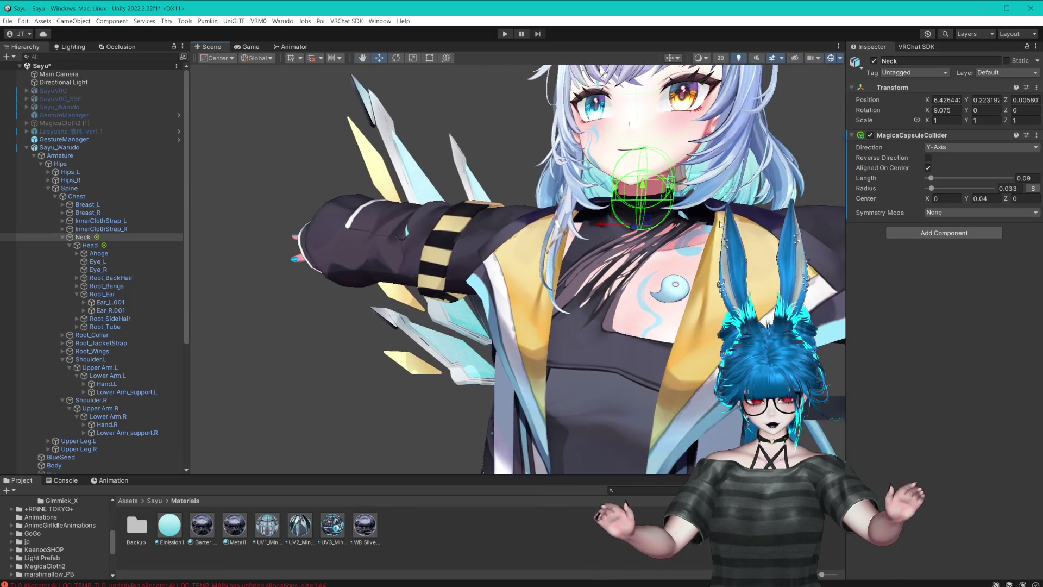
key("BackSpace")
type("25")
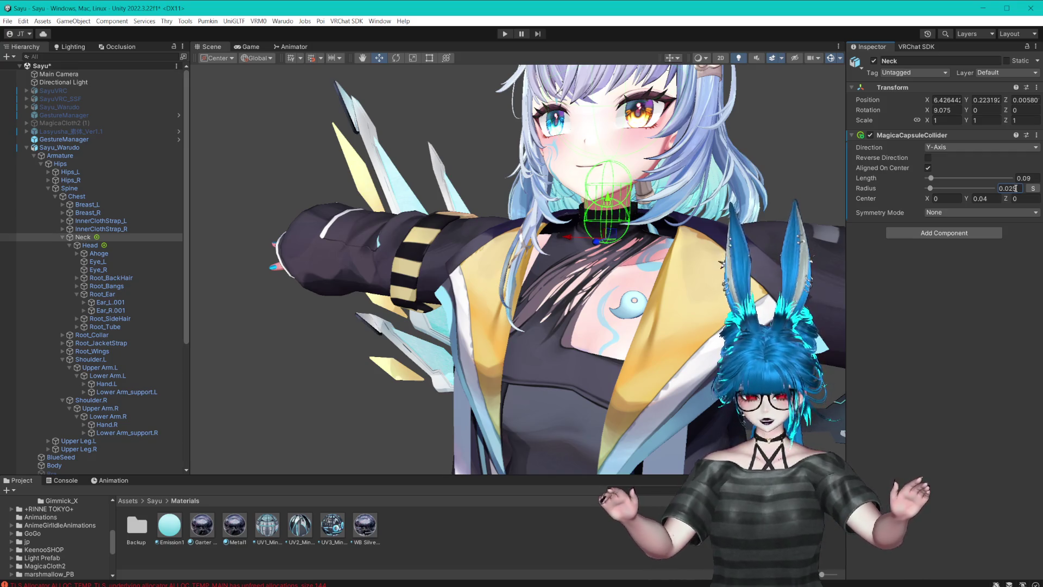
key("Return")
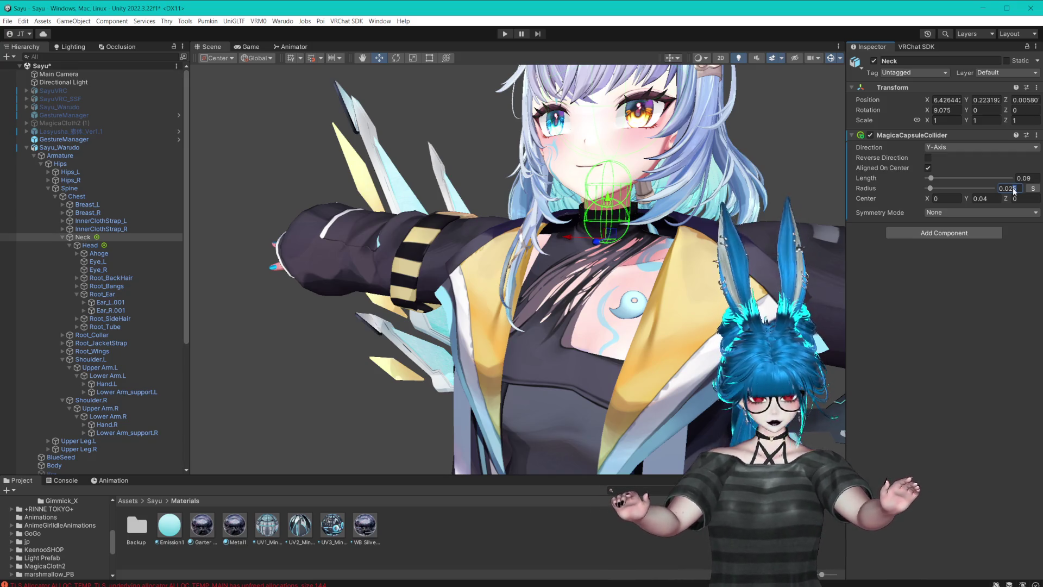
- View the avatar from her side, then switch over to Blender
scroll(518, 269, "up", 2)
left_click_drag(809, 260, 698, 222)
left_click(728, 258)
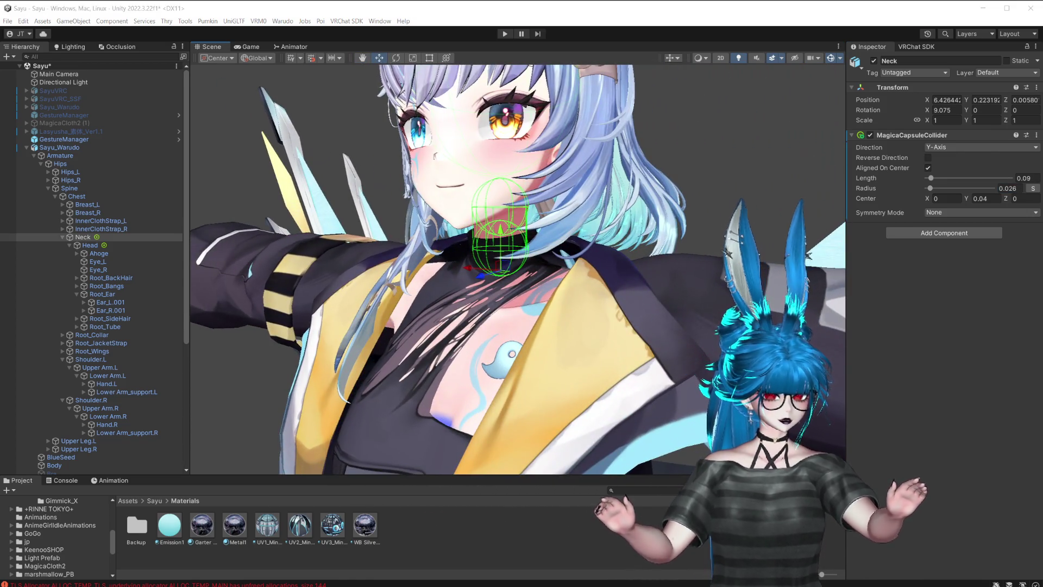
key("alt+Tab")
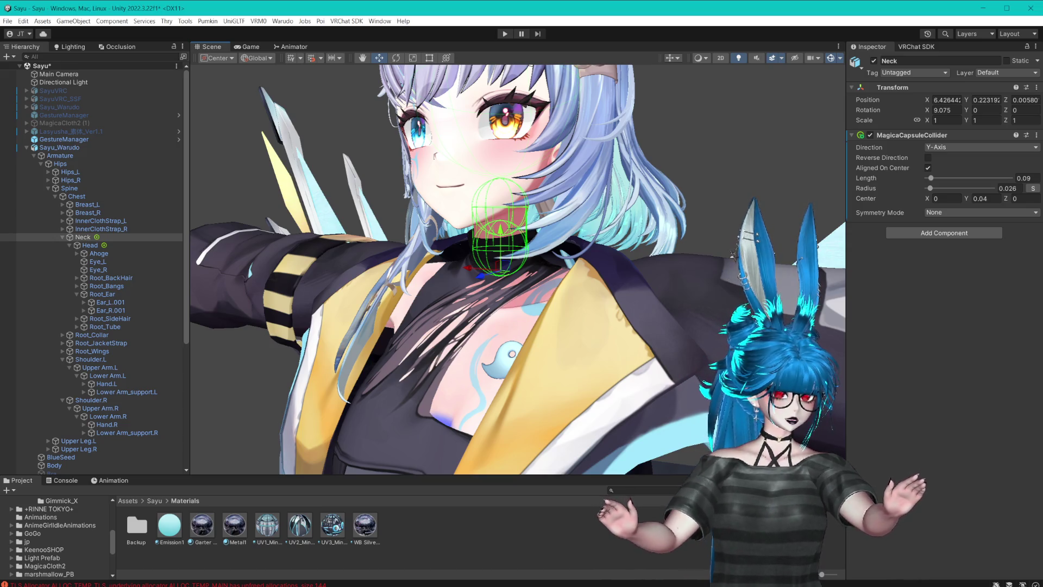
key("alt+Tab")
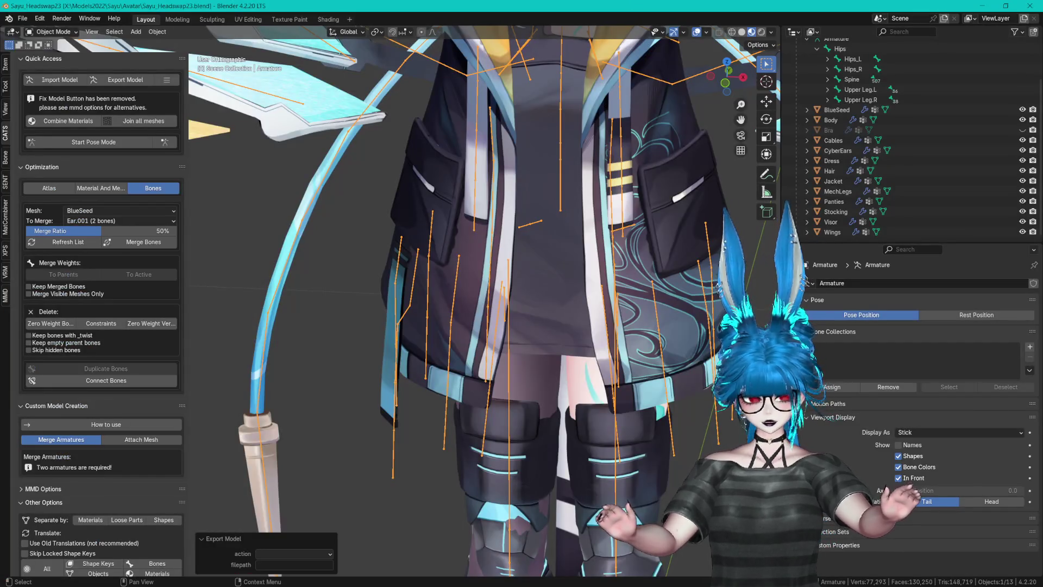
- Look over the avatar up to the face, save Sayu_Headswap23.blend, and return to Unity
key("alt+Tab")
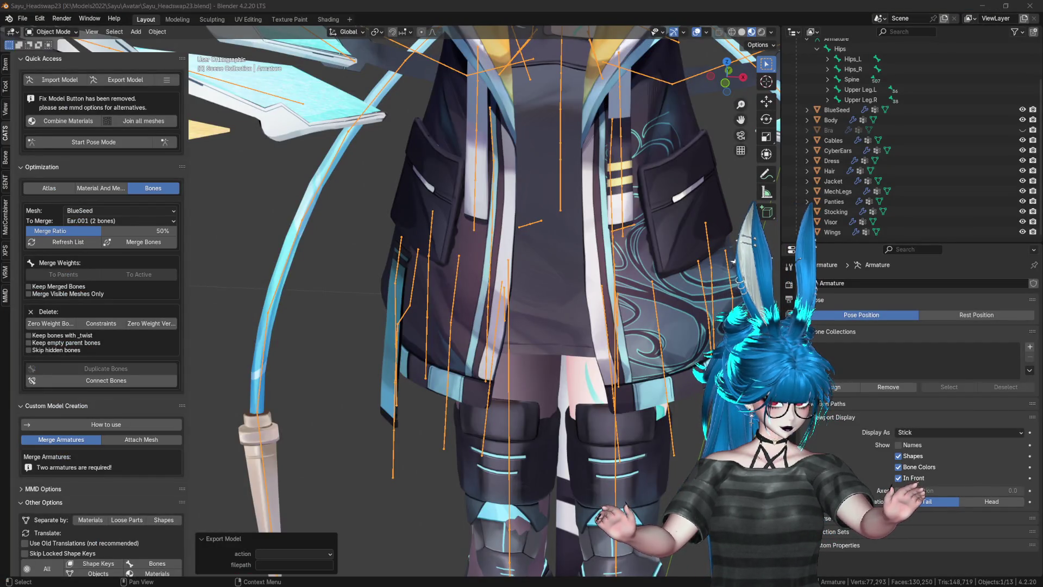
key("alt+Tab")
key("alt+Tab")
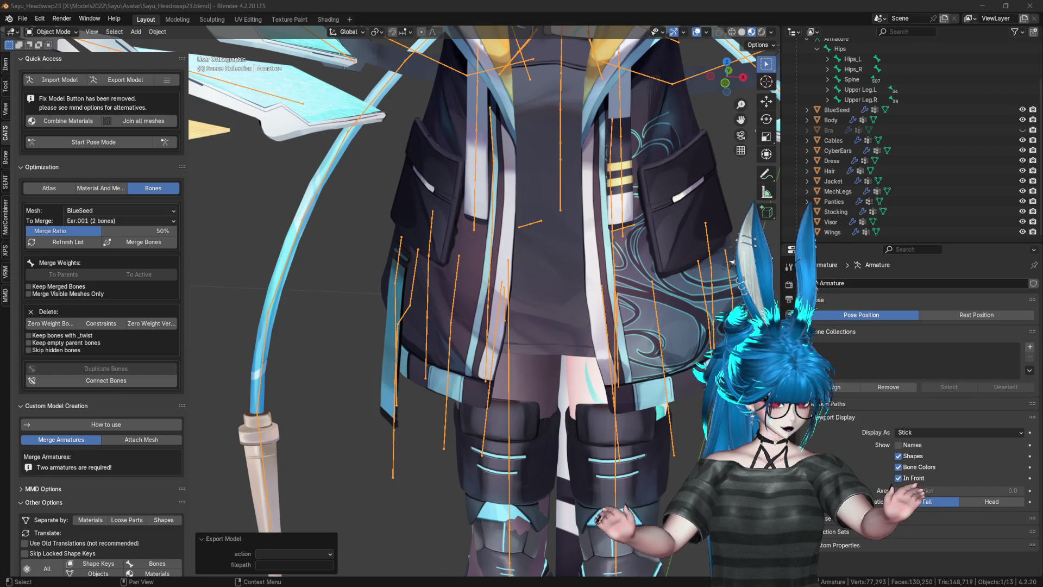
key("alt+Tab")
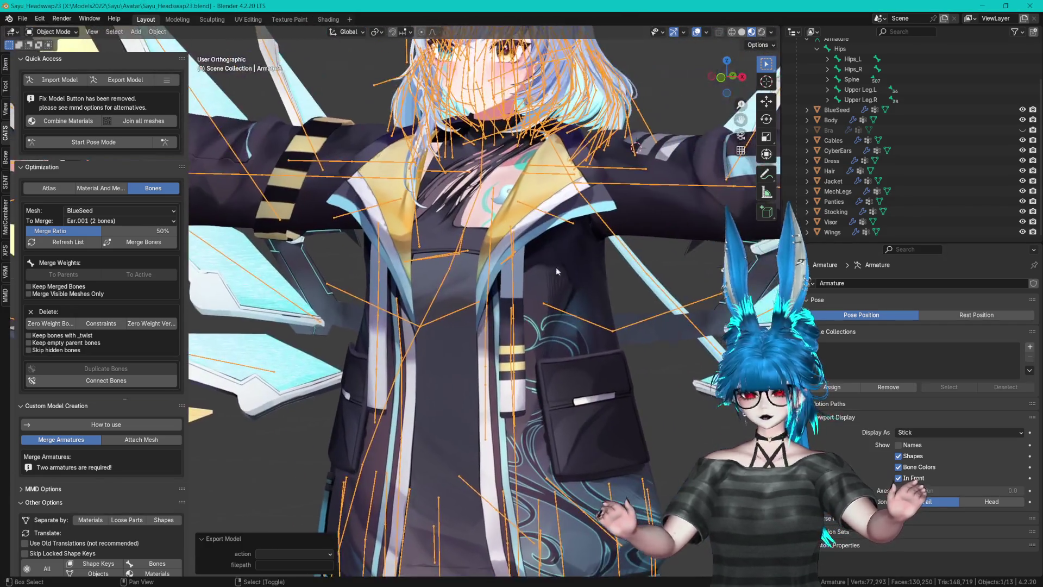
mouse_move(556, 268)
left_mouse_down()
mouse_move(477, 281)
mouse_move(511, 276)
left_mouse_up()
key("ctrl+s")
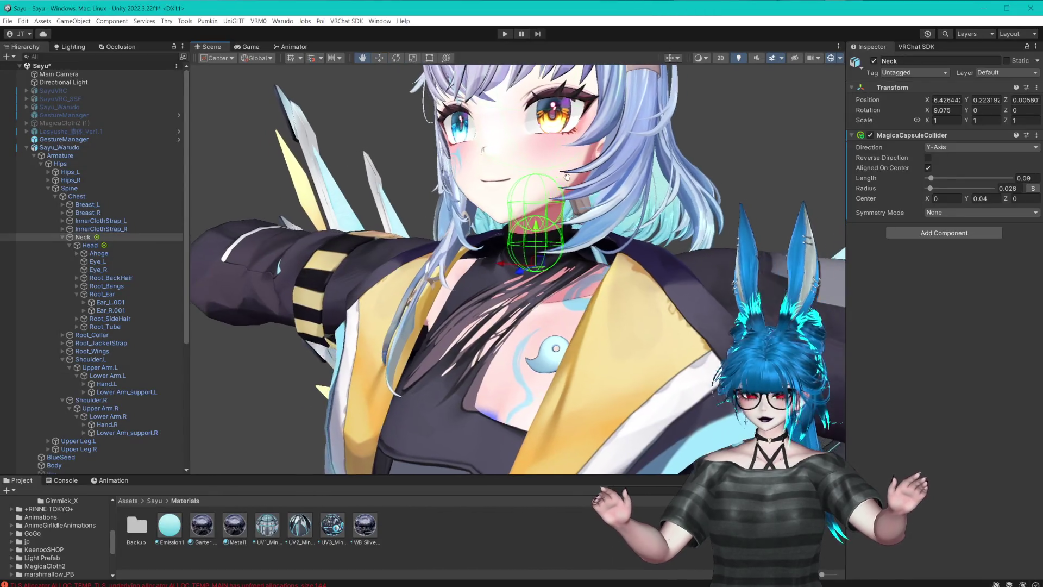
left_click_drag(566, 176, 522, 185)
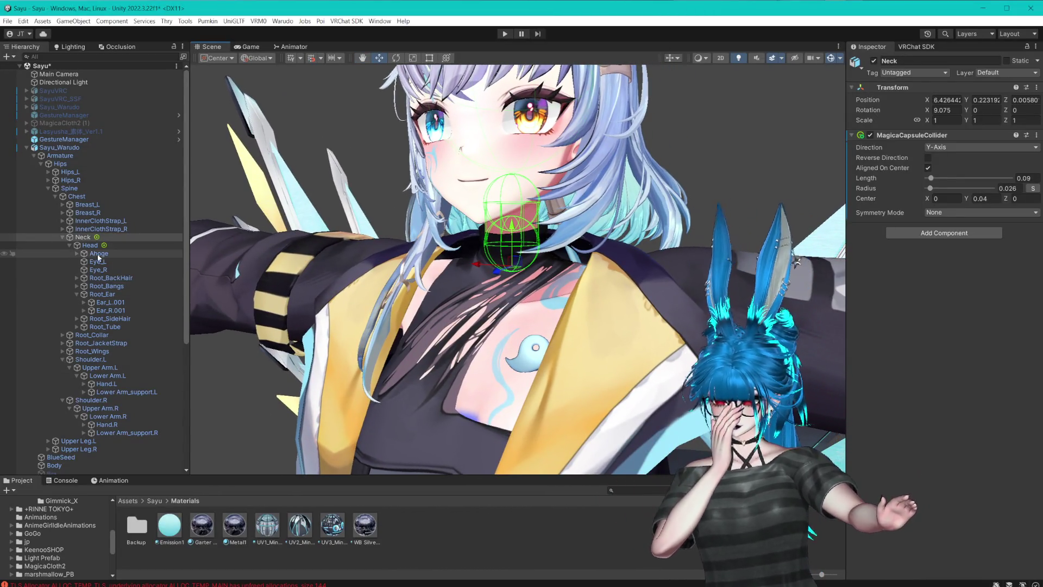
- Select Upper Arm.L and add a MagicaCapsuleCollider to it
left_click(63, 237)
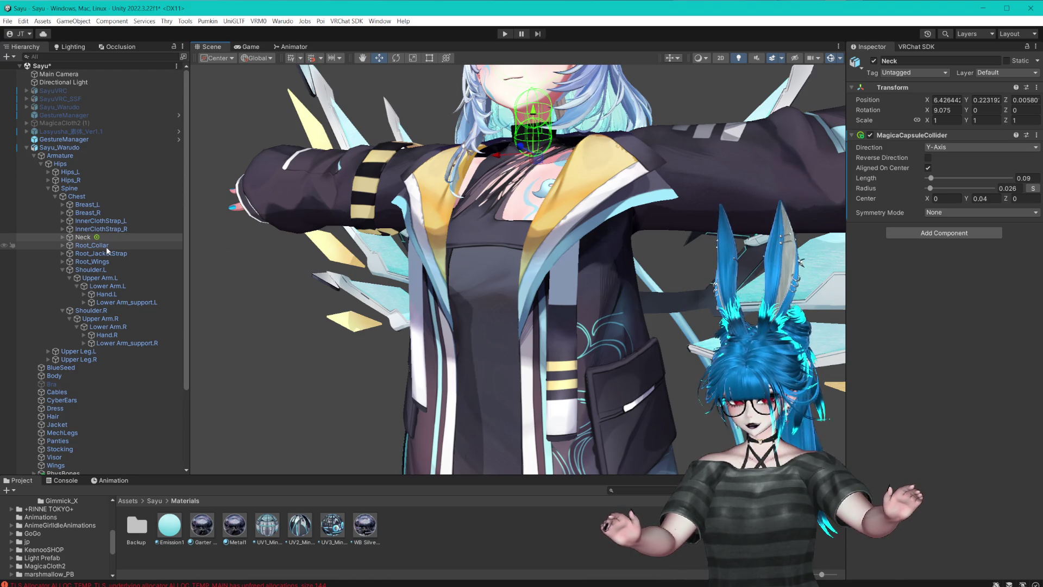
scroll(485, 280, "down", 5)
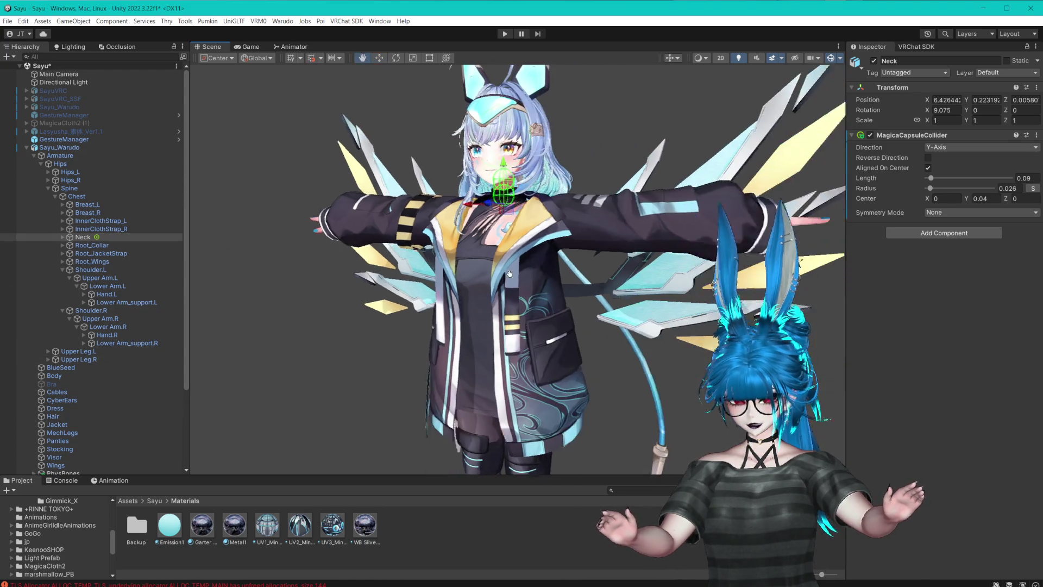
scroll(485, 279, "up", 4)
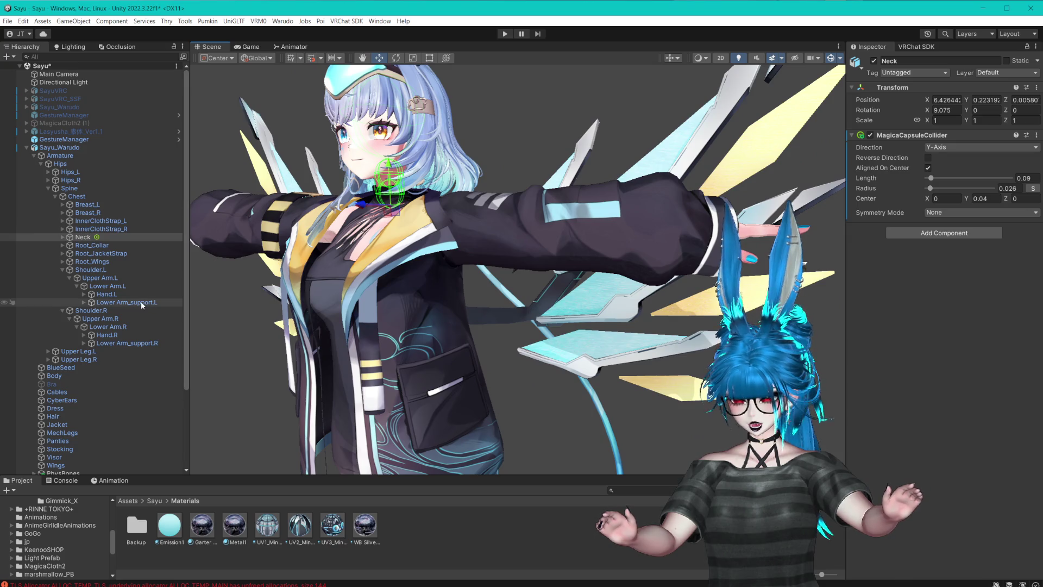
left_click(74, 279)
left_click(944, 140)
left_click(930, 256)
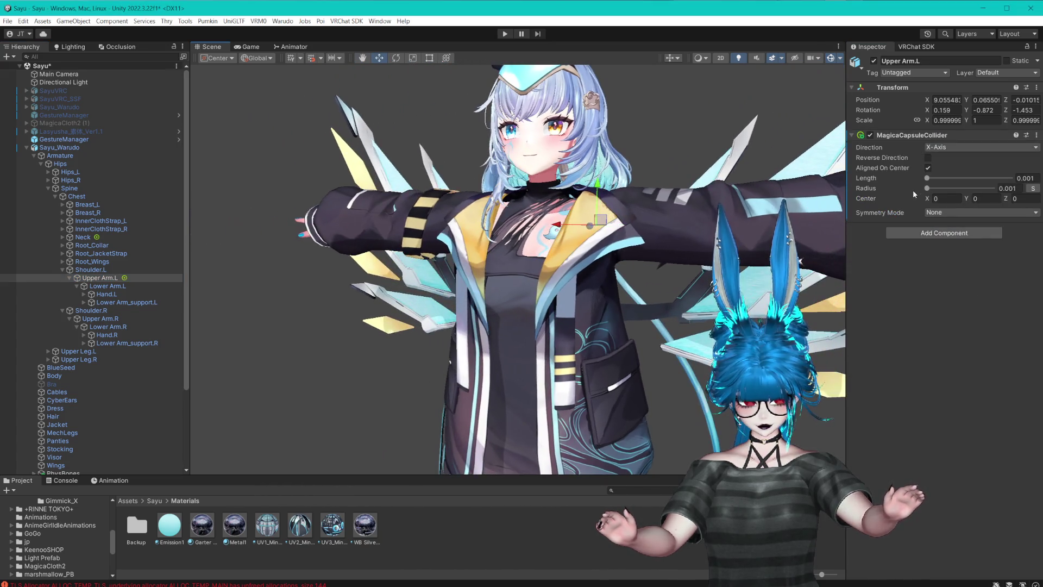
- Set the capsule to Y-axis, length 0.34, radius 0.055 and centre Y 0.1
left_click_drag(926, 178, 937, 177)
left_click_drag(928, 188, 934, 188)
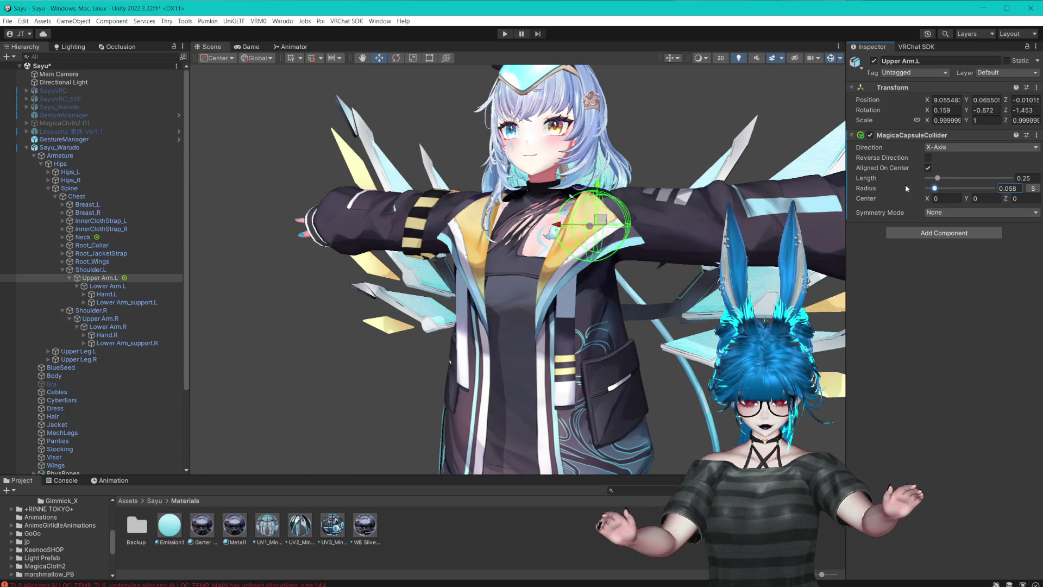
left_click(956, 147)
left_click(942, 164)
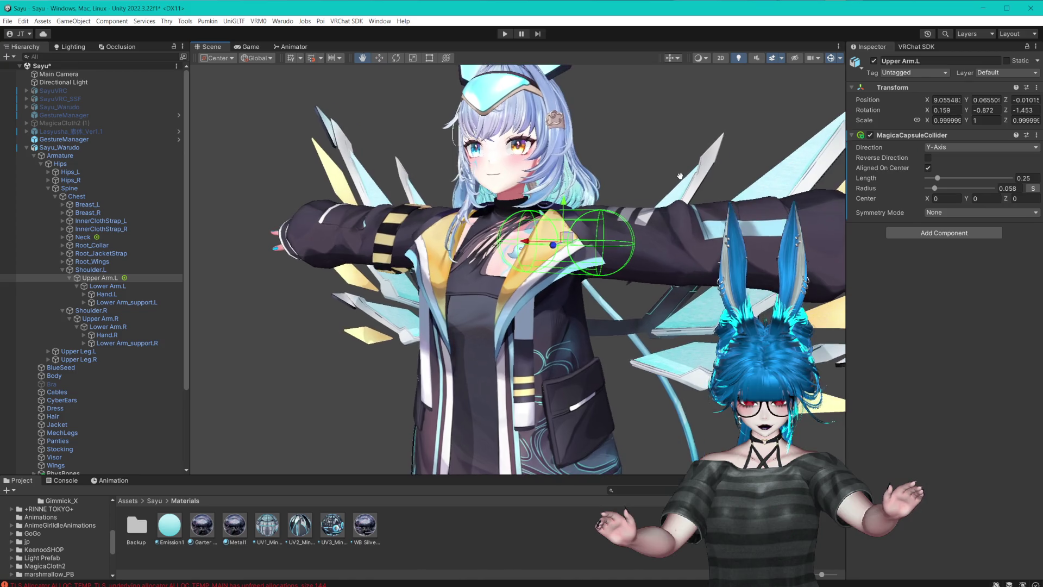
left_click(973, 199)
type("0.1")
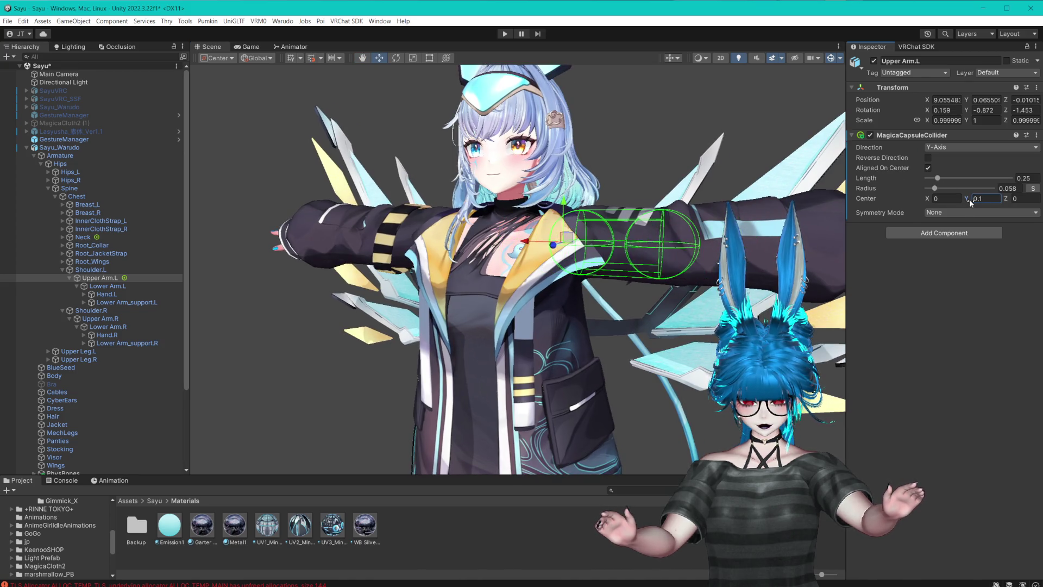
key("Return")
key("f")
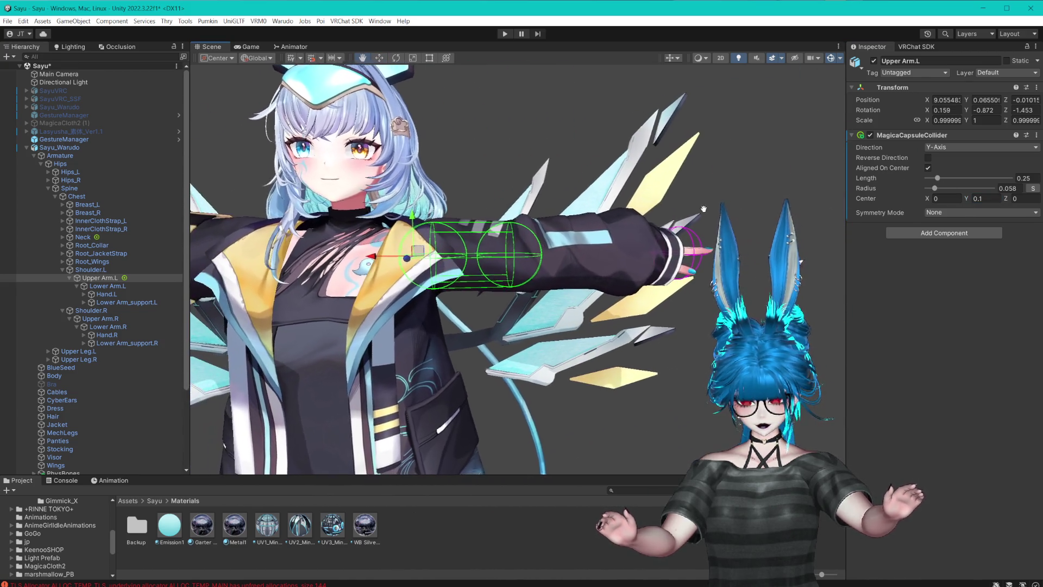
left_click_drag(941, 179, 936, 191)
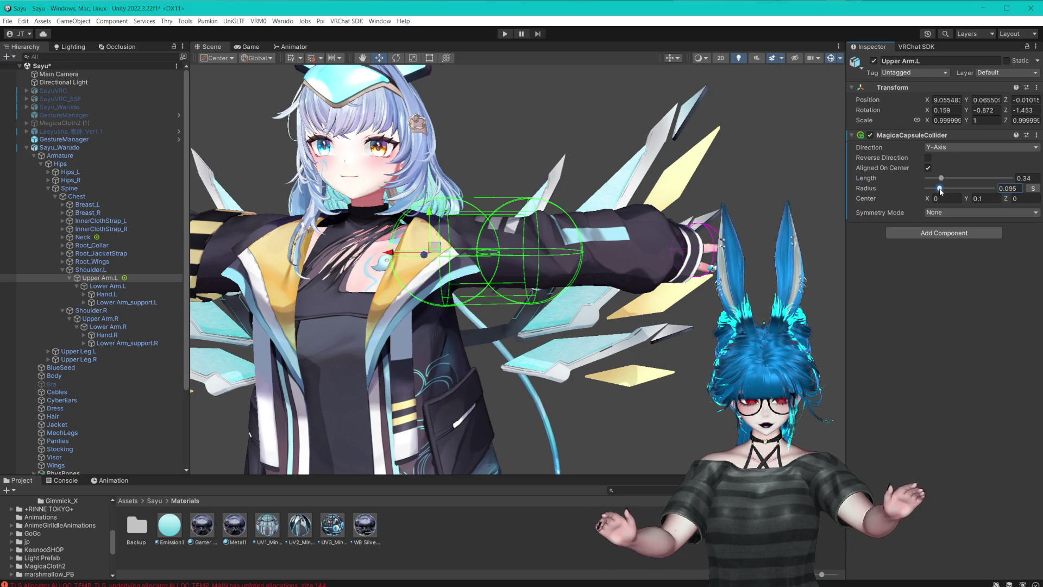
left_click_drag(683, 169, 805, 258)
- Copy Upper Arm.L's capsule collider and paste it as a new component on Upper Arm.R
right_click(934, 135)
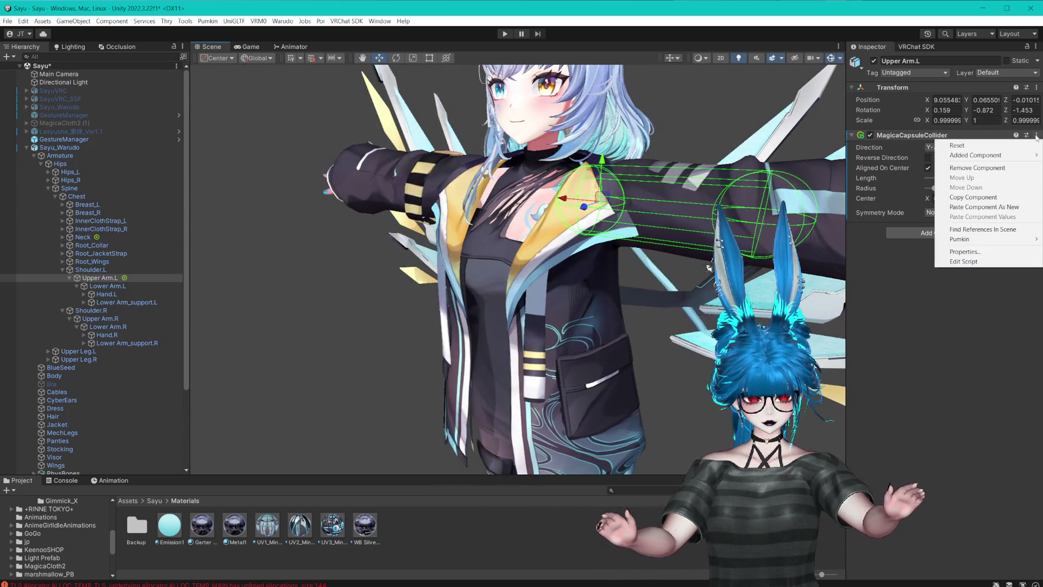
left_click(960, 198)
left_click(100, 318)
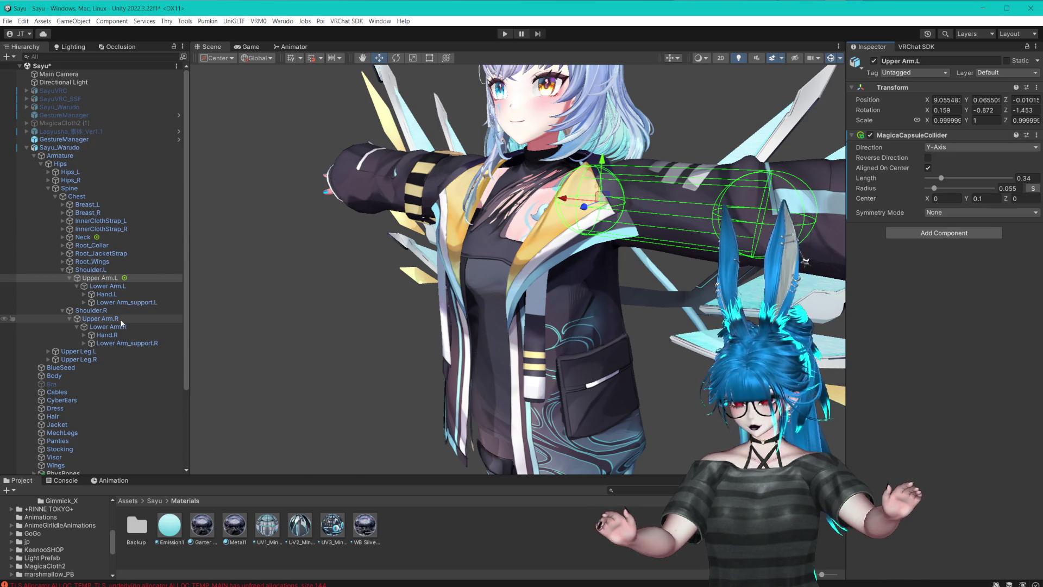
left_click(1036, 87)
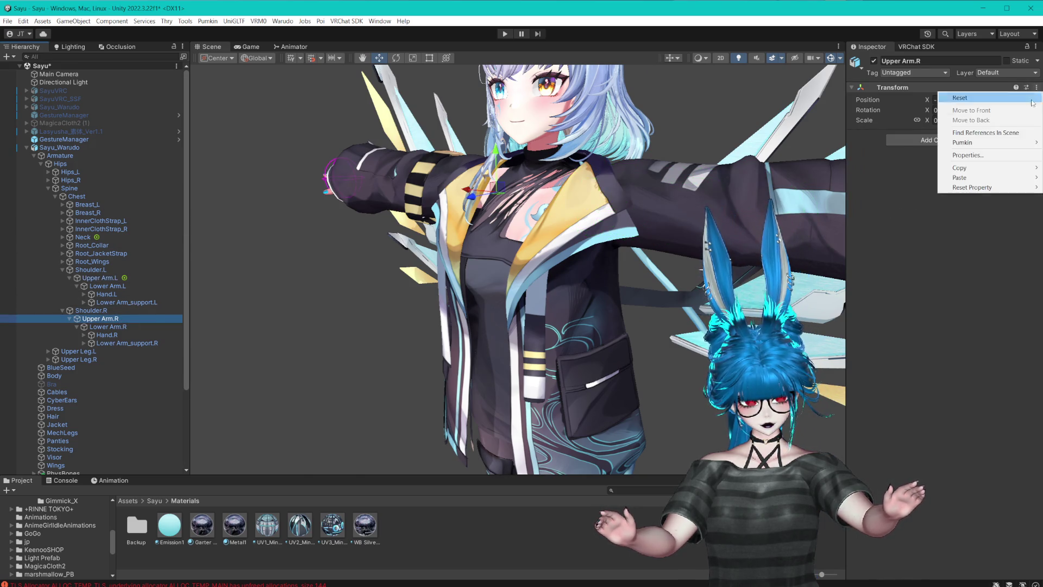
mouse_move(965, 178)
left_click(887, 222)
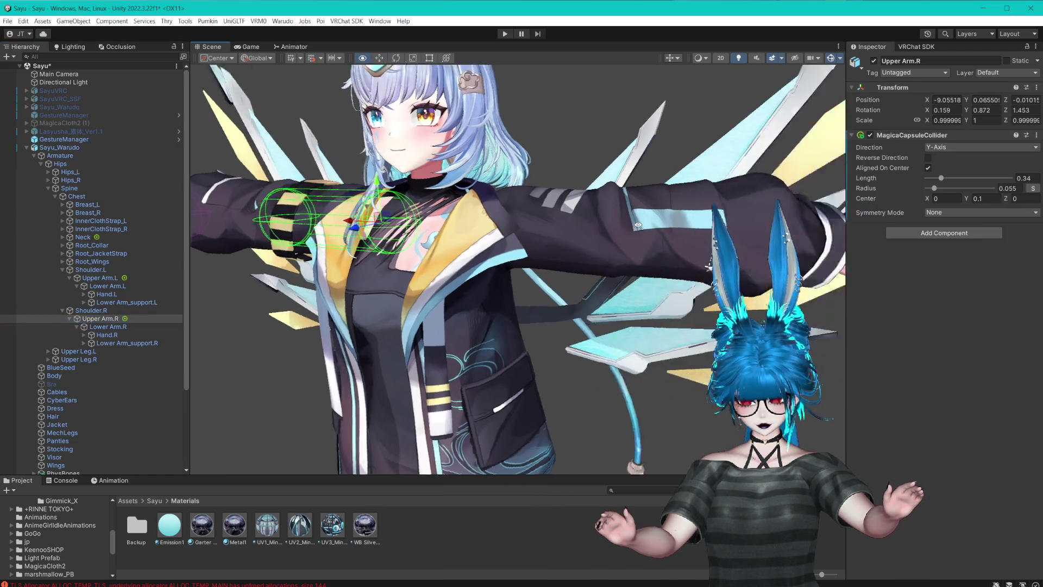
mouse_move(498, 212)
left_mouse_down()
mouse_move(576, 215)
mouse_move(544, 213)
mouse_move(558, 218)
left_mouse_up()
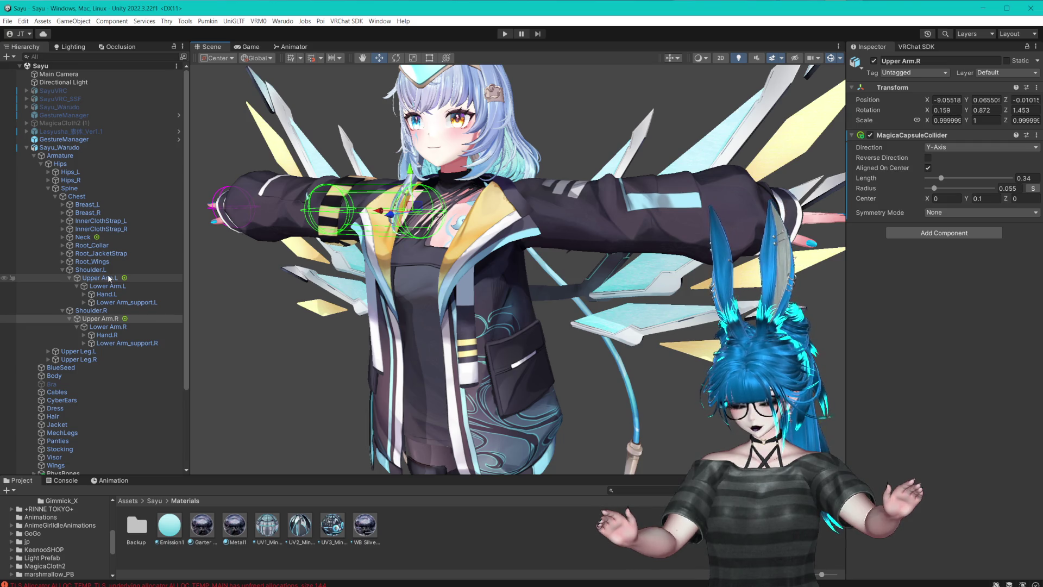
- Look over the arm colliders around the avatar, then select the Hand.L bone
left_click(49, 359)
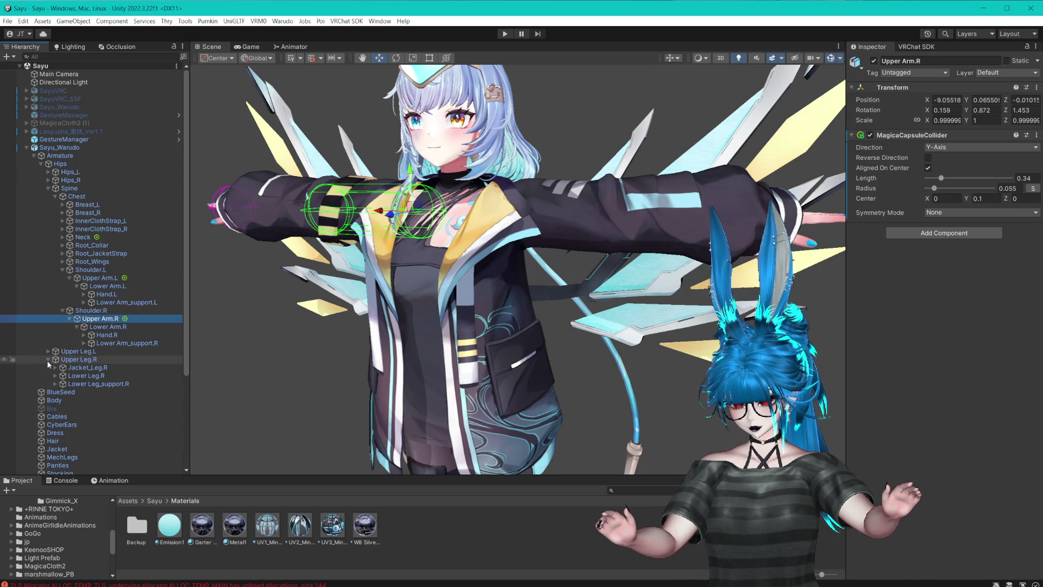
left_click(48, 359)
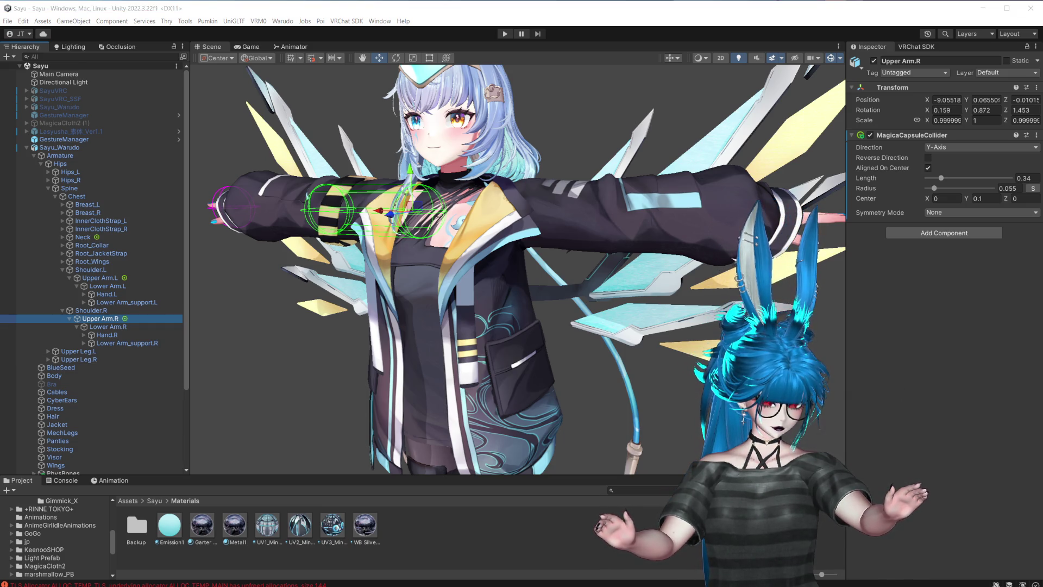
left_click(977, 512)
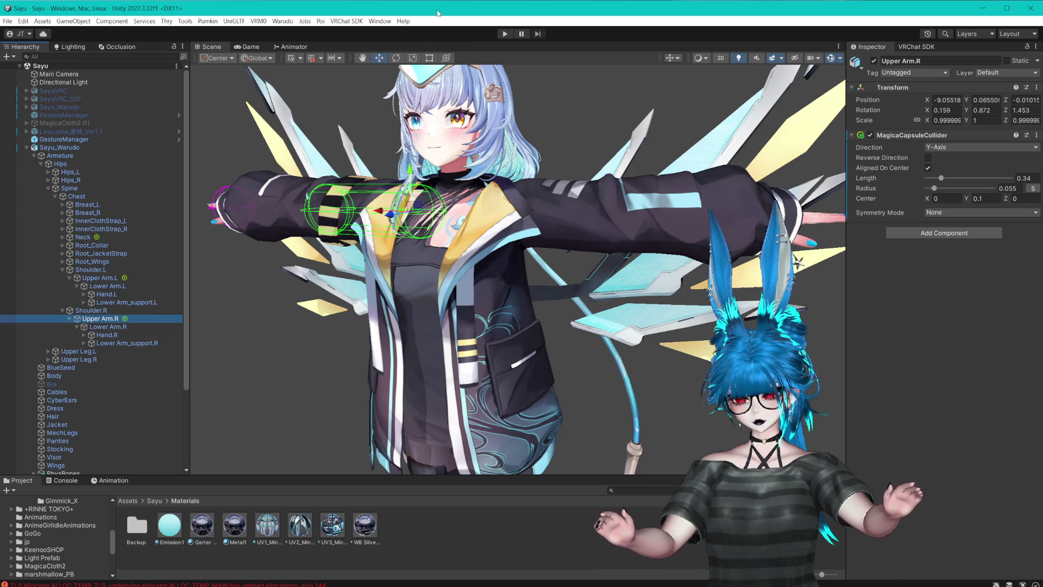
mouse_move(565, 152)
left_mouse_down()
mouse_move(543, 150)
mouse_move(603, 153)
mouse_move(587, 147)
mouse_move(636, 203)
mouse_move(600, 211)
left_mouse_up()
scroll(587, 147, "up", 3)
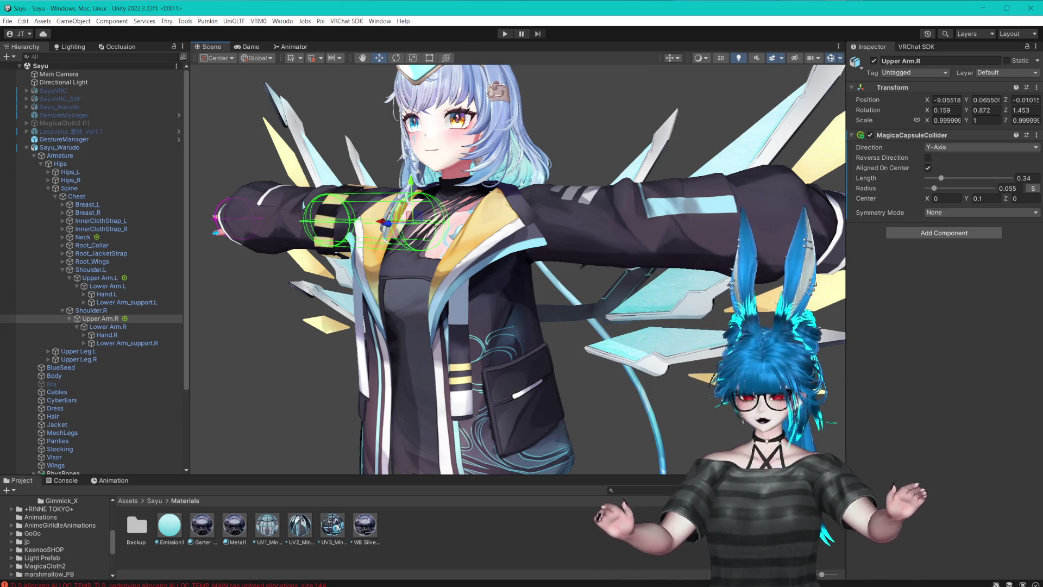
left_click_drag(506, 163, 525, 197)
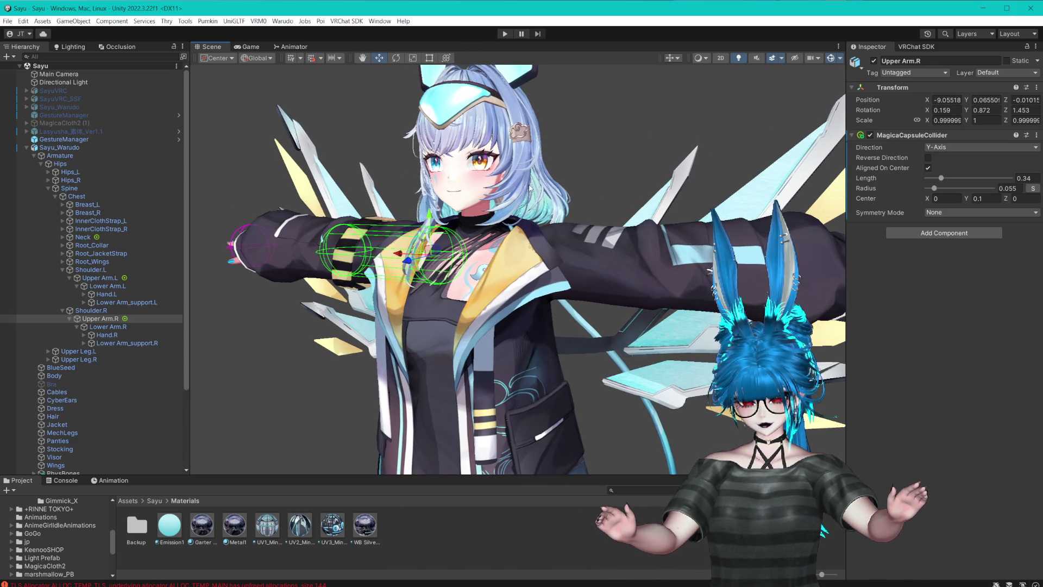
scroll(529, 187, "up", 2)
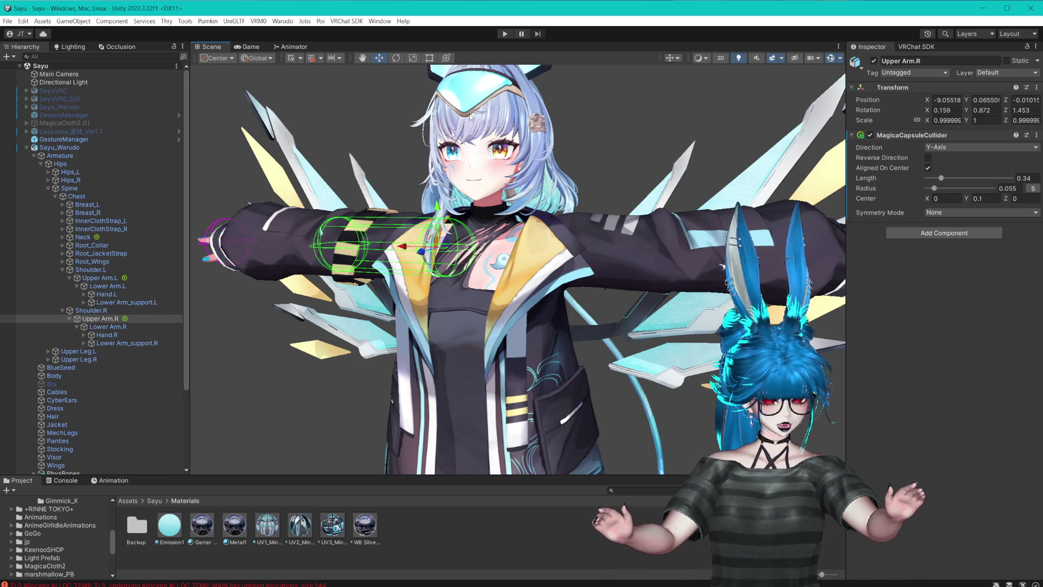
left_click(109, 295)
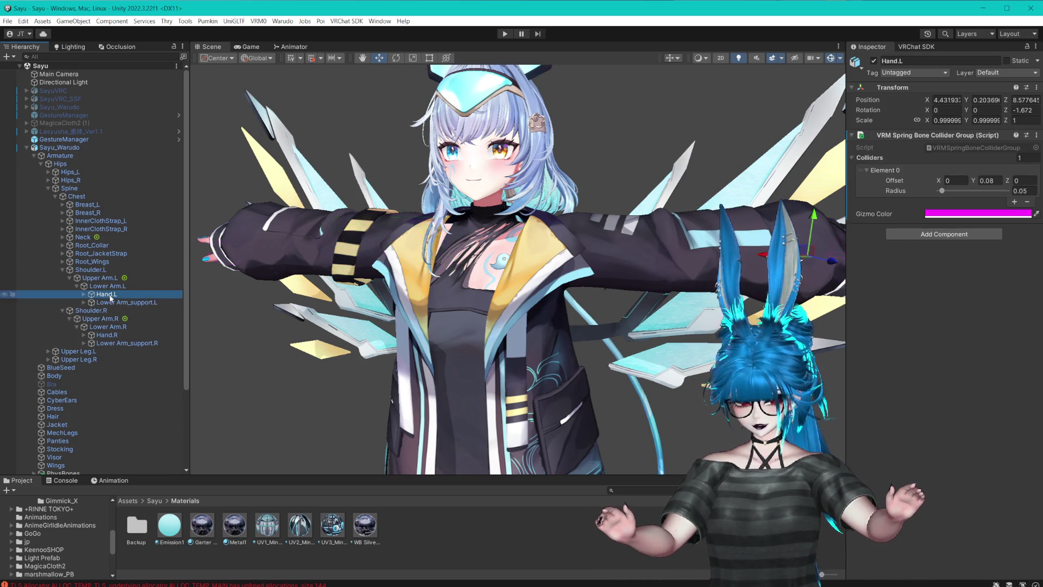
- Add a Magica sphere collider to Hand.L with radius 0.05 and centre Y 0.08
left_click(915, 234)
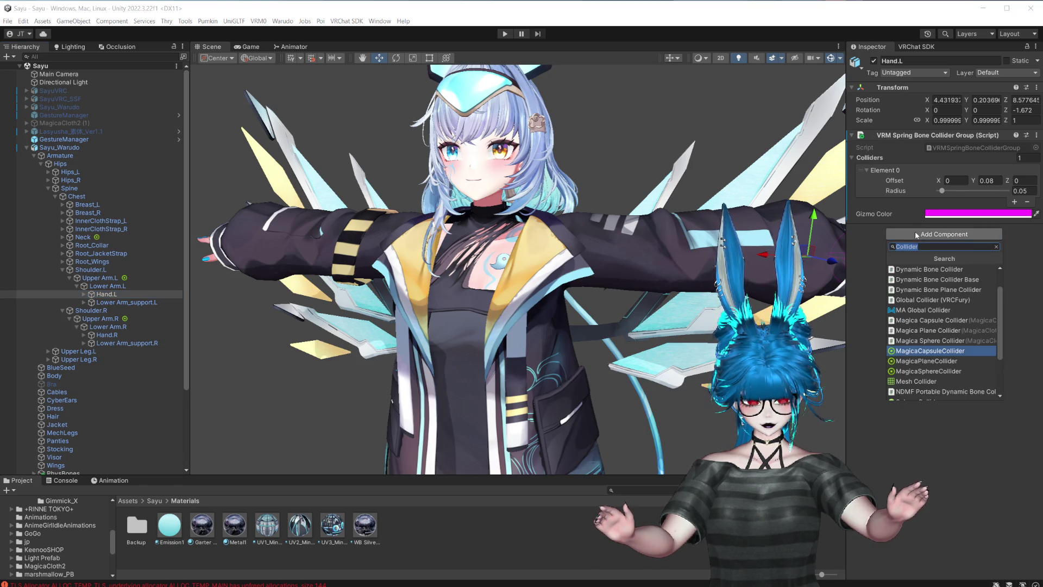
left_click(924, 371)
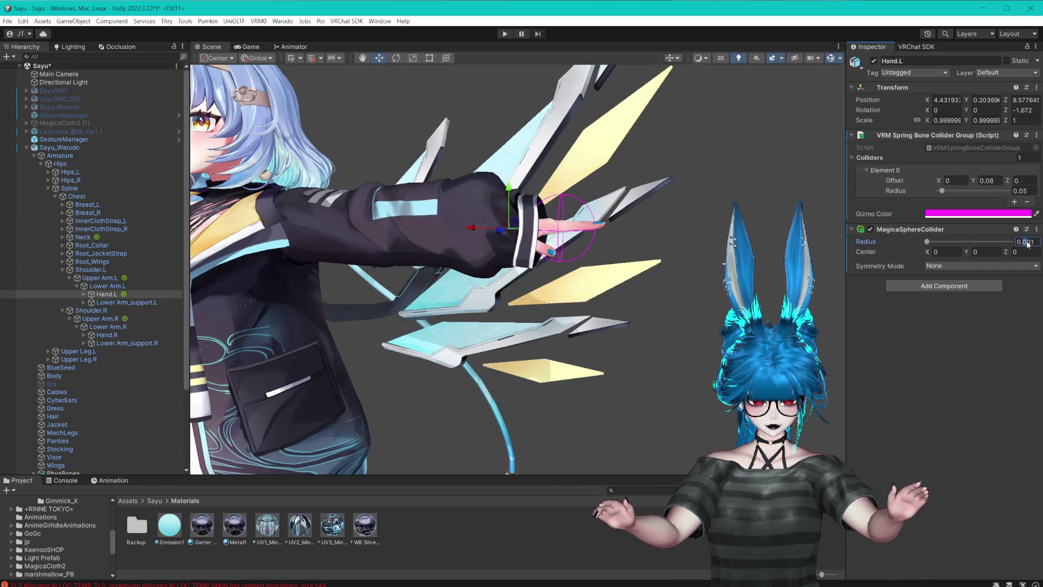
type("0.1")
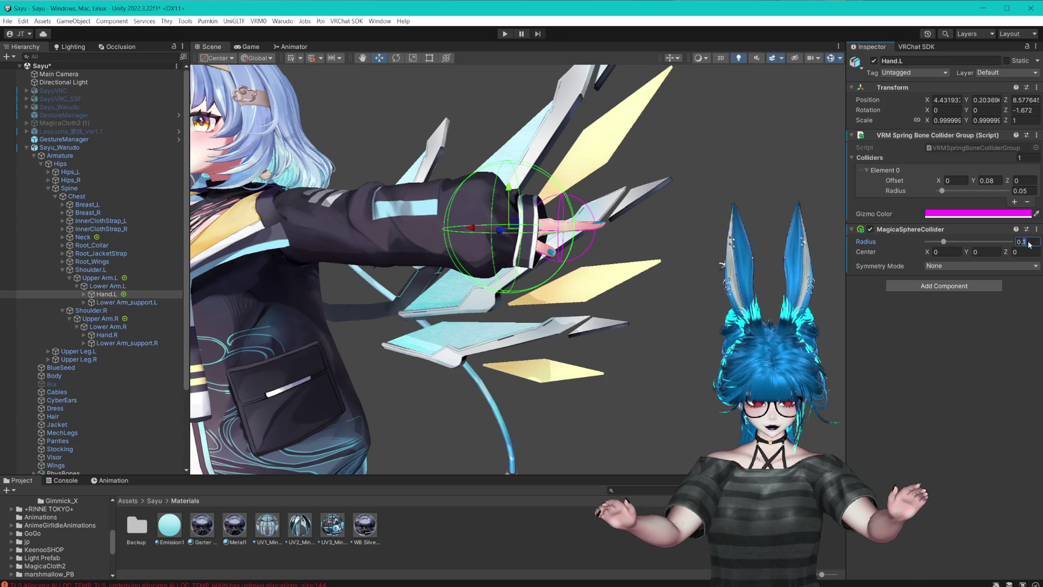
type("0.05")
left_click(972, 252)
type("0.06")
key("BackSpace")
type("8")
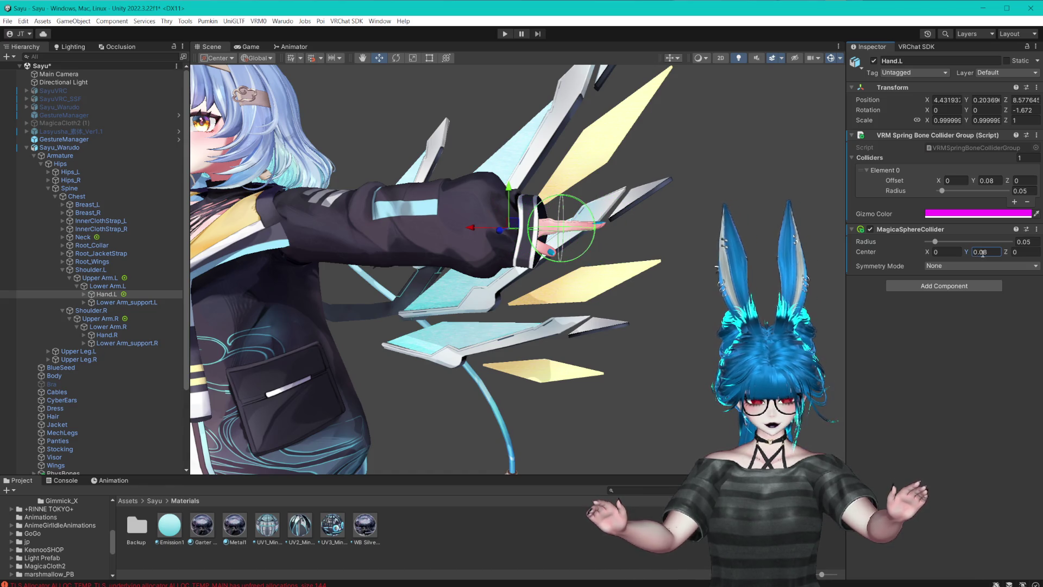
key("BackSpace")
type("5")
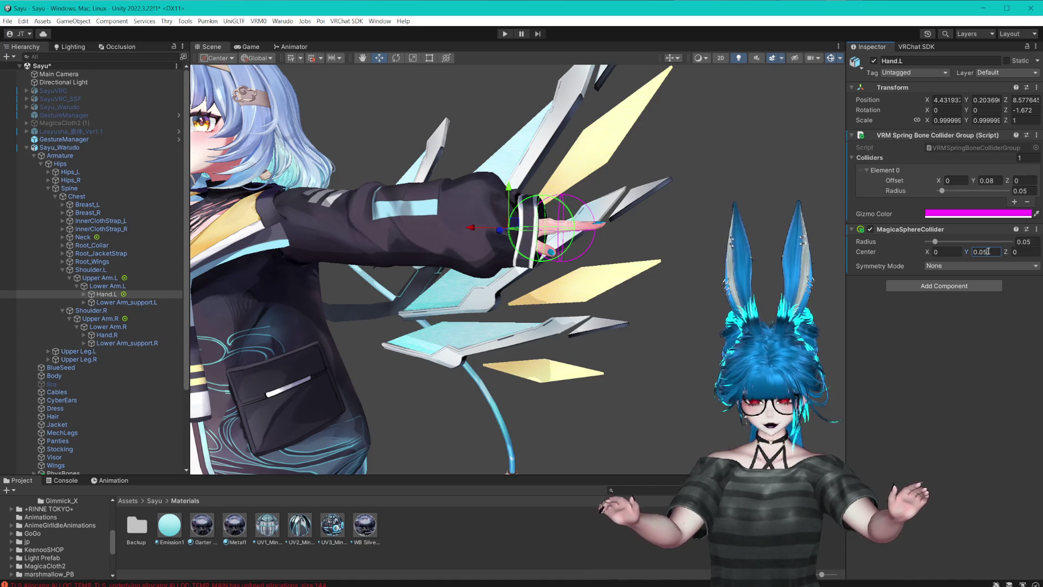
key("Escape")
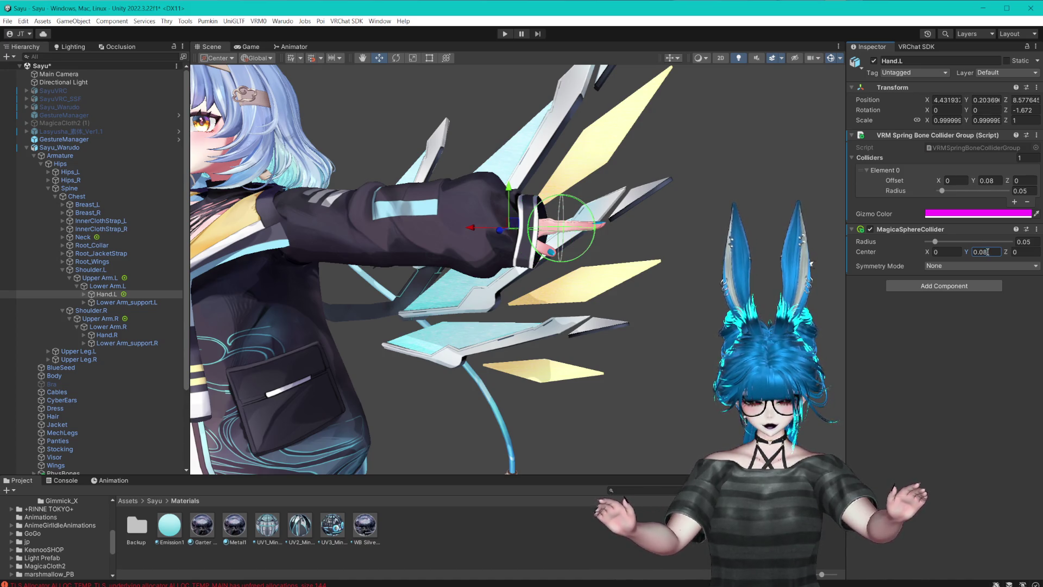
- Copy the Hand.L sphere collider component and select Hand.R
left_click(1036, 230)
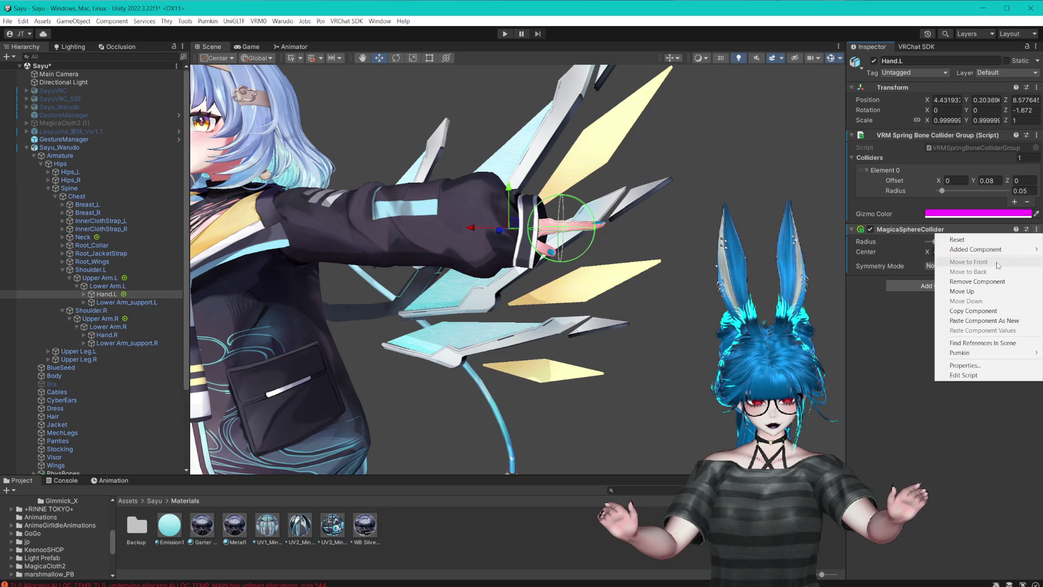
left_click(972, 310)
left_click(106, 335)
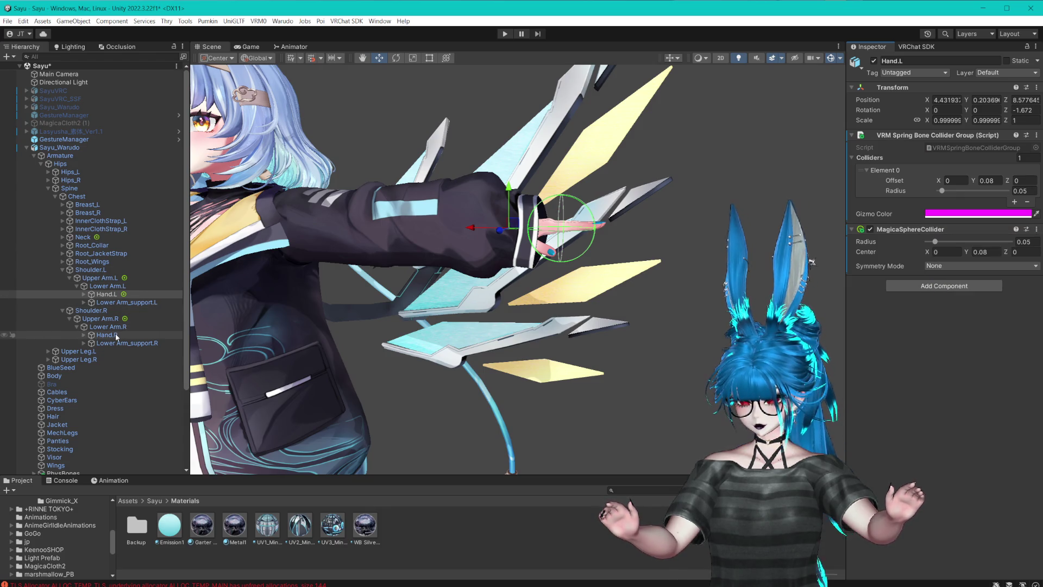
- Paste the copied sphere collider onto Hand.R as a new component and save the scene
left_click(1036, 135)
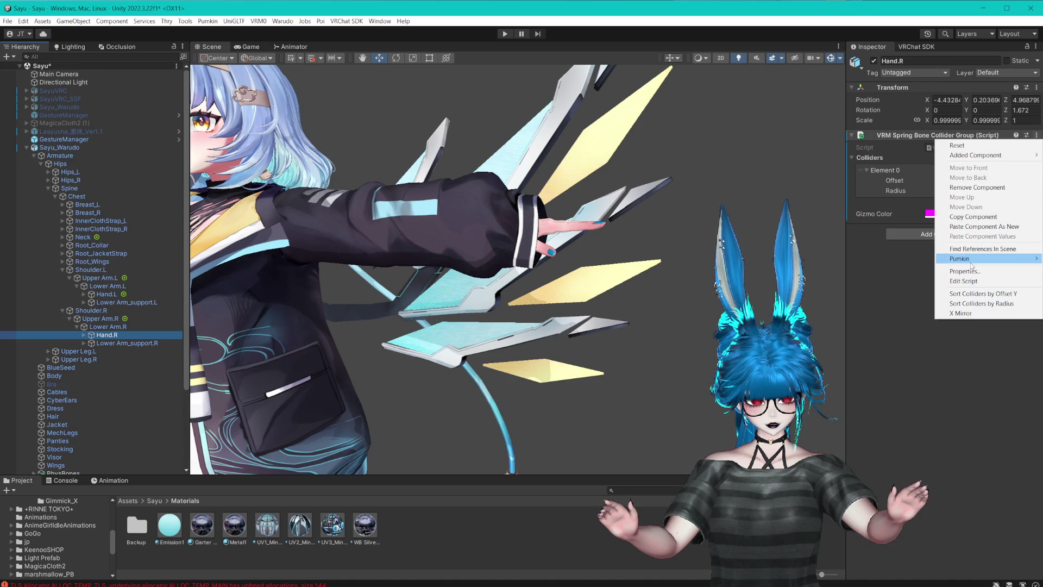
left_click(989, 226)
mouse_move(489, 233)
left_mouse_down()
mouse_move(749, 241)
mouse_move(812, 261)
left_mouse_up()
left_click_drag(549, 236, 580, 231)
key("ctrl+s")
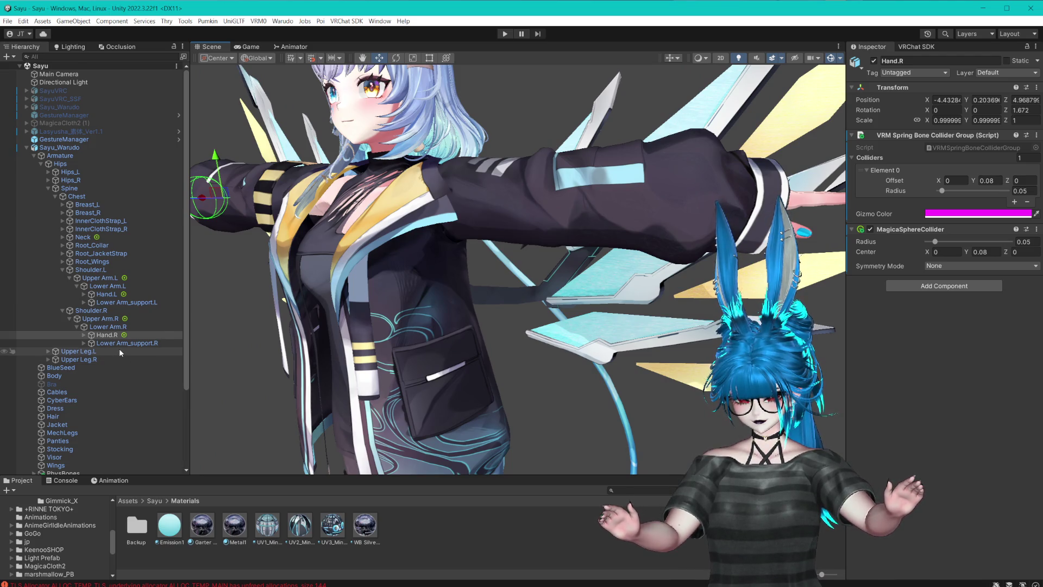
scroll(103, 391, "down", 5)
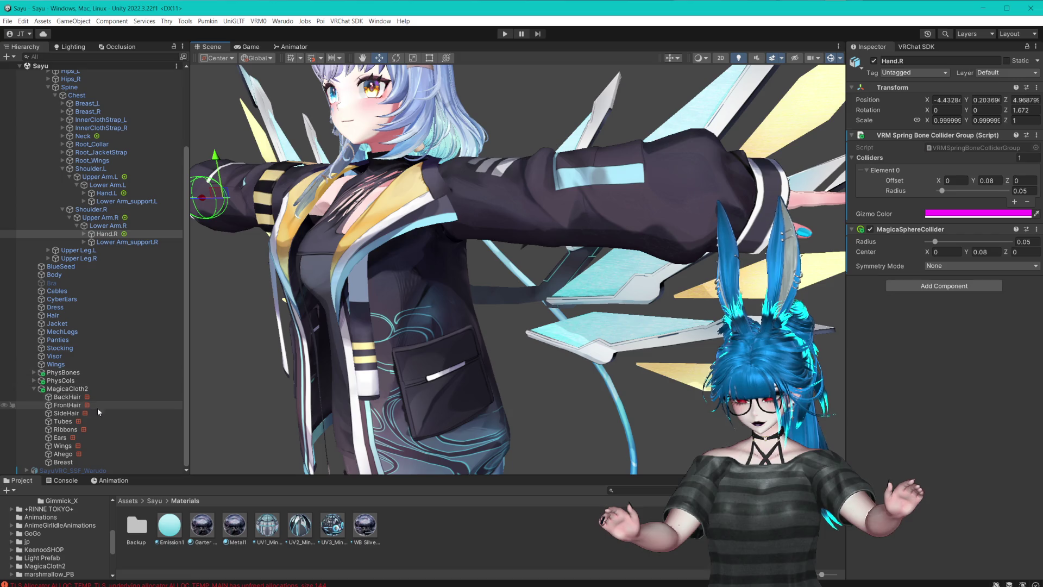
- Add the Head and Neck colliders to the Ahego cloth's collider list
left_click(63, 453)
scroll(901, 337, "down", 10)
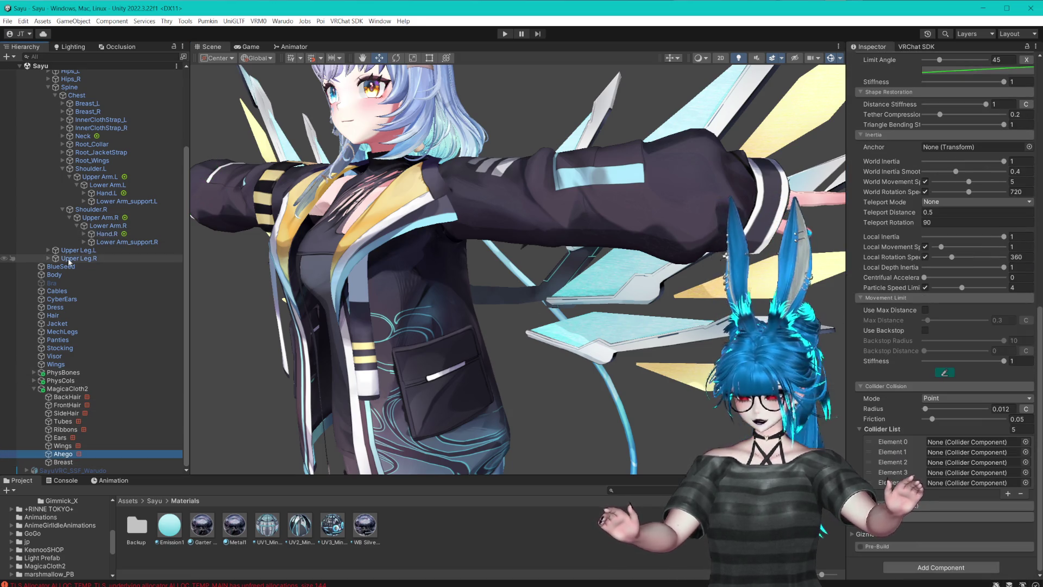
left_click(63, 136)
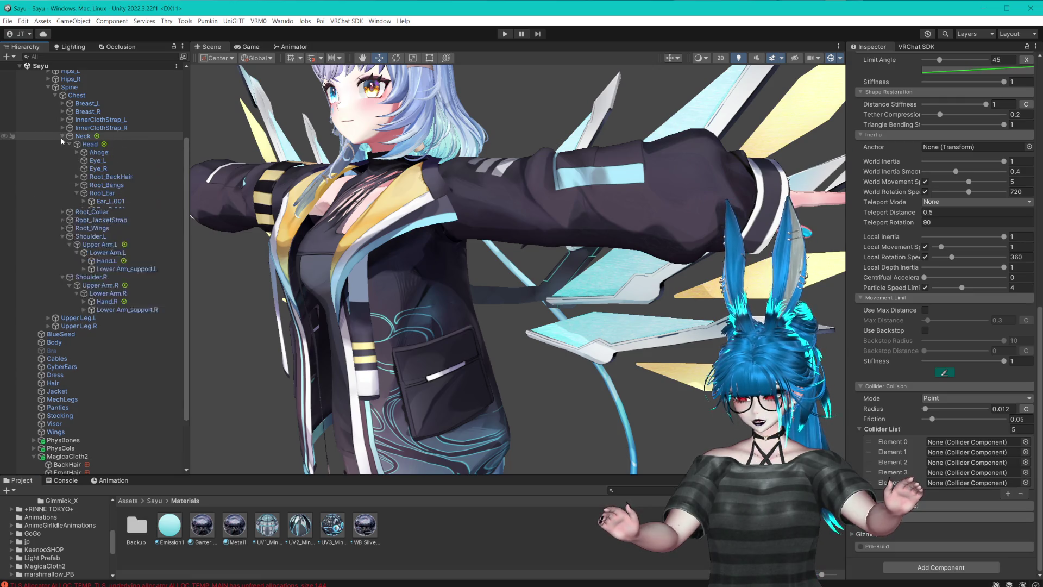
left_click_drag(90, 145, 972, 442)
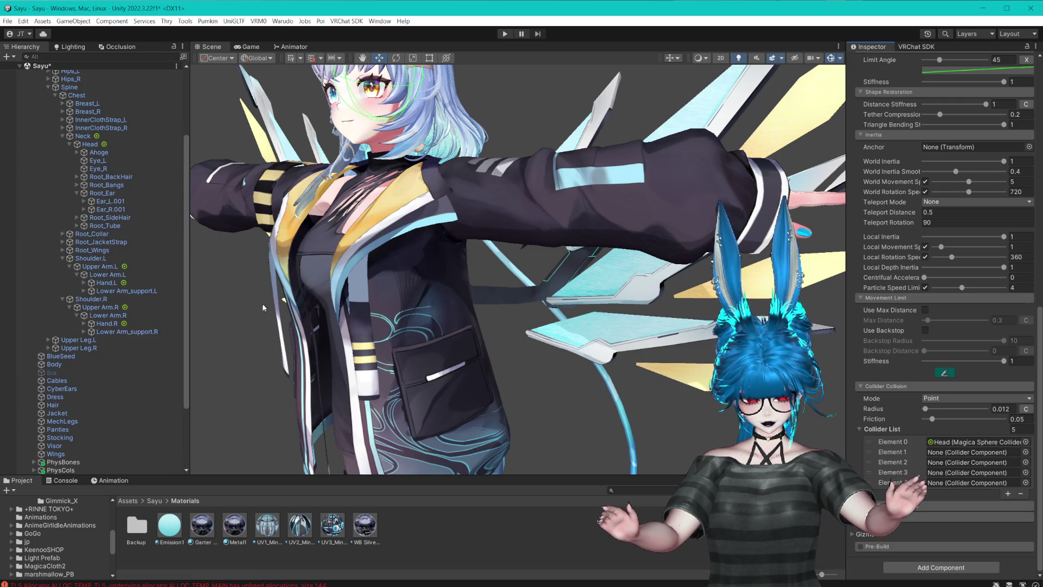
mouse_move(85, 140)
left_mouse_down()
mouse_move(652, 380)
mouse_move(972, 452)
left_mouse_up()
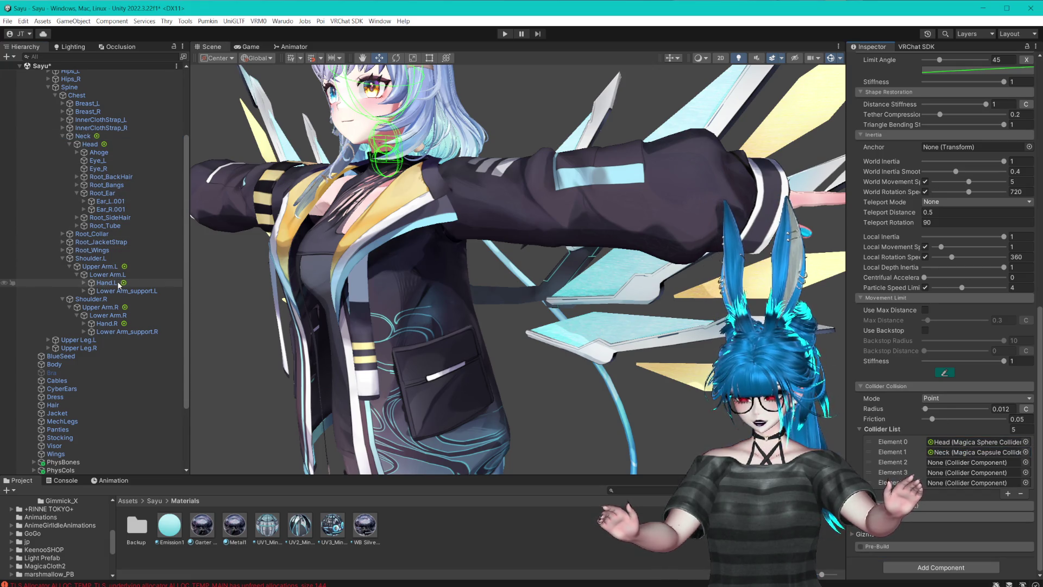
- Fill the third and fourth slots with Hand.L and Hand.R, then delete the unused fifth entry
mouse_move(102, 269)
left_mouse_down()
mouse_move(972, 453)
mouse_move(950, 466)
mouse_move(702, 10)
left_mouse_up()
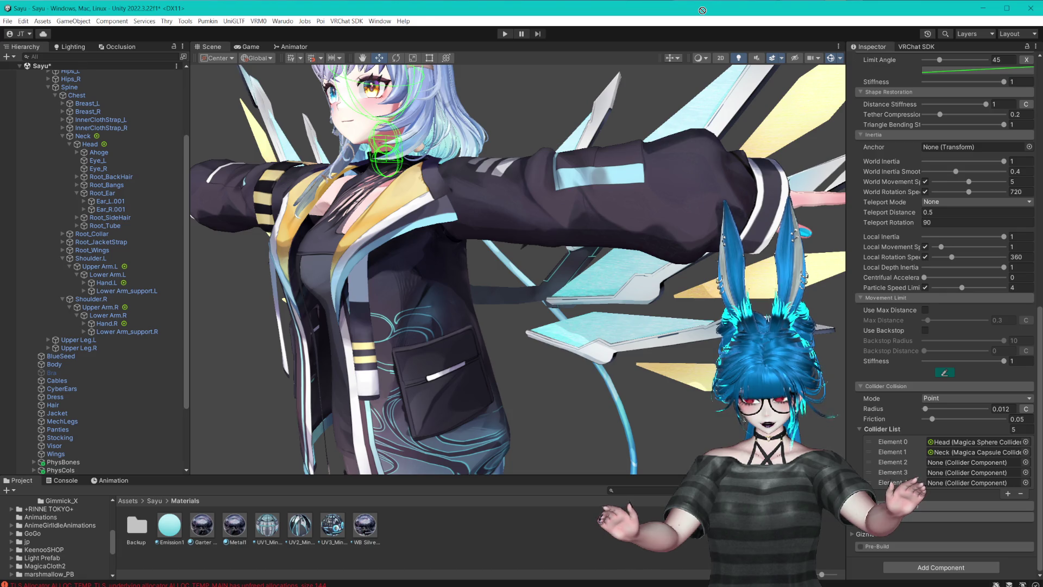
mouse_move(702, 10)
left_mouse_down()
mouse_move(956, 461)
mouse_move(951, 470)
left_mouse_up()
left_click_drag(949, 467, 949, 465)
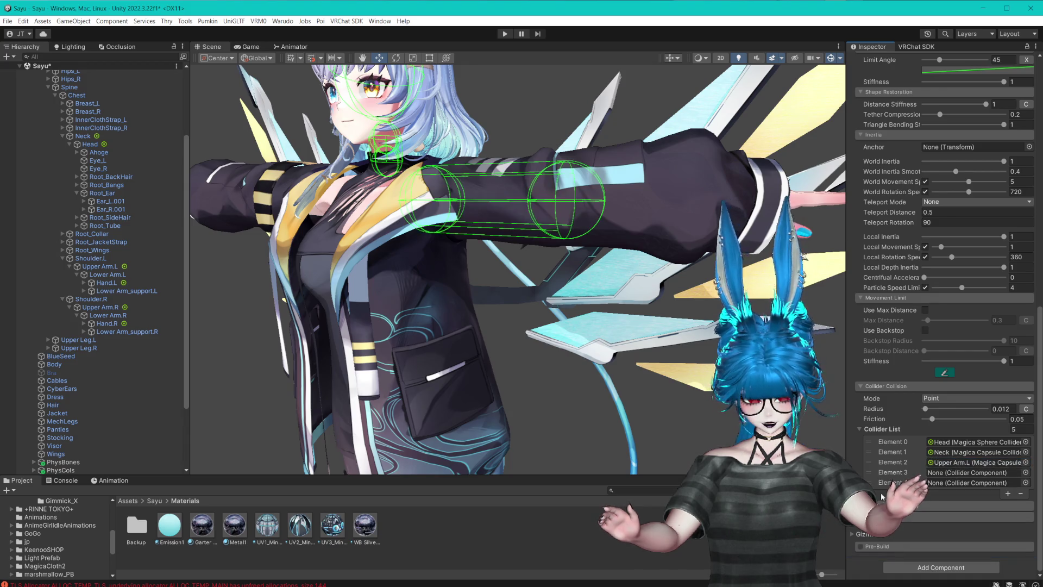
mouse_move(106, 283)
left_mouse_down()
mouse_move(972, 454)
mouse_move(941, 462)
left_mouse_up()
left_click_drag(107, 324, 973, 472)
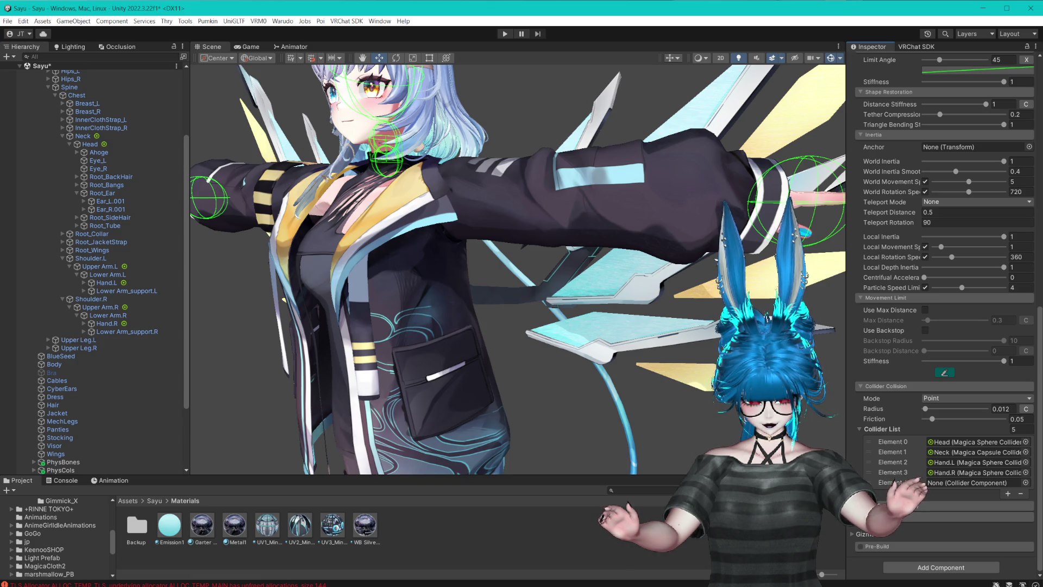
right_click(907, 482)
left_click(945, 551)
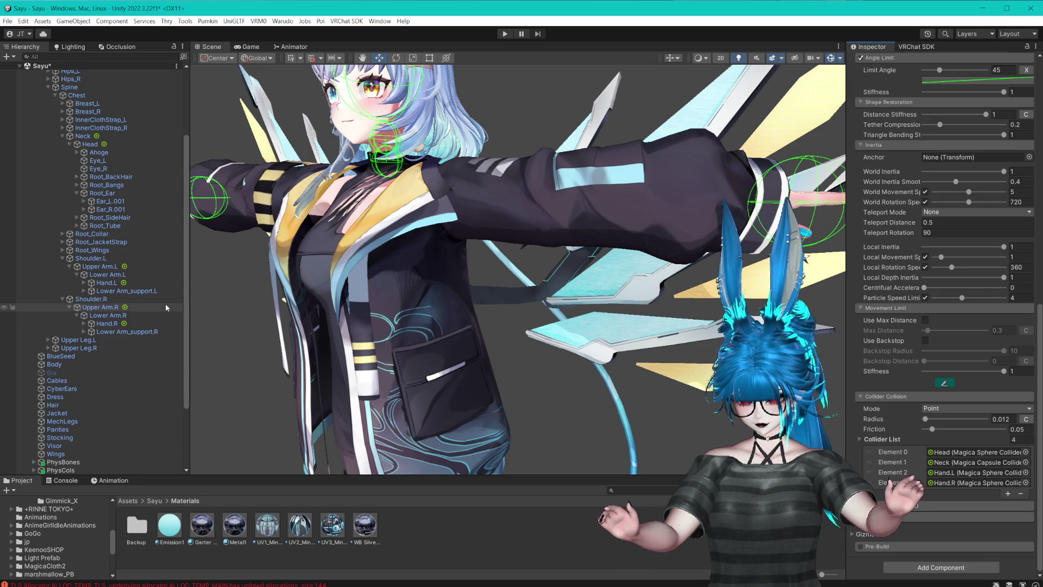
scroll(109, 344, "down", 3)
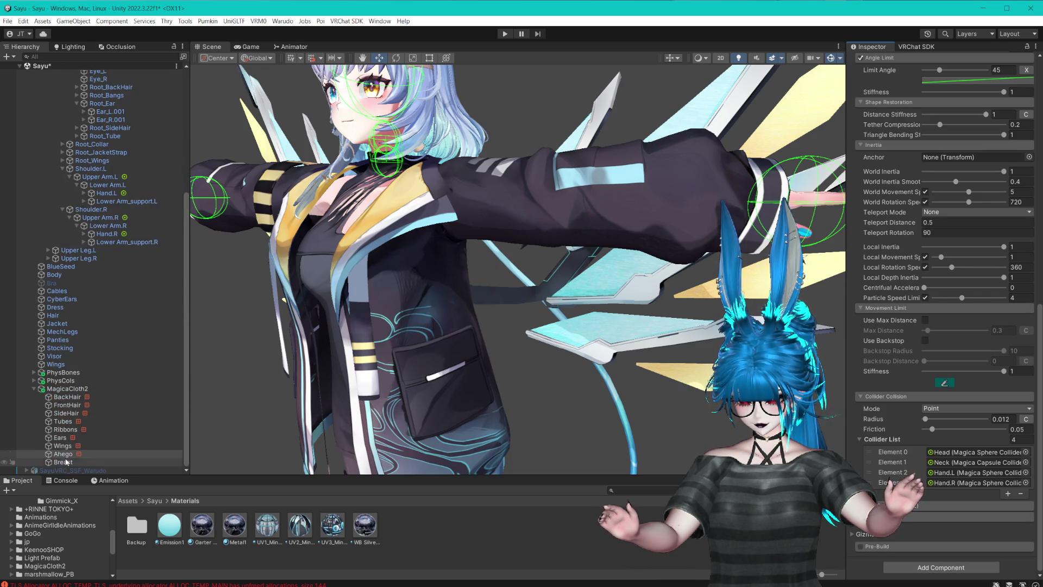
- Add the Hand.L and Hand.R colliders to the Breast collider groups and save
left_click(63, 462)
mouse_move(104, 210)
left_mouse_down()
mouse_move(105, 233)
mouse_move(891, 326)
left_mouse_up()
left_click_drag(107, 193, 891, 329)
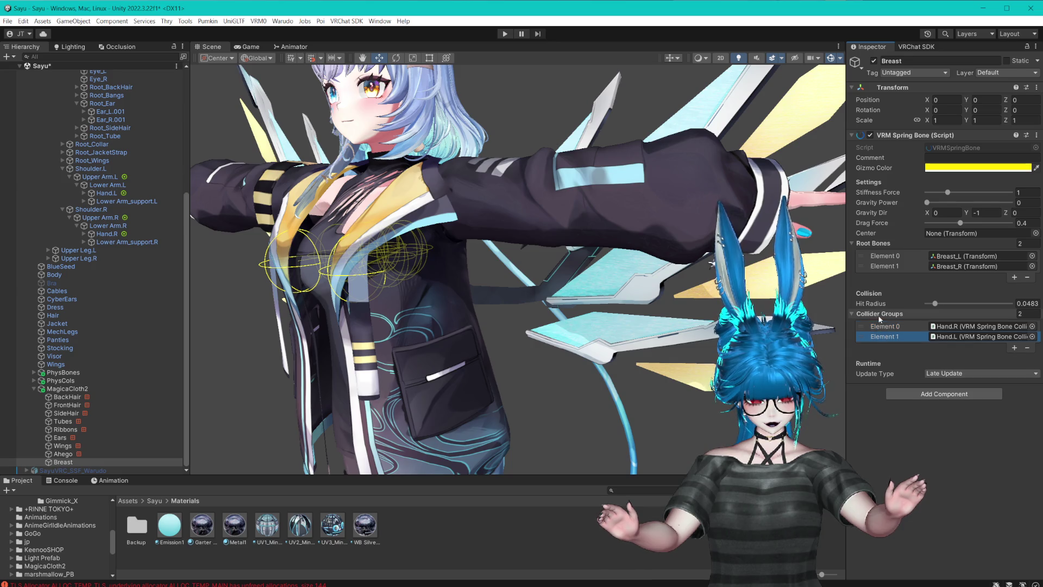
mouse_move(630, 298)
left_mouse_down()
mouse_move(598, 278)
mouse_move(609, 270)
left_mouse_up()
key("ctrl+s")
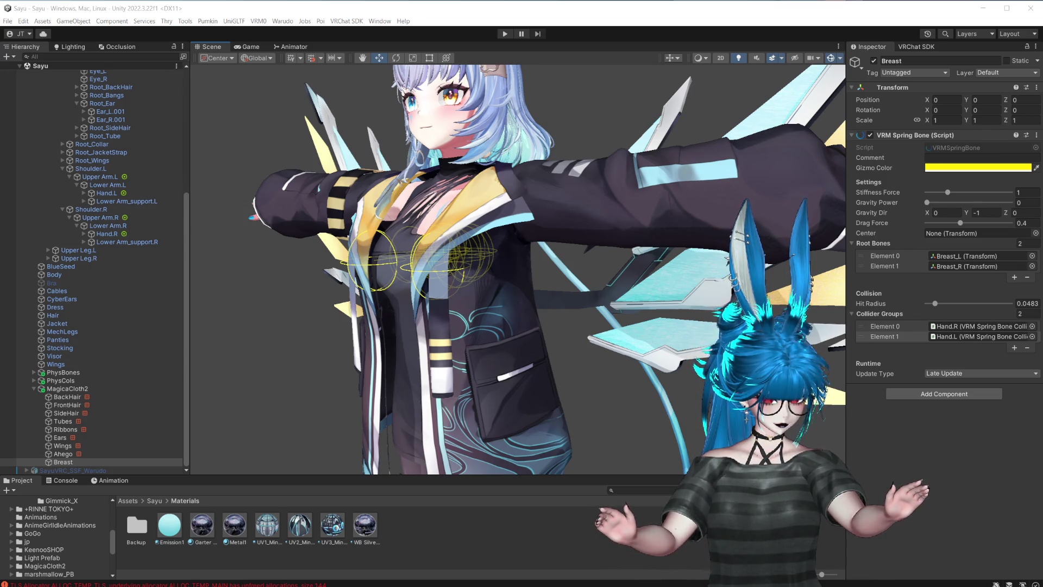
- Select the Wings cloth object to view its settings
key("alt+Tab")
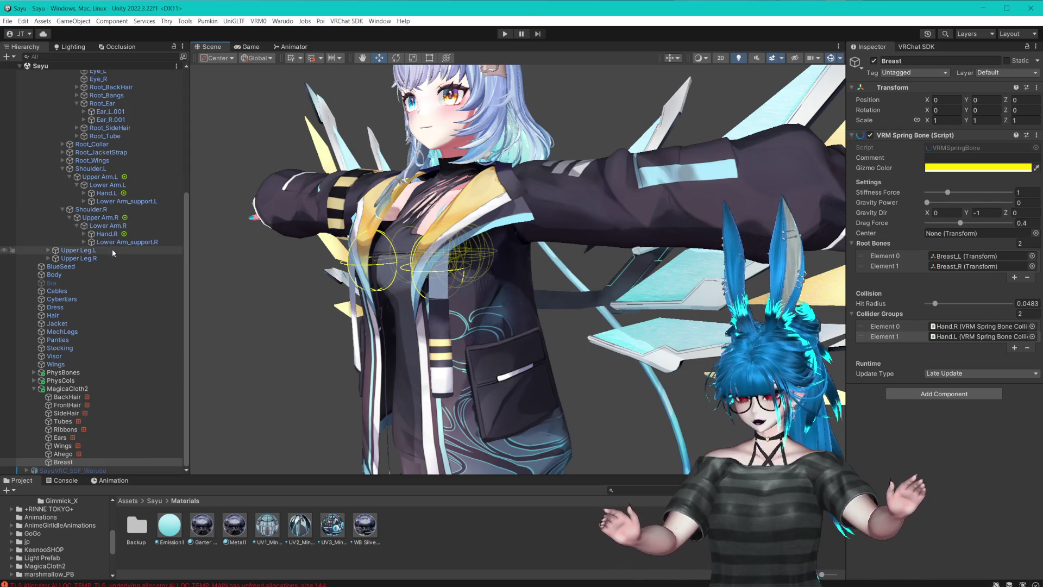
left_click(58, 454)
left_click(61, 445)
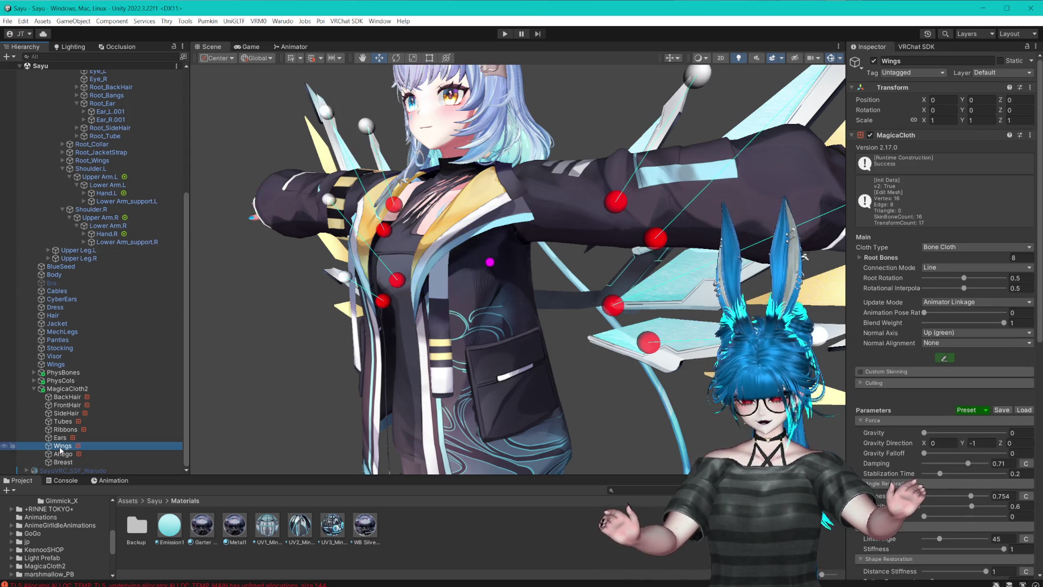
- Check the Wings root bone list and orbit to a frontal view of the character
left_click_drag(429, 206, 482, 215)
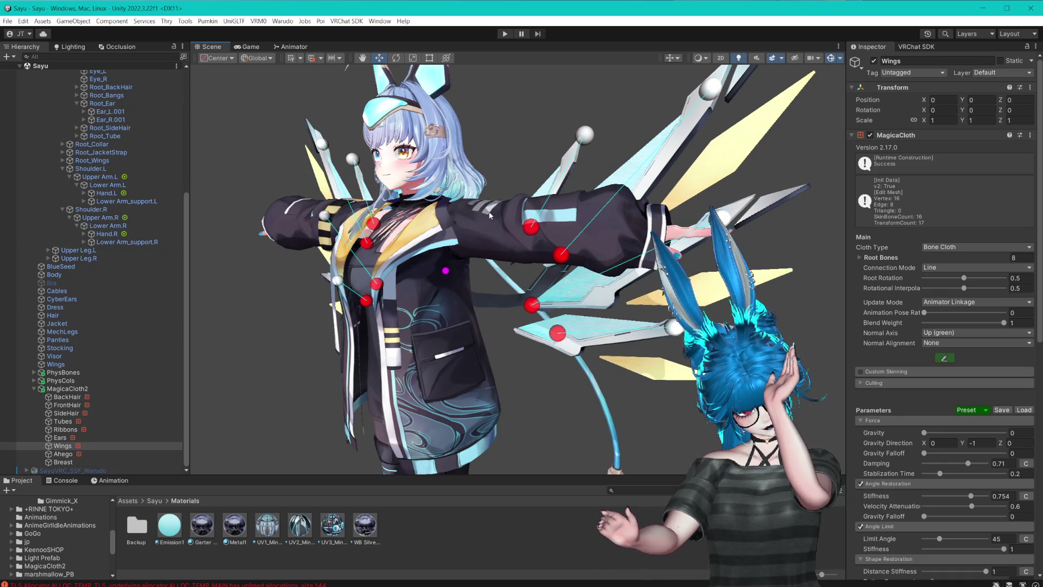
left_click(859, 258)
left_click(859, 257)
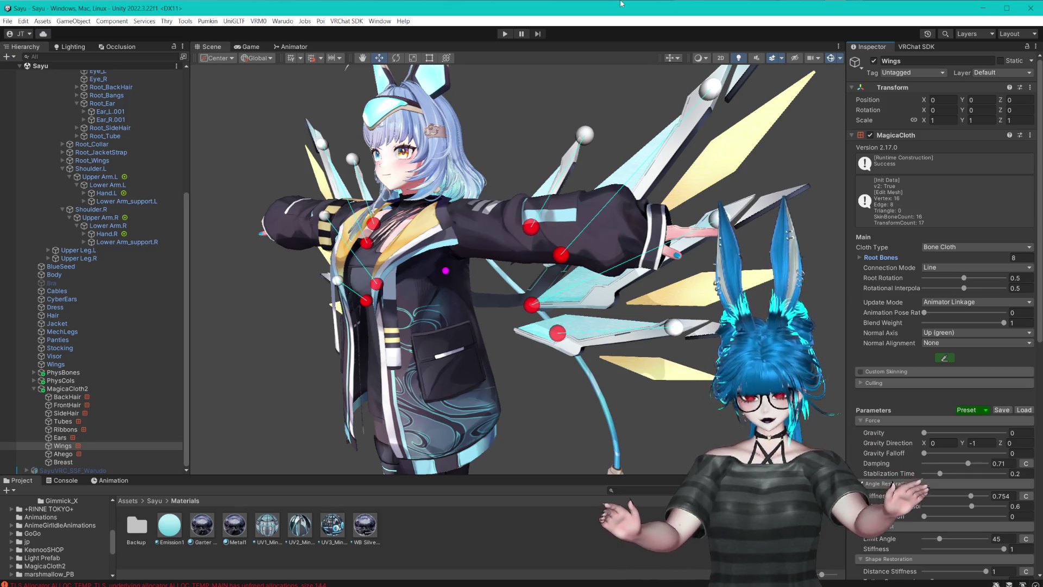
left_click_drag(628, 114, 631, 174)
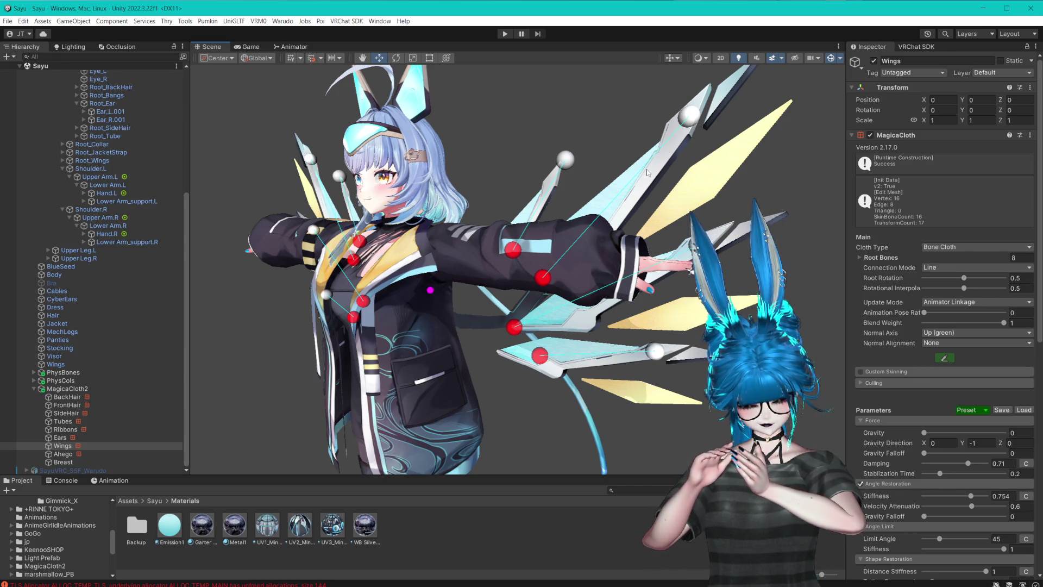
left_click_drag(701, 228, 861, 312)
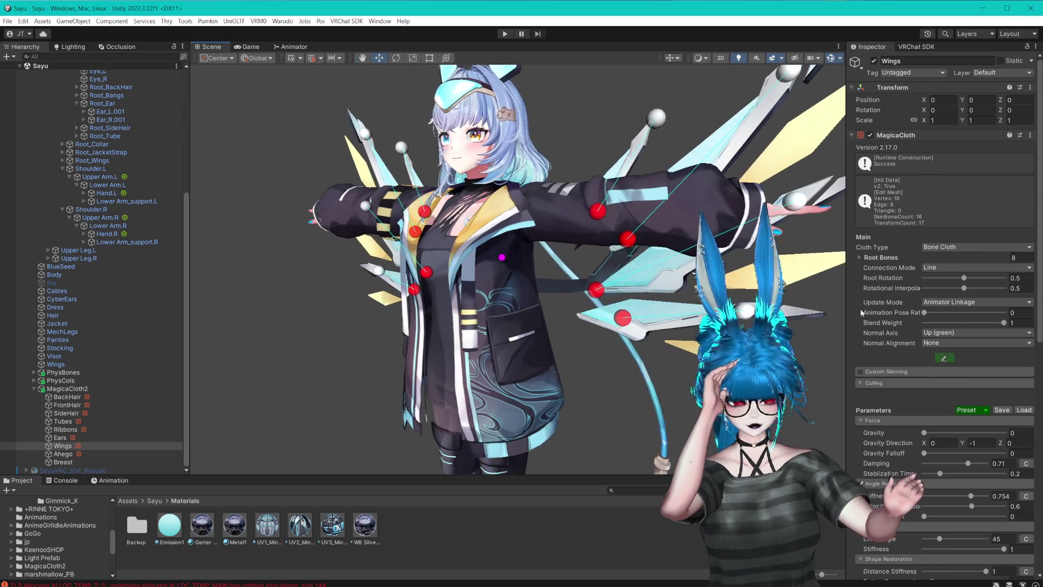
scroll(944, 323, "down", 10)
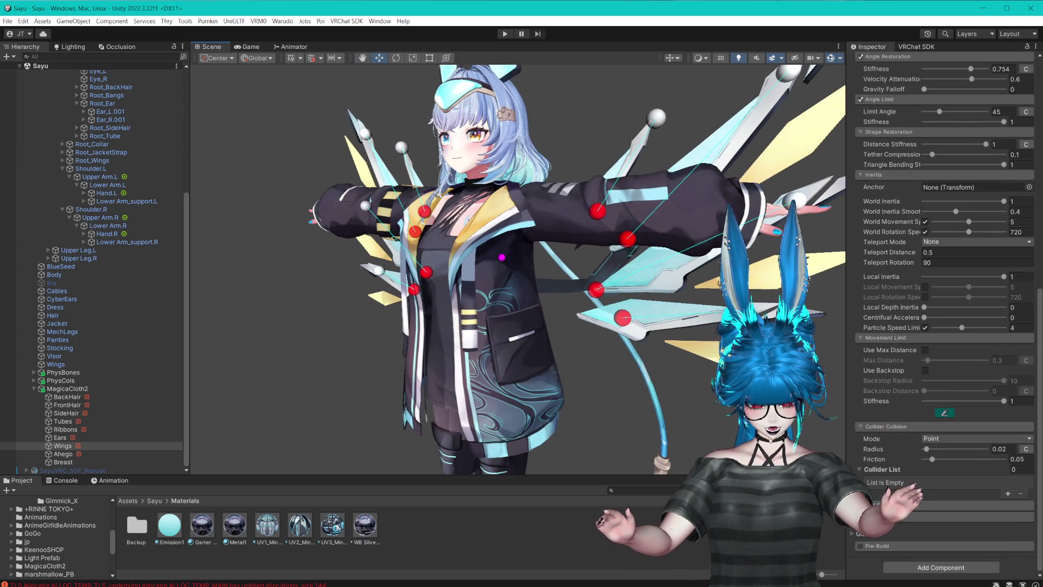
- Select Ears and expand its empty collider list
left_click(60, 437)
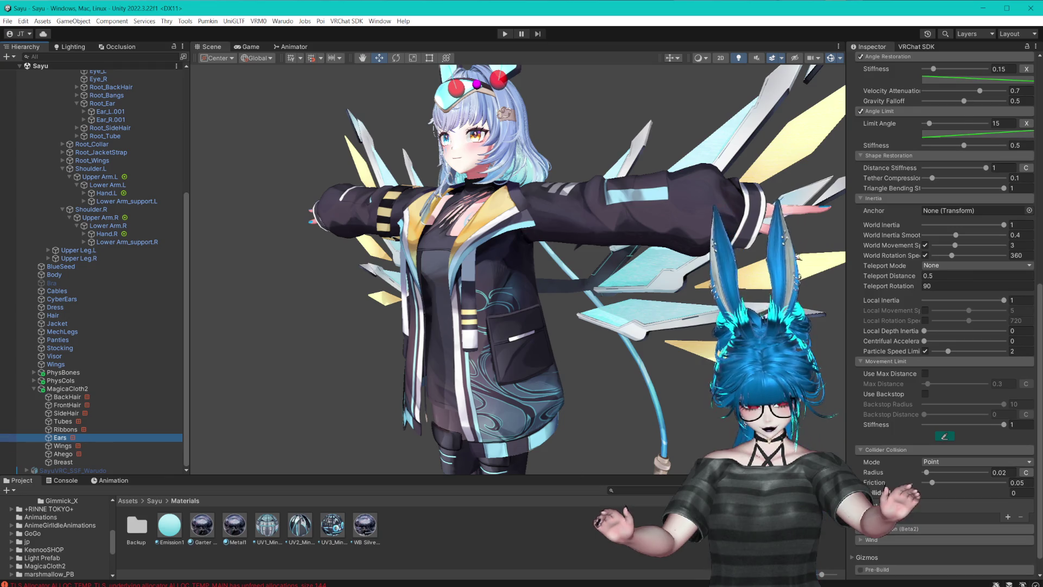
left_click(872, 492)
scroll(871, 481, "down", 1)
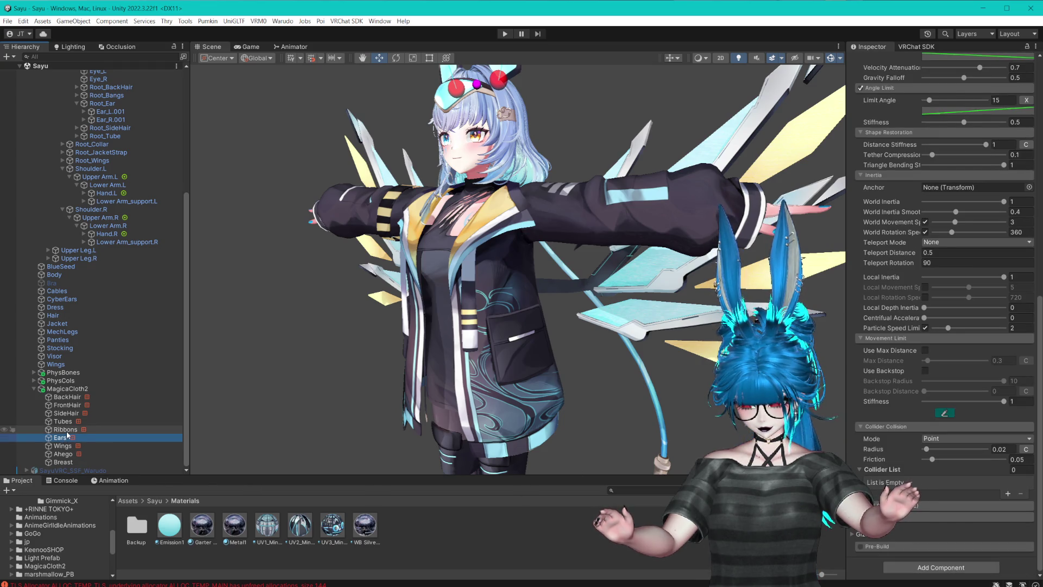